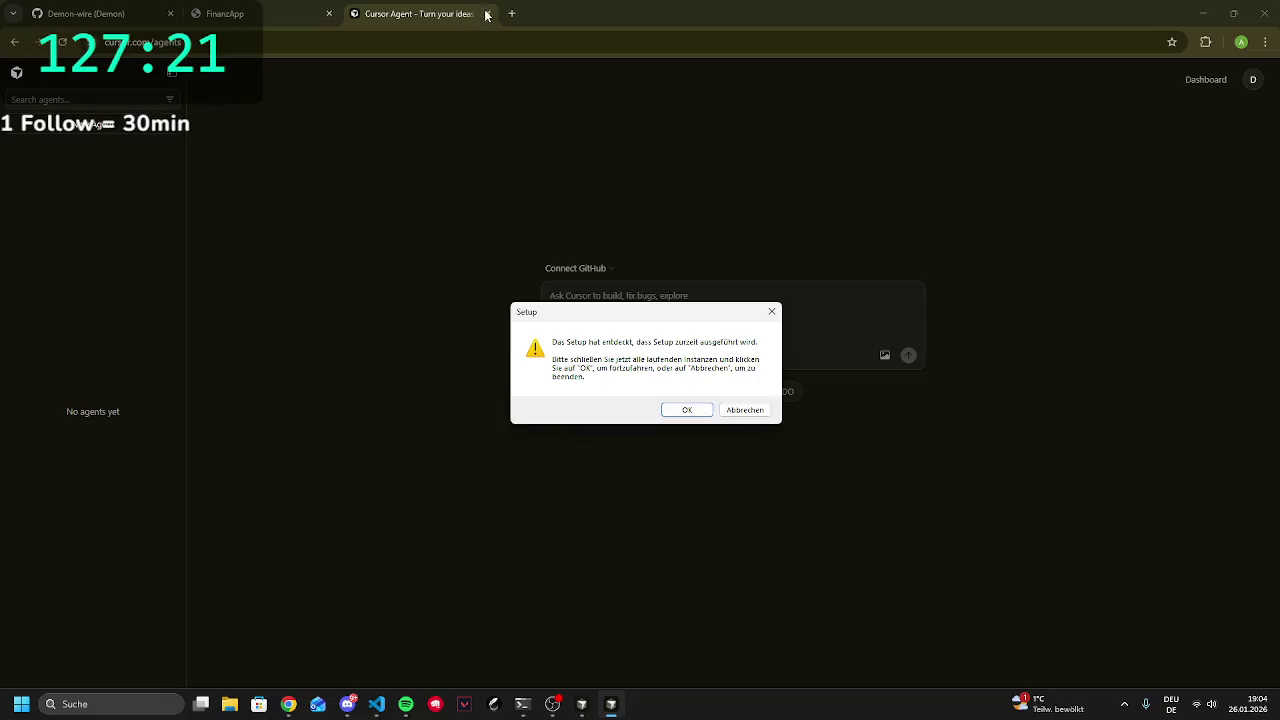
Dismiss the already-running warning and quit the old Cursor installer, confirming with Ja
click(487, 13)
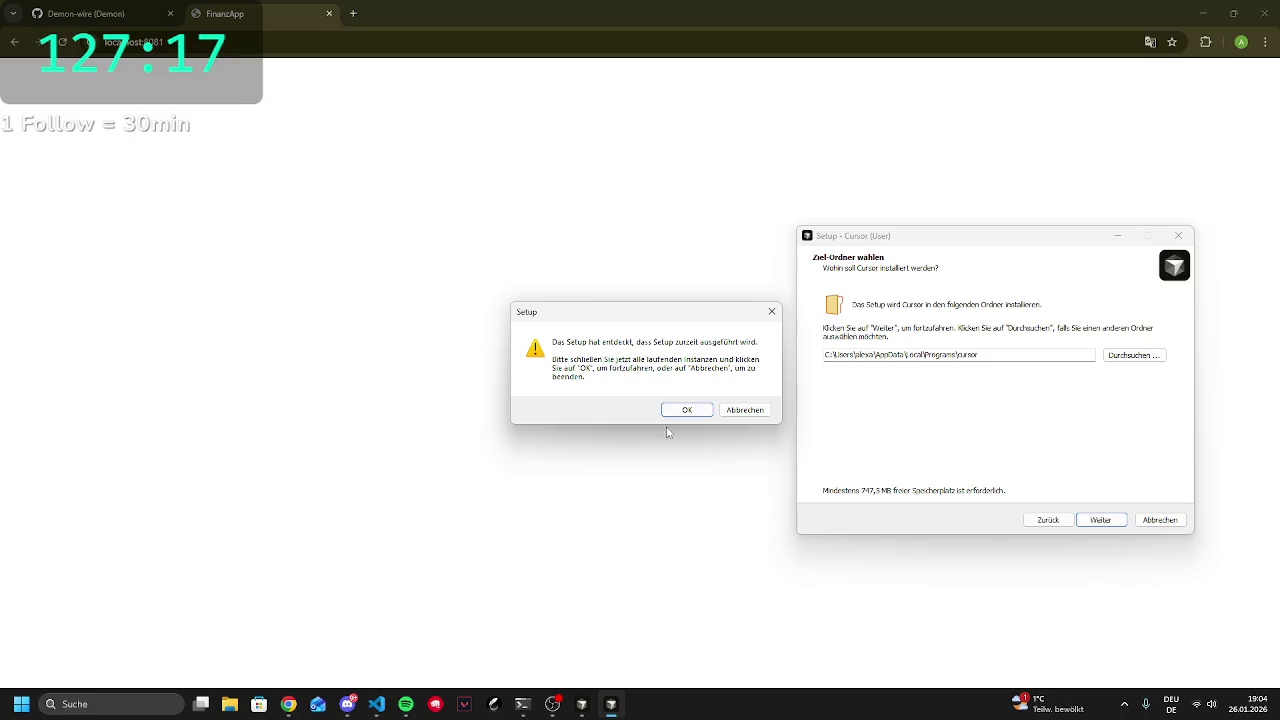
click(684, 410)
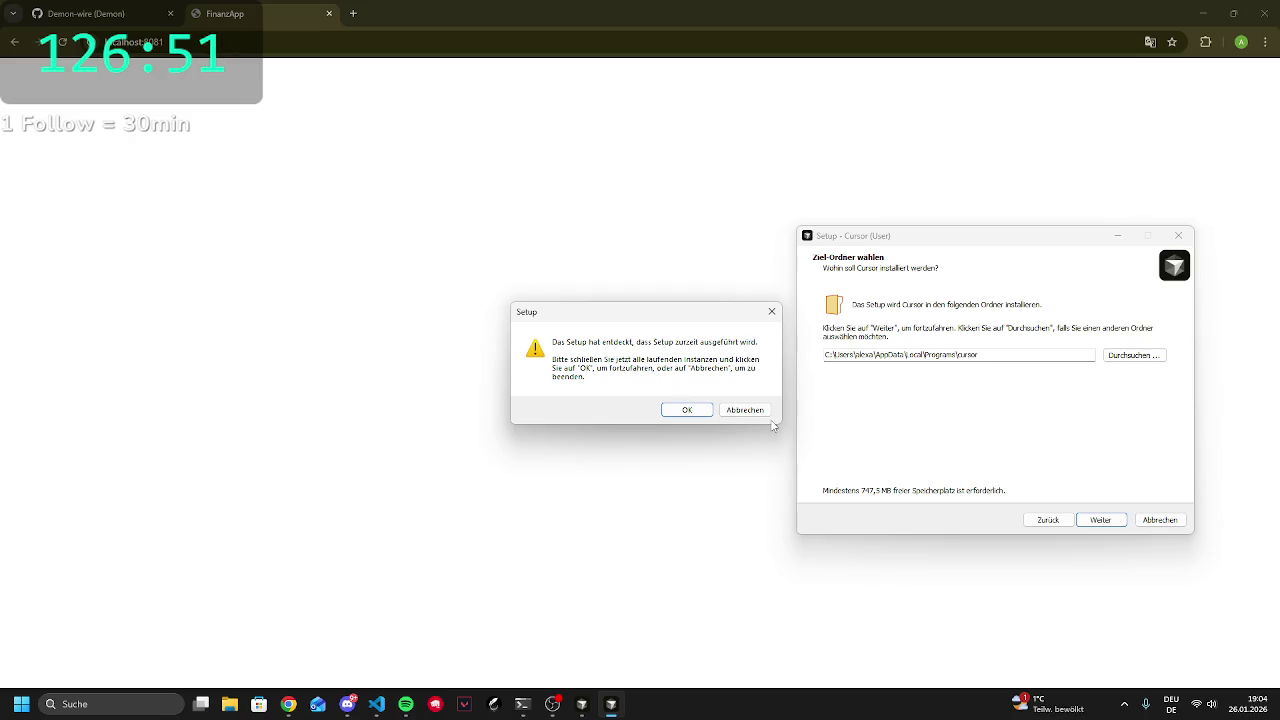
click(1155, 520)
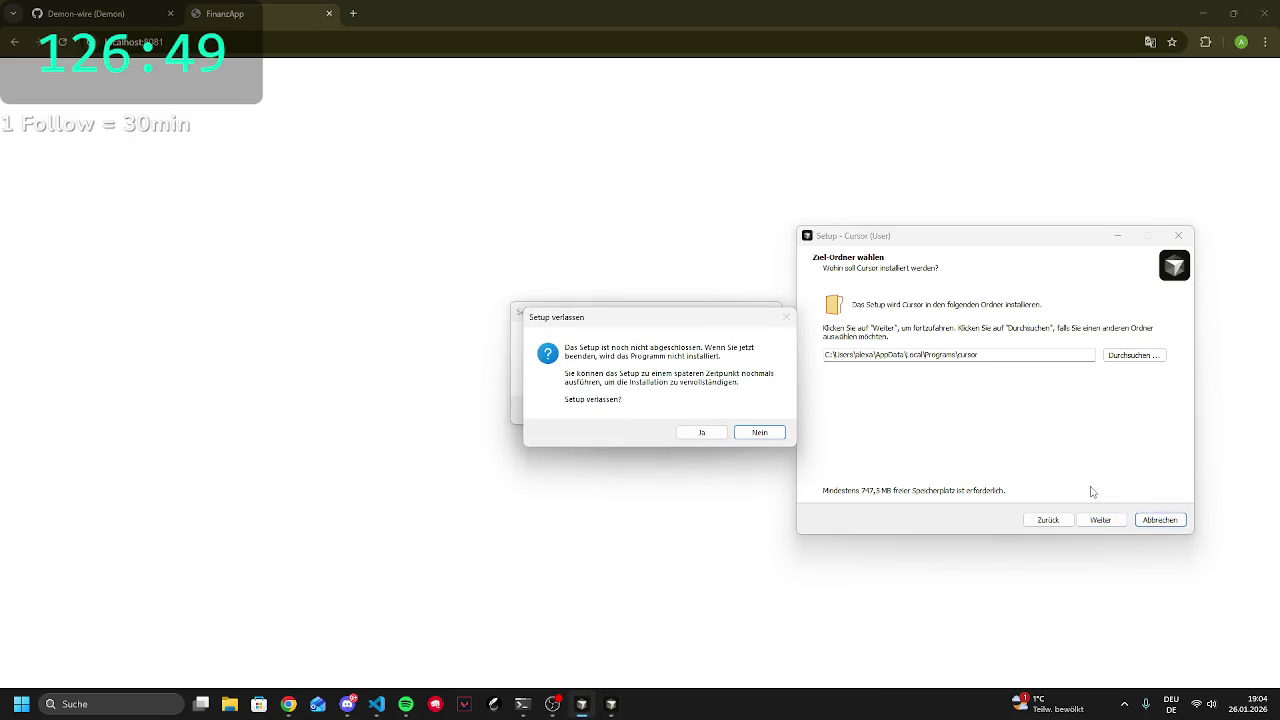
click(702, 433)
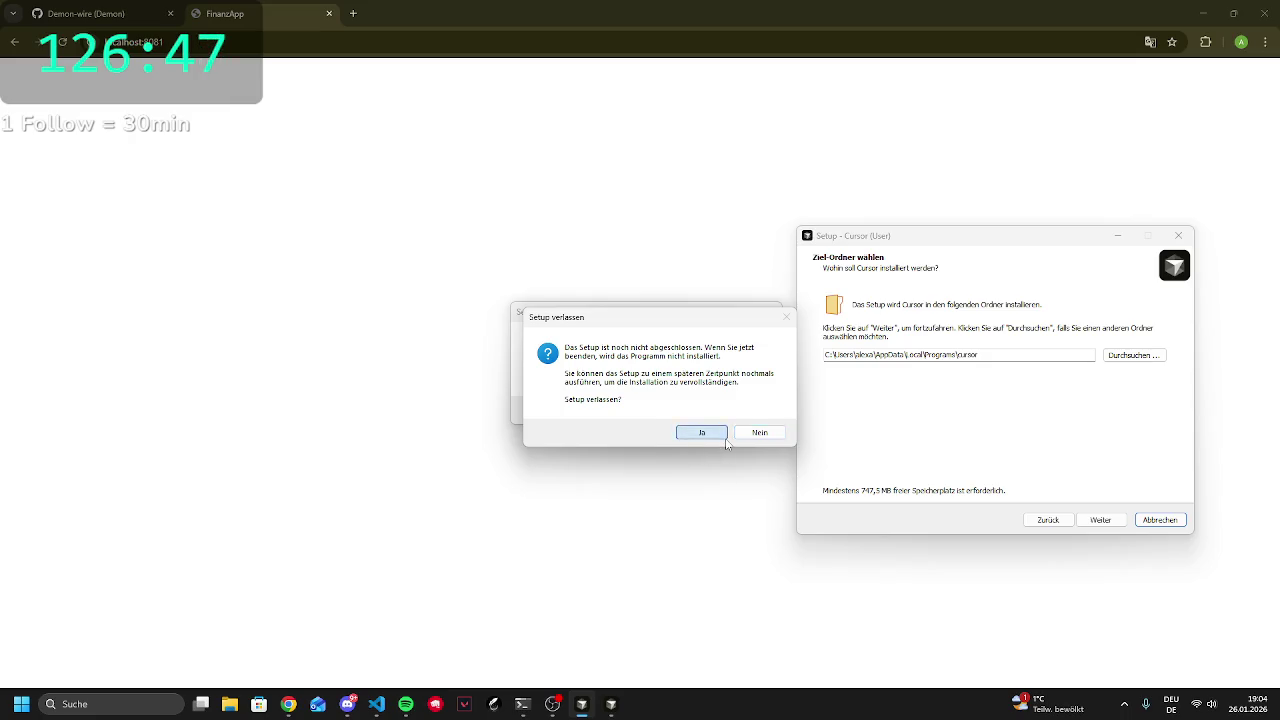
click(700, 413)
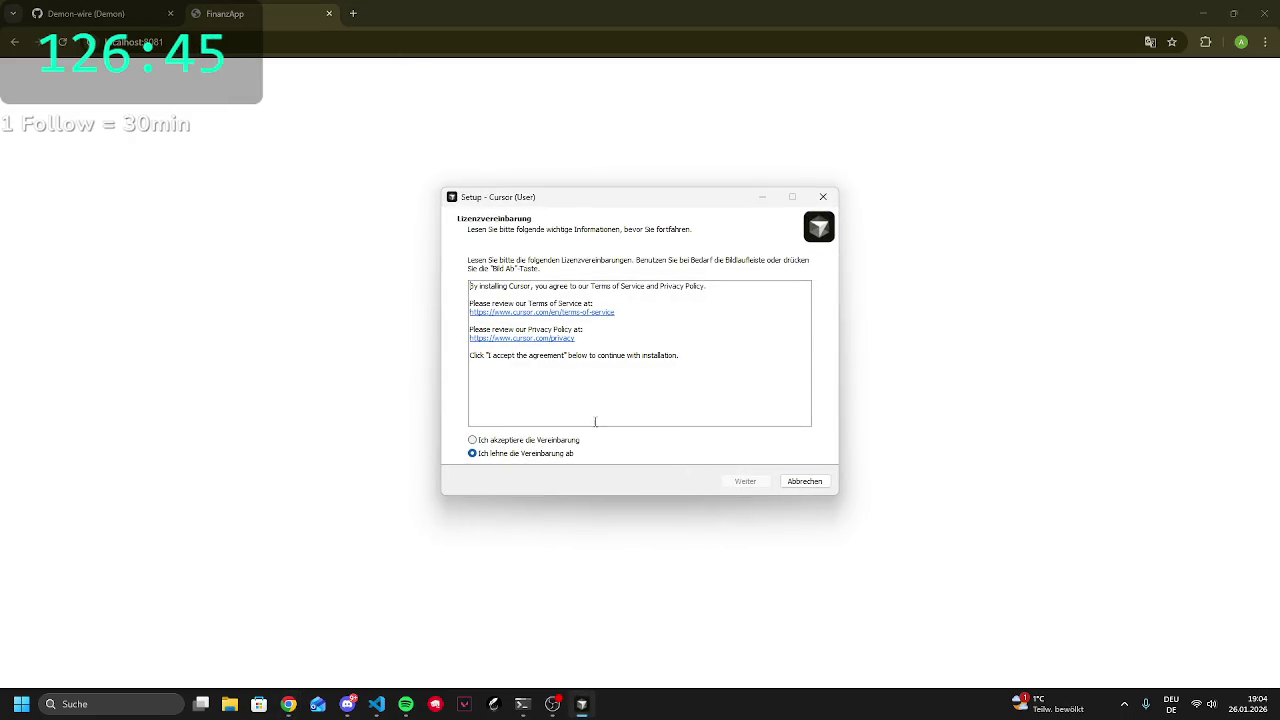
Accept the license, keep default folders, add a desktop icon, and start installing Cursor
click(556, 441)
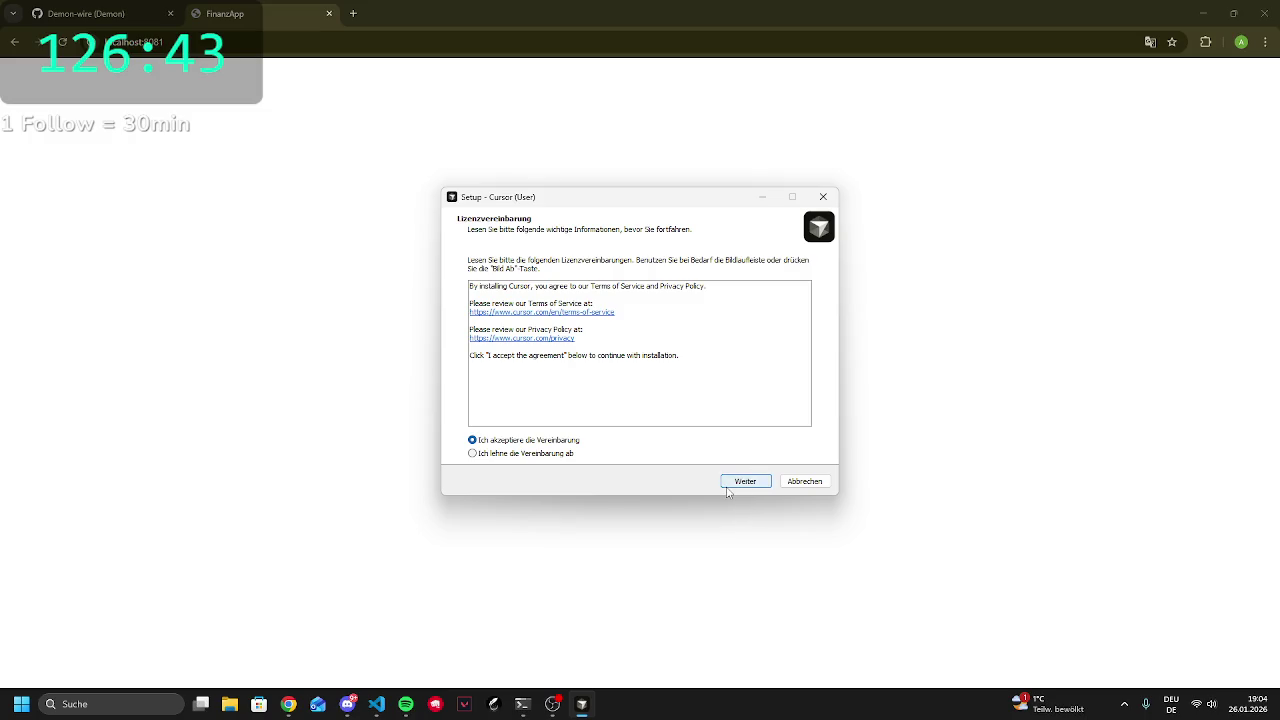
click(727, 489)
click(727, 489)
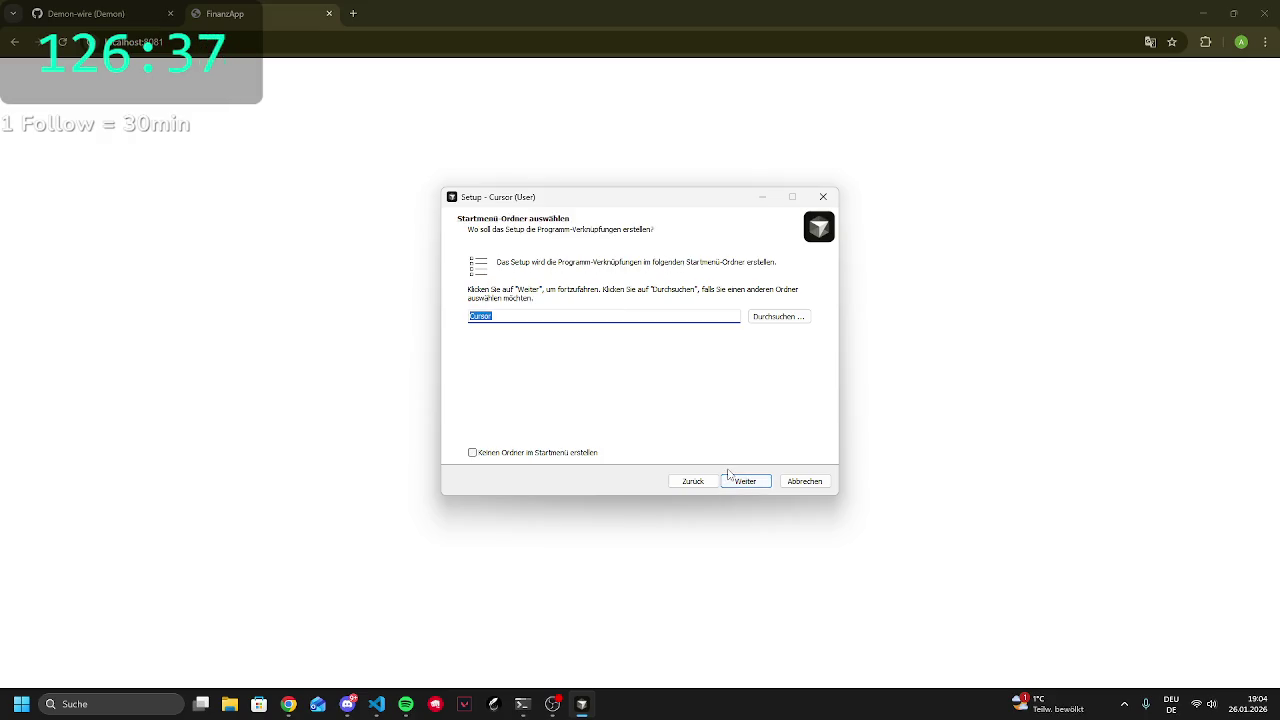
click(734, 487)
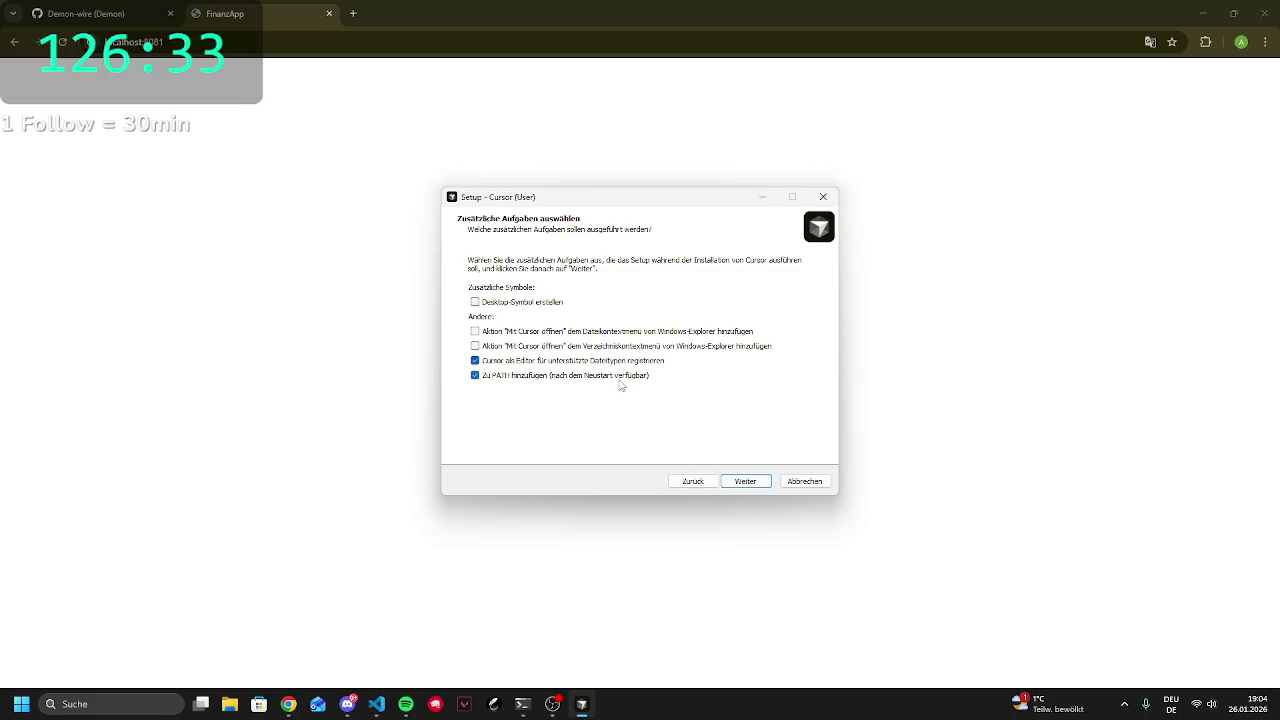
click(561, 308)
click(750, 483)
click(736, 482)
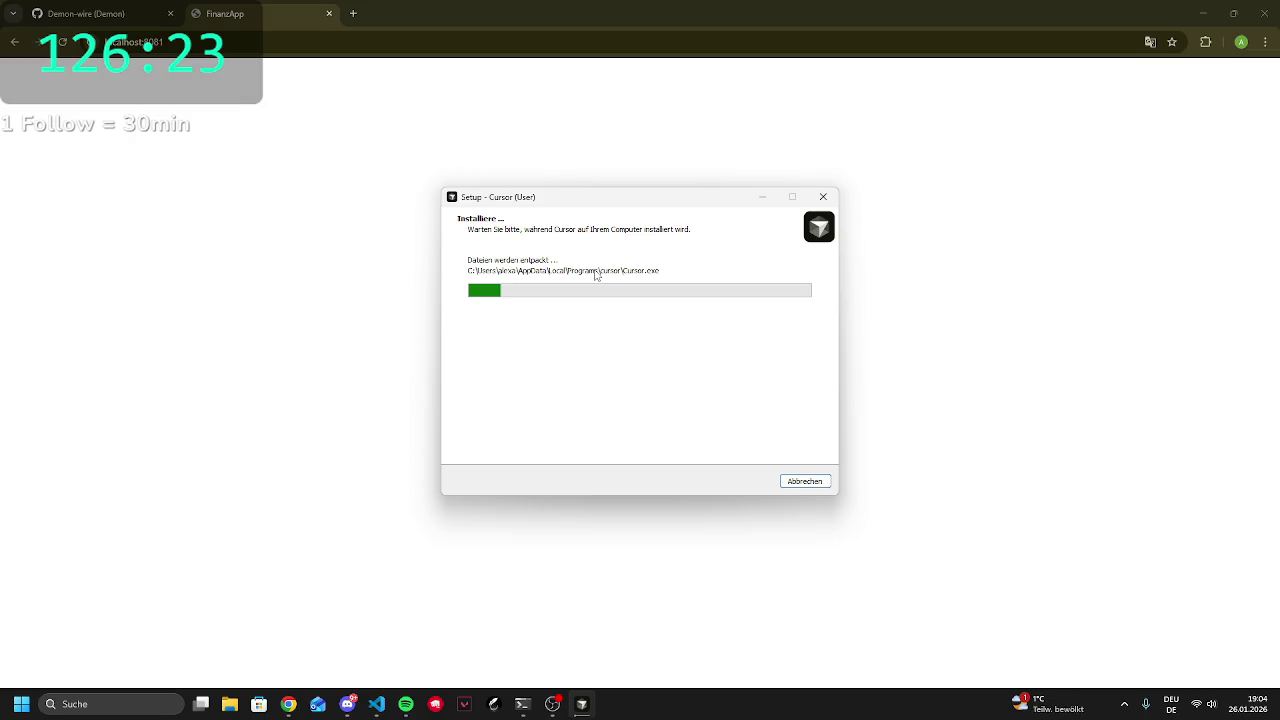
click(75, 5)
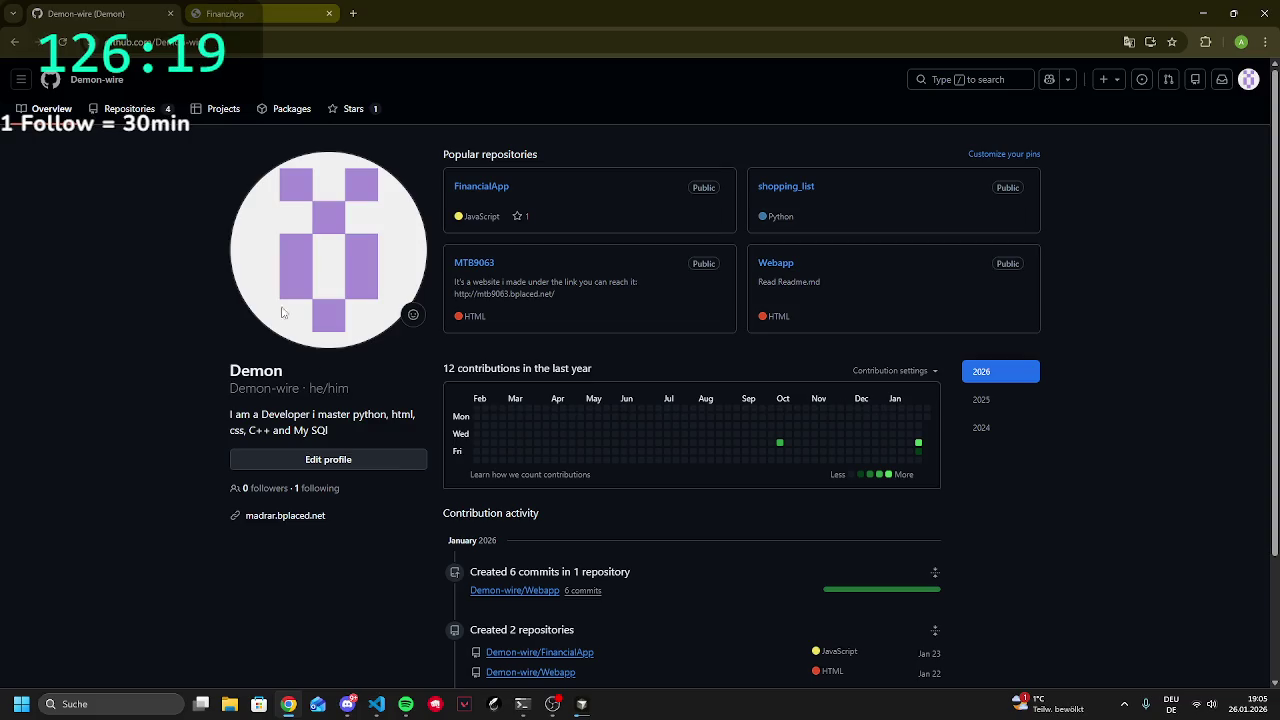
In the Gemini terminal, turn off automatic acceptance of edits
click(225, 13)
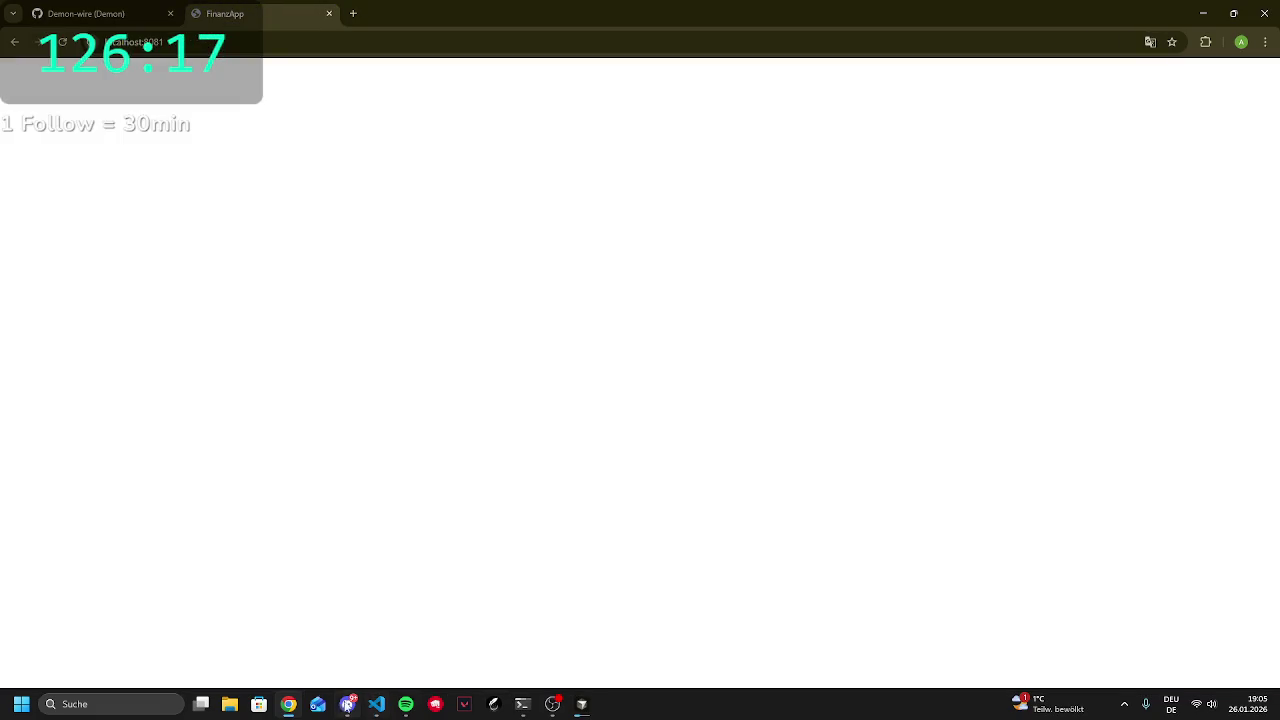
mouse_move(346, 705)
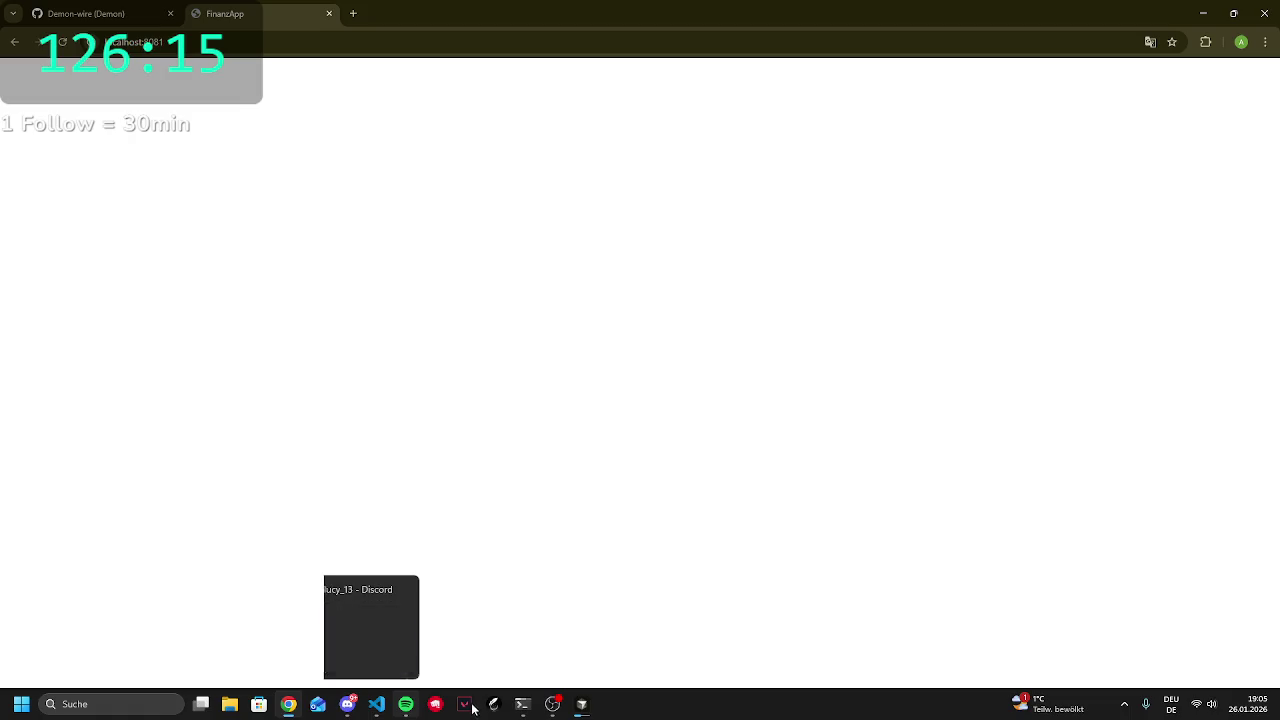
click(527, 707)
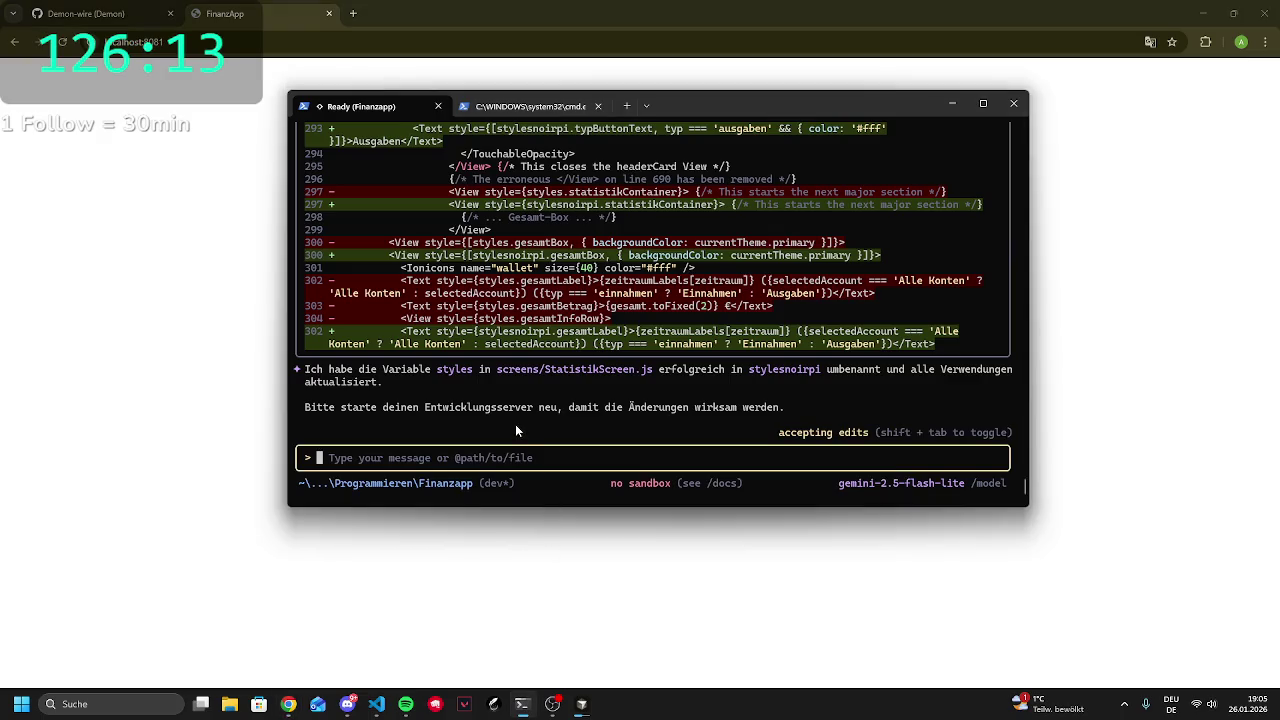
key(shift+Tab)
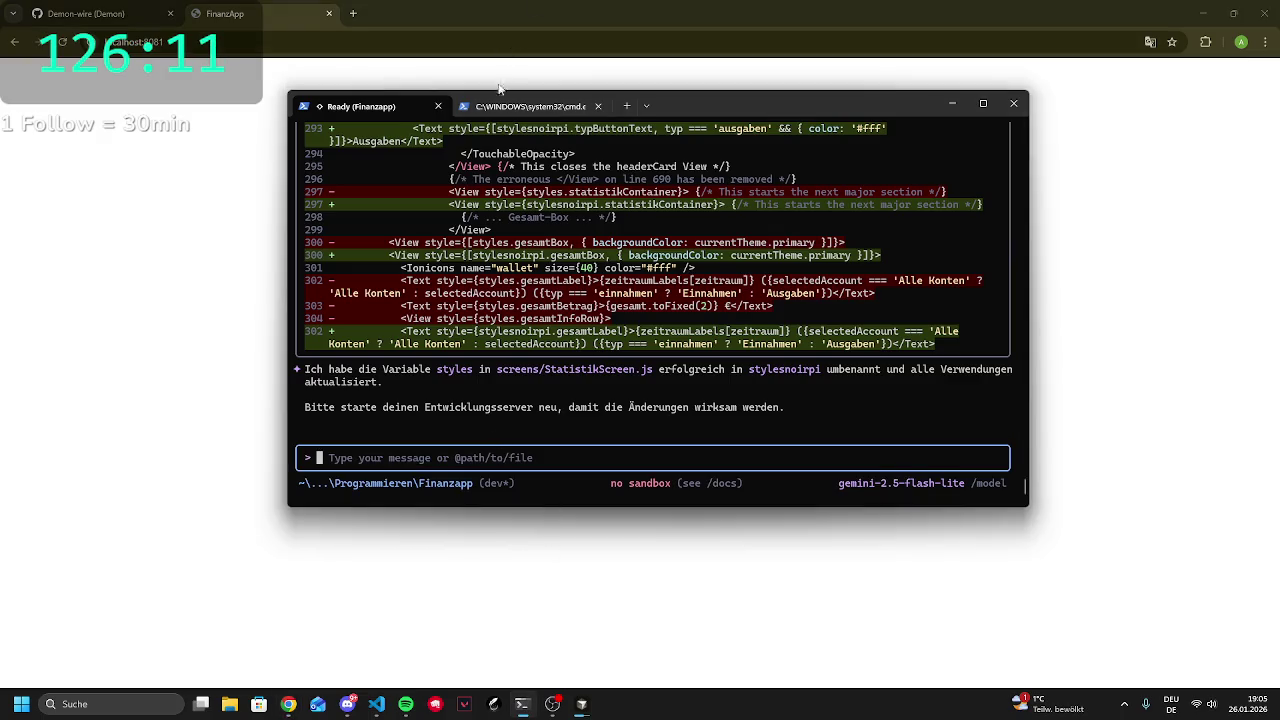
Stop the running Expo server in the cmd tab with Ctrl+C
click(494, 106)
scroll(505, 298, down, 15)
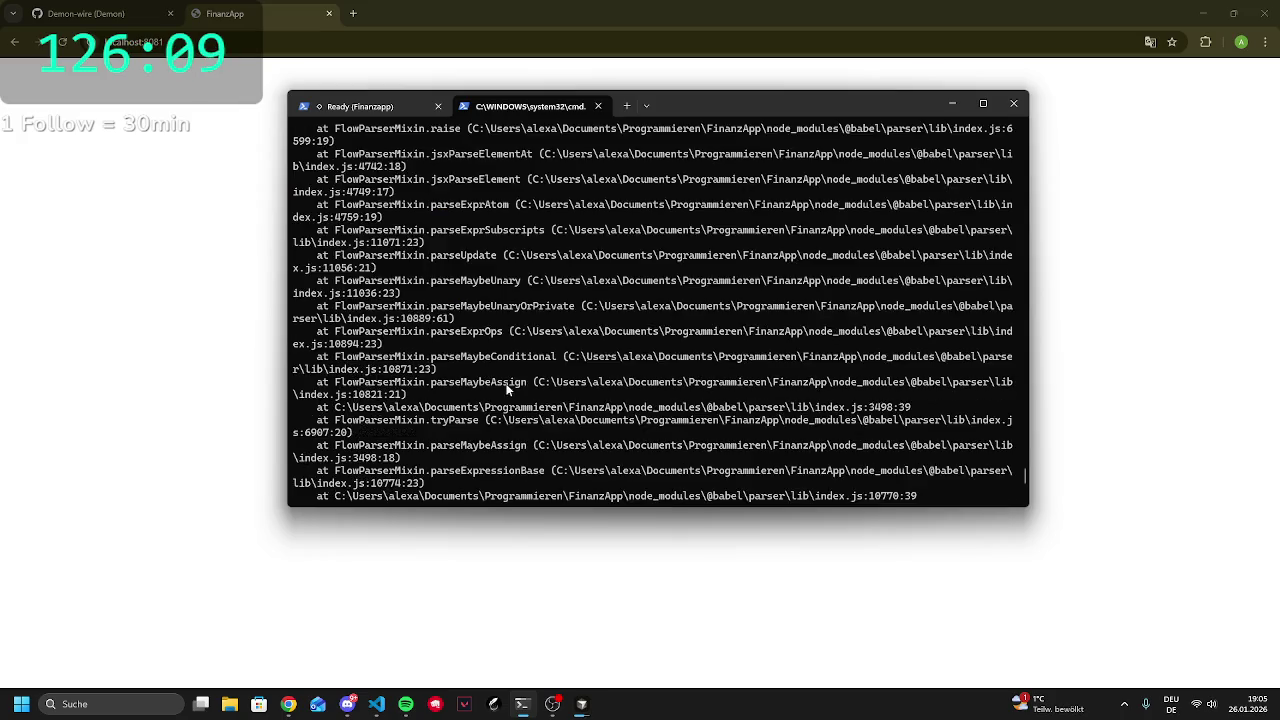
key(ctrl+c)
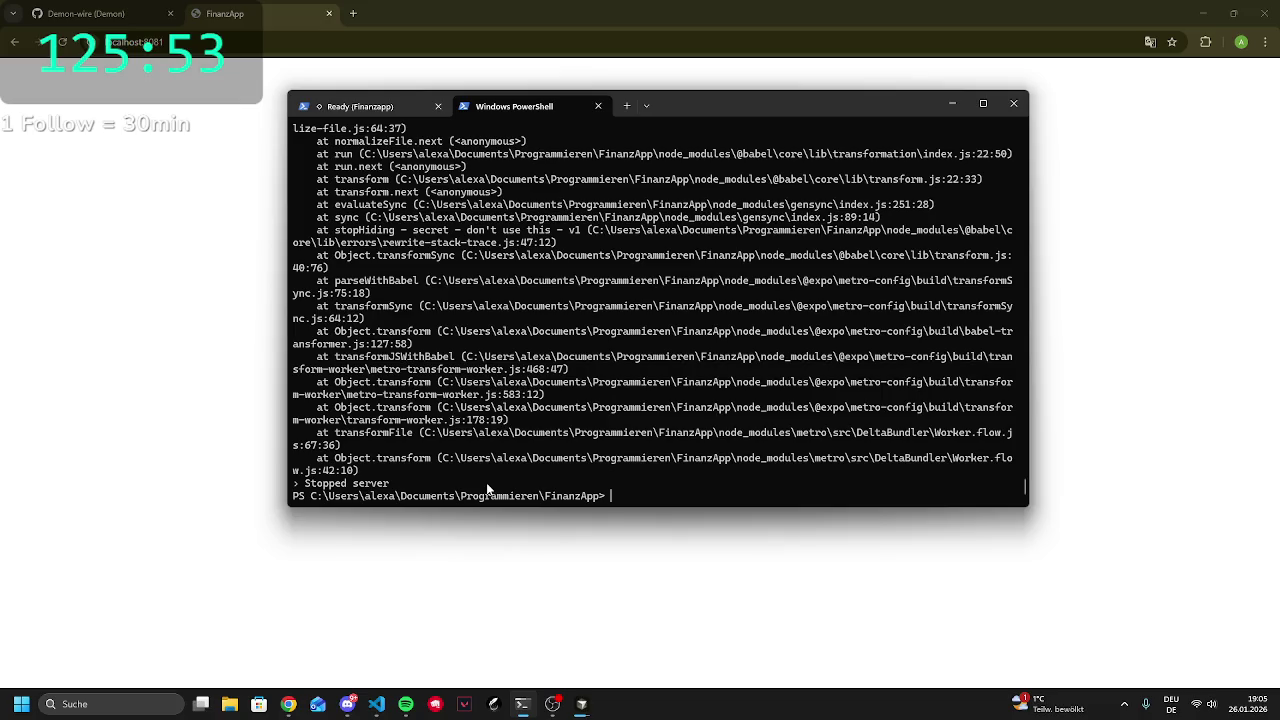
Run npm start and copy the 'expo start' output line
text(npm start)
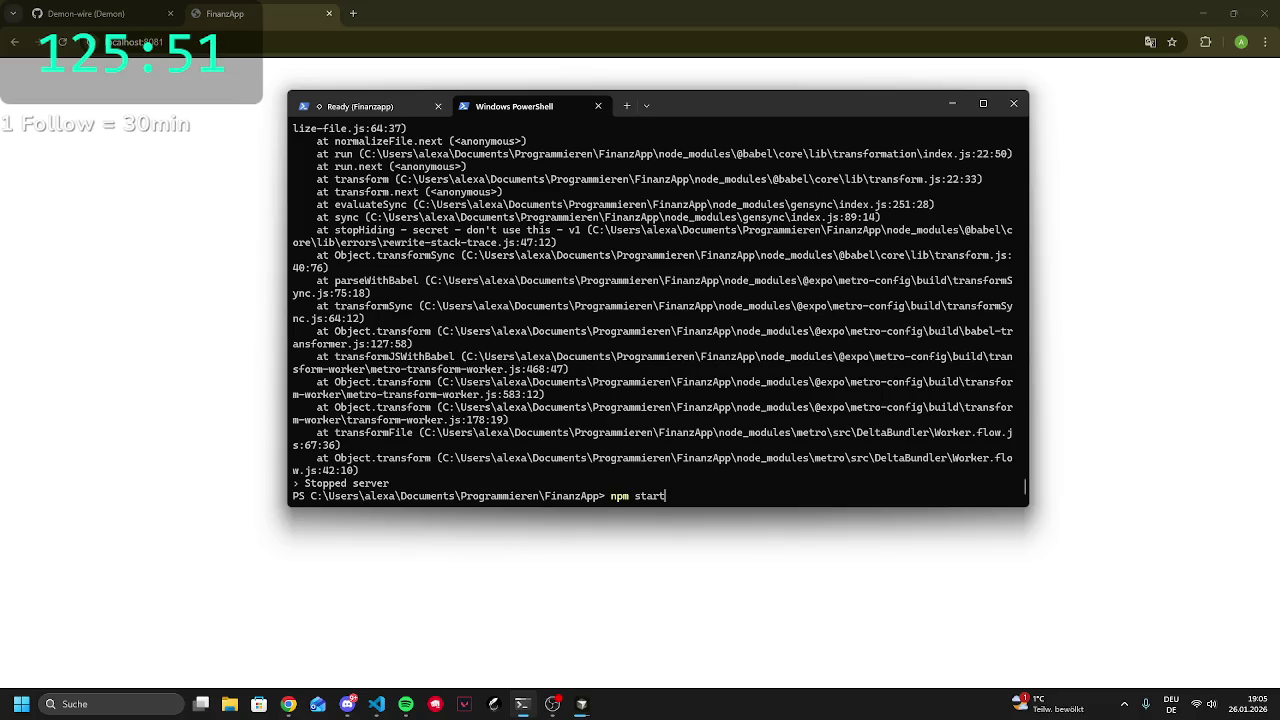
key(Return)
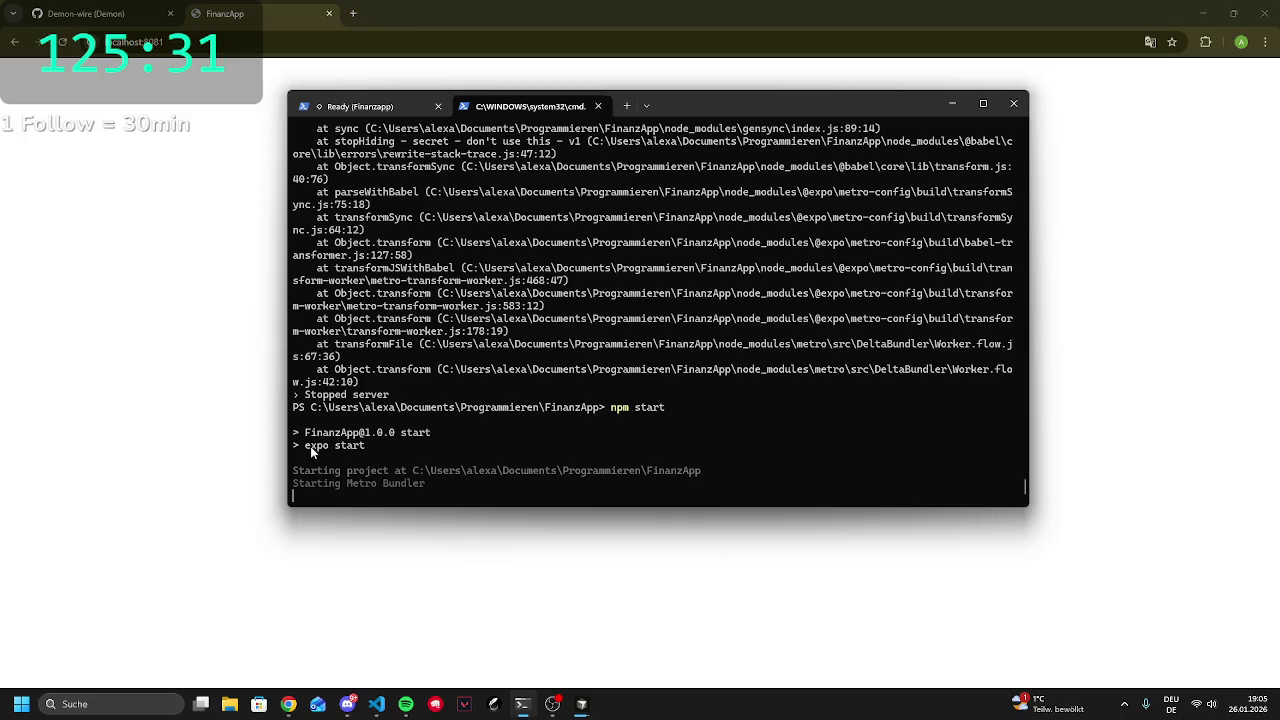
drag(307, 446, 362, 446)
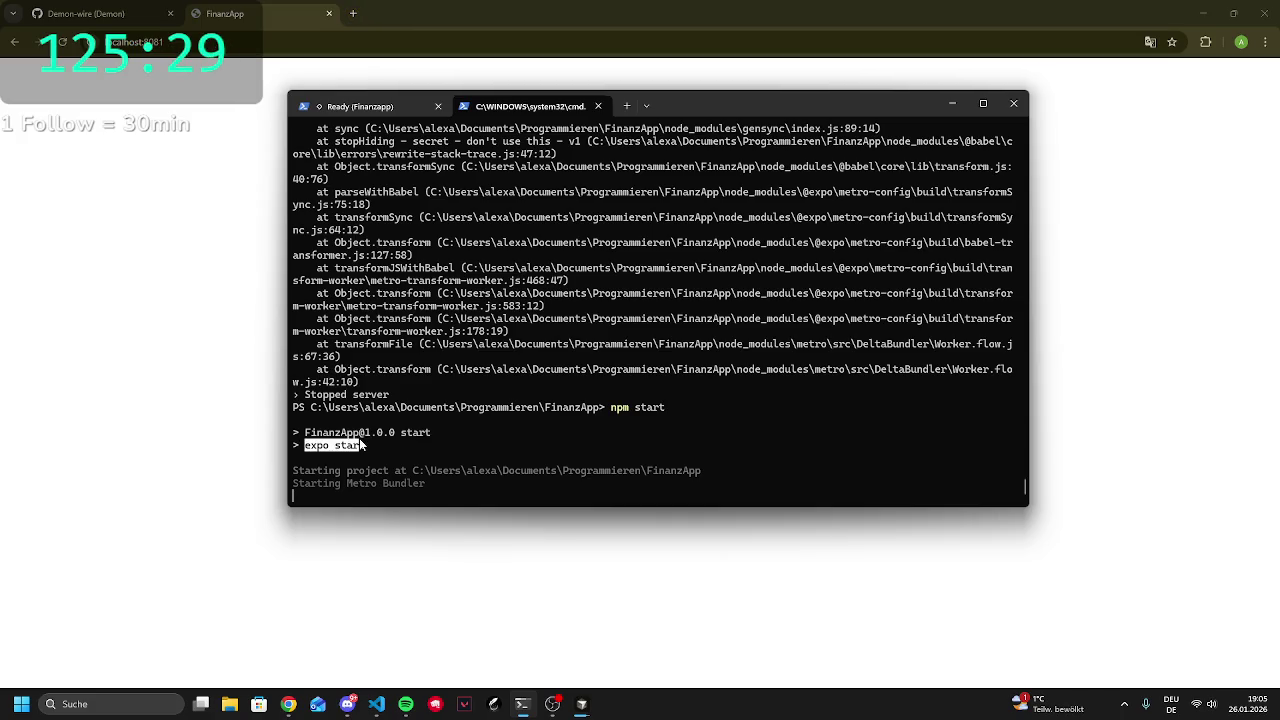
key(ctrl+c)
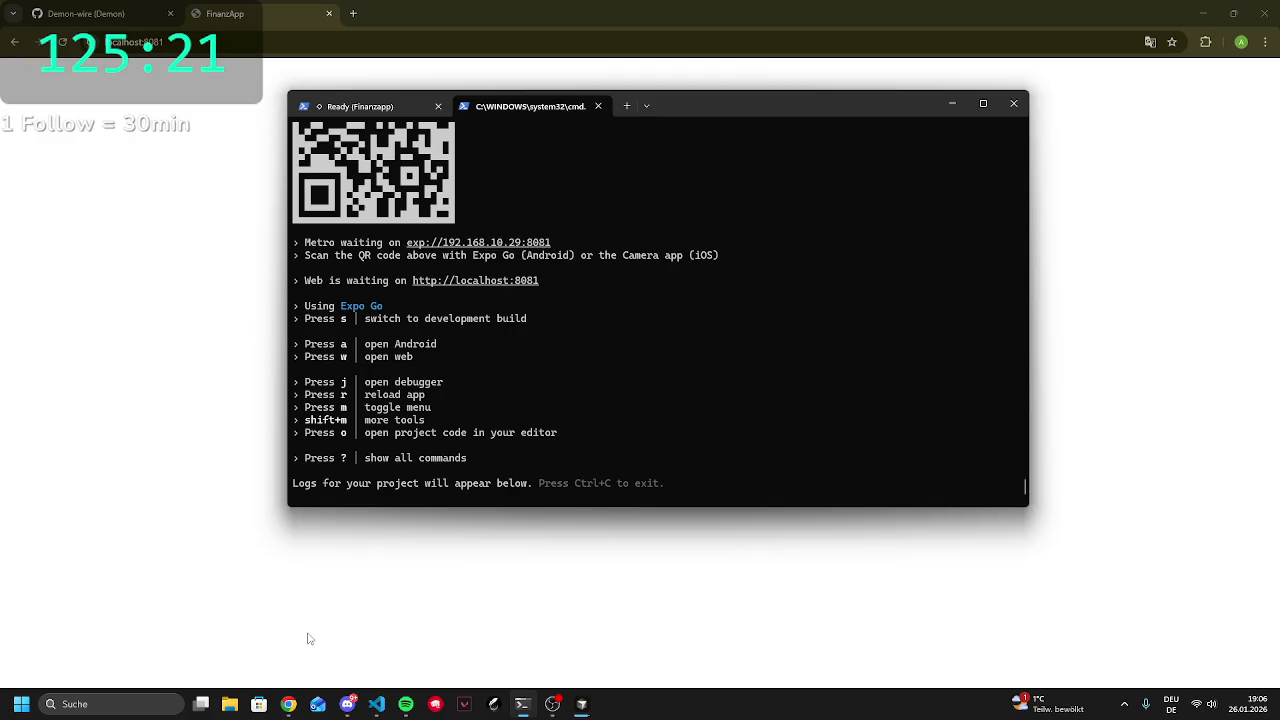
Read the Metro SyntaxError: stylesnoirpi already declared in StatistikScreen.js
click(191, 163)
click(522, 704)
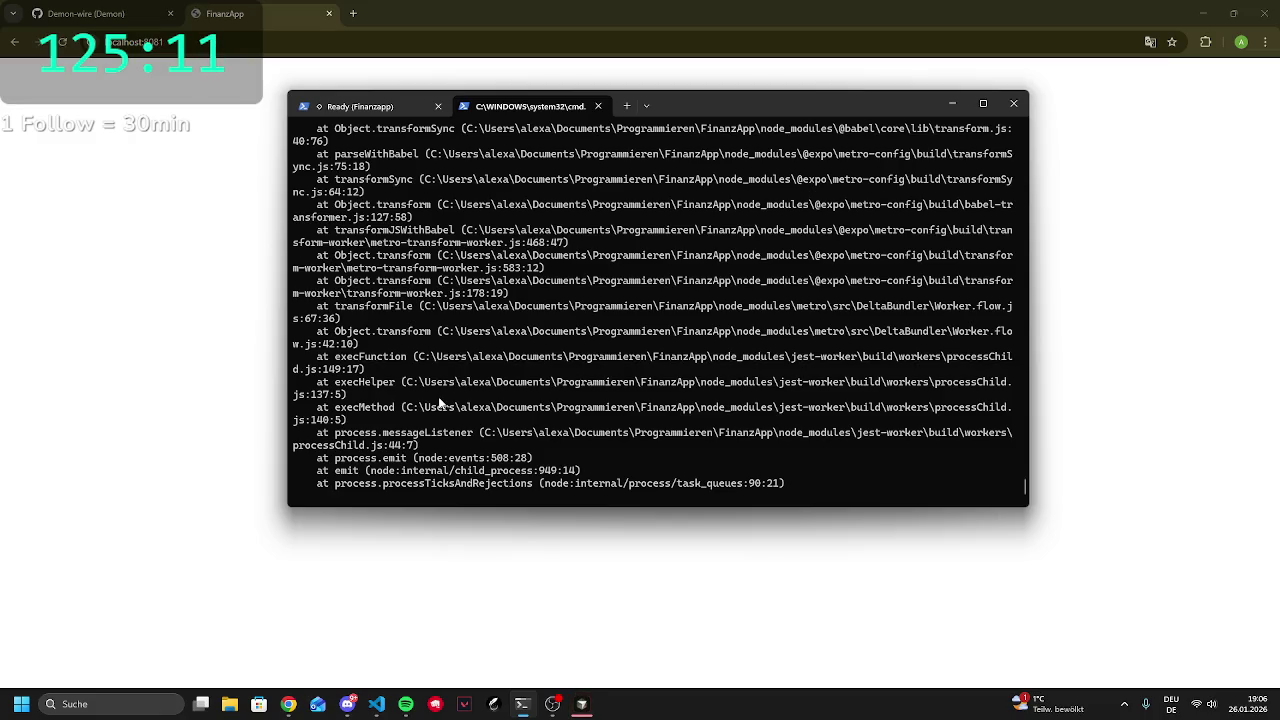
scroll(527, 452, up, 13)
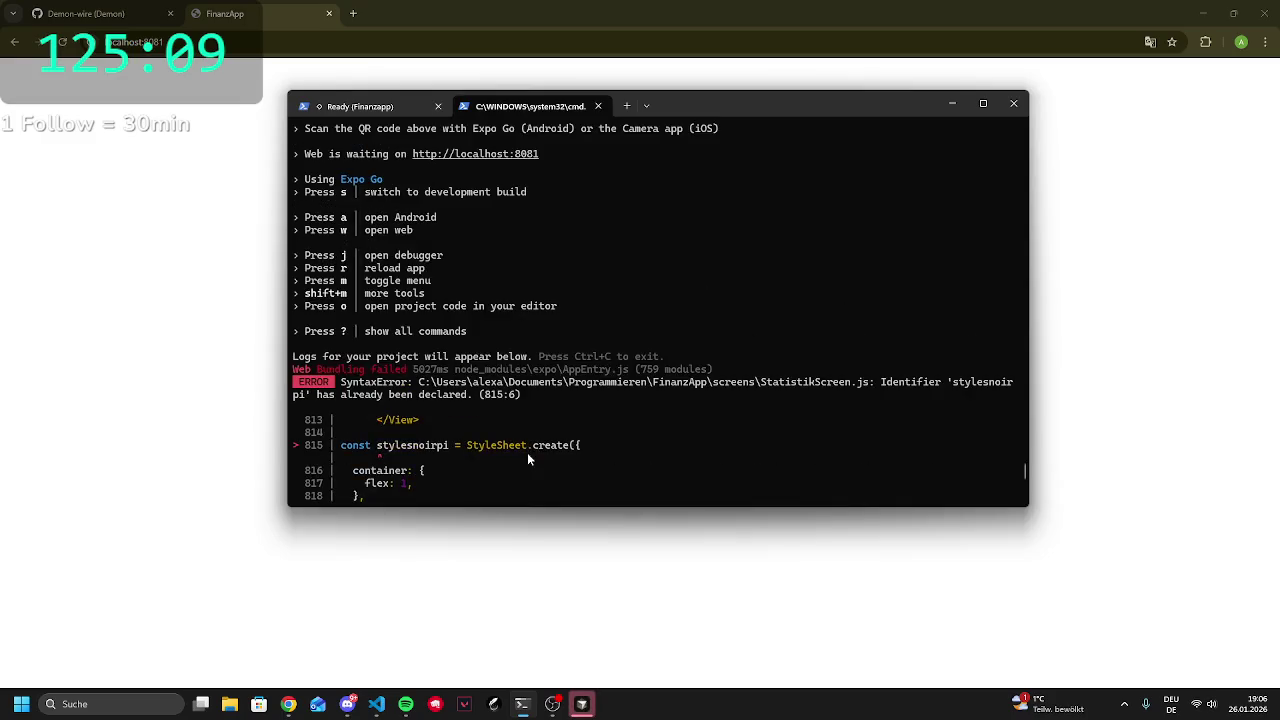
scroll(330, 460, down, 5)
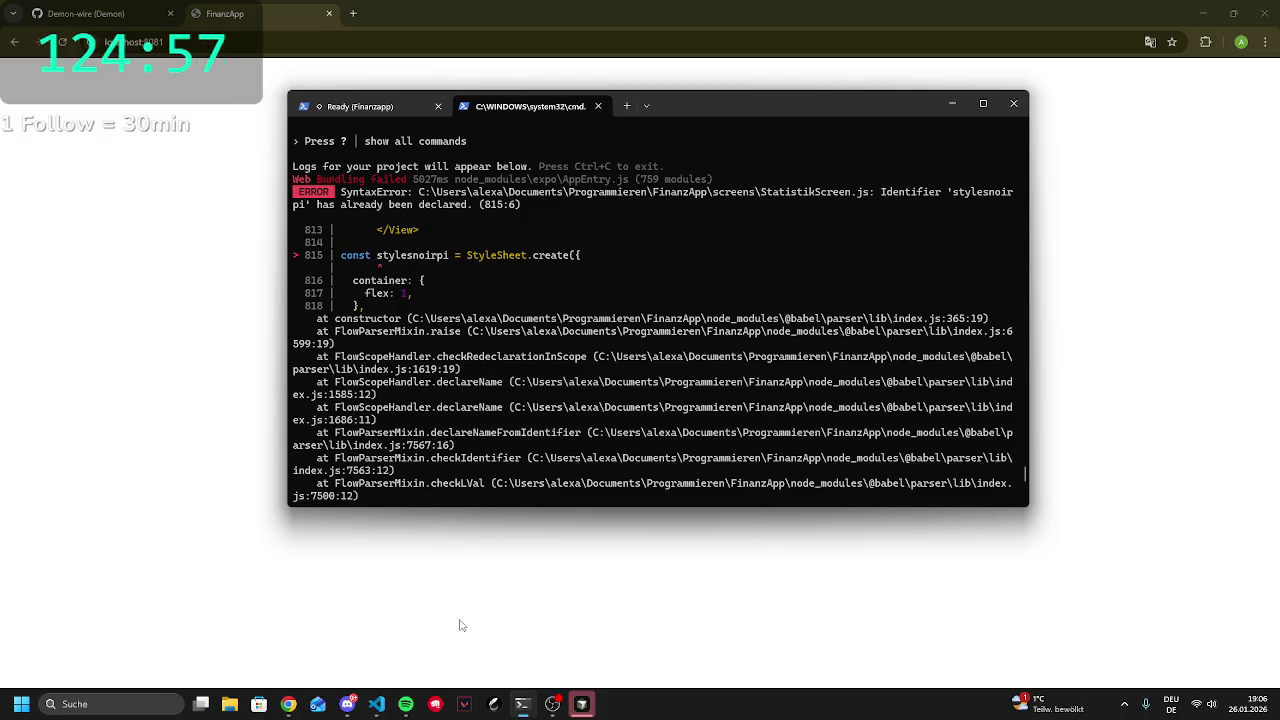
click(376, 704)
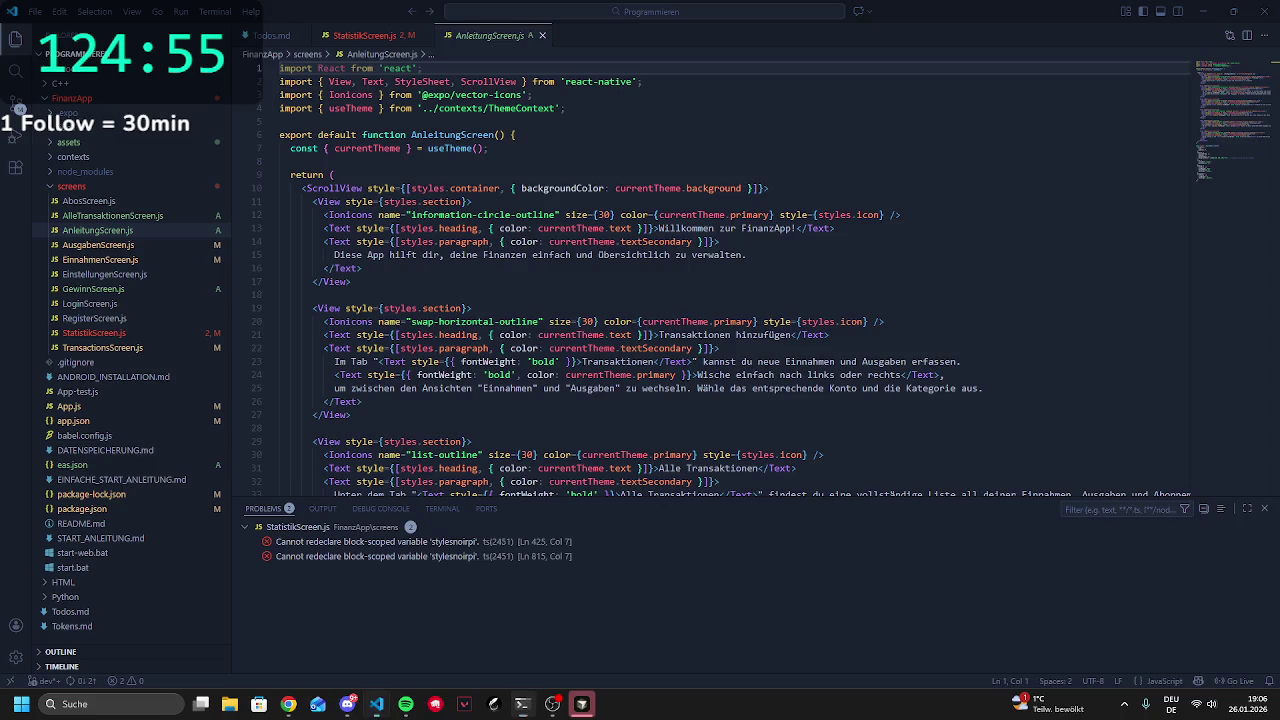
Inspect the duplicate stylesnoirpi declaration on line 815 of StatistikScreen.js
scroll(441, 301, down, 10)
scroll(444, 298, down, 9)
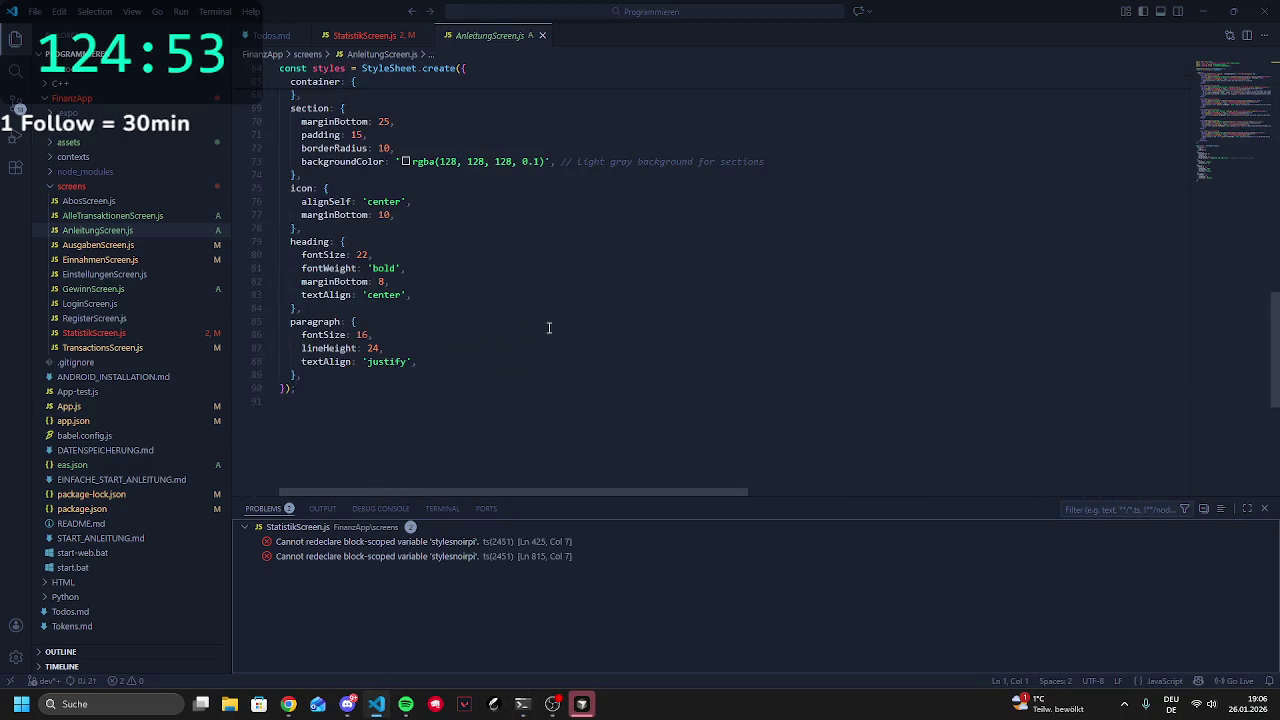
scroll(391, 394, down, 9)
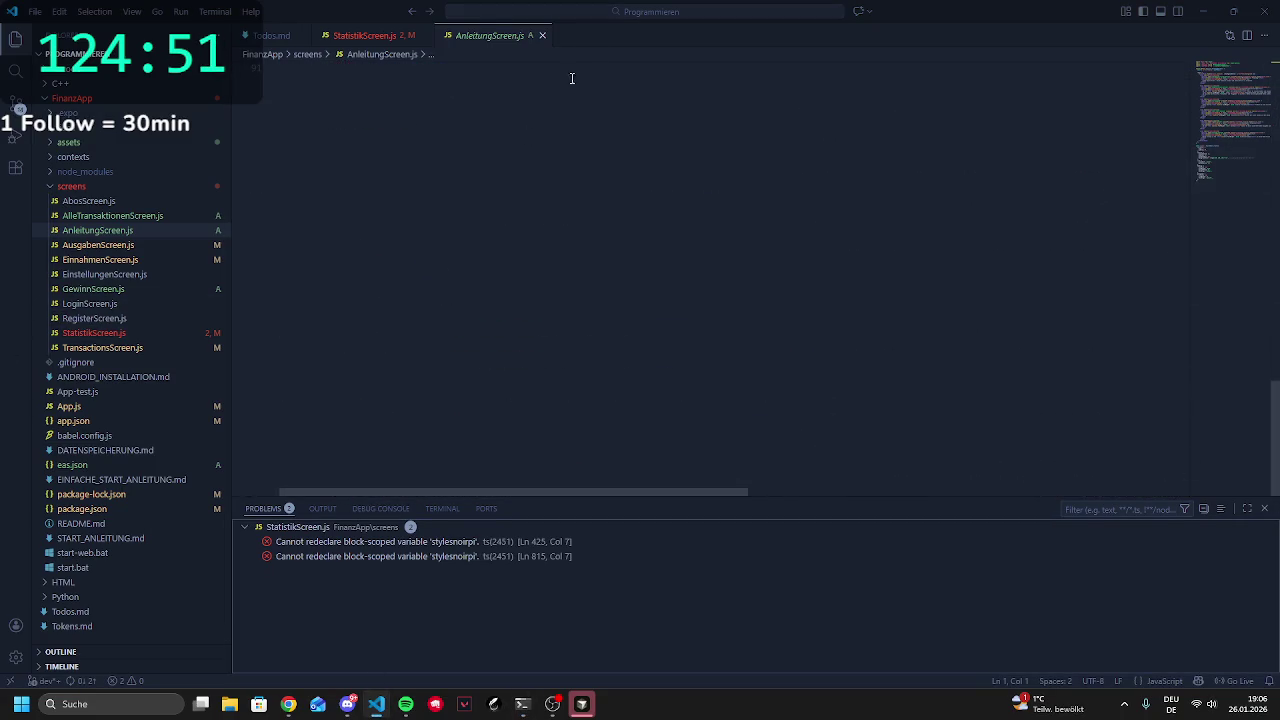
click(543, 36)
scroll(490, 280, down, 6)
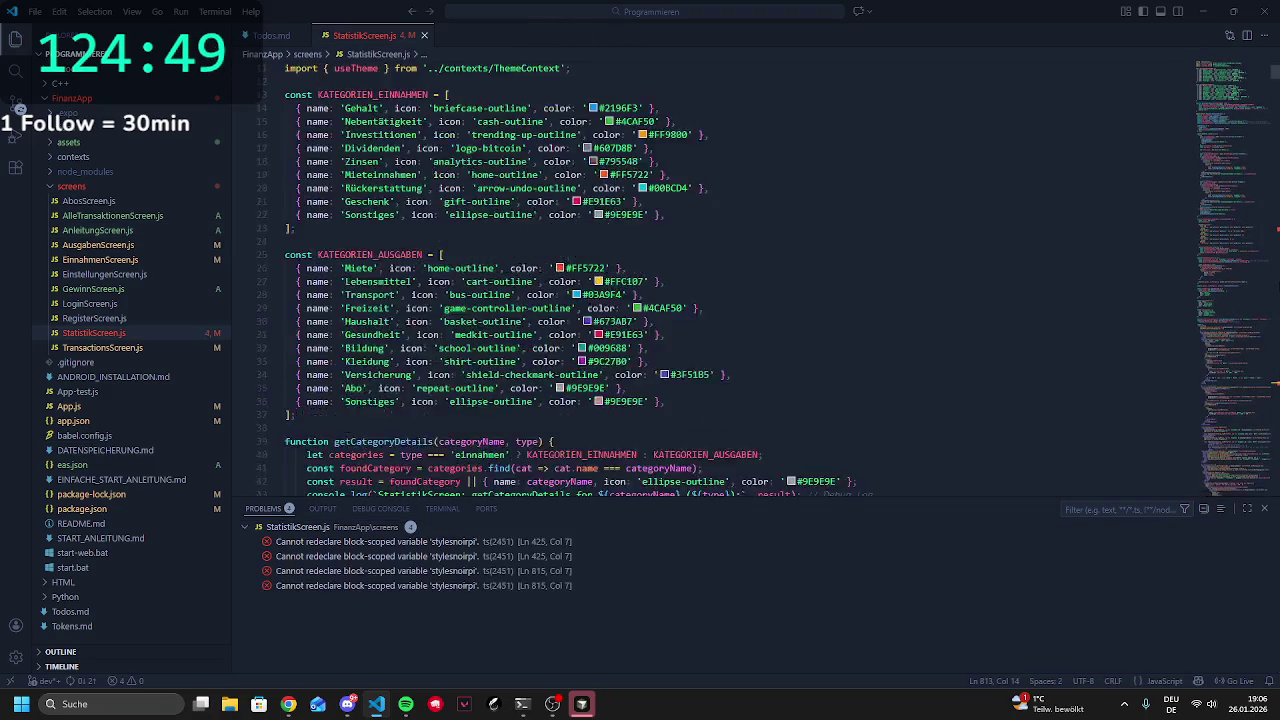
scroll(740, 280, down, 20)
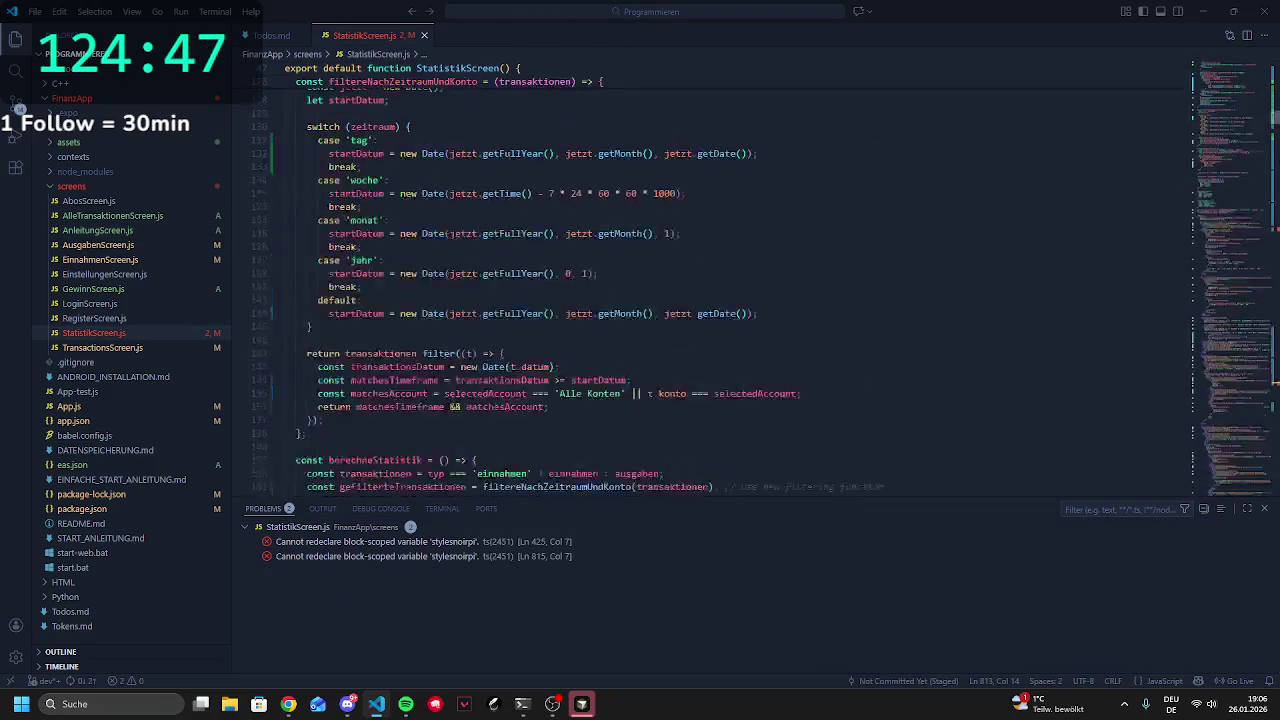
mouse_move(1250, 360)
mouse_down()
mouse_move(1250, 450)
mouse_move(1250, 355)
mouse_move(1267, 377)
mouse_up()
scroll(687, 353, down, 15)
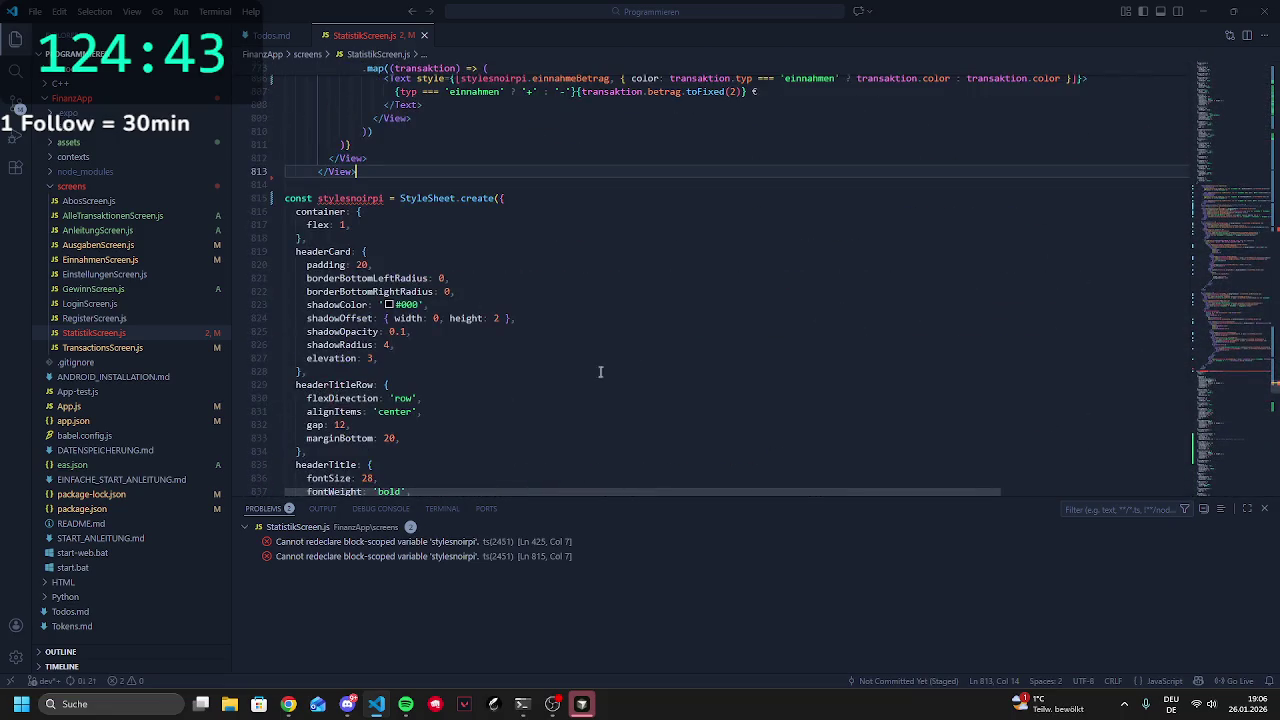
click(360, 198)
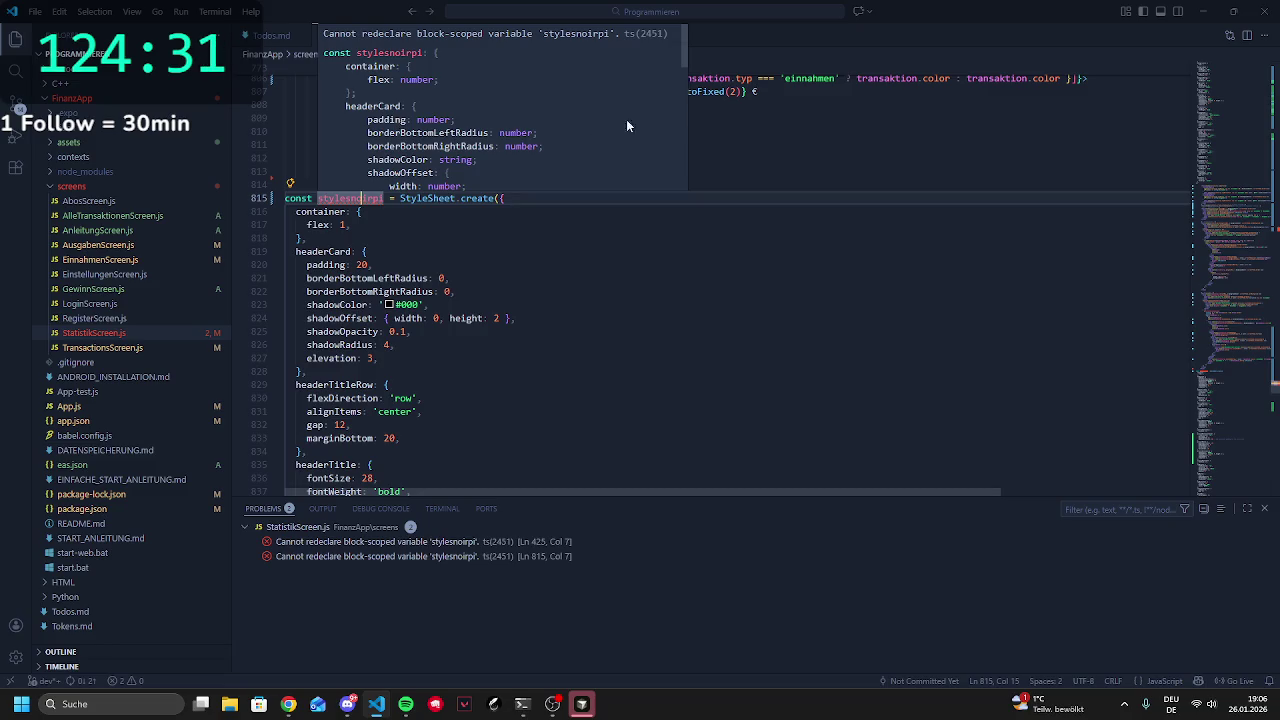
click(715, 208)
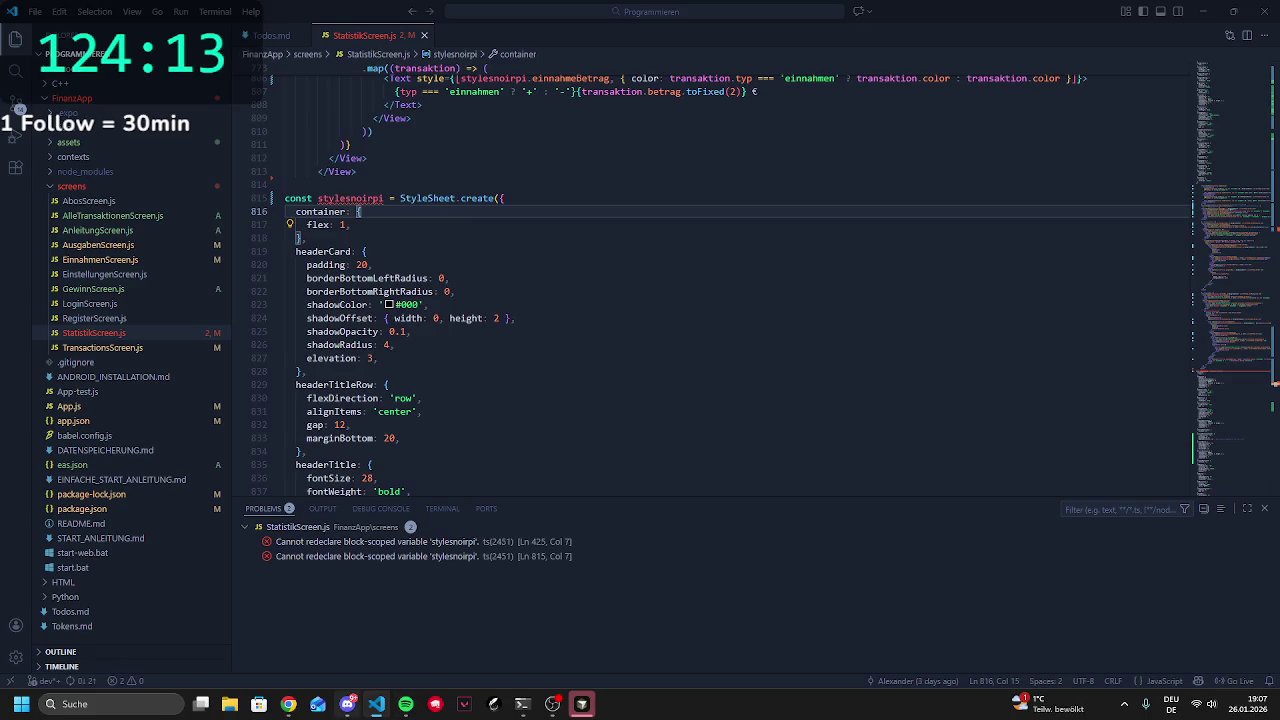
Finish the Cursor setup with Fertigstellen and check the remaining Copilot usage
mouse_move(522, 704)
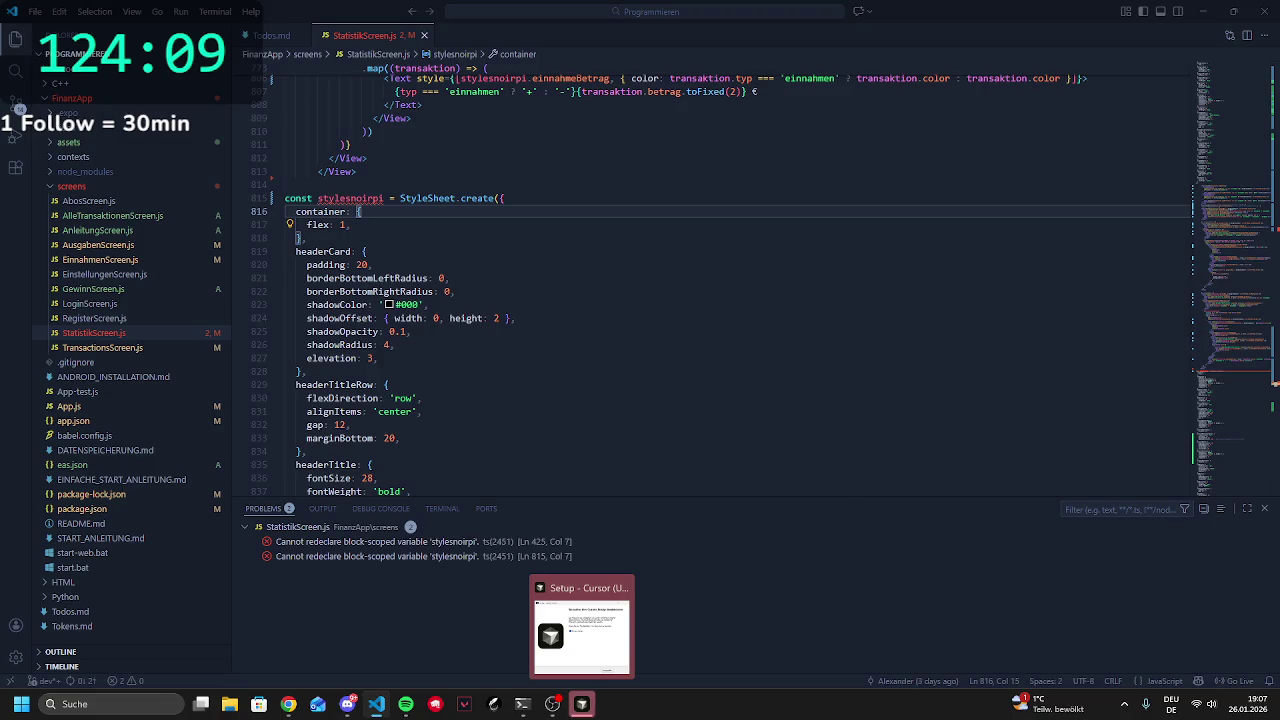
click(581, 704)
click(743, 481)
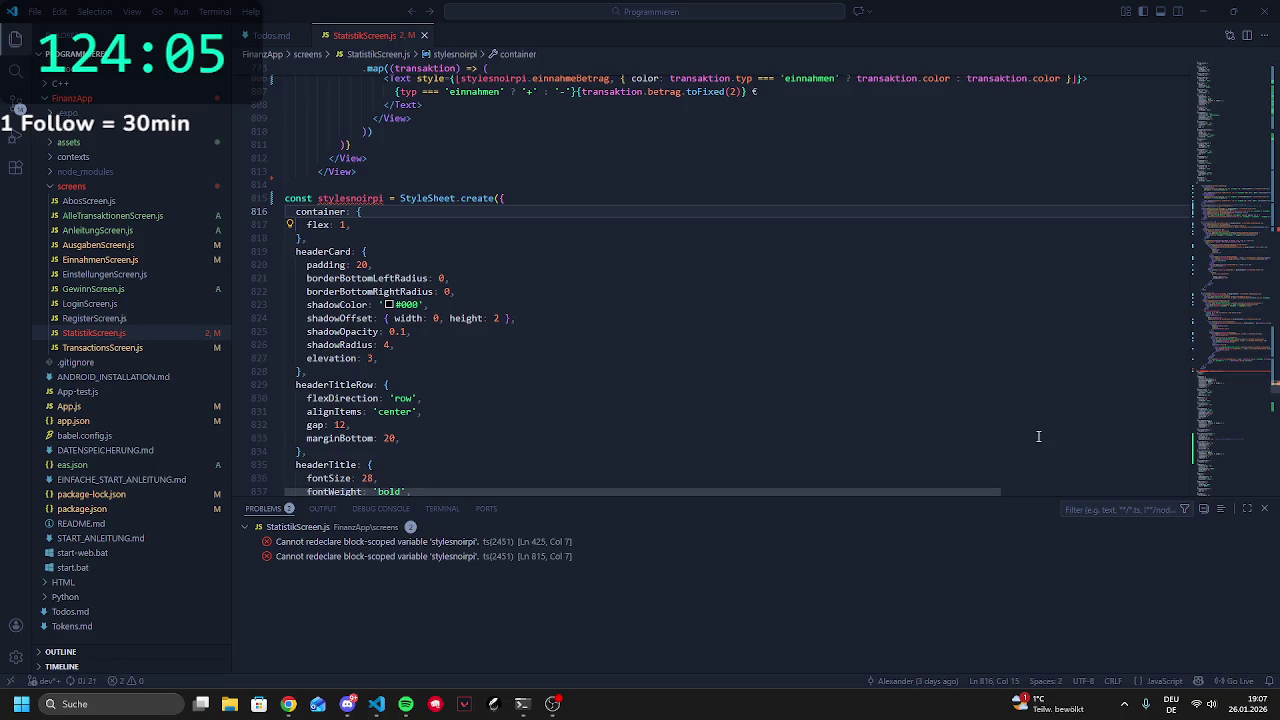
click(1201, 685)
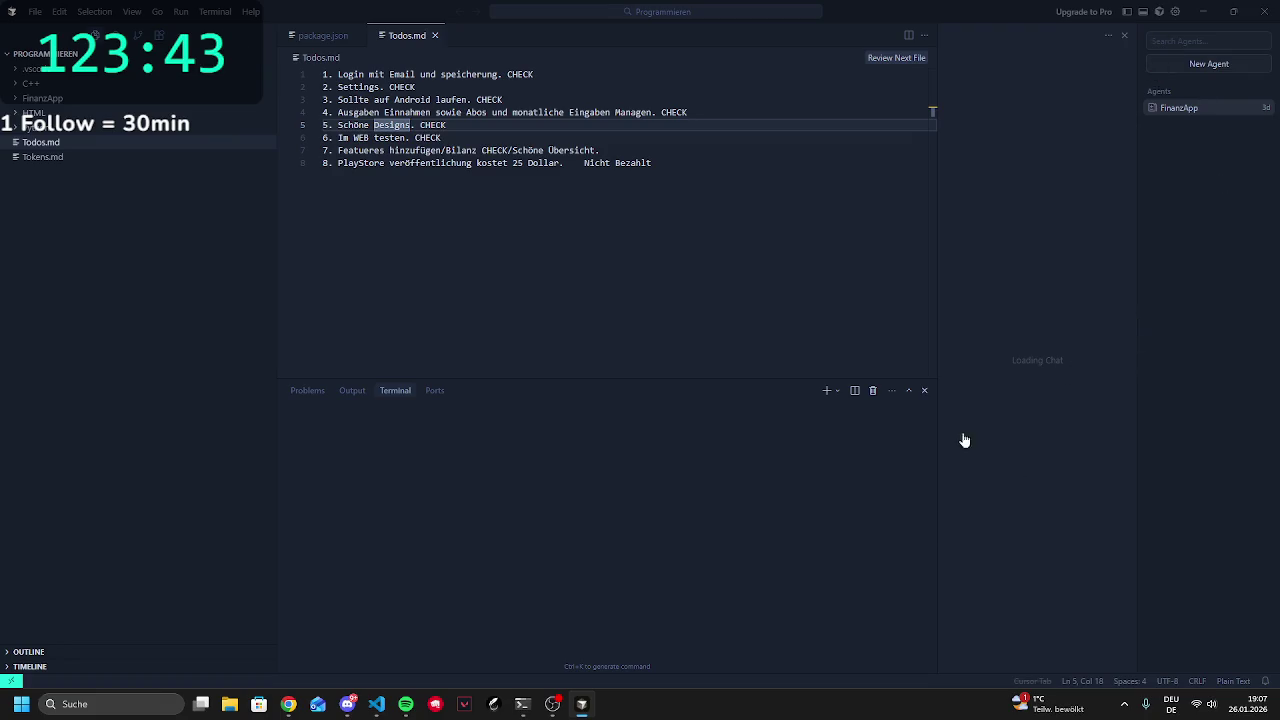
Save Todos.md in Cursor, glance at StatistikScreen.js, and return to Cursor
mouse_move(549, 708)
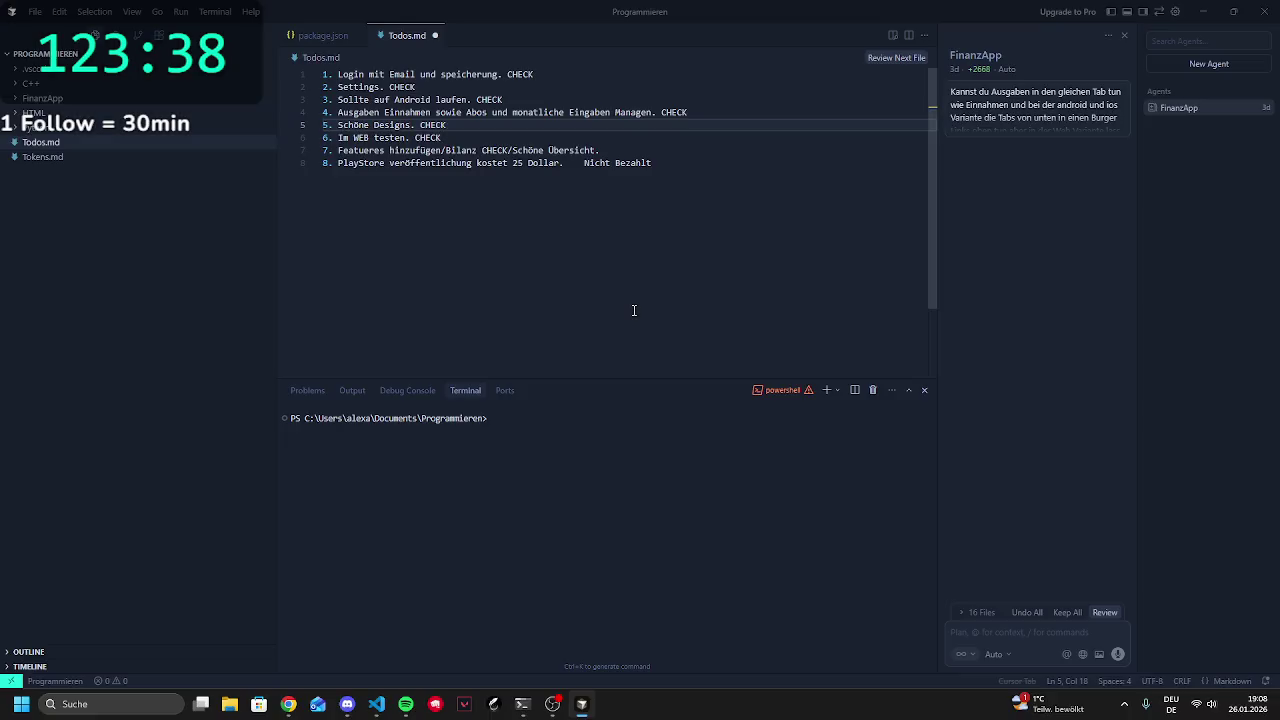
key(ctrl+s)
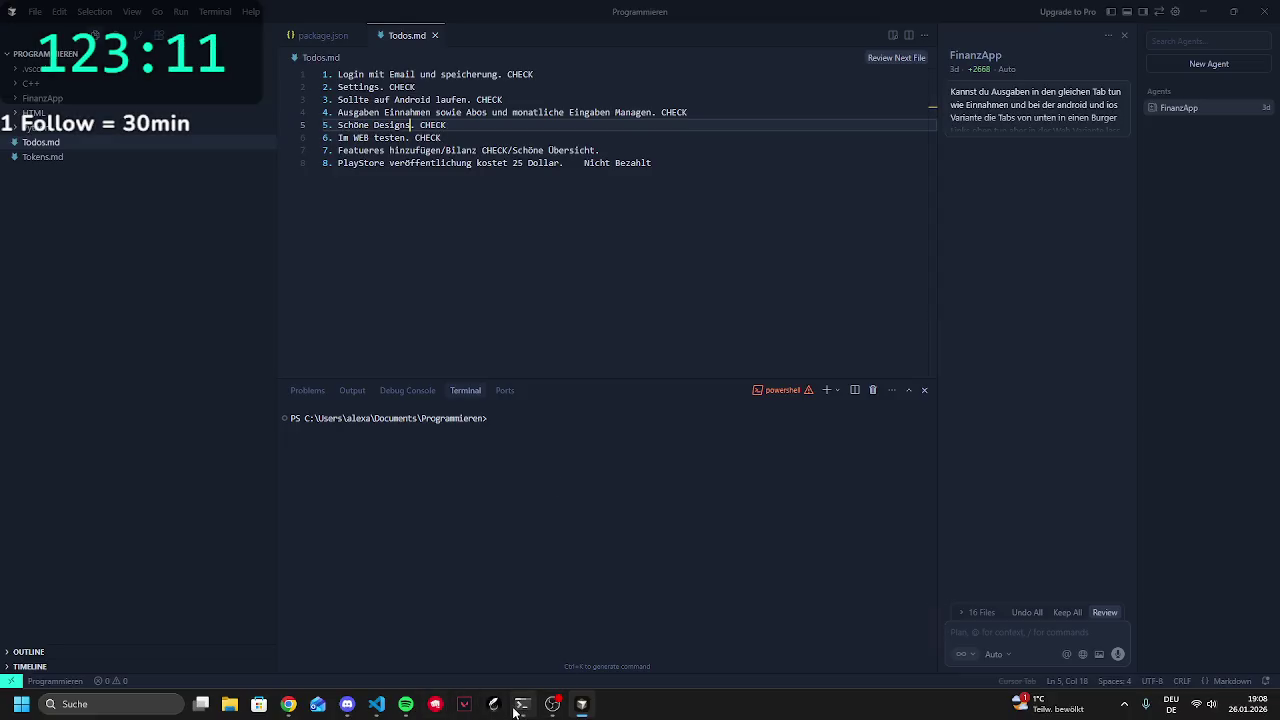
click(376, 704)
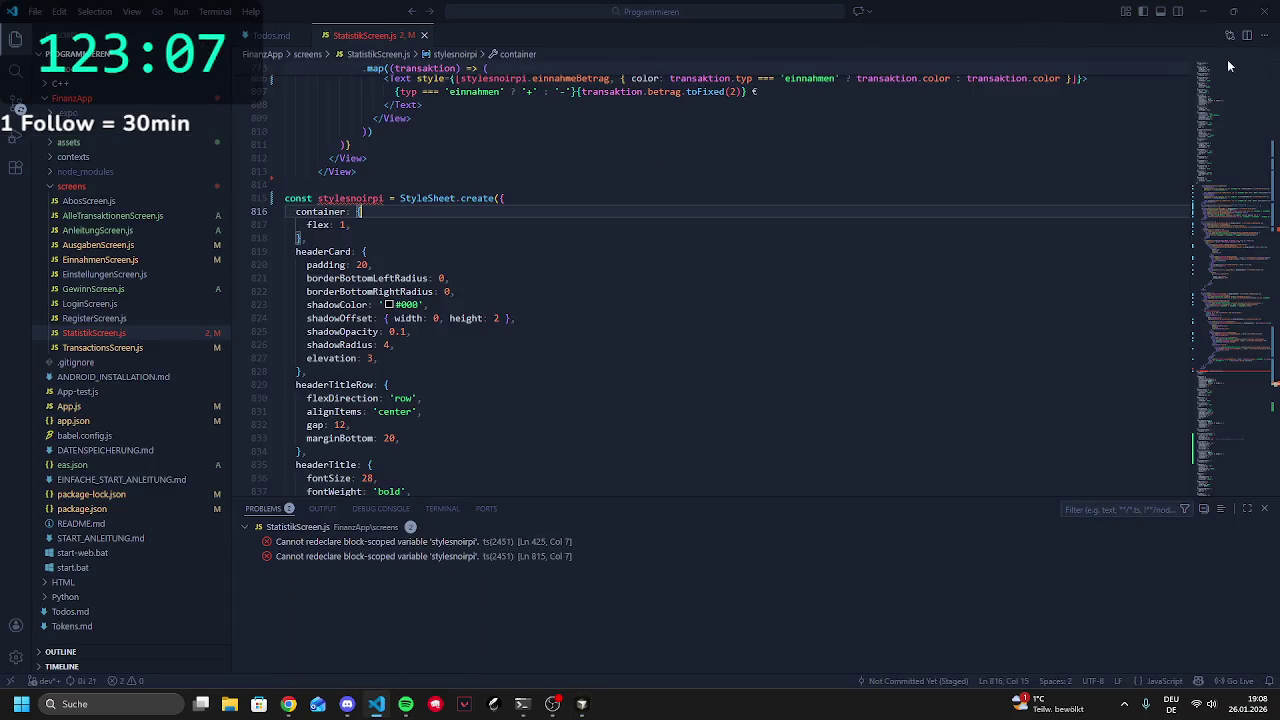
click(582, 704)
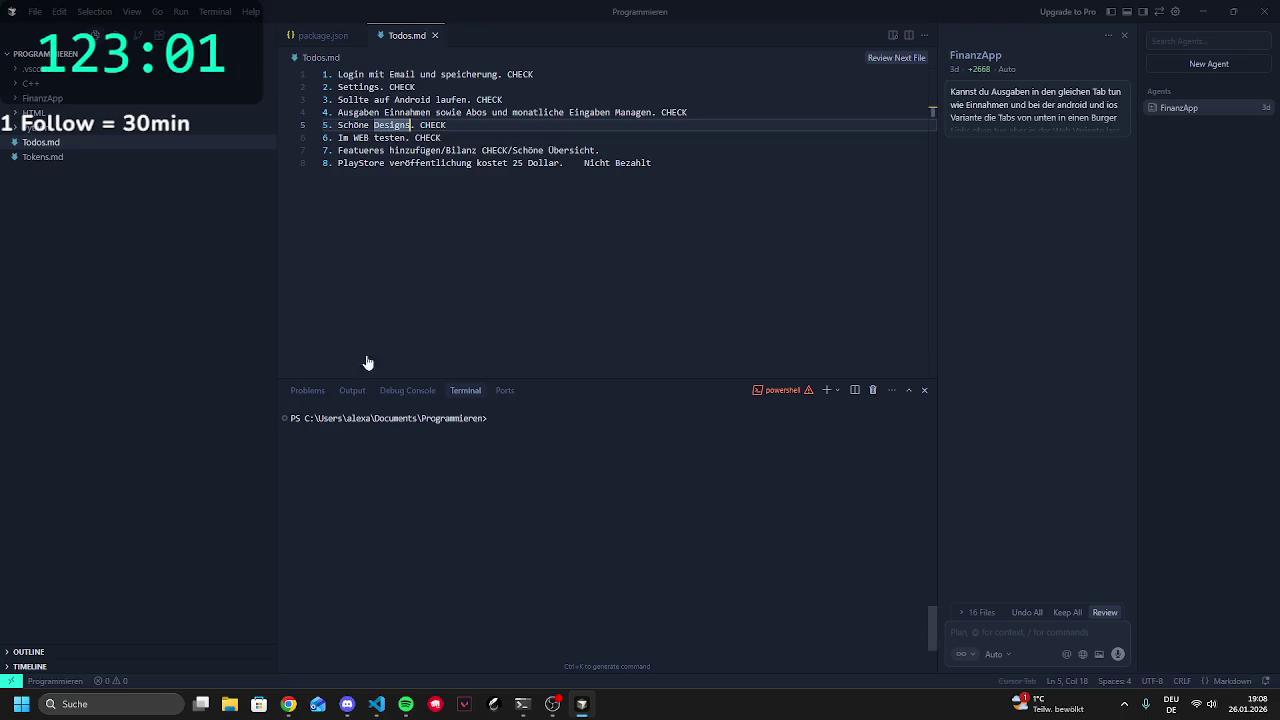
View the Source Control changes, then expand the FinanzApp folder in Explorer
key(ctrl+shift+g)
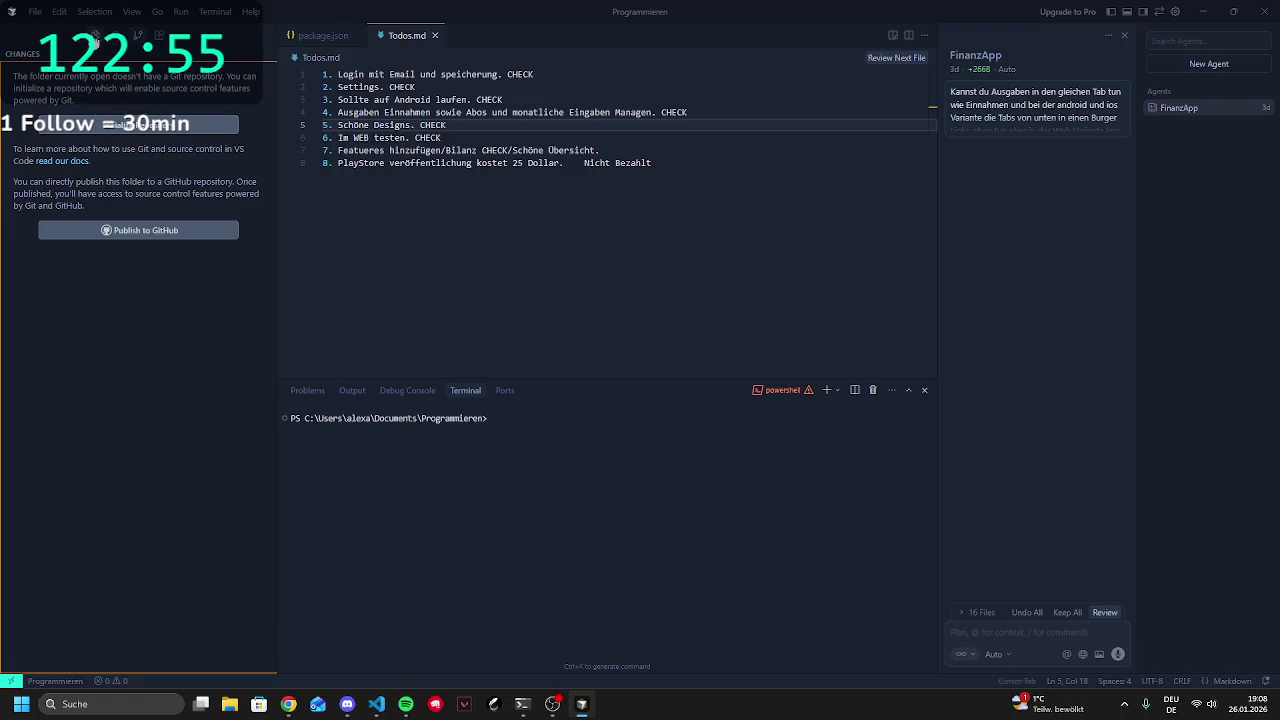
click(94, 36)
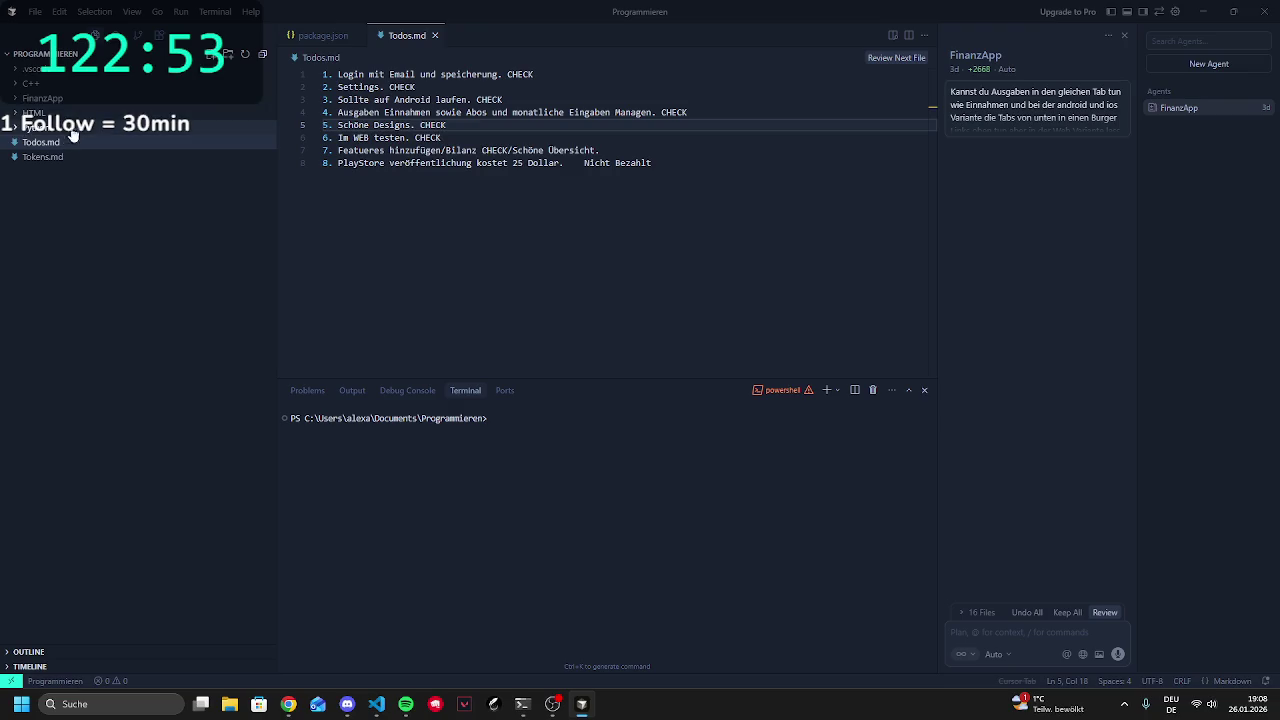
click(91, 101)
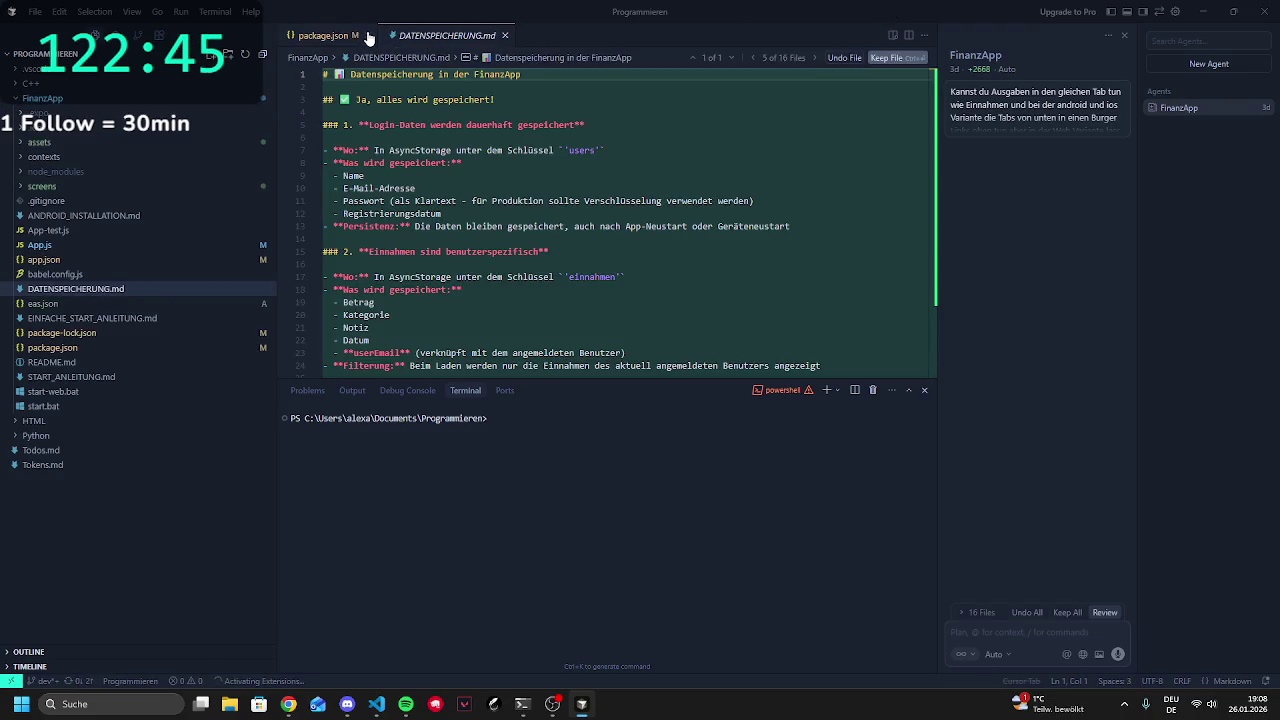
Close package.json, review the pending Source Control changes, and return to Explorer
click(364, 36)
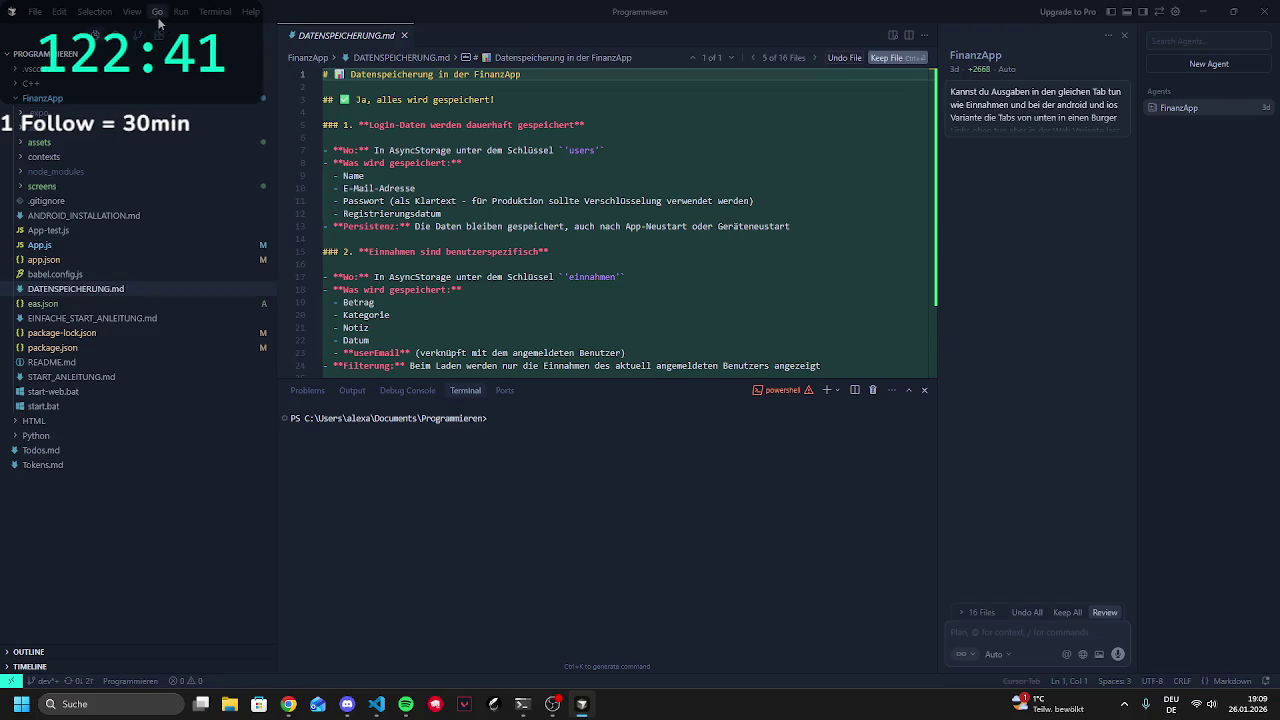
click(143, 37)
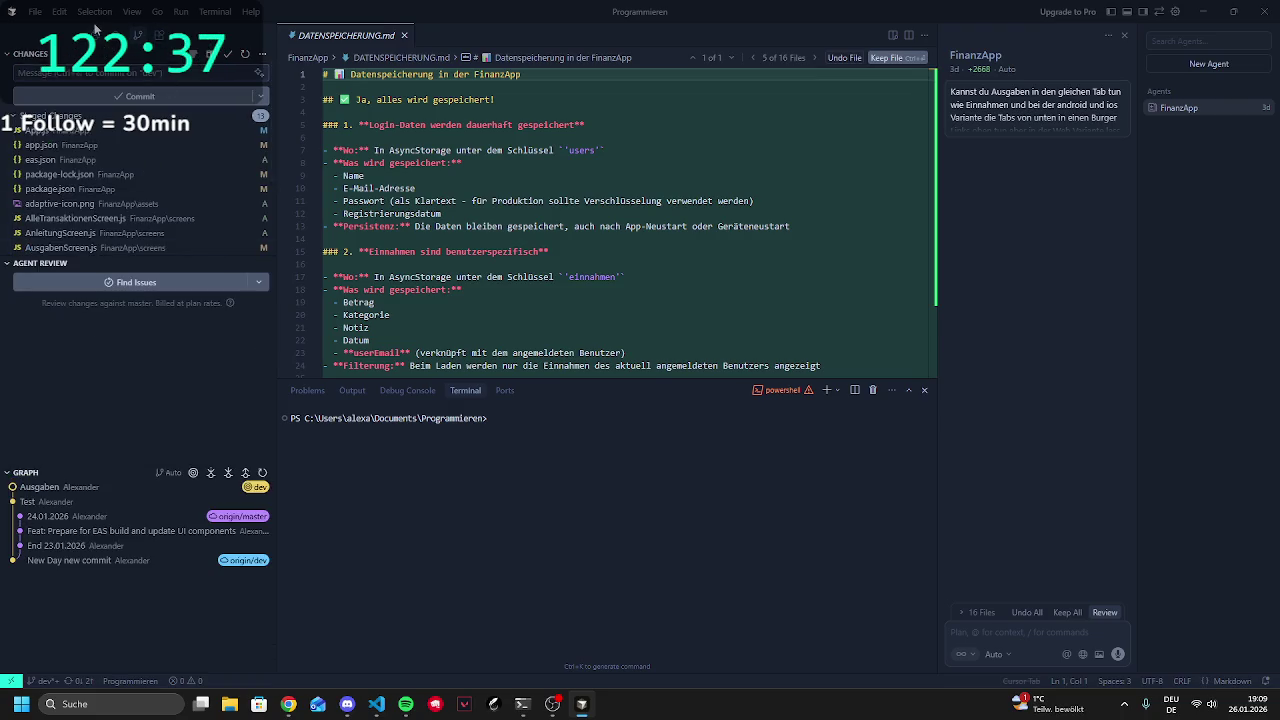
click(96, 35)
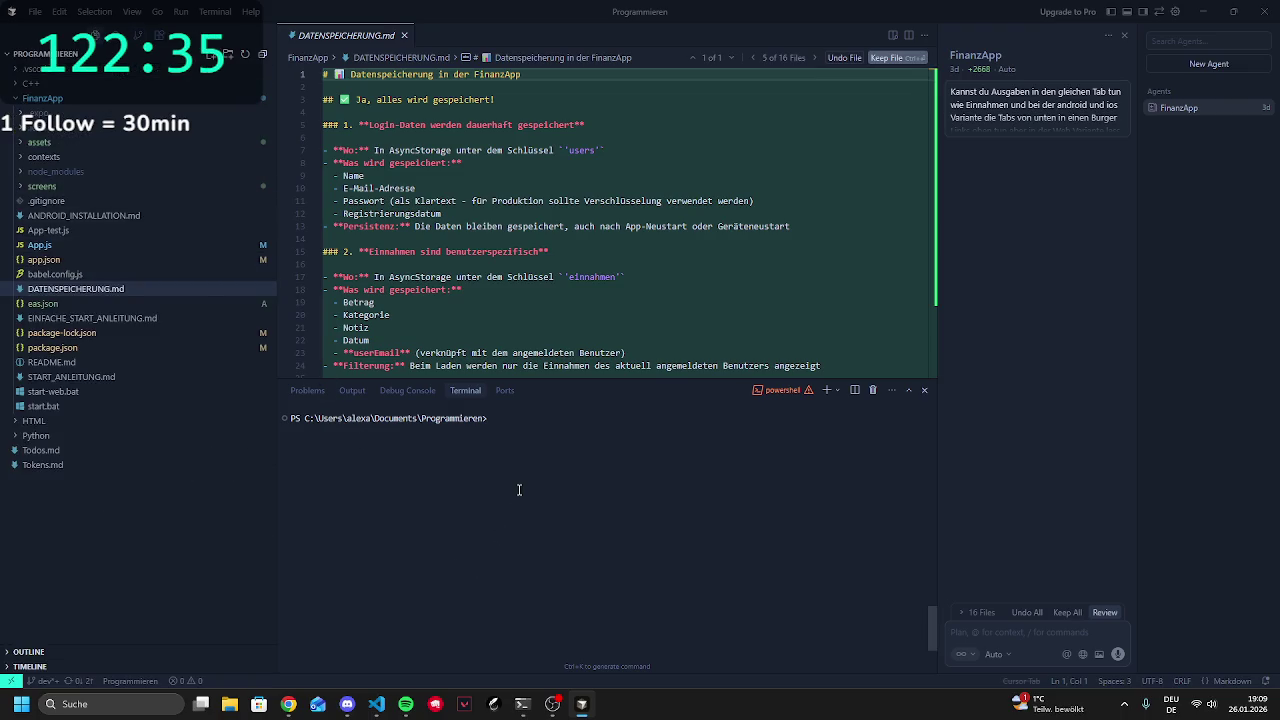
Open Todos.md and send the agent 'analysier mal das file StatistikScreen.js'
click(100, 465)
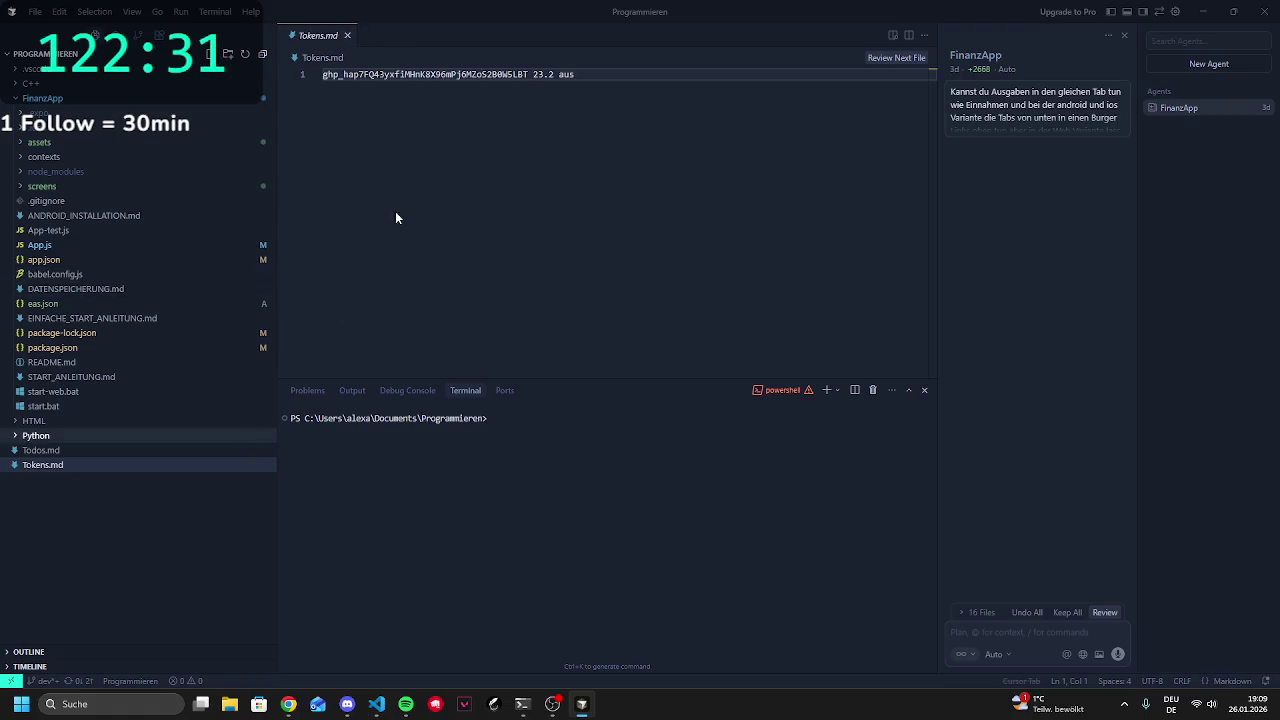
click(348, 36)
click(83, 451)
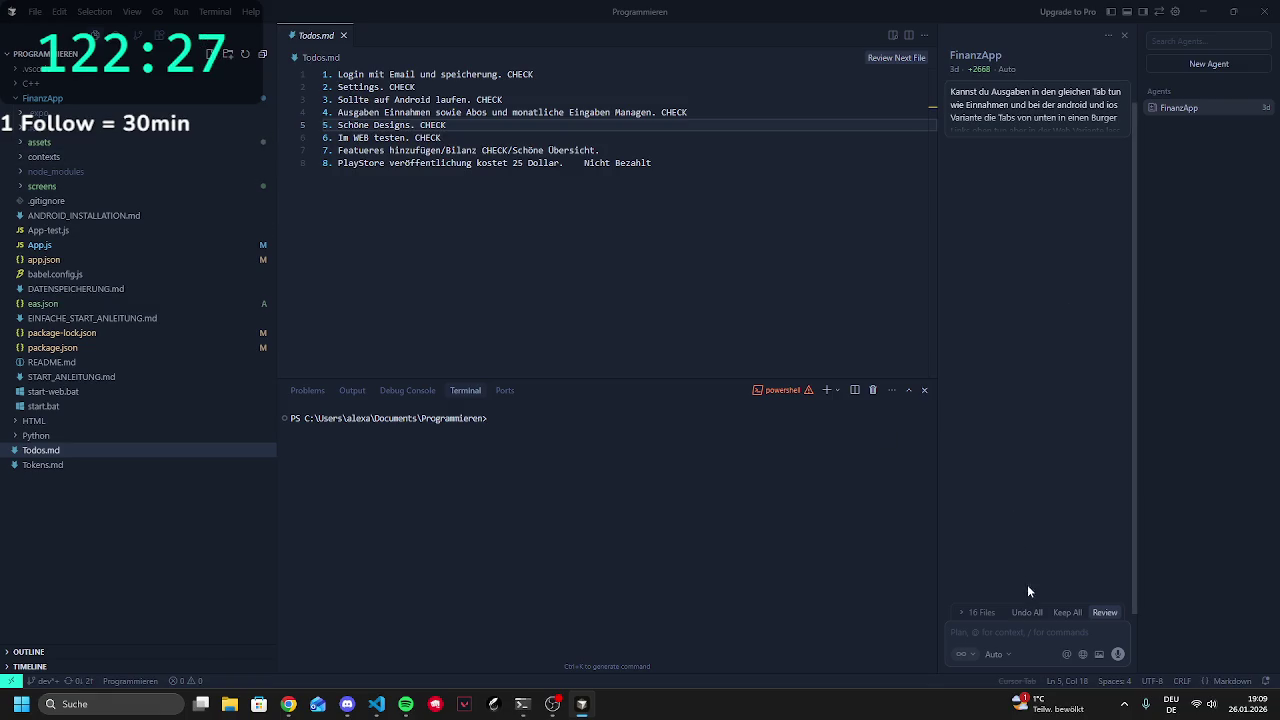
click(1028, 628)
text(a)
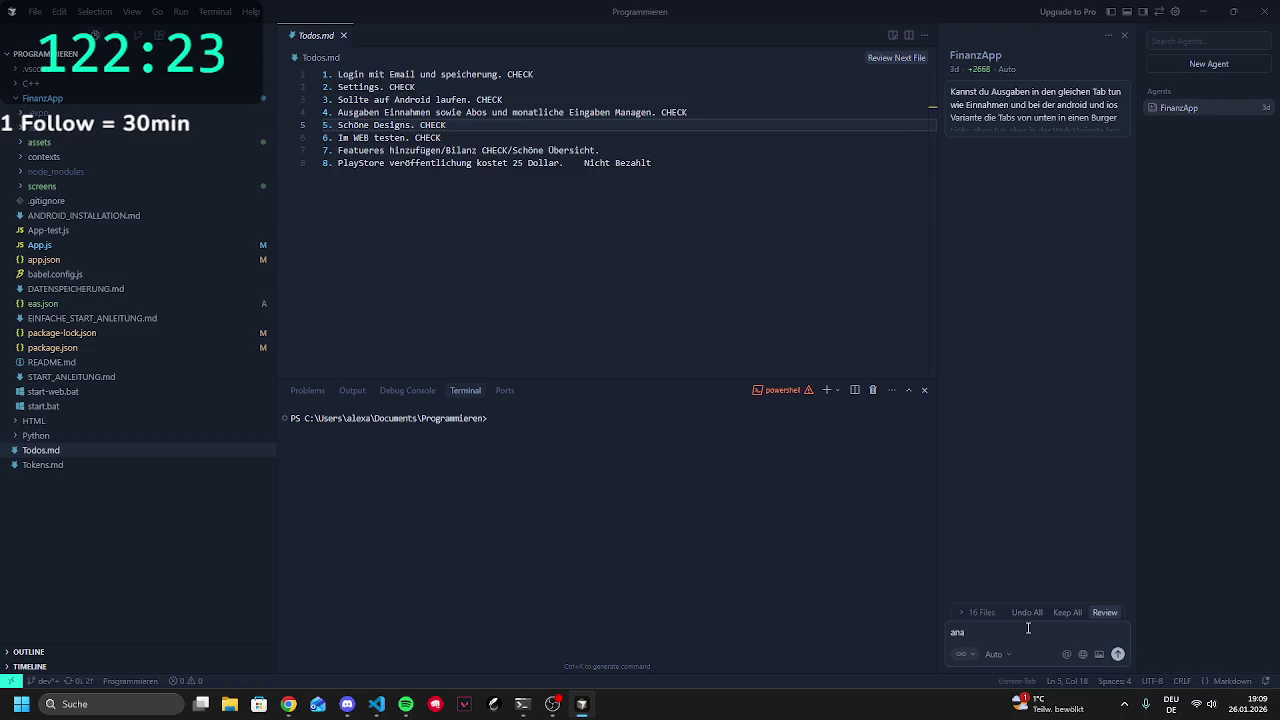
text(rlysier mal d)
text(s)
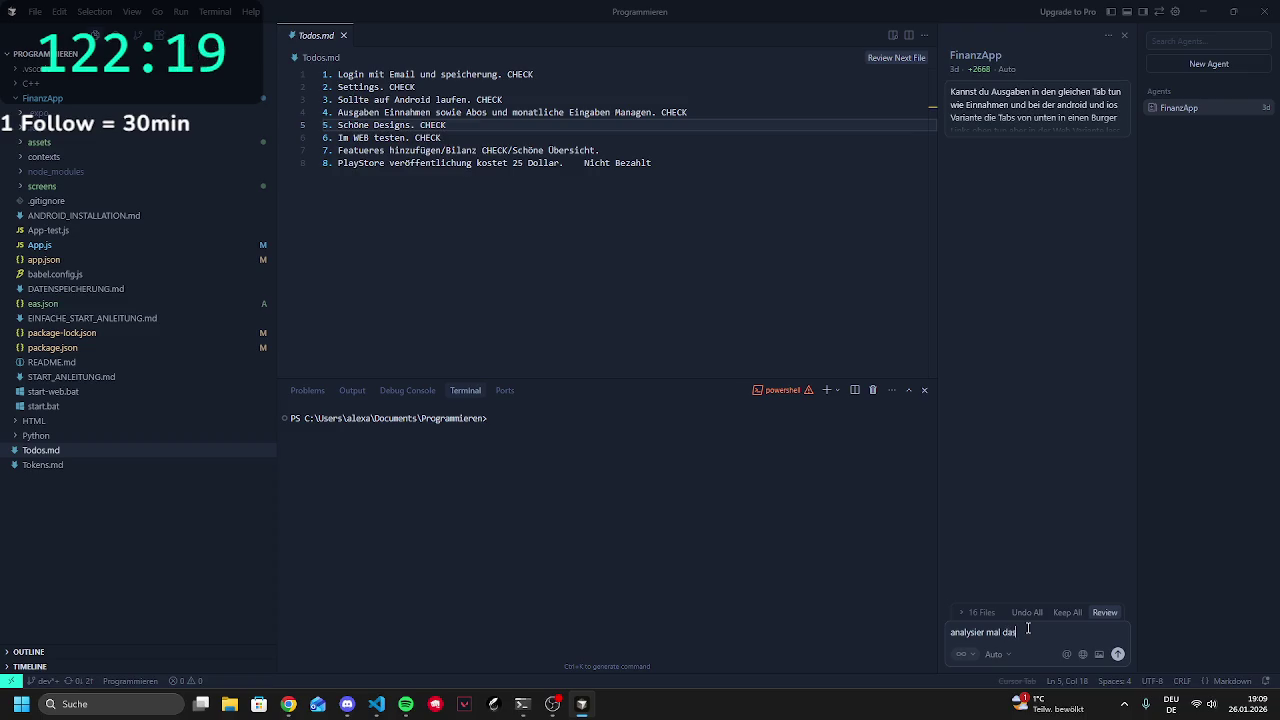
text(file)
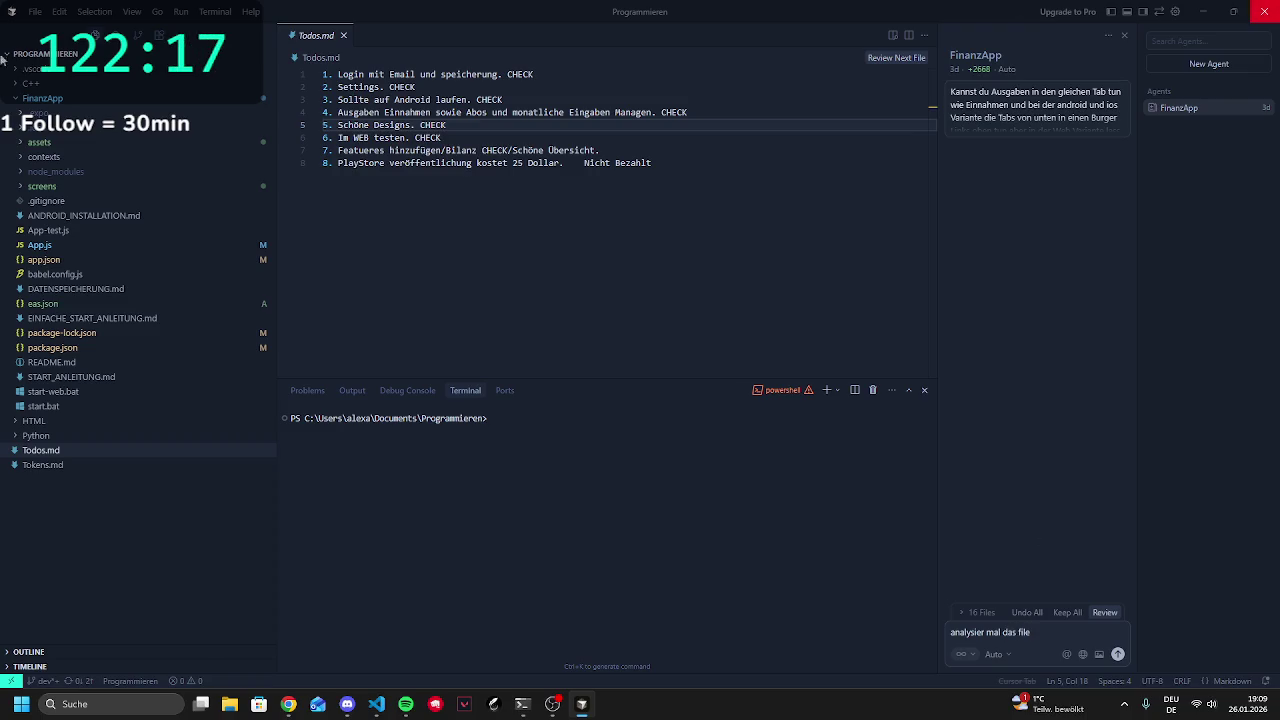
click(40, 186)
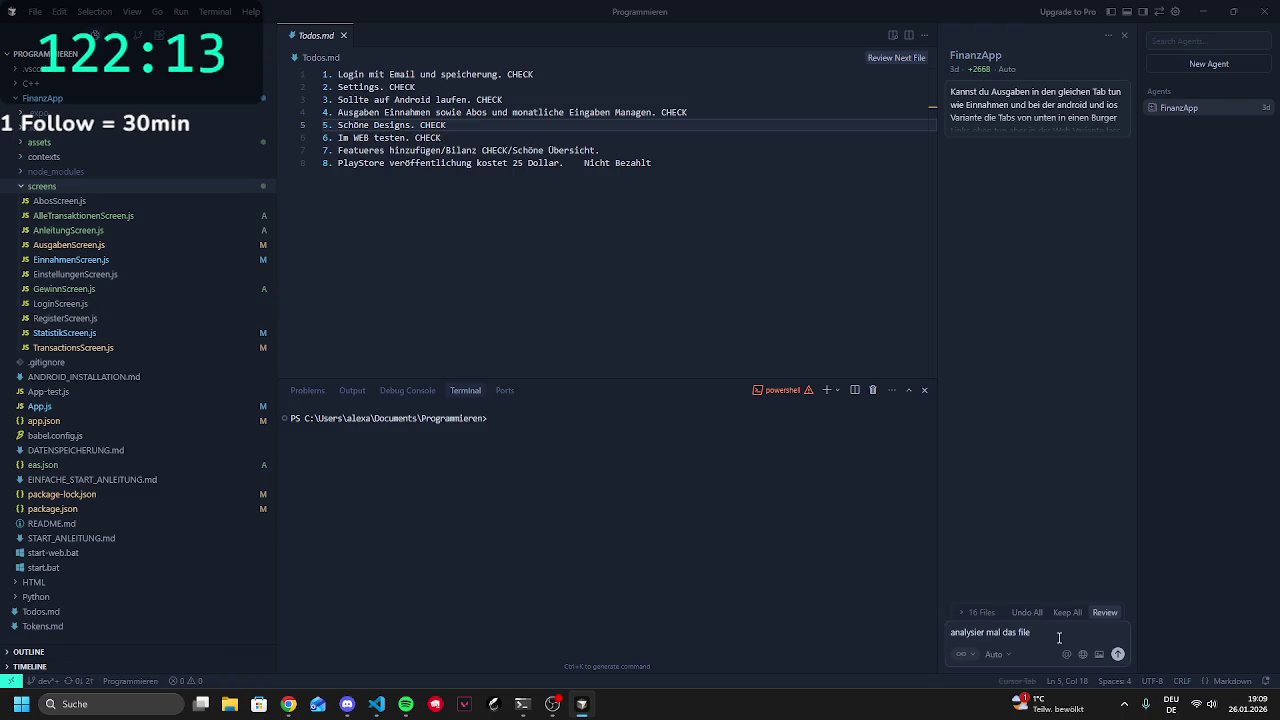
text(tatis)
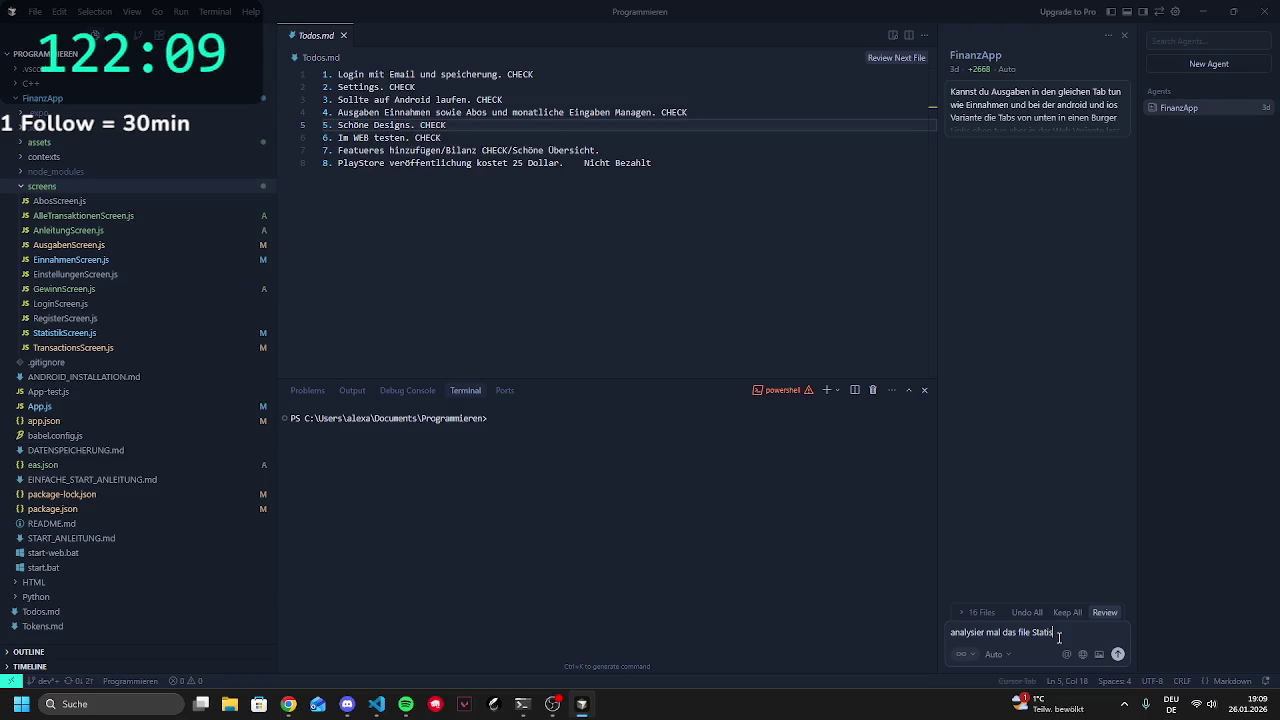
text(tikSc)
text(reen.js)
key(Return)
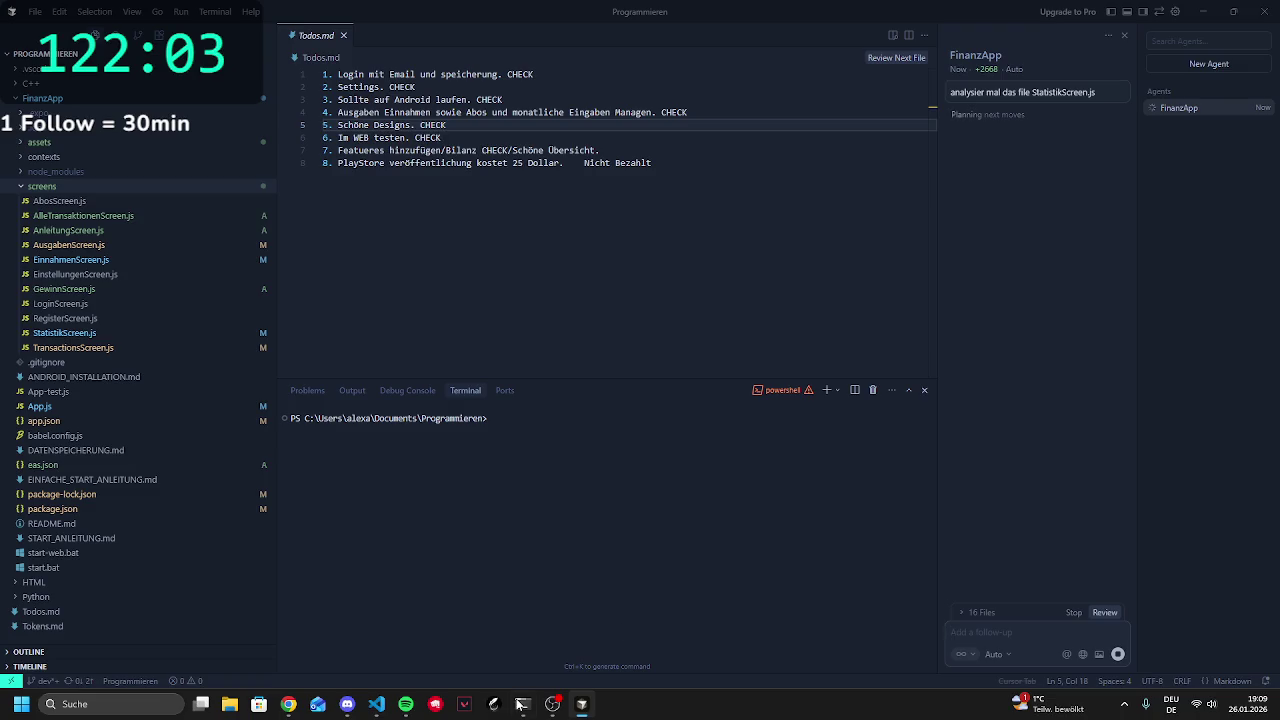
Exit the Gemini CLI session with the /quit command
click(520, 705)
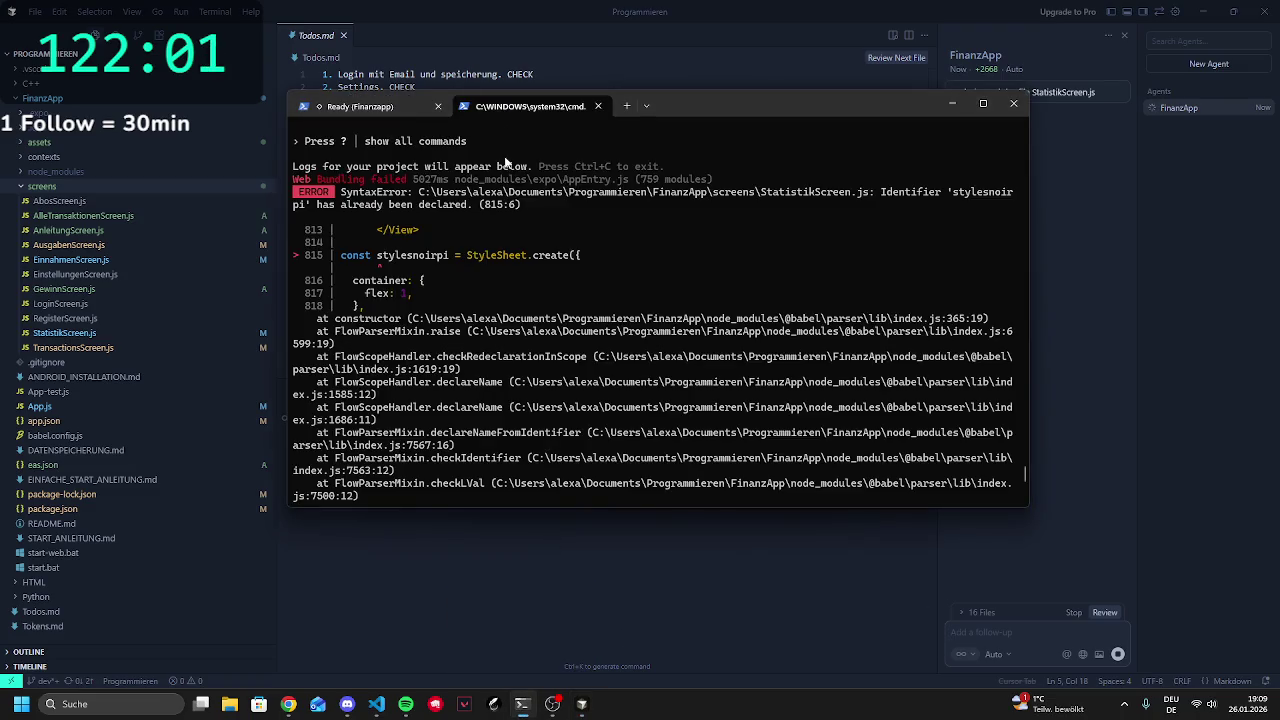
scroll(421, 324, down, 15)
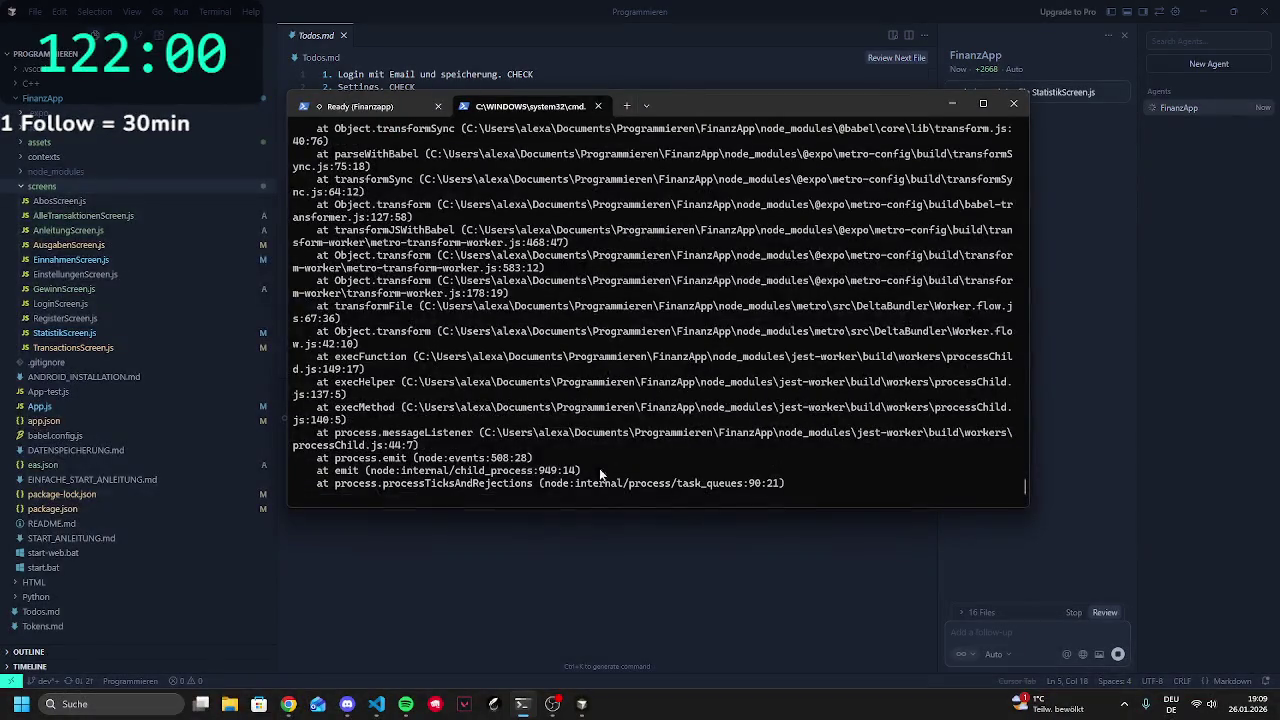
click(366, 108)
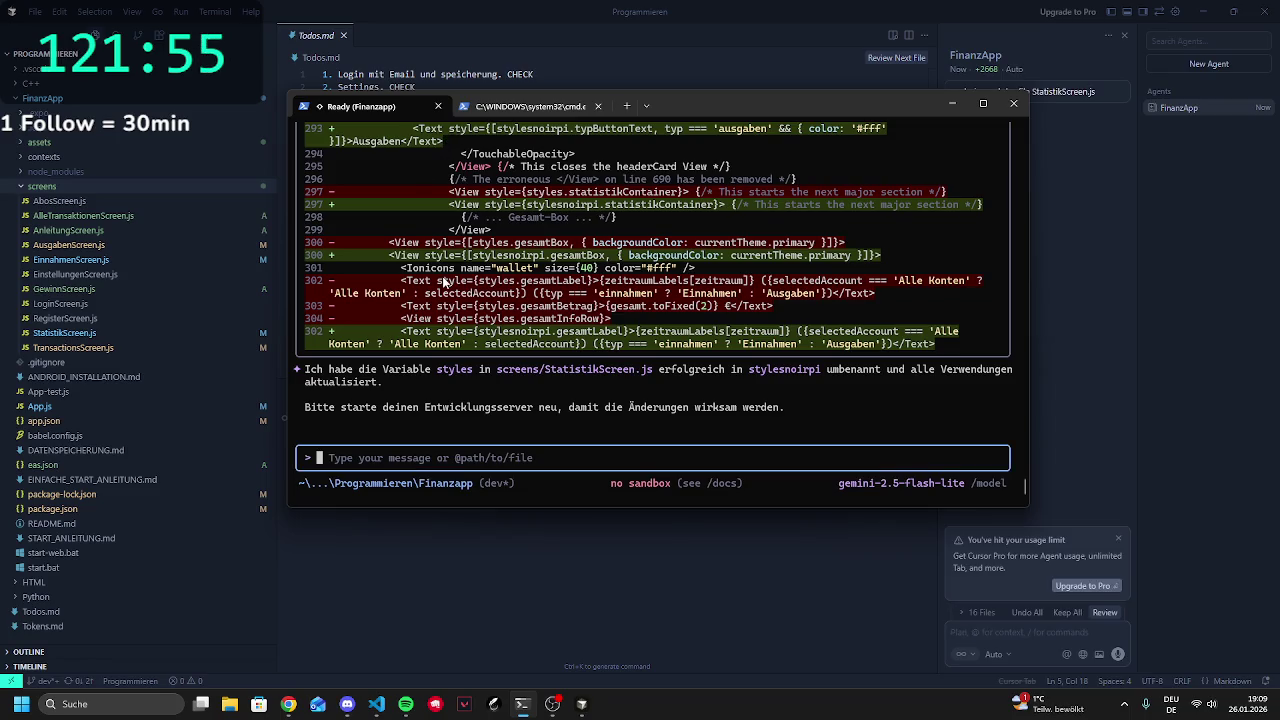
text(/q)
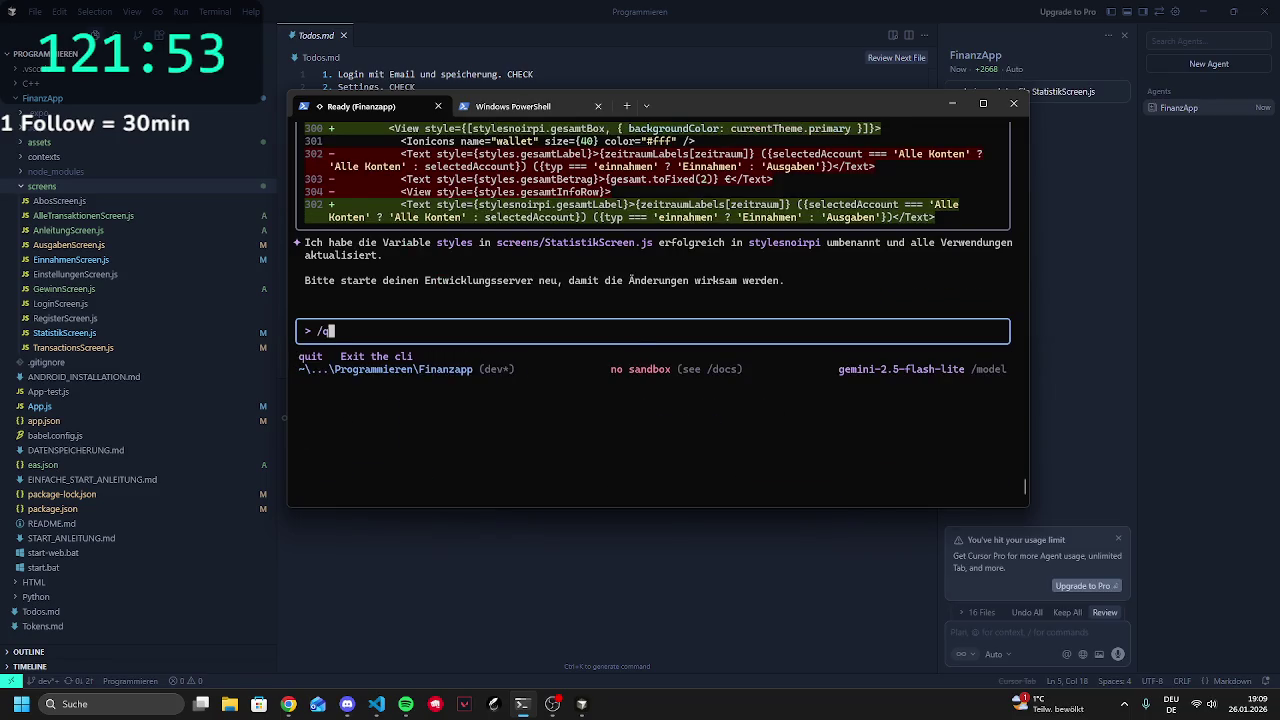
key(Tab)
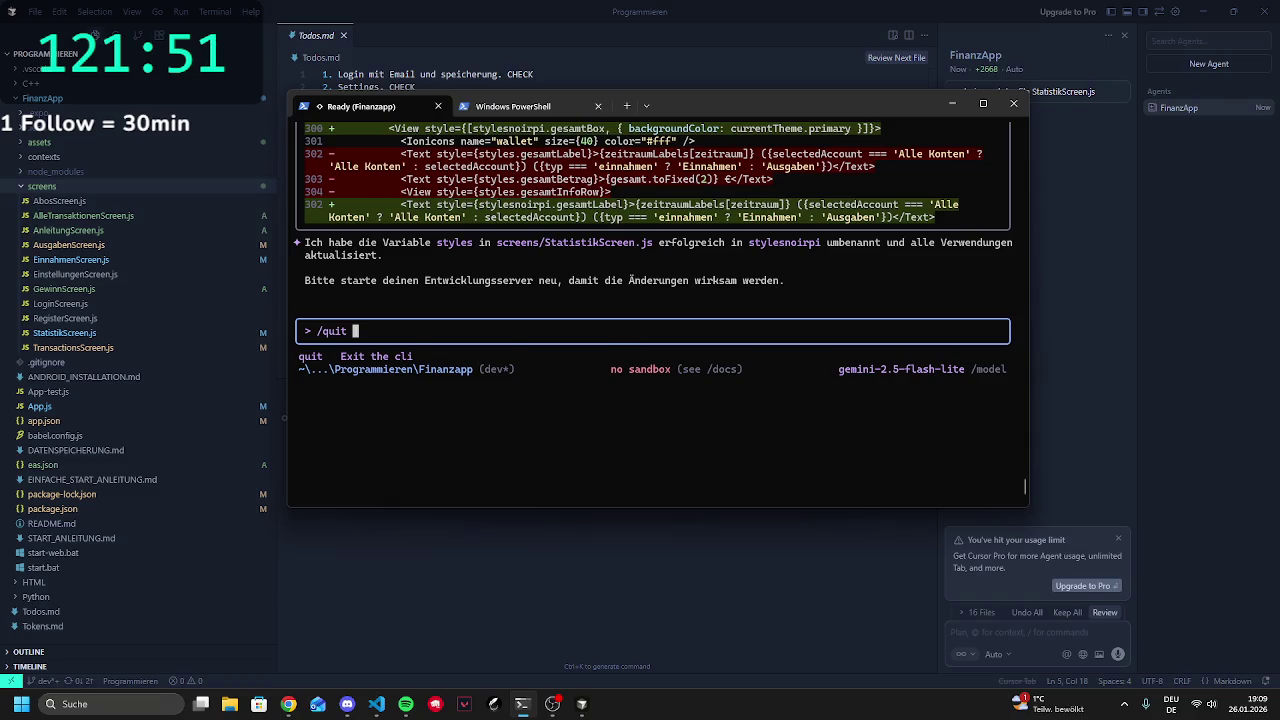
key(Tab)
key(BackSpace)
key(BackSpace)
key(BackSpace)
key(Return)
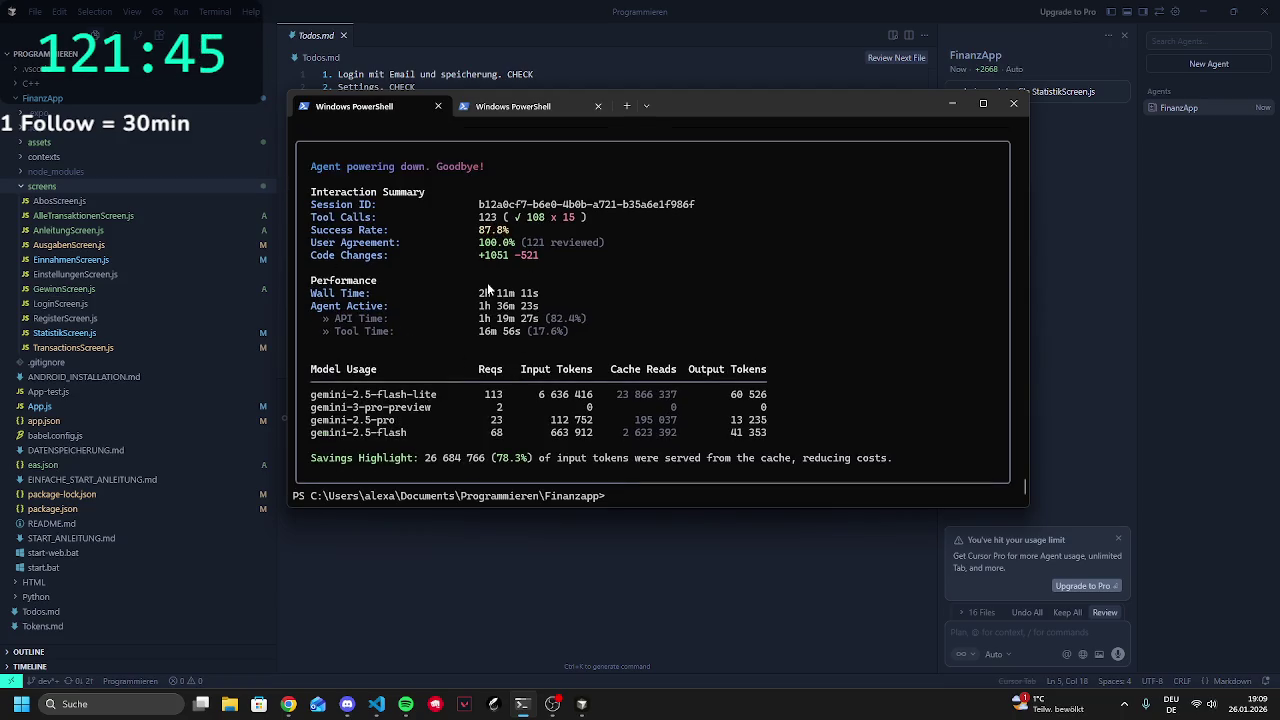
Copy the +1051 -521 code-change figures and gemini-2.5-pro usage rows, then return to Cursor
mouse_move(475, 257)
mouse_down()
mouse_move(518, 243)
mouse_move(540, 257)
mouse_up()
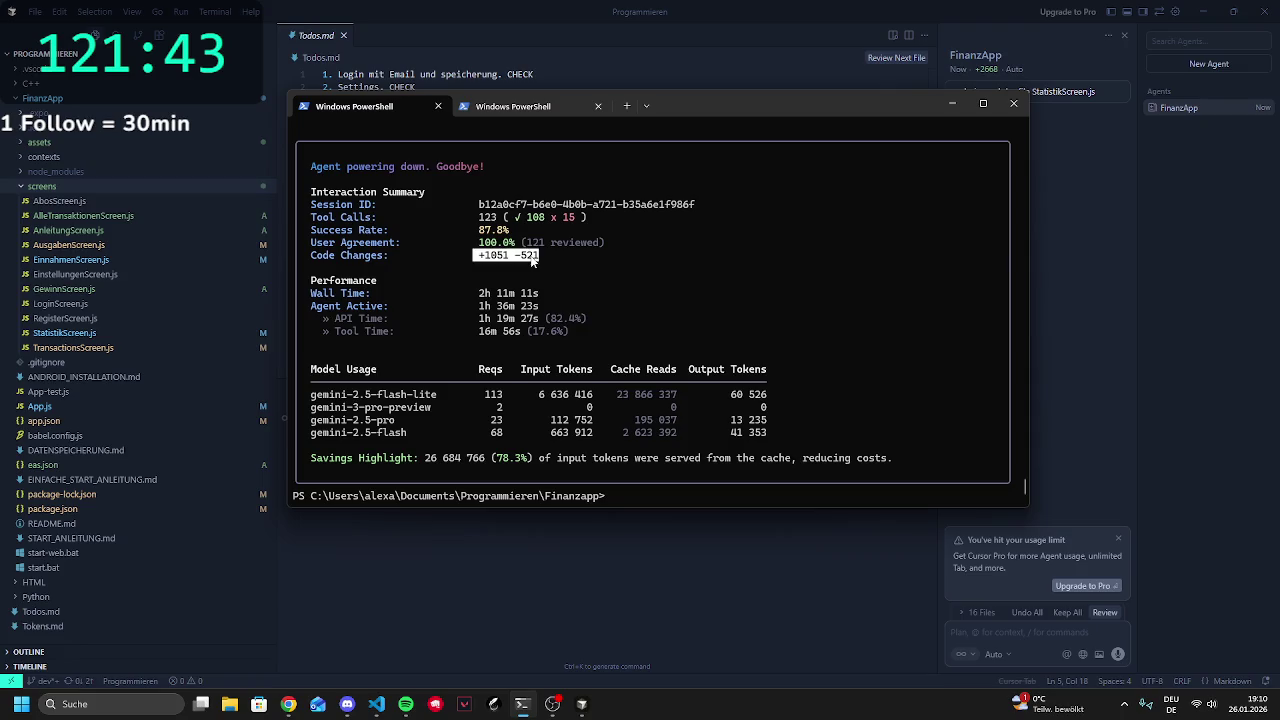
right_click(534, 257)
double_click(530, 257)
click(560, 256)
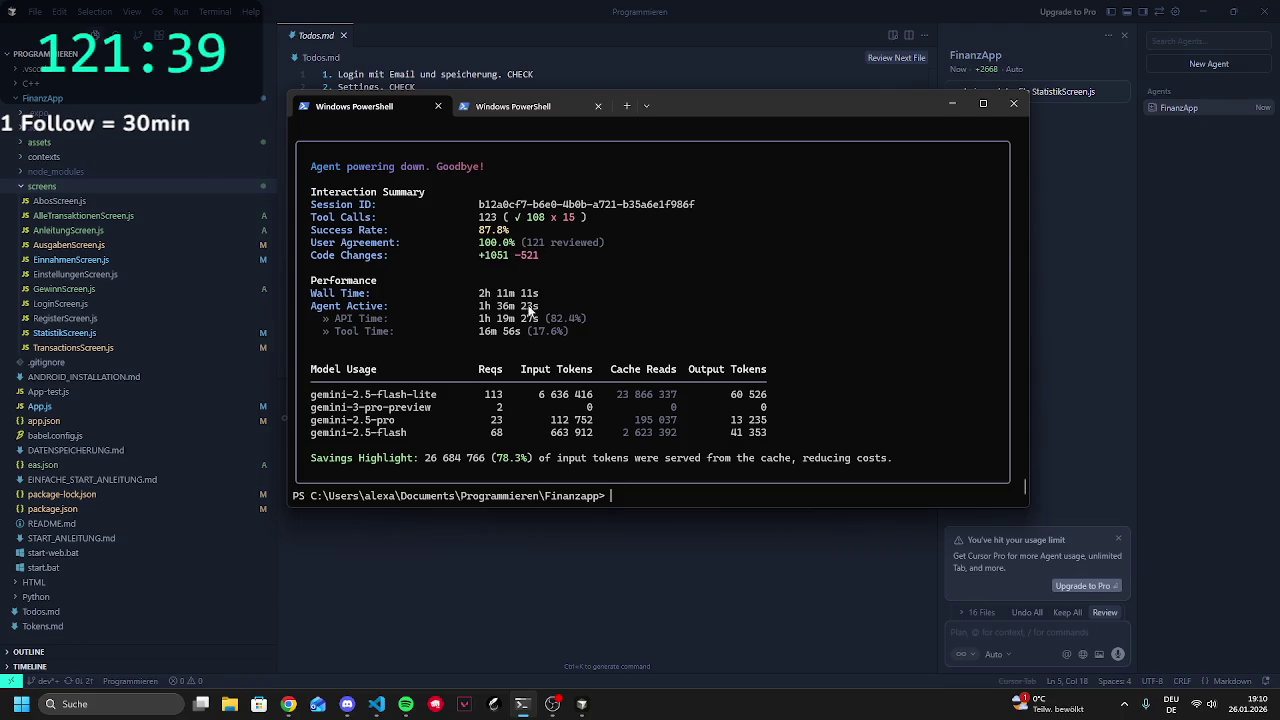
drag(381, 427, 580, 411)
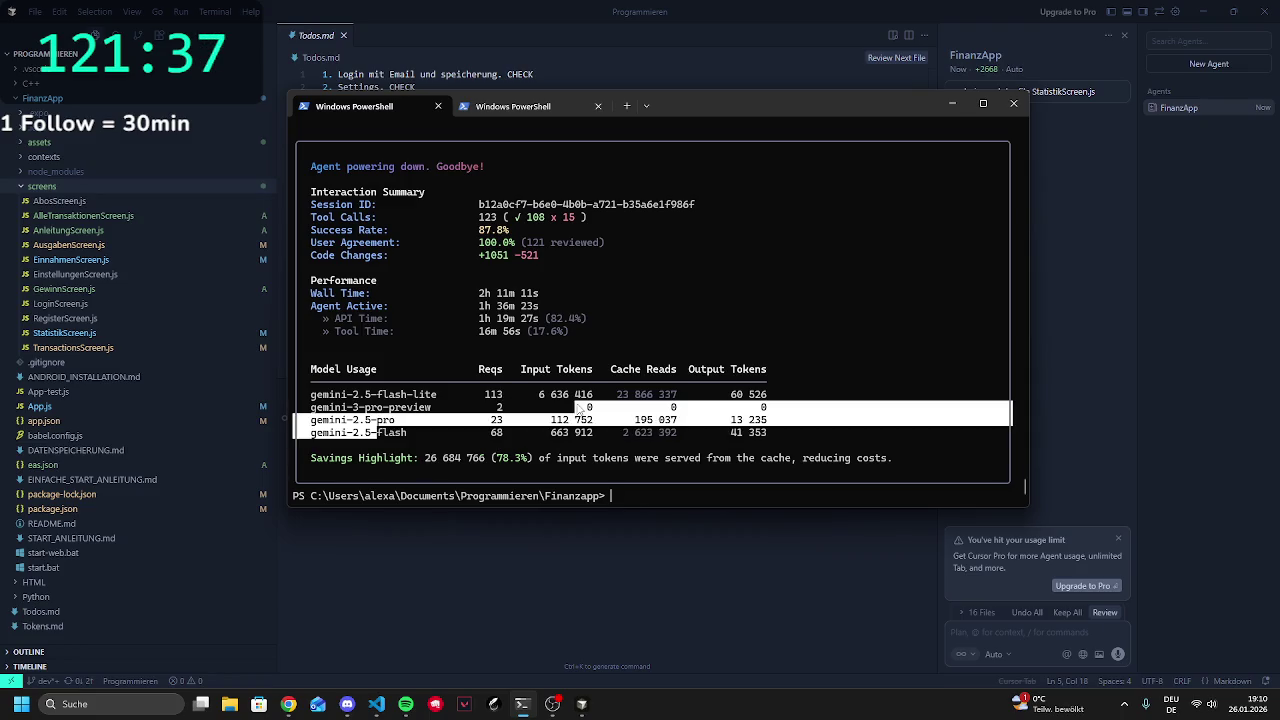
right_click(580, 411)
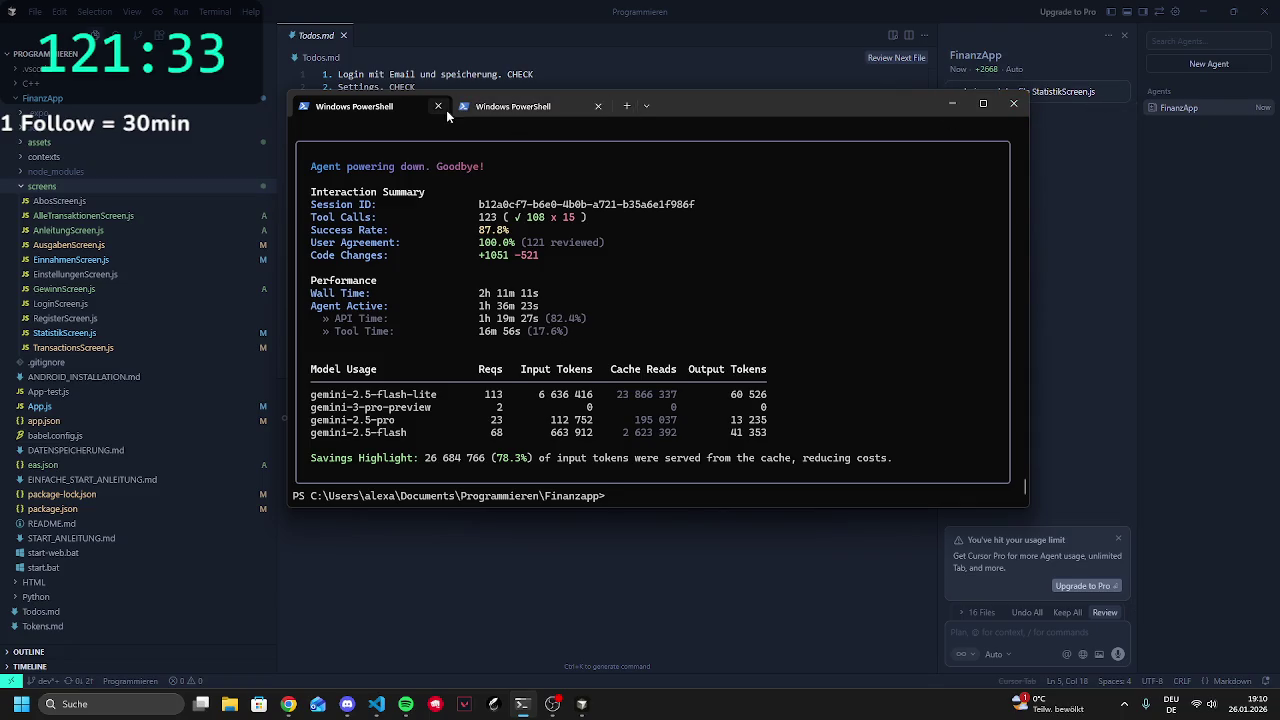
click(586, 620)
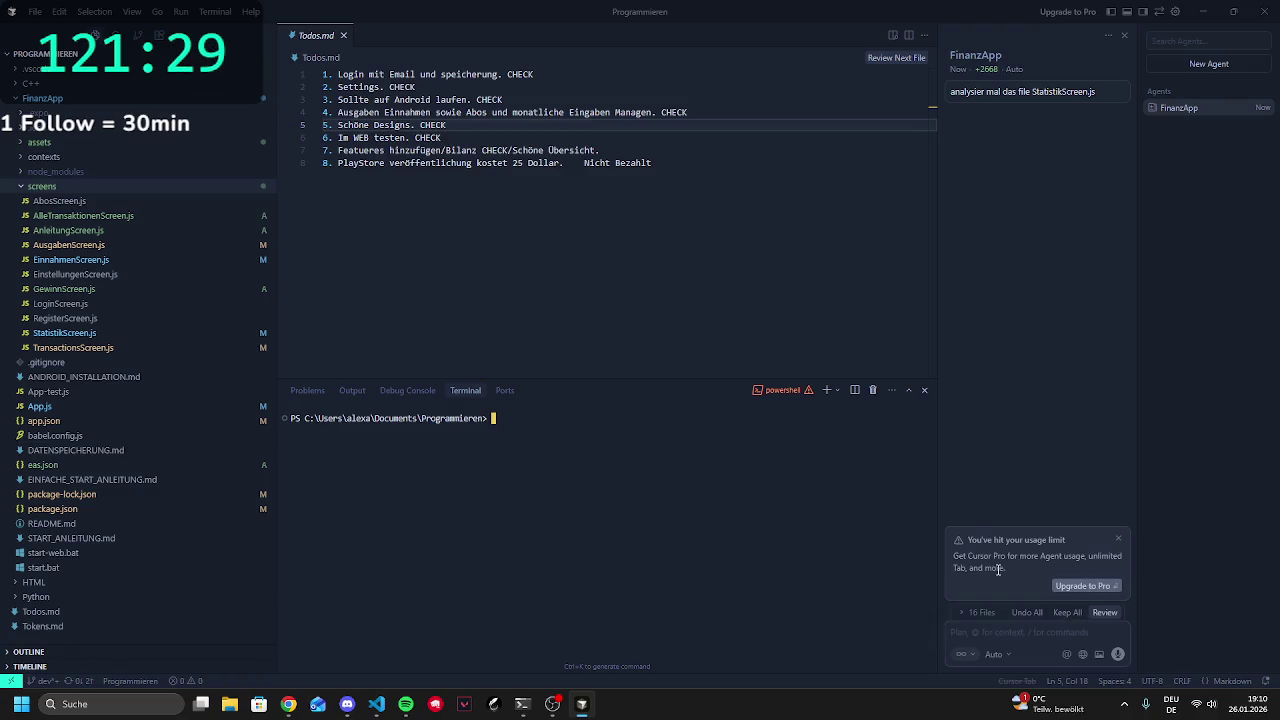
drag(968, 555, 1060, 568)
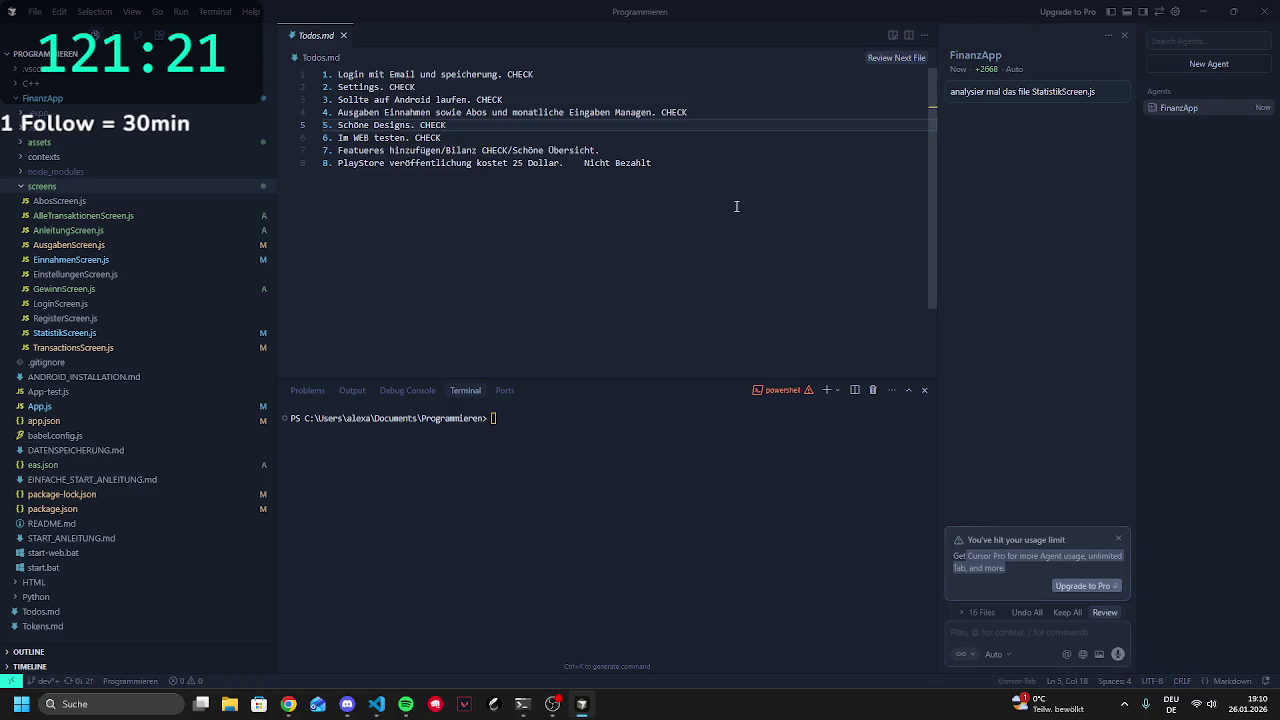
click(1098, 553)
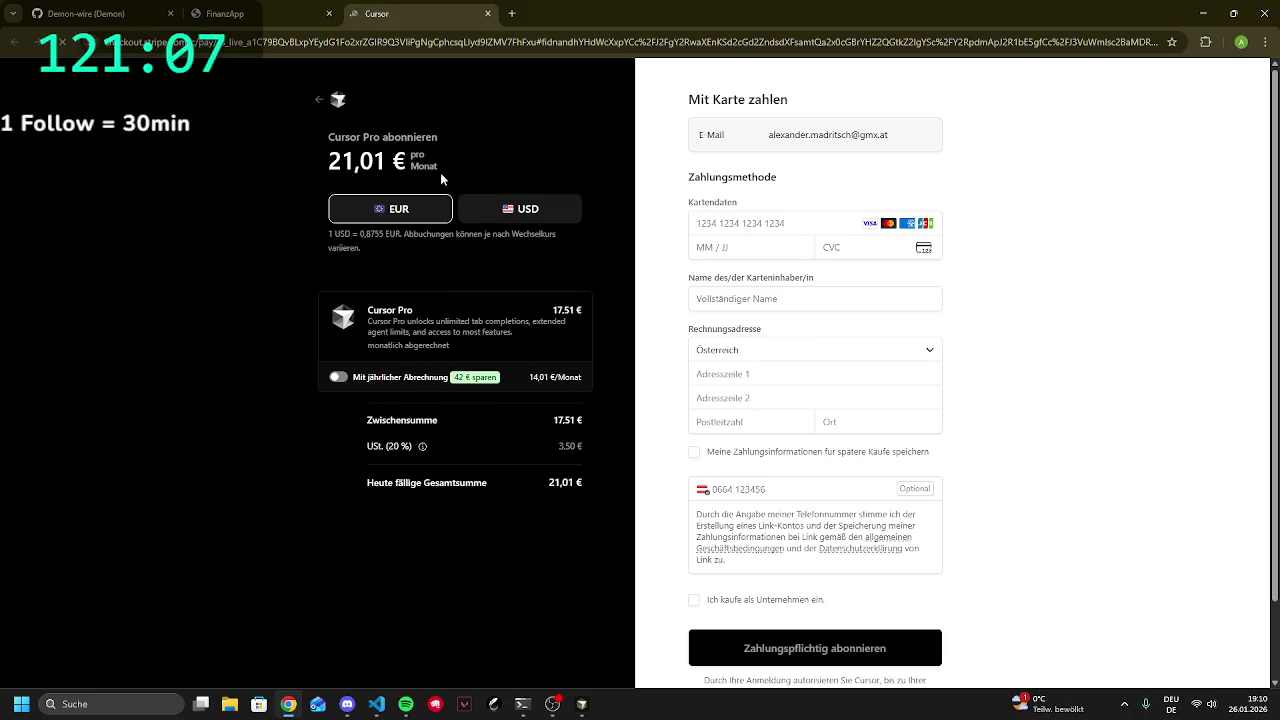
Mark the 21,01 € monthly price and leave Stripe checkout for the Cursor dashboard
drag(453, 186, 357, 161)
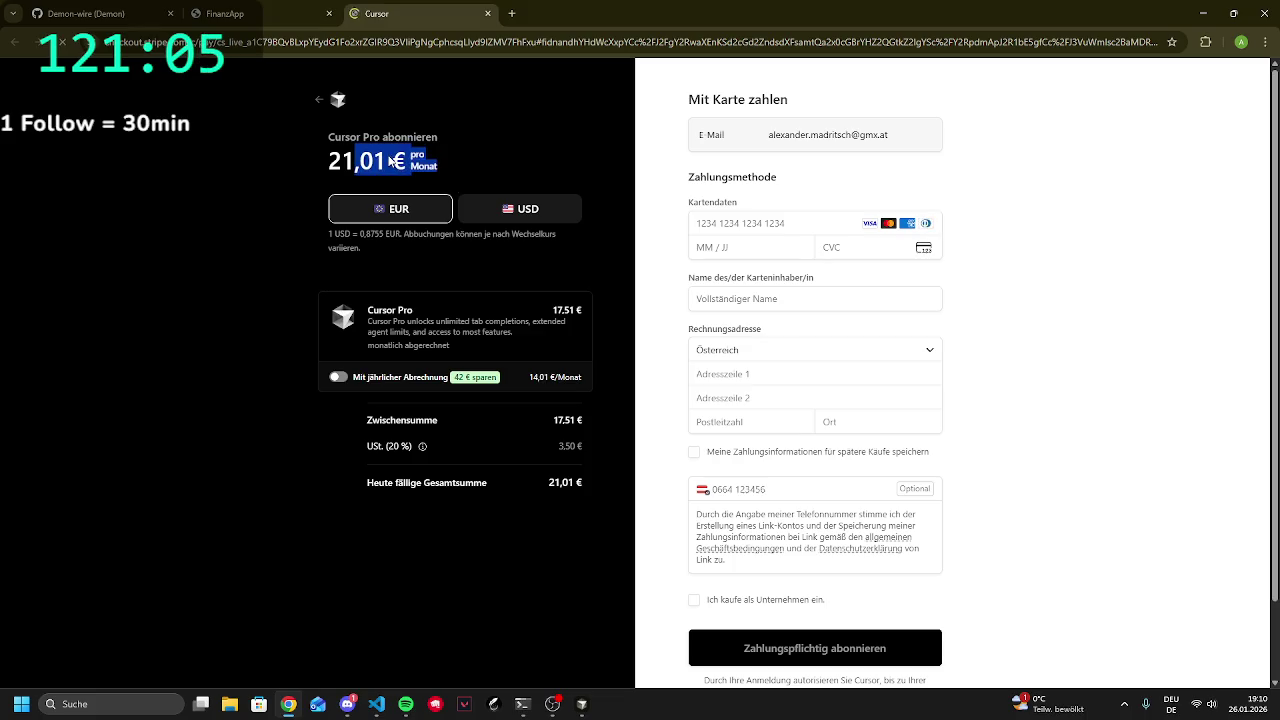
click(315, 103)
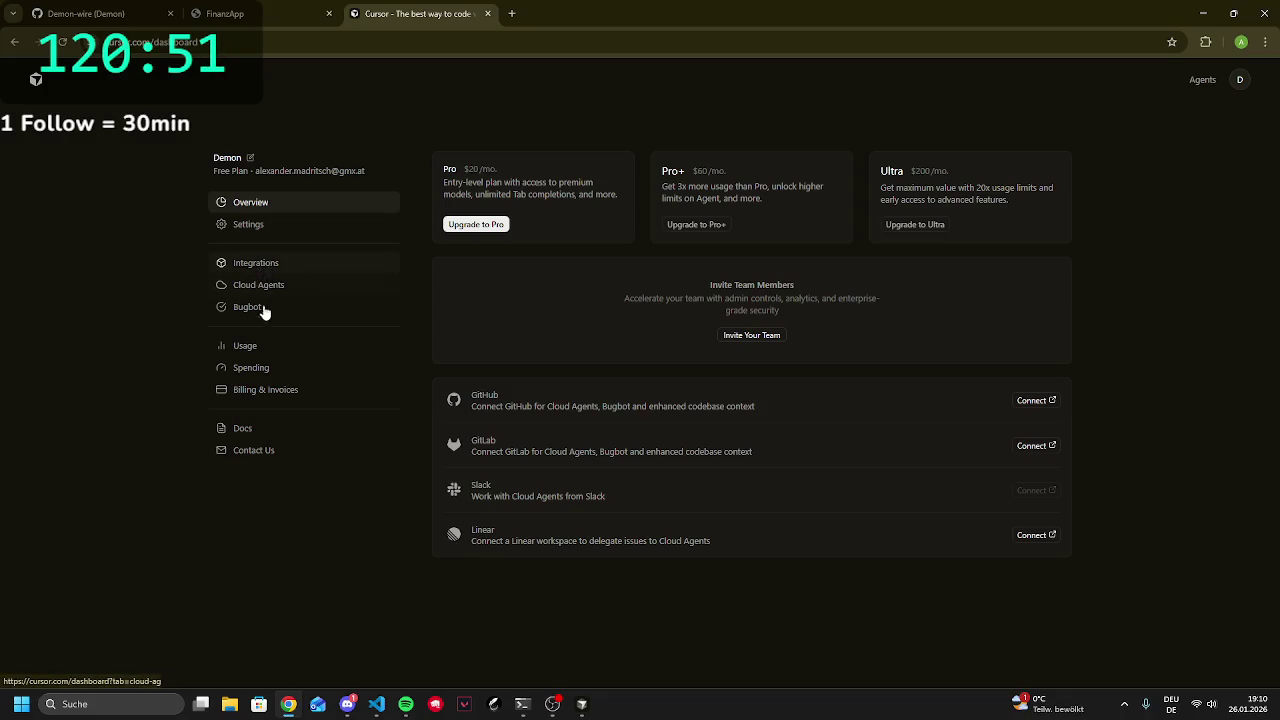
Review the Usage page's daily usage chart and token table, glance at Spending, then return to Usage
click(278, 349)
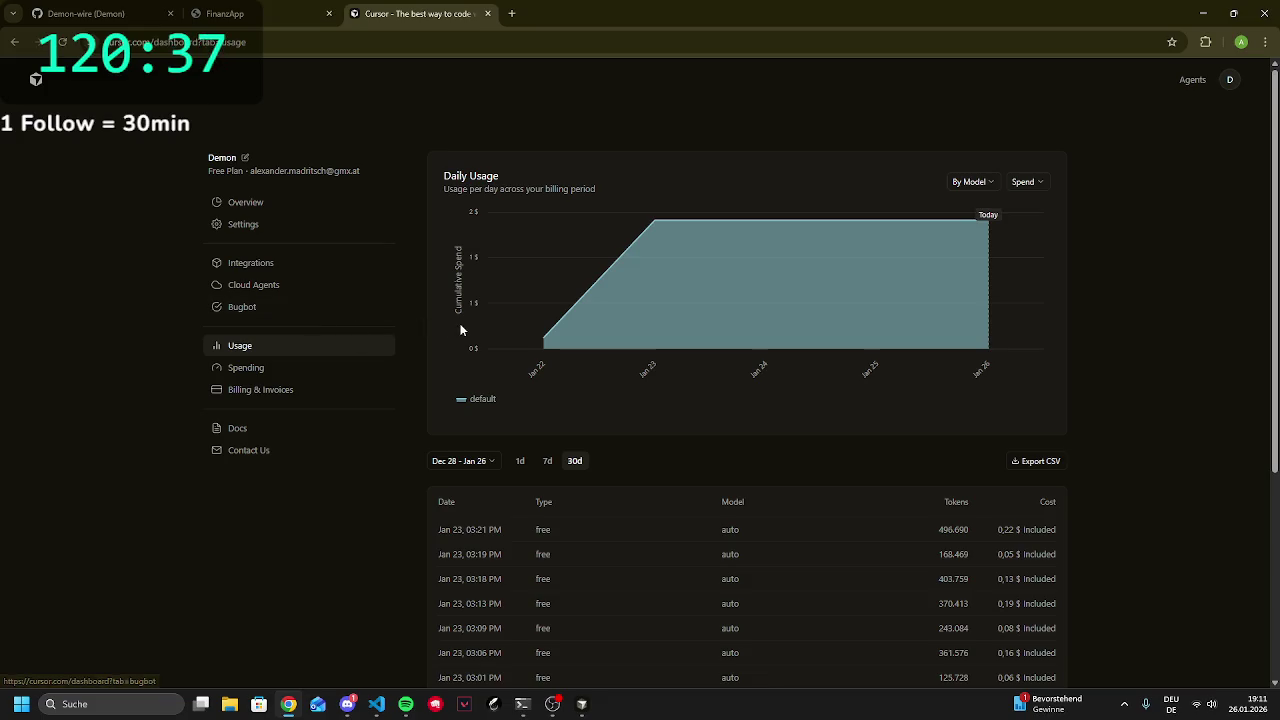
mouse_move(647, 254)
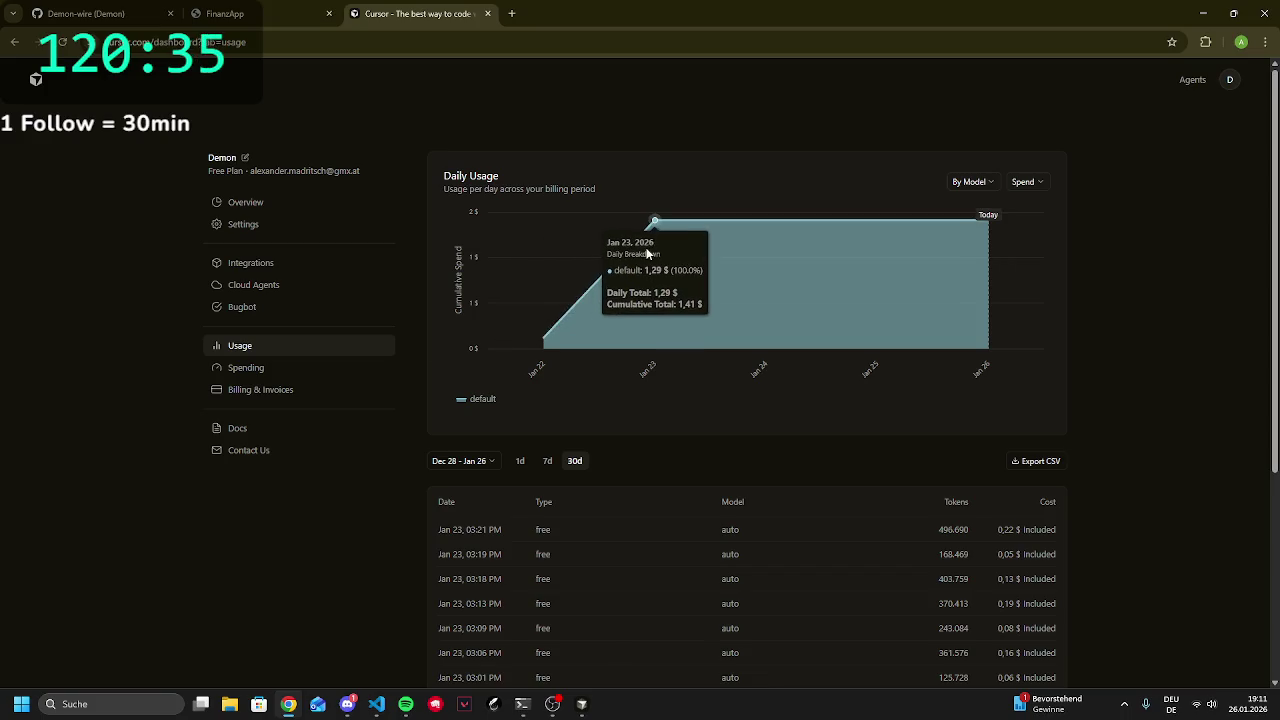
mouse_move(533, 320)
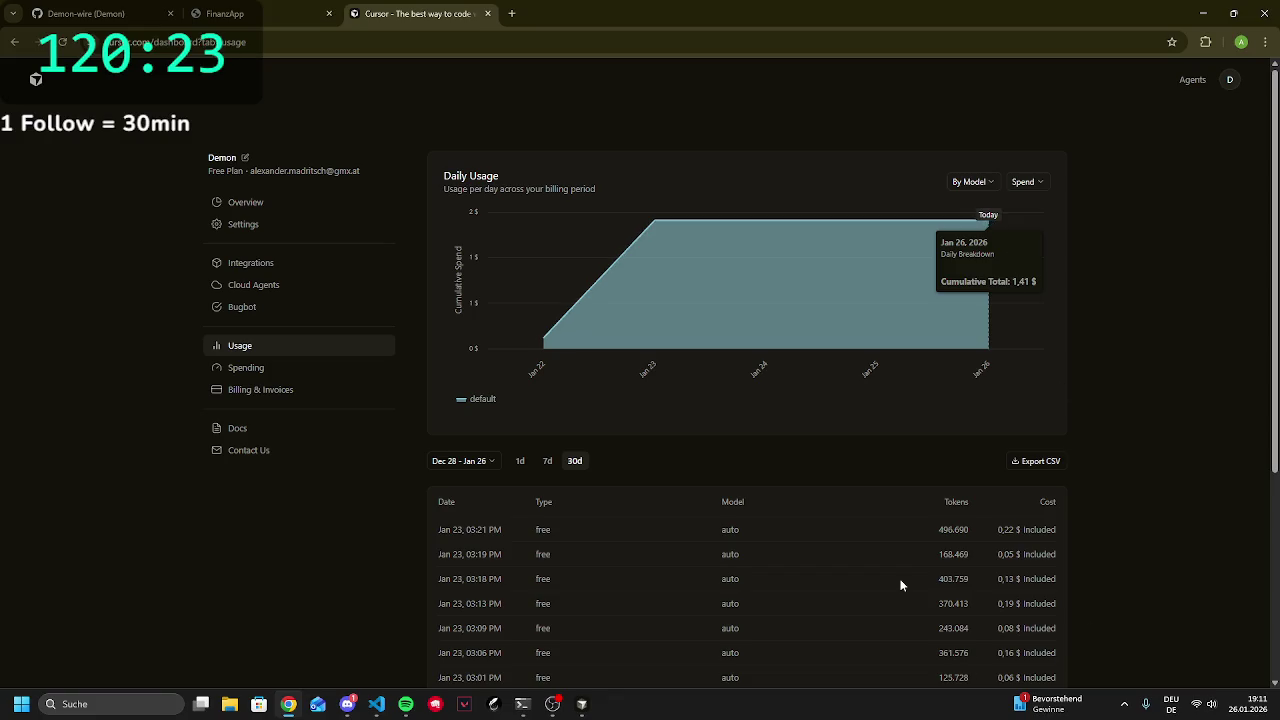
scroll(900, 585, down, 2)
scroll(988, 432, down, 2)
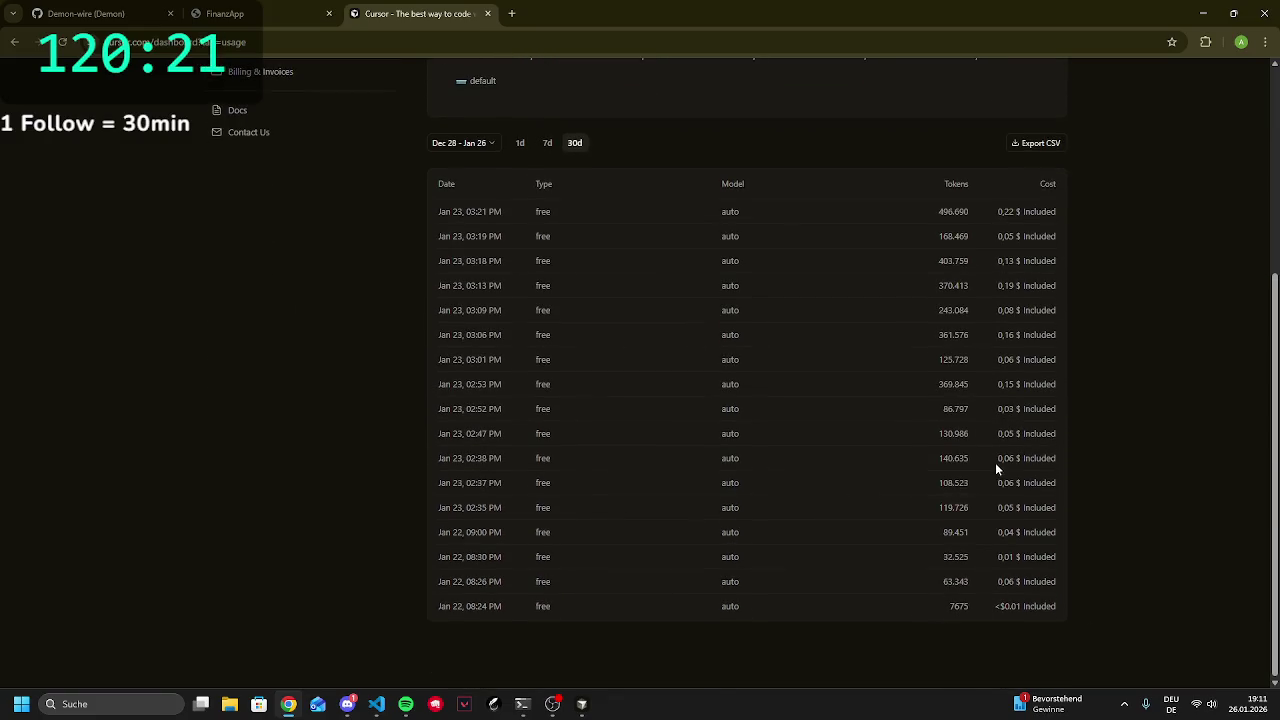
scroll(984, 324, up, 2)
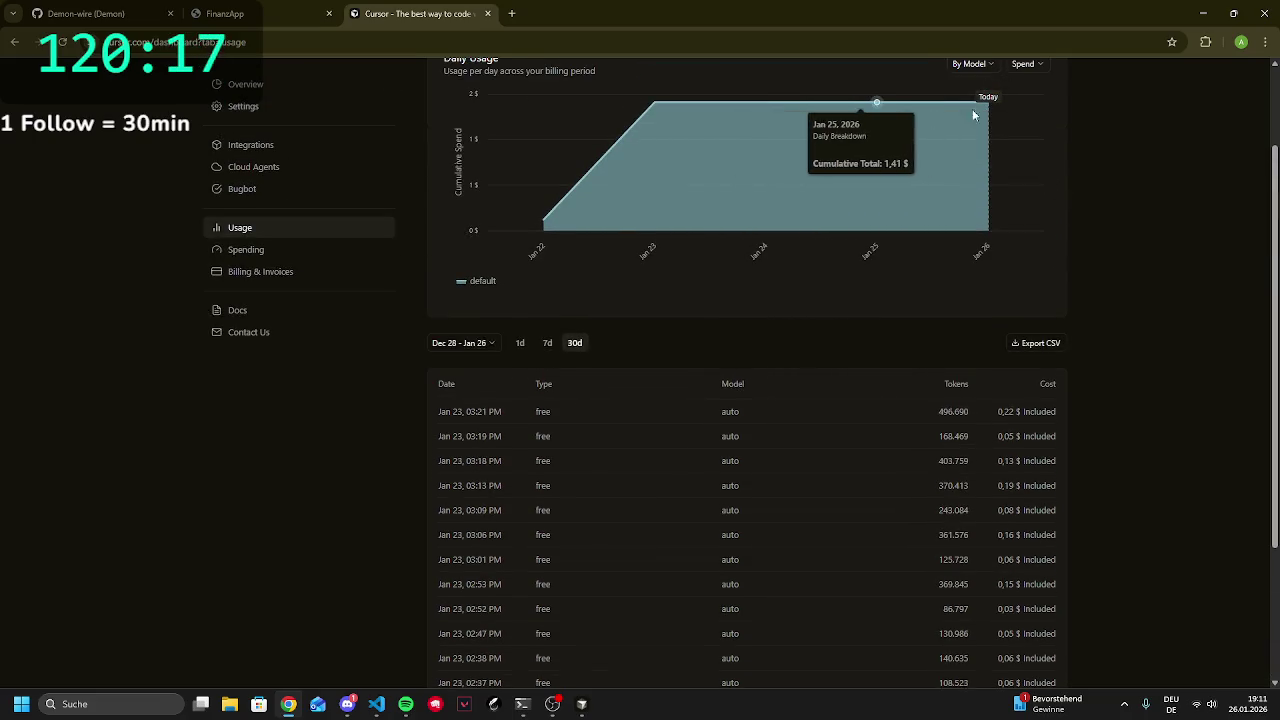
scroll(862, 586, up, 2)
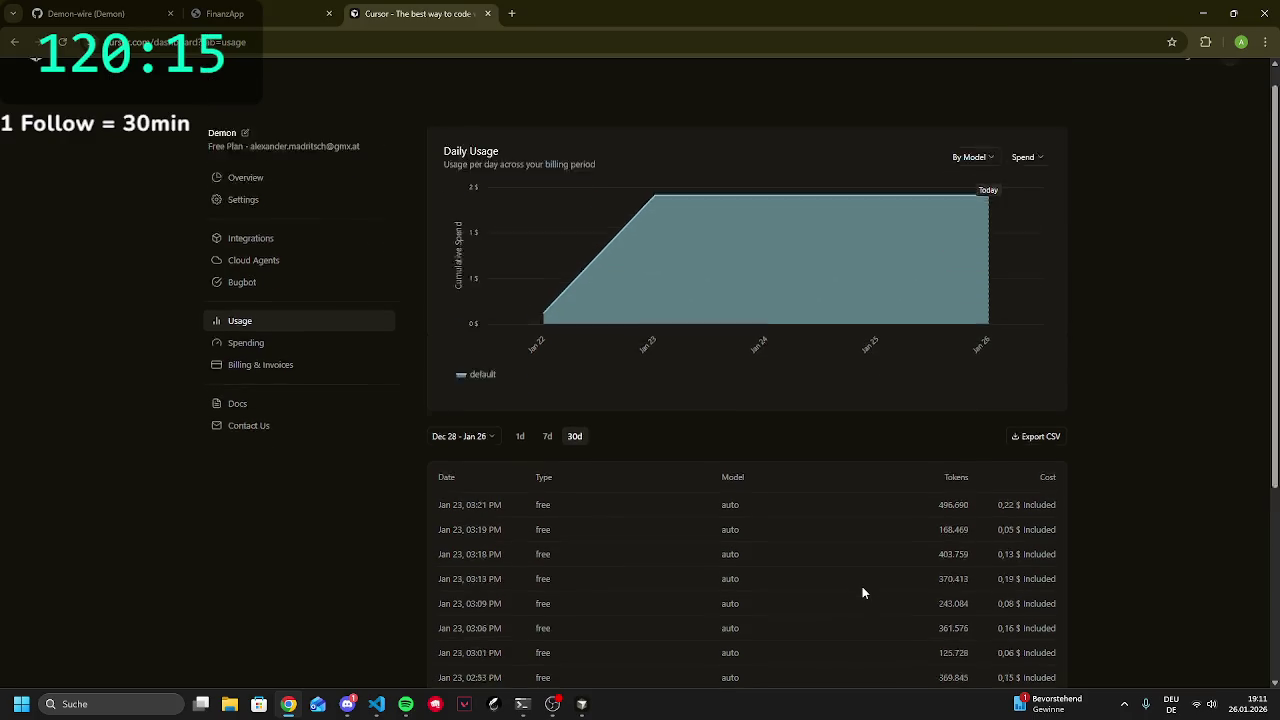
click(243, 372)
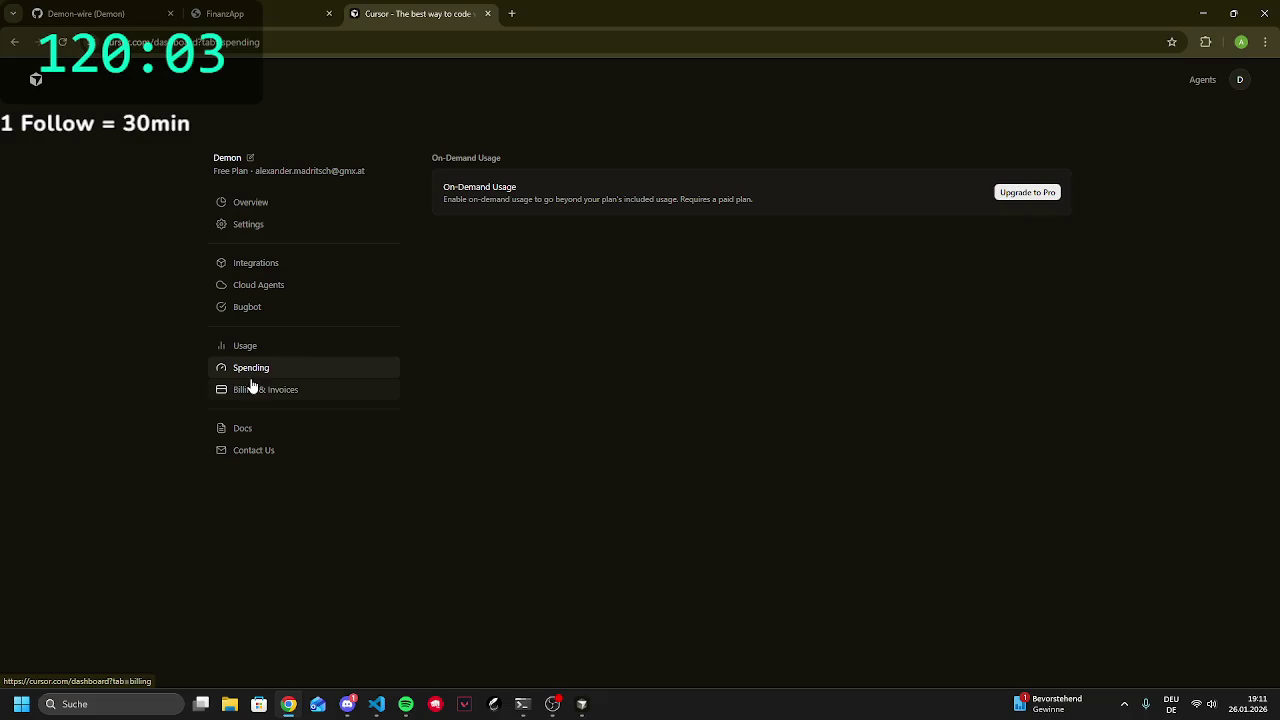
click(324, 350)
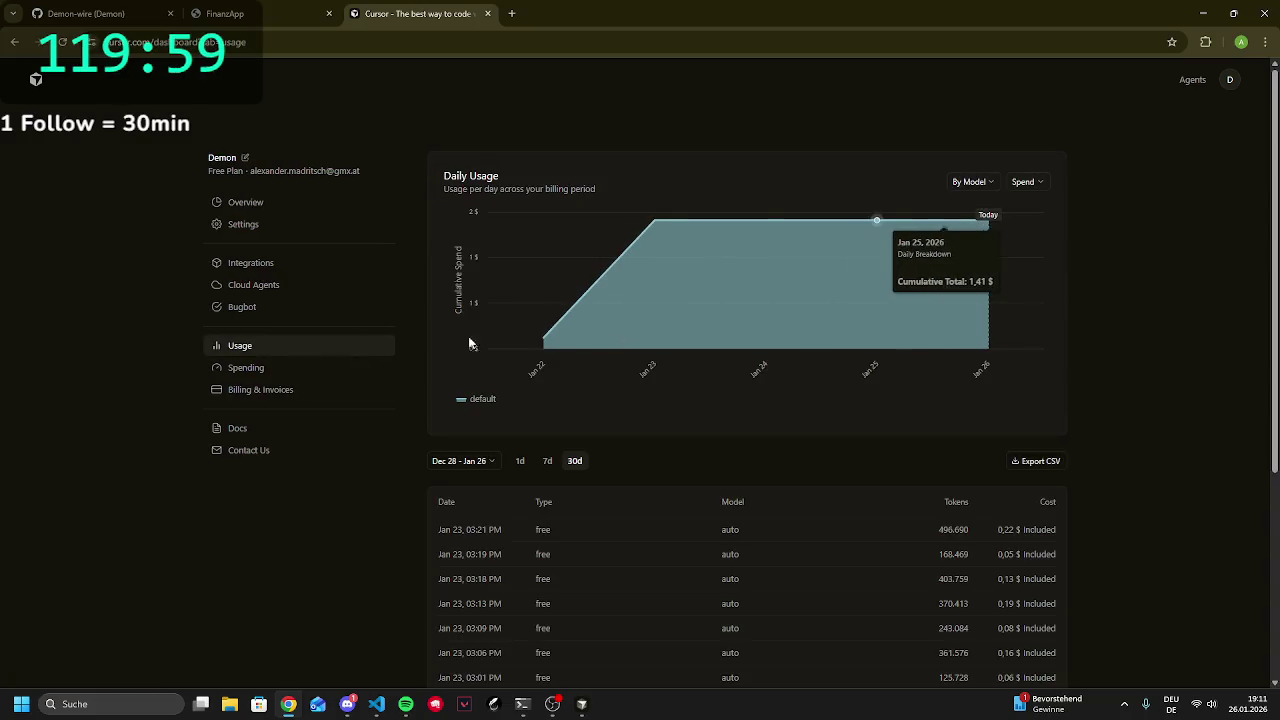
Check Billing & Invoices, noting the 0,00 $ subtotal and the billing cycle list
click(283, 394)
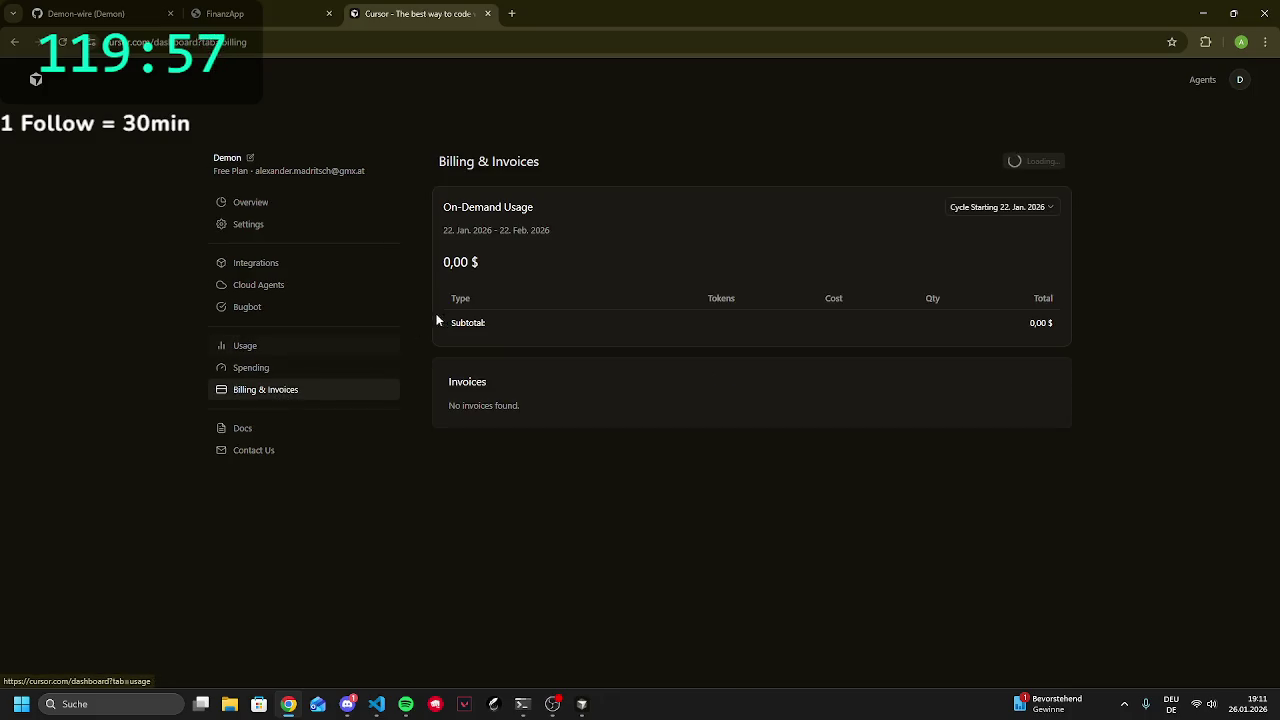
mouse_move(466, 322)
mouse_down()
mouse_move(1150, 336)
mouse_move(1073, 331)
mouse_up()
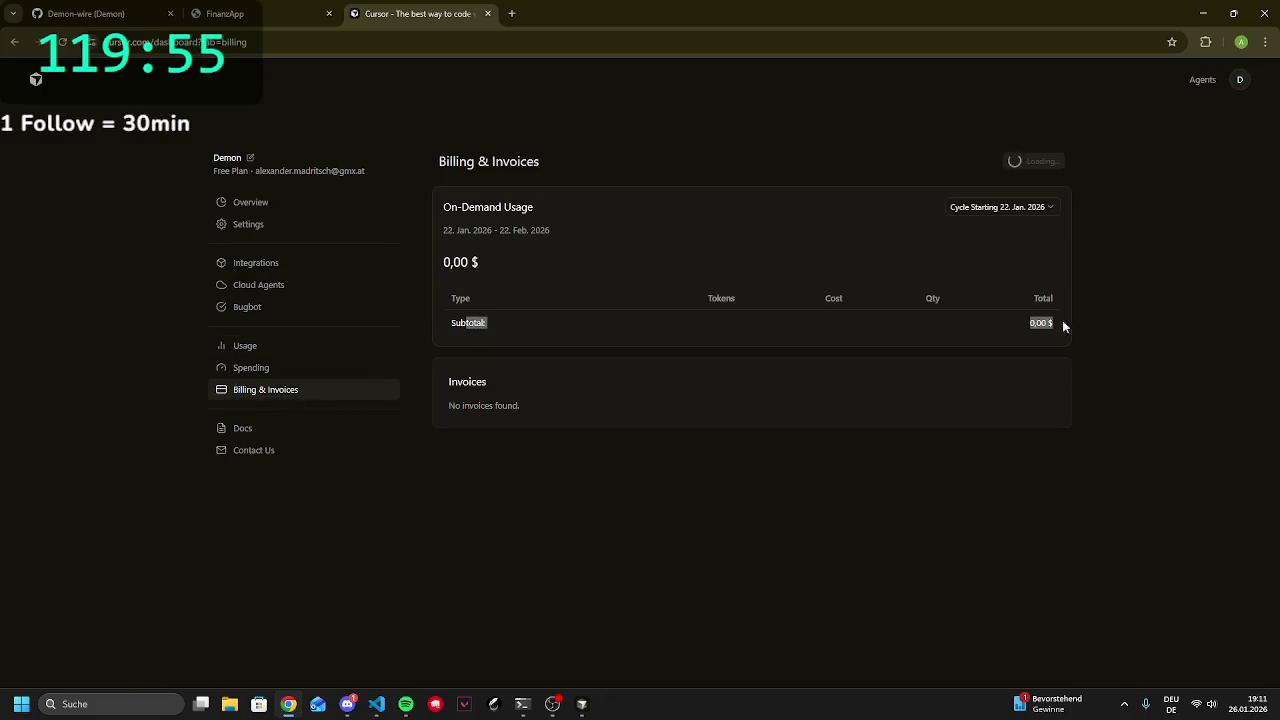
click(1040, 324)
click(968, 209)
click(880, 238)
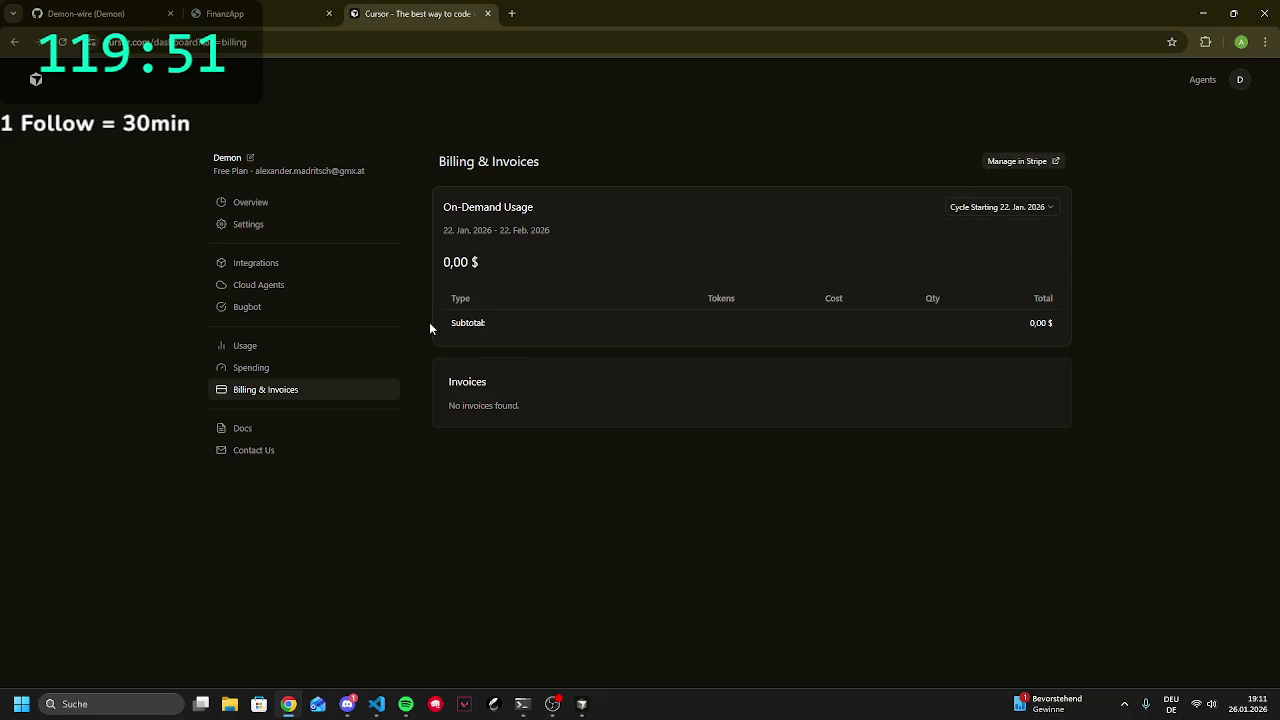
Return to the Usage page, scroll its table, and open a new browser tab
click(312, 341)
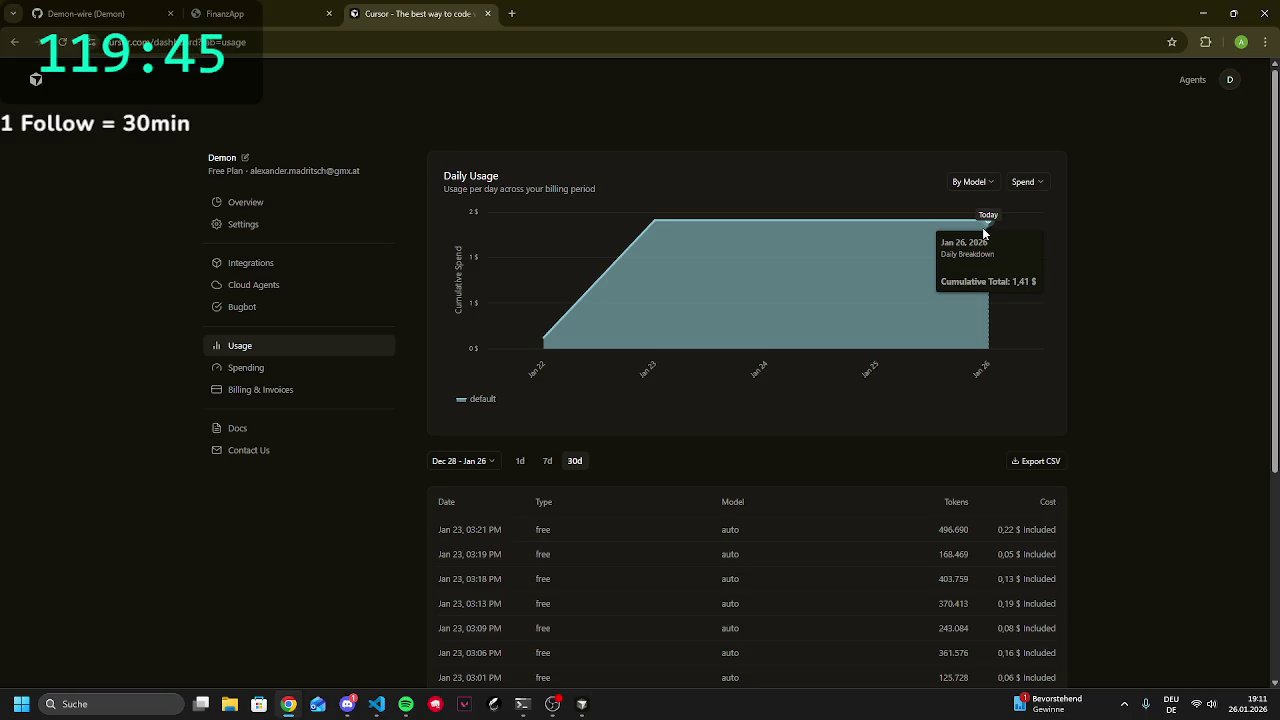
scroll(886, 448, down, 3)
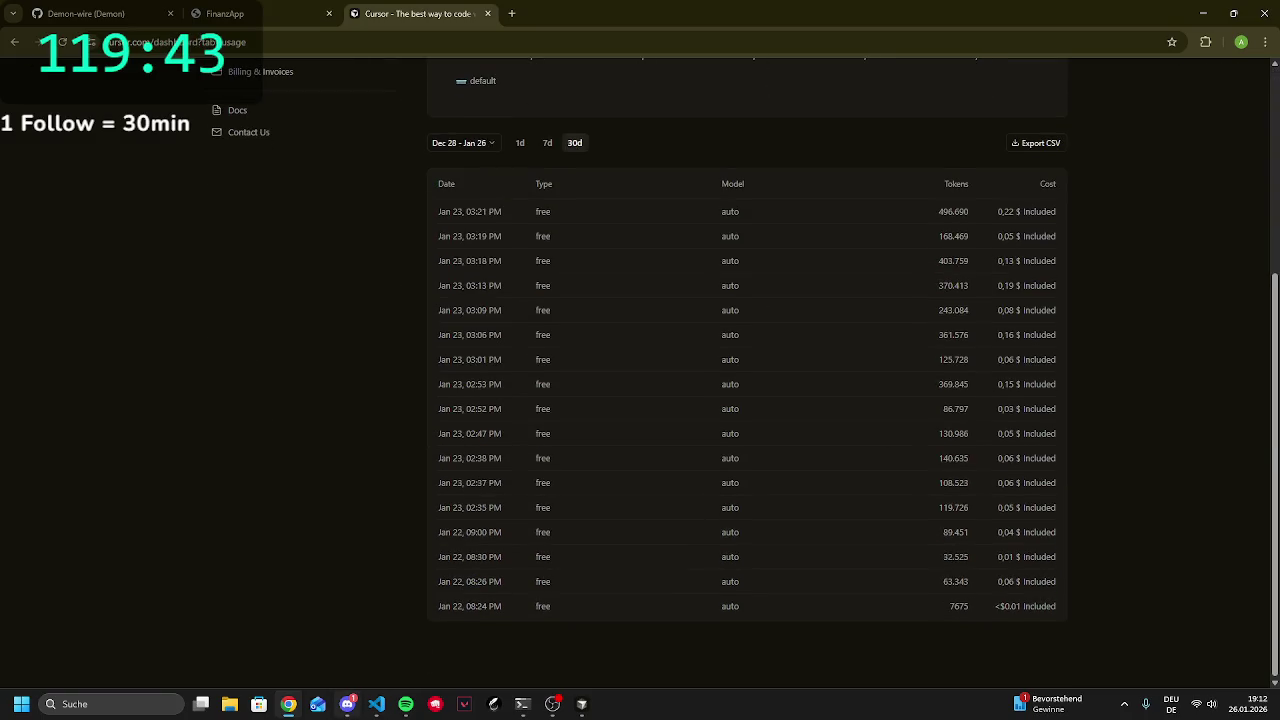
scroll(523, 74, up, 3)
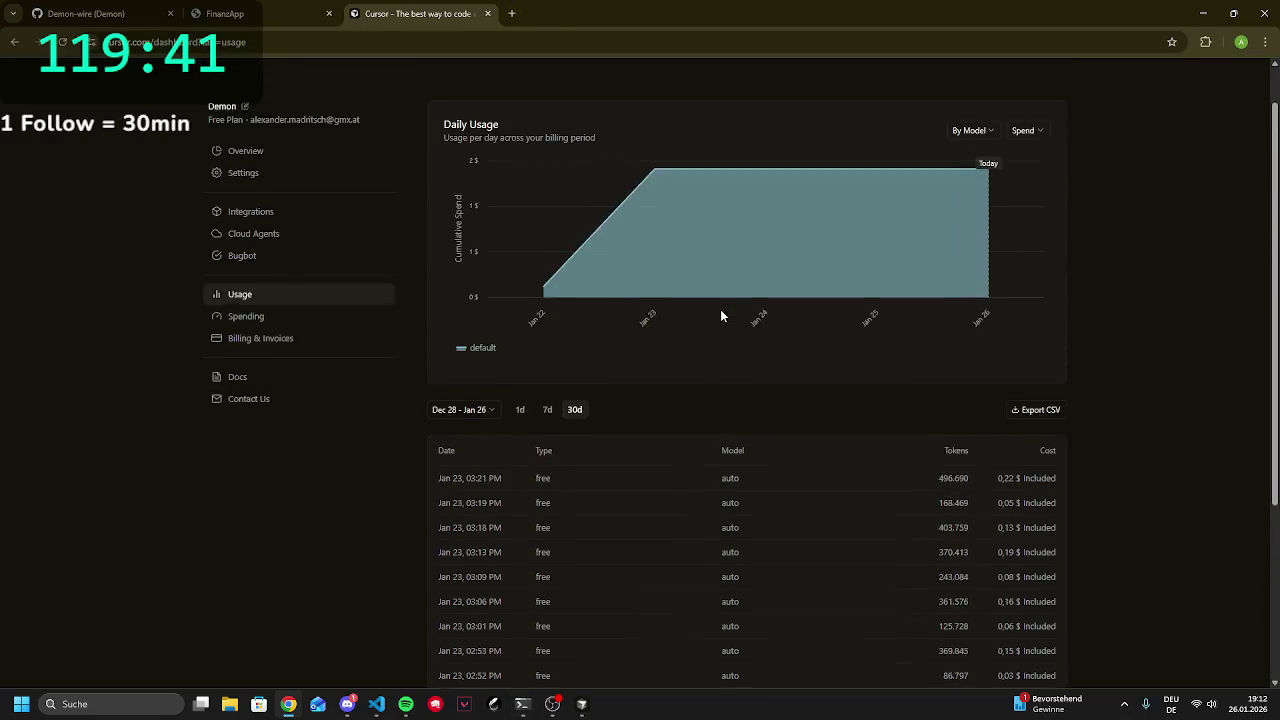
click(511, 13)
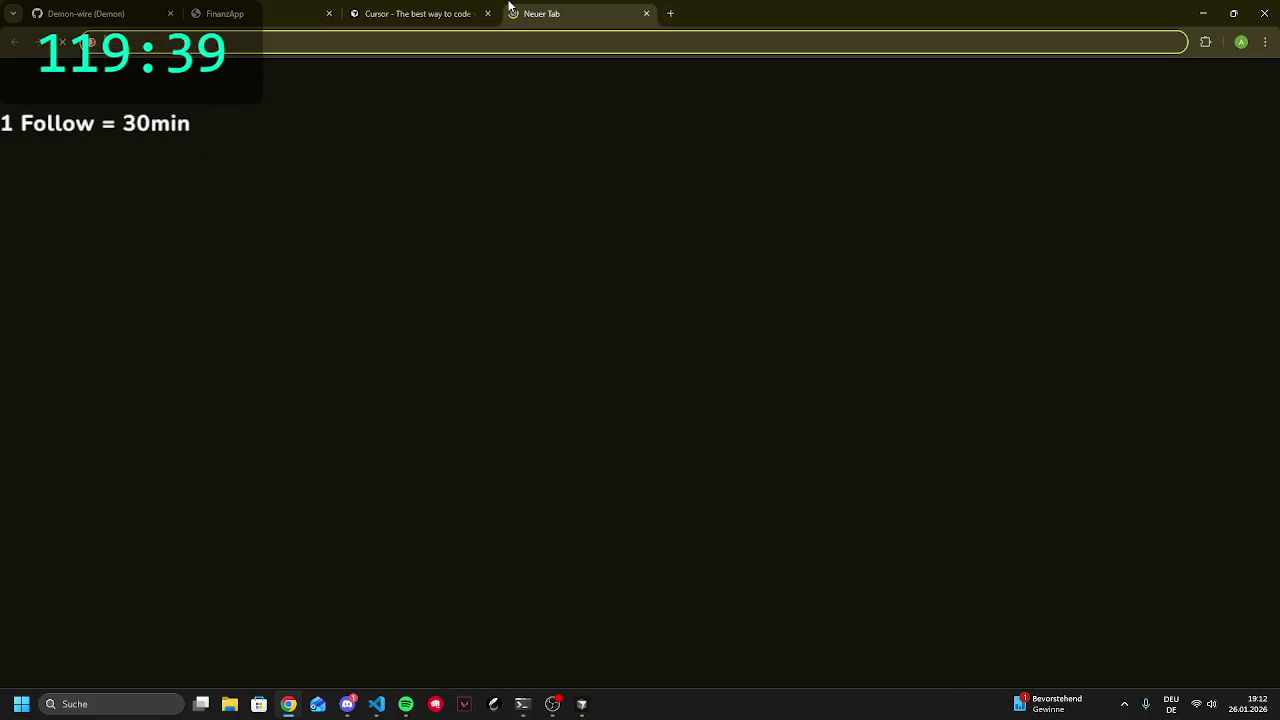
Load Google Gemini and open its Google AI upgrade plans
text(gemini.google.com)
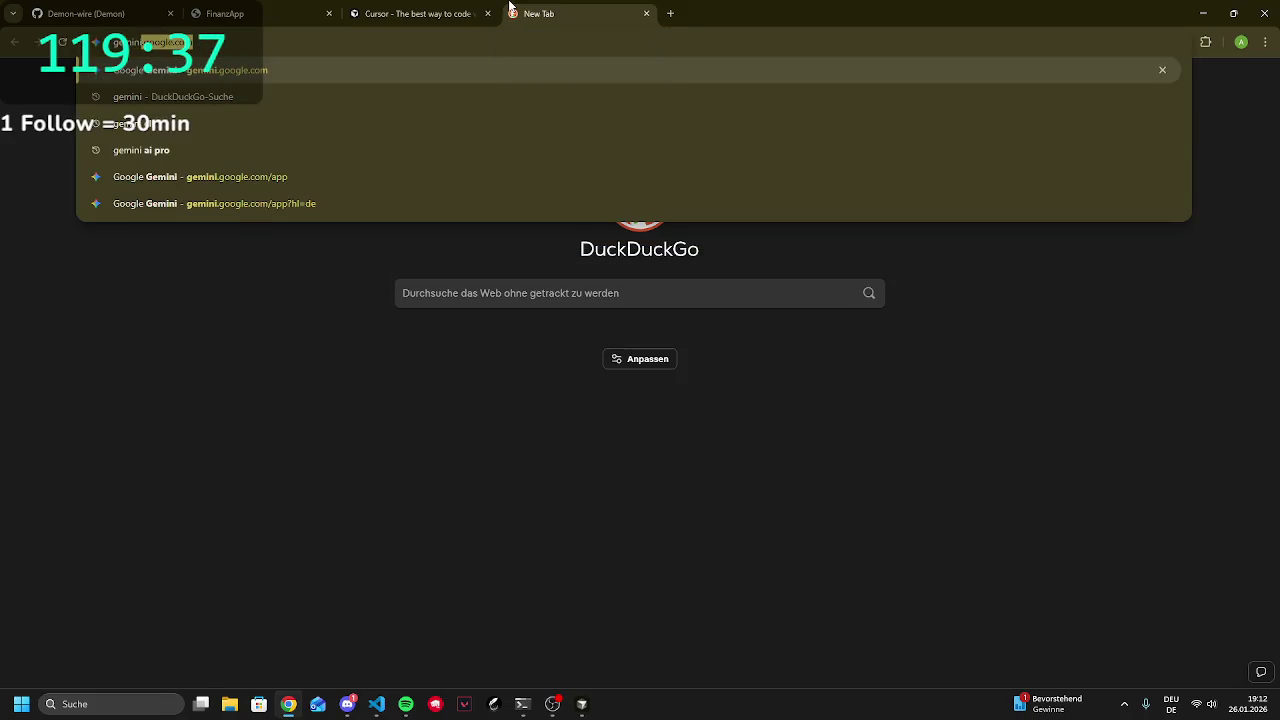
key(Return)
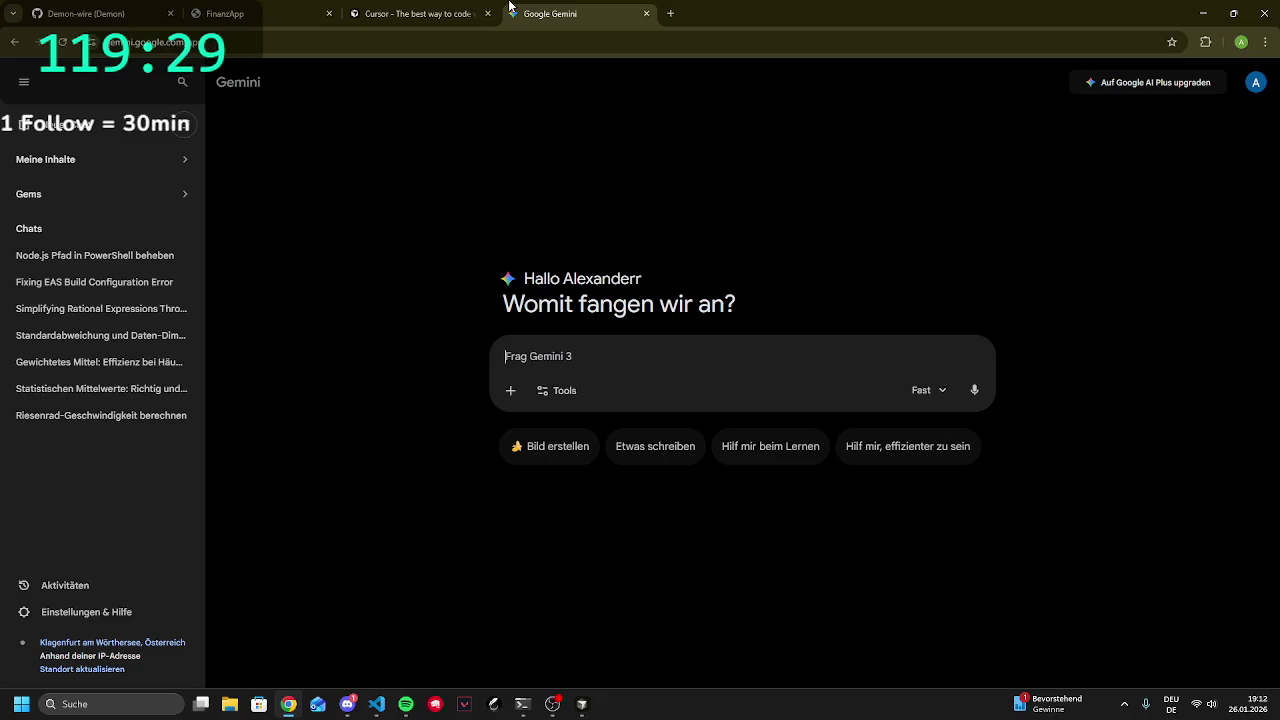
click(1114, 84)
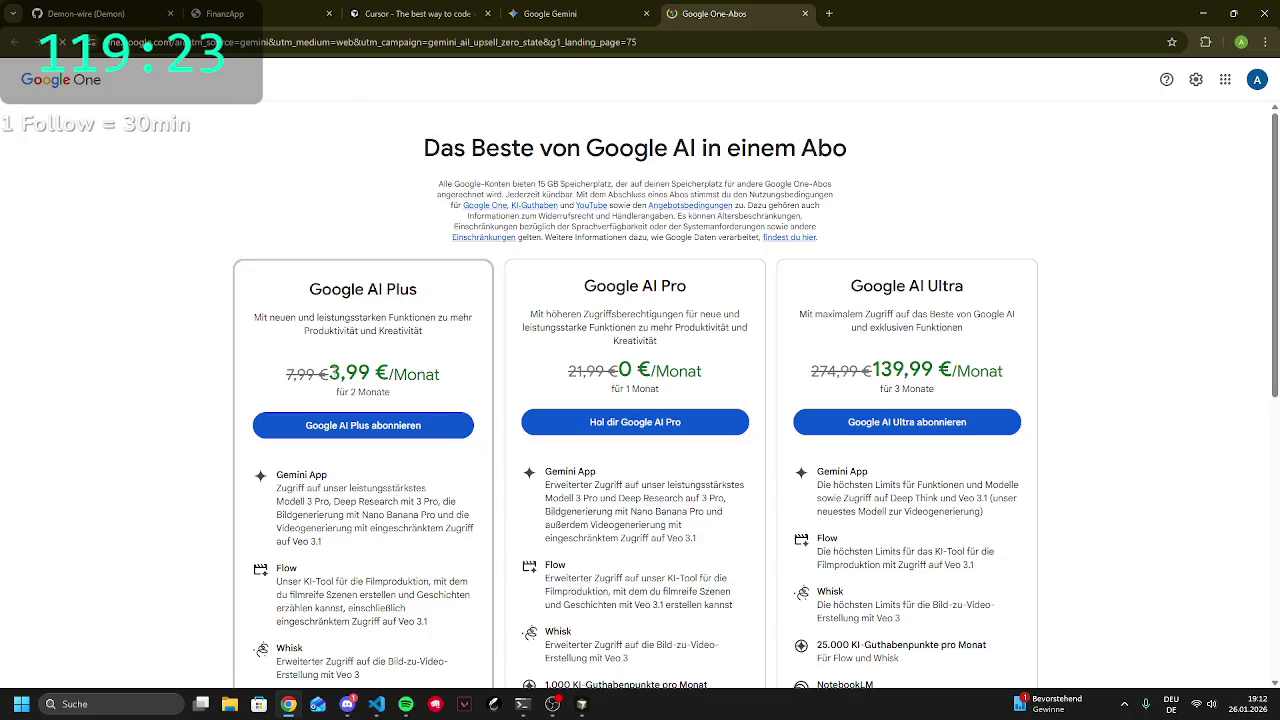
Review the plan cards, highlighting the Google AI Plus 3,99 €/Monat price and the Jules feature
drag(330, 374, 450, 378)
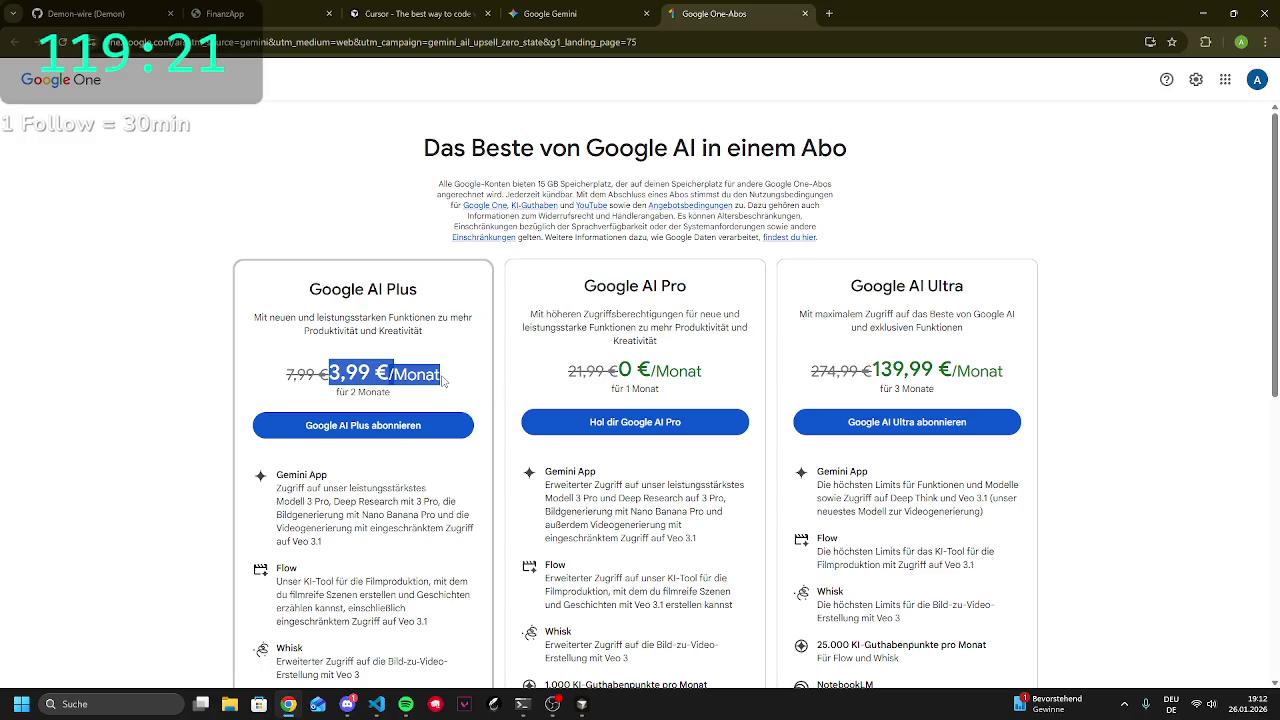
click(361, 375)
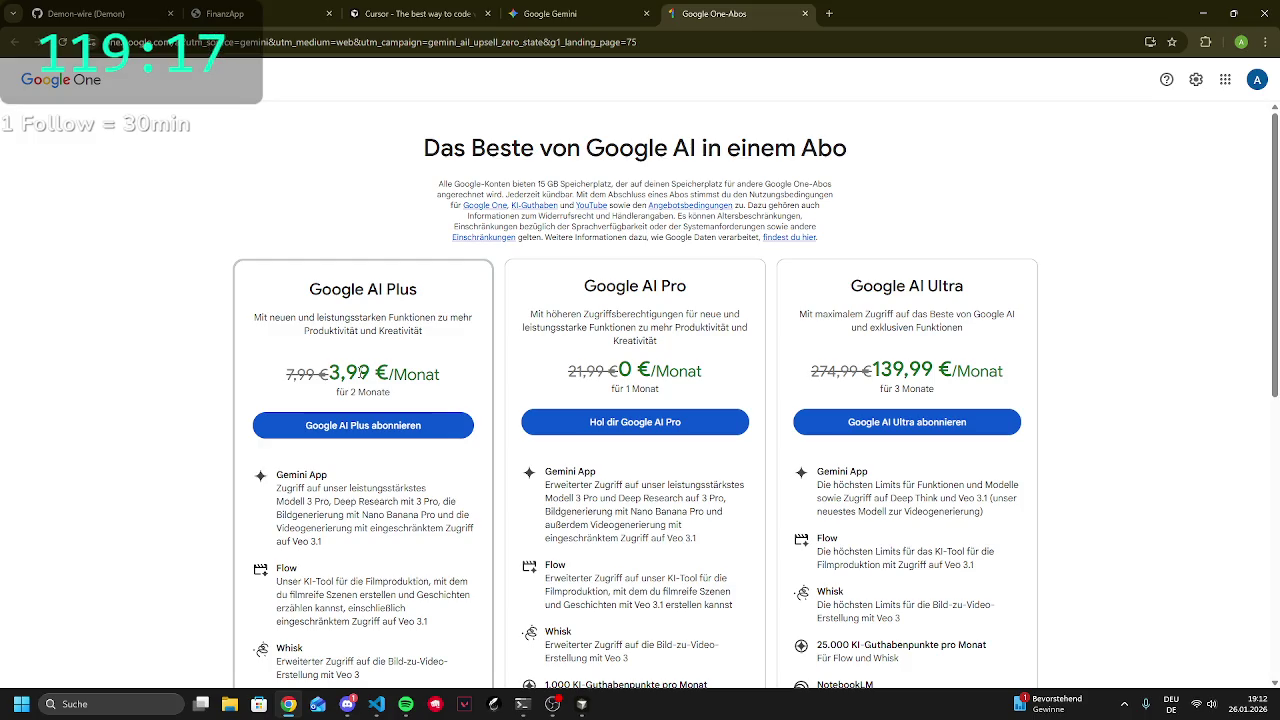
scroll(280, 395, down, 5)
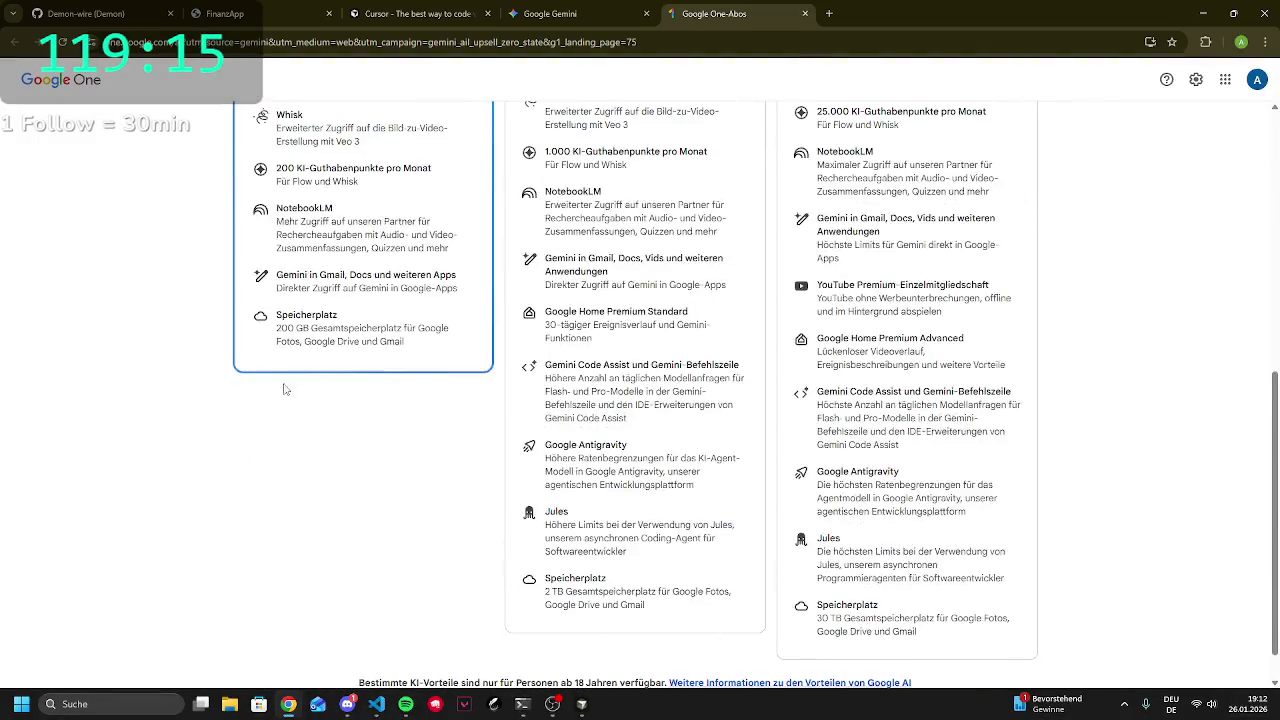
scroll(284, 392, up, 1)
scroll(319, 336, down, 3)
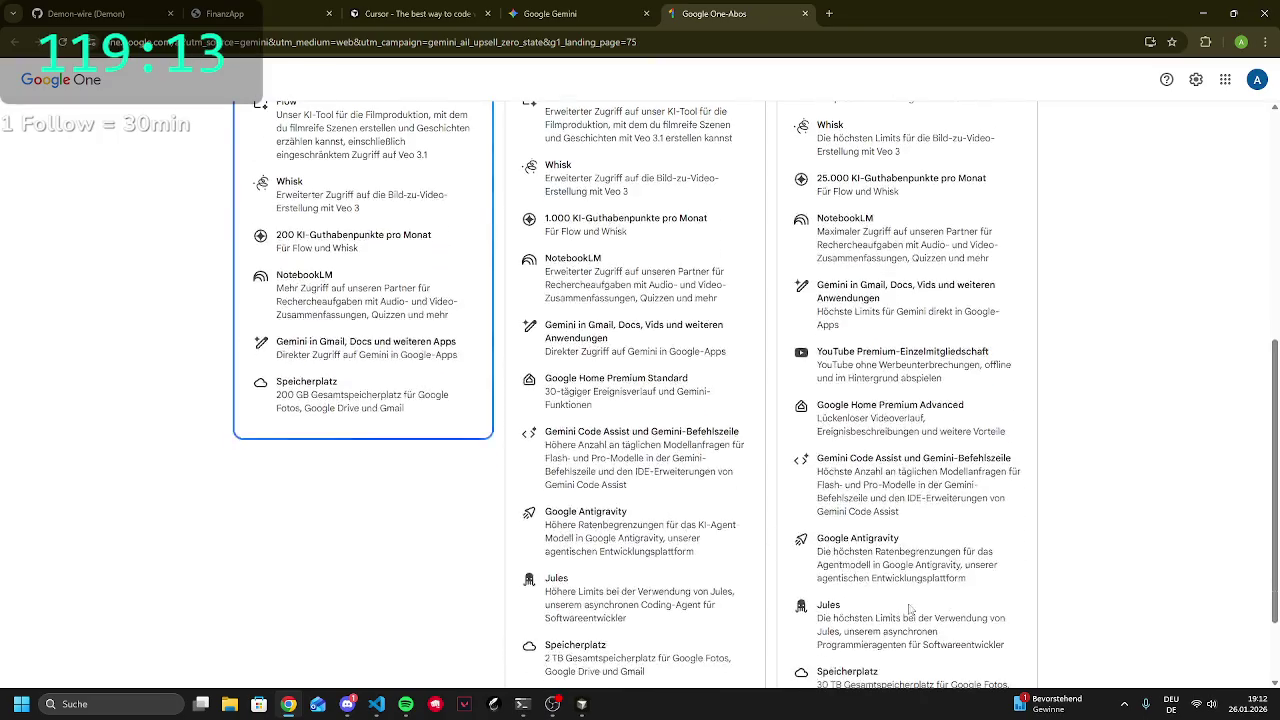
mouse_move(557, 483)
mouse_down()
mouse_move(720, 505)
mouse_move(708, 520)
mouse_up()
click(684, 498)
scroll(684, 498, up, 5)
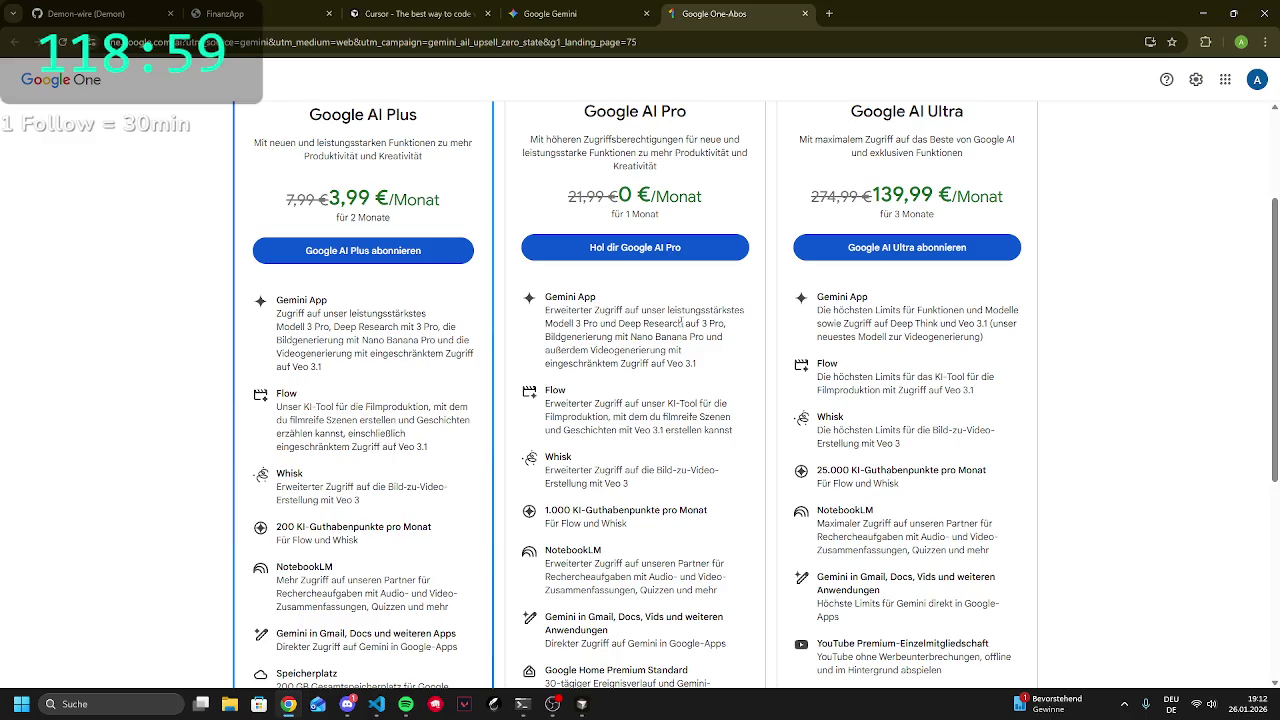
scroll(676, 324, up, 2)
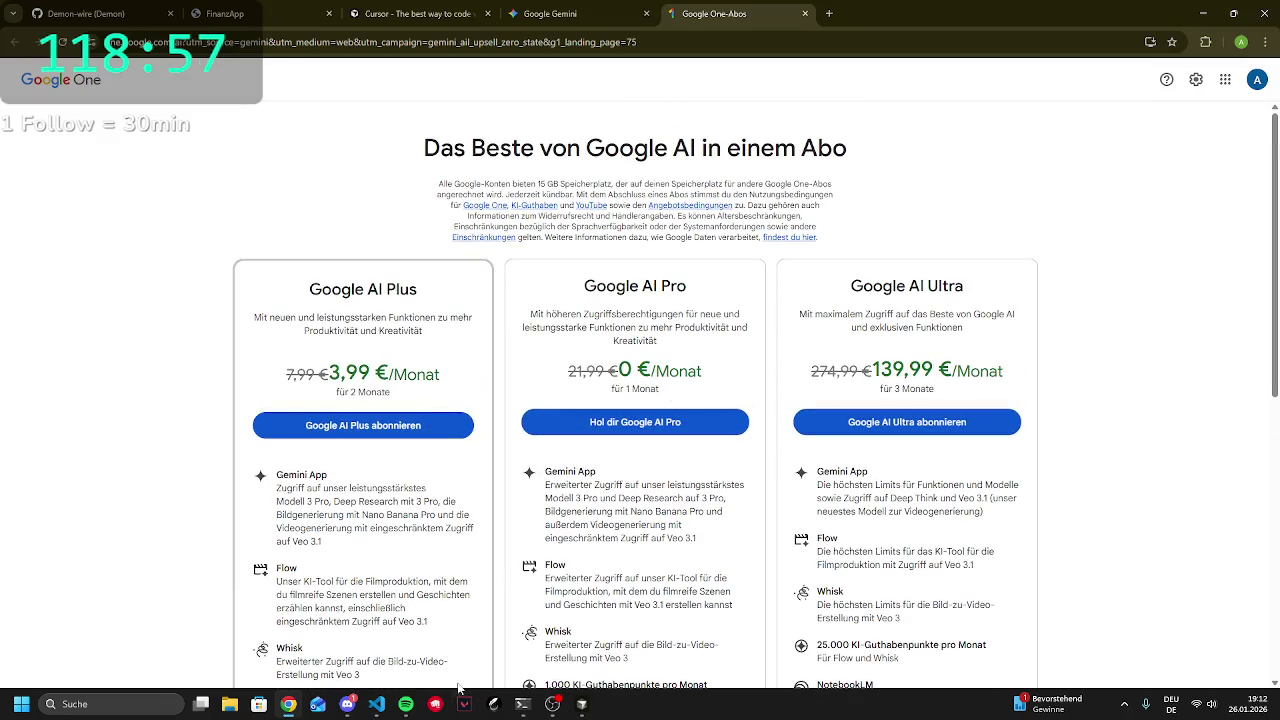
click(529, 704)
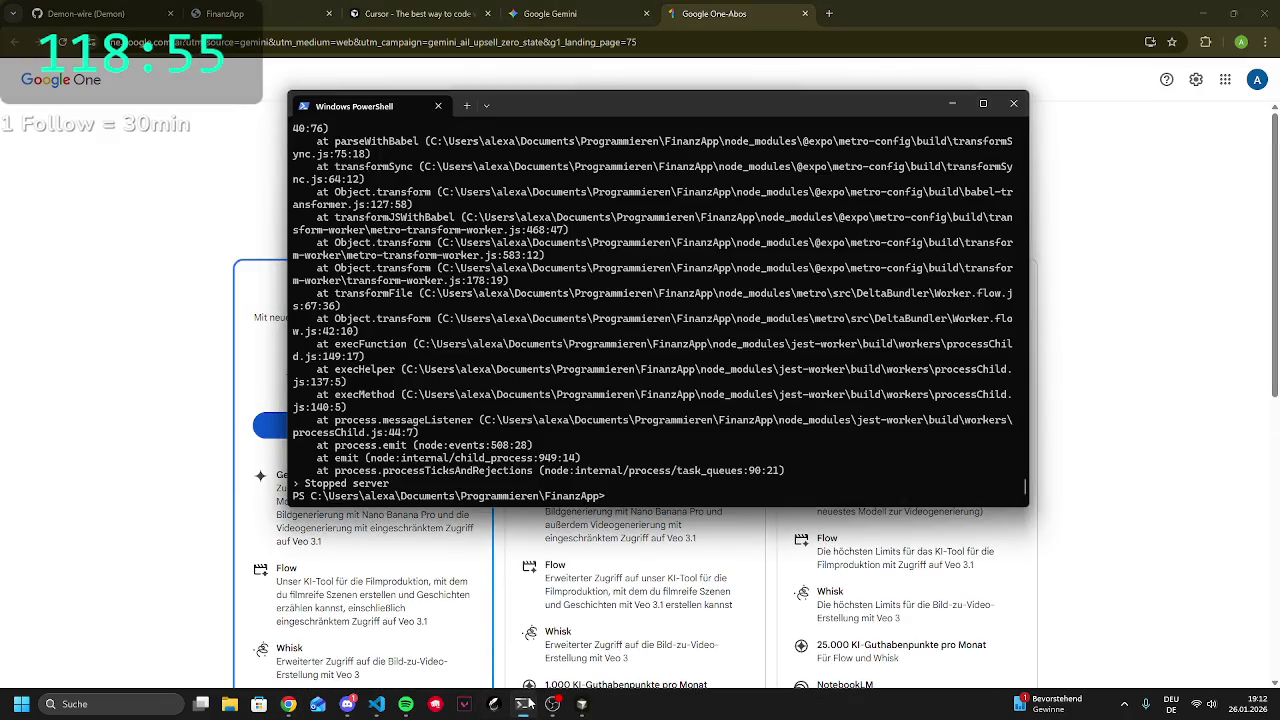
Open a second PowerShell session in the terminal window
click(529, 704)
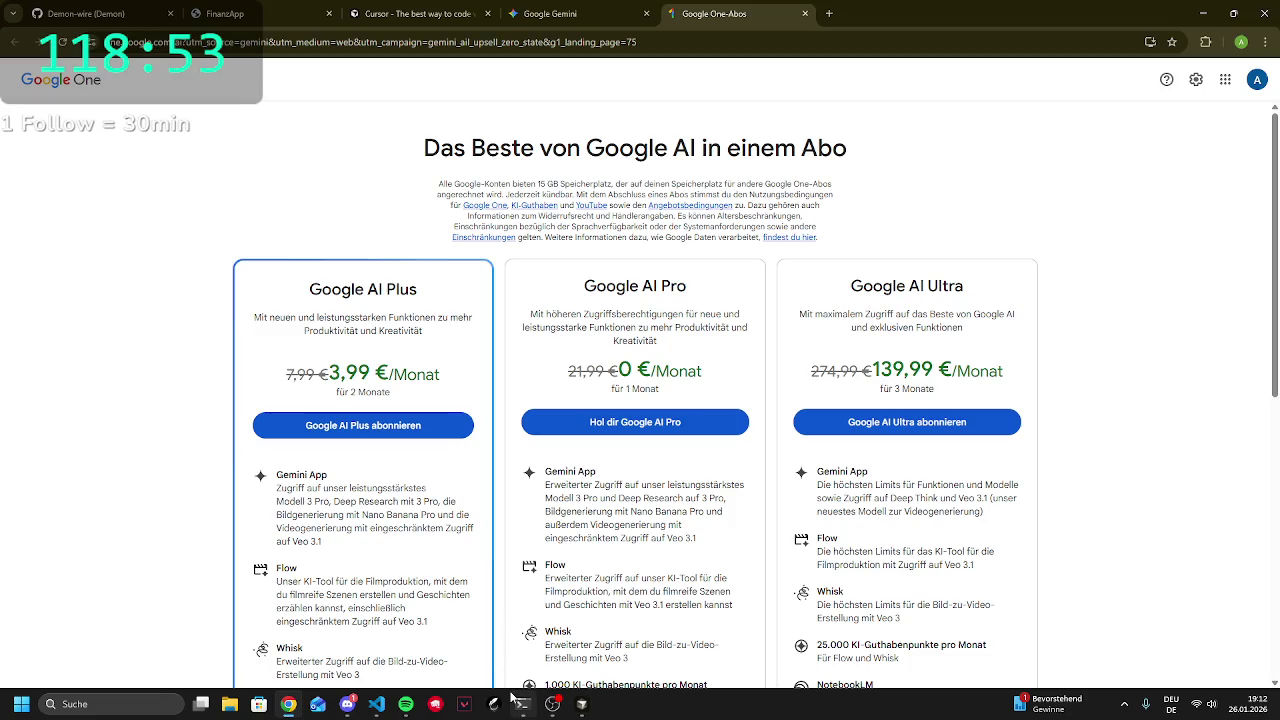
click(522, 704)
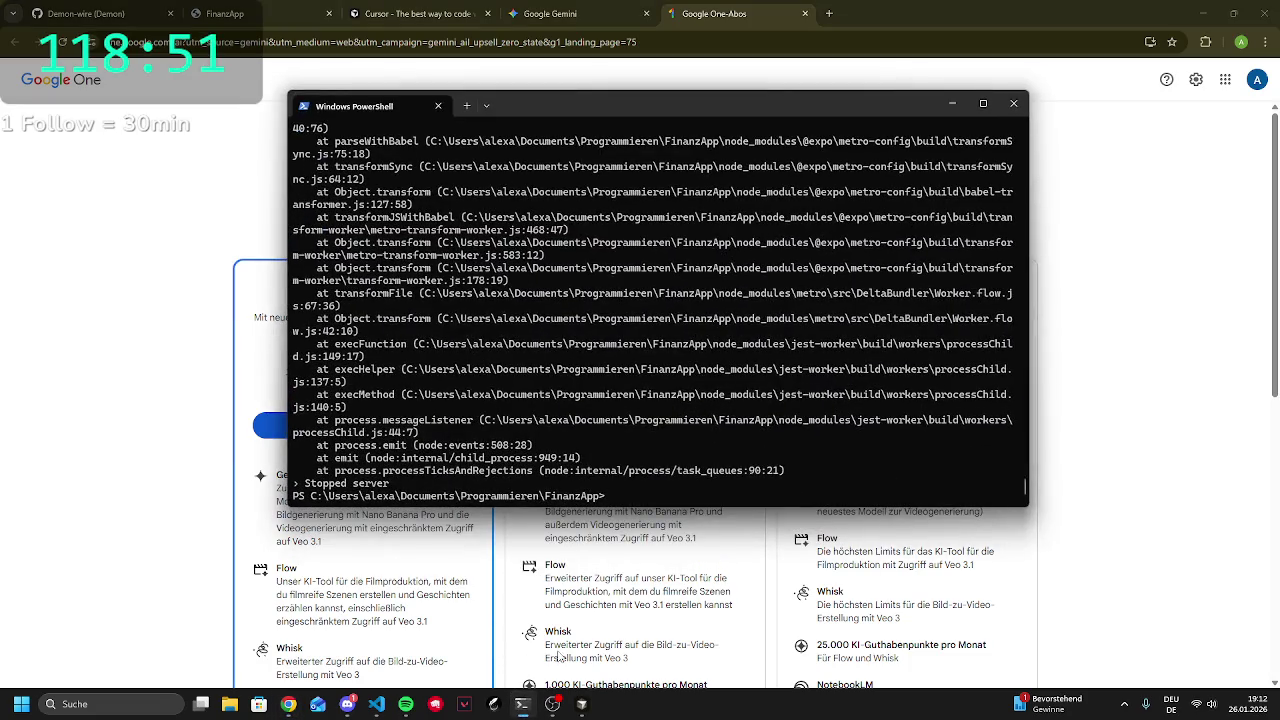
click(466, 106)
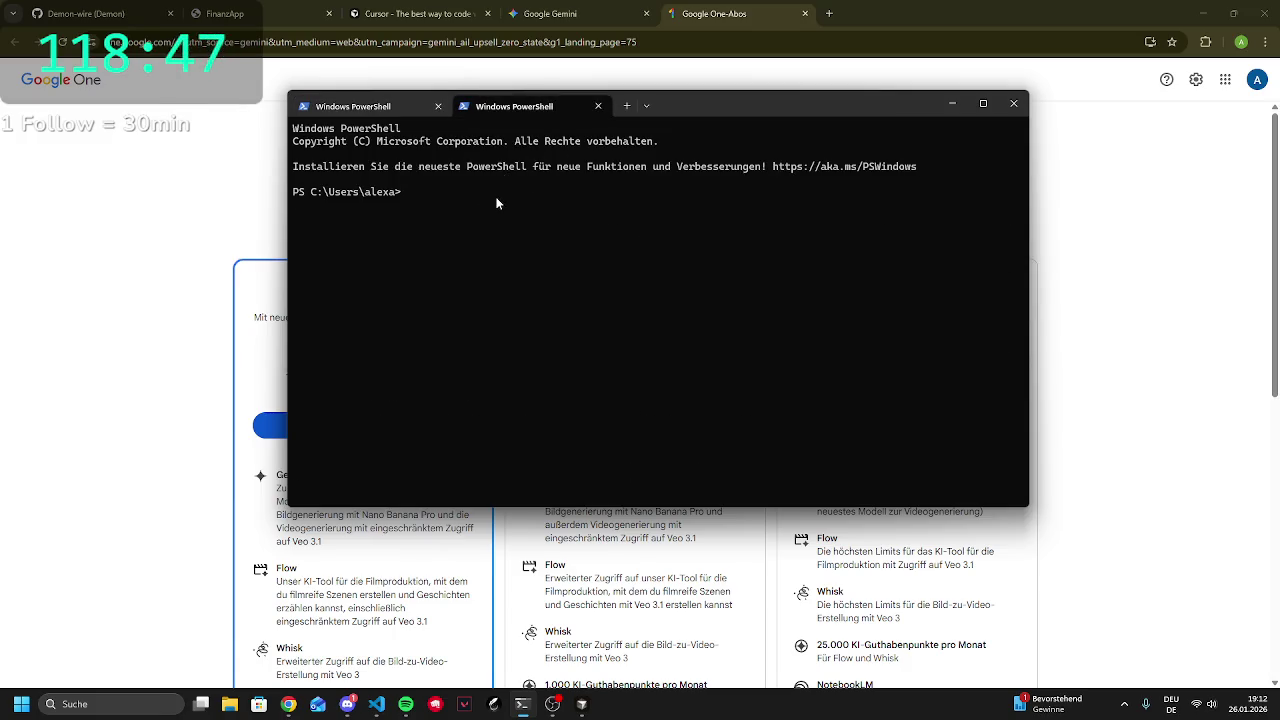
Change into Documents\Programmieren\FinanzApp and launch gemini there
text(cd D)
text(ocum)
text(ents)
key(Return)
text(cd )
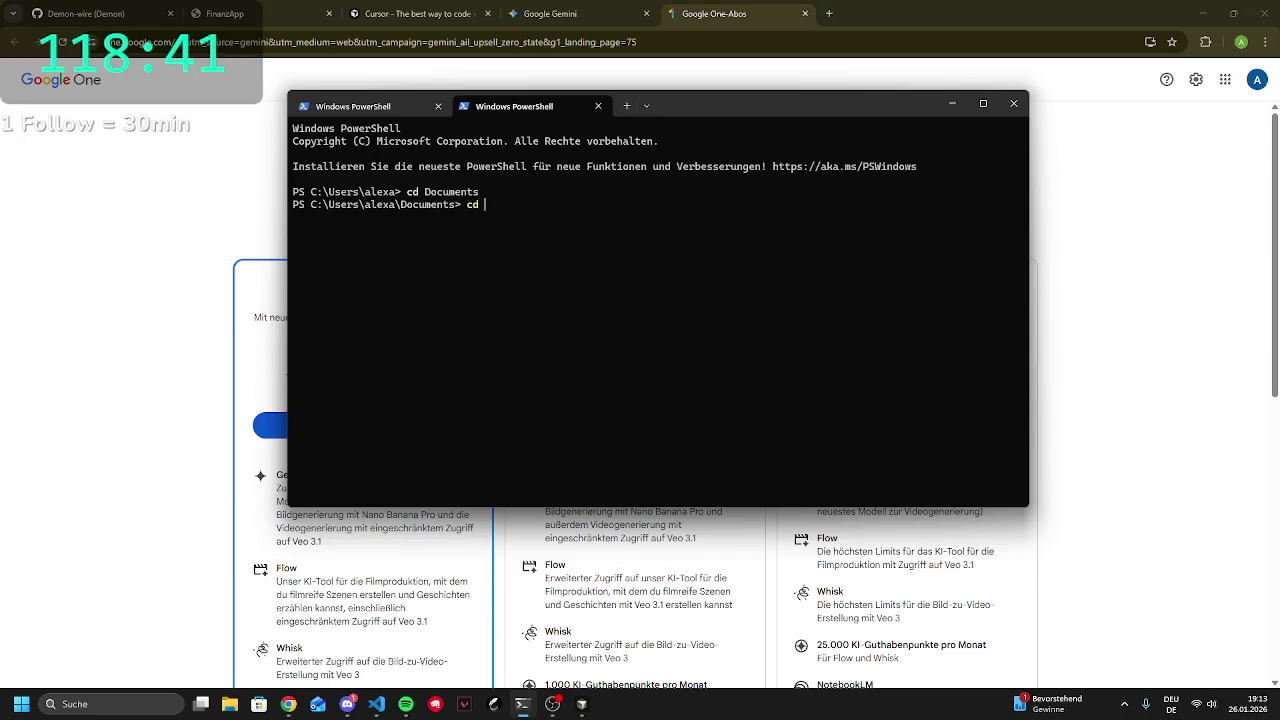
text(Prog)
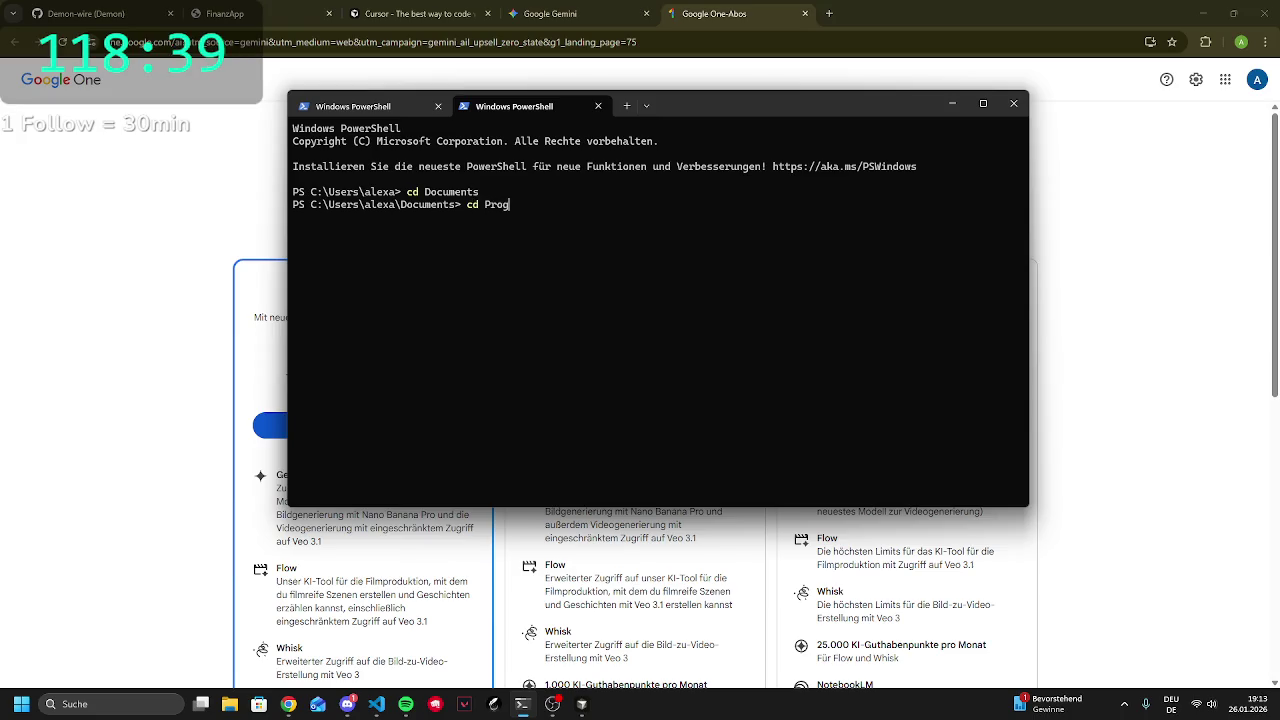
text(rammieren)
key(Return)
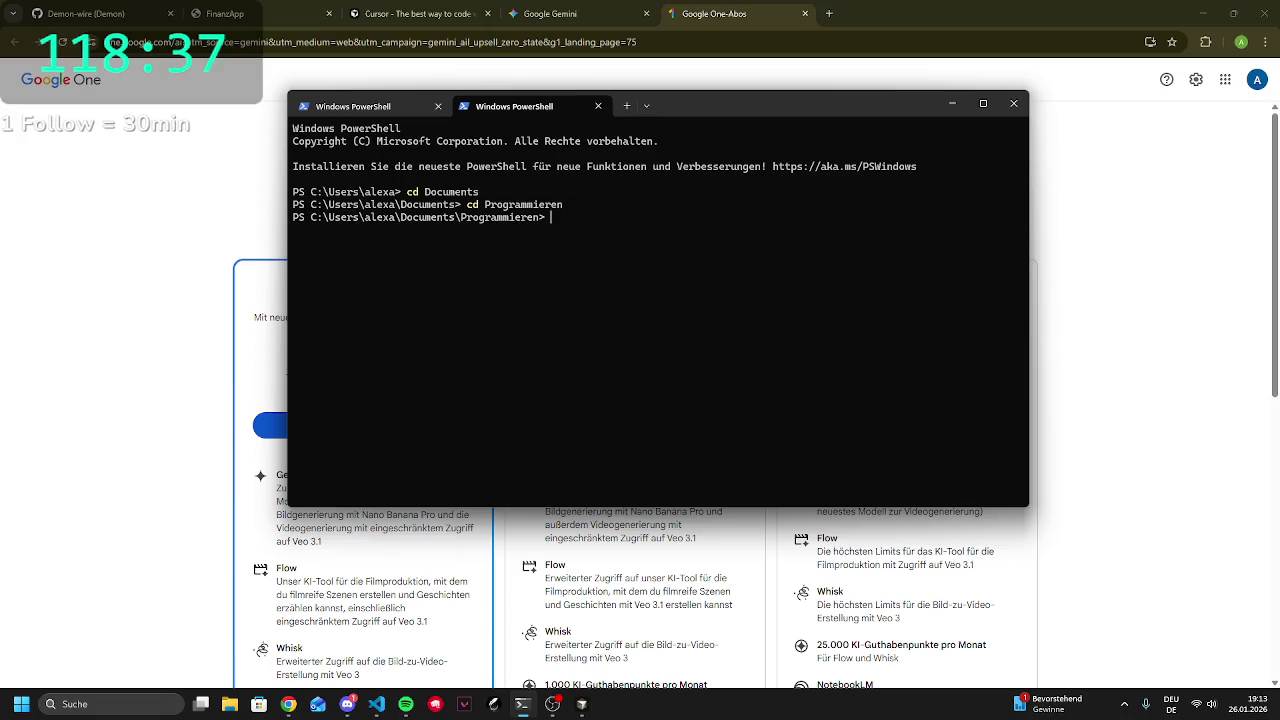
text(cd Fi)
text(nanzApp)
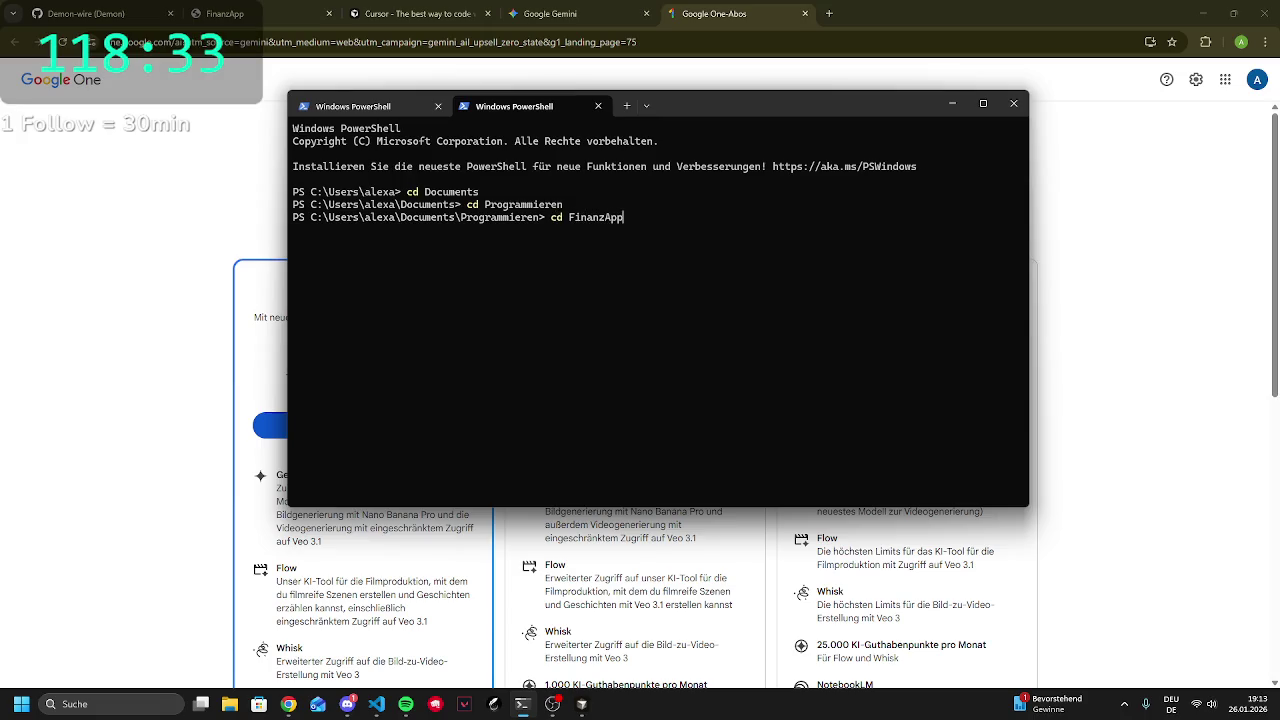
text(g)
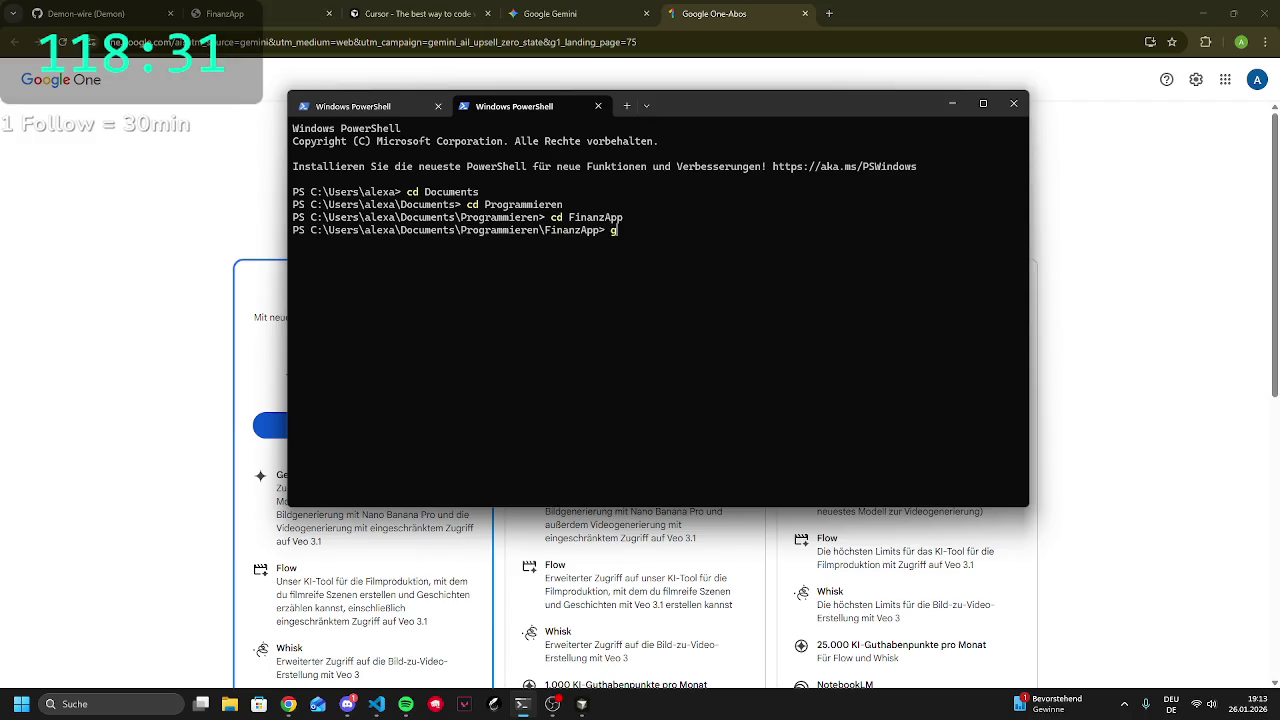
text(emin)
key(Return)
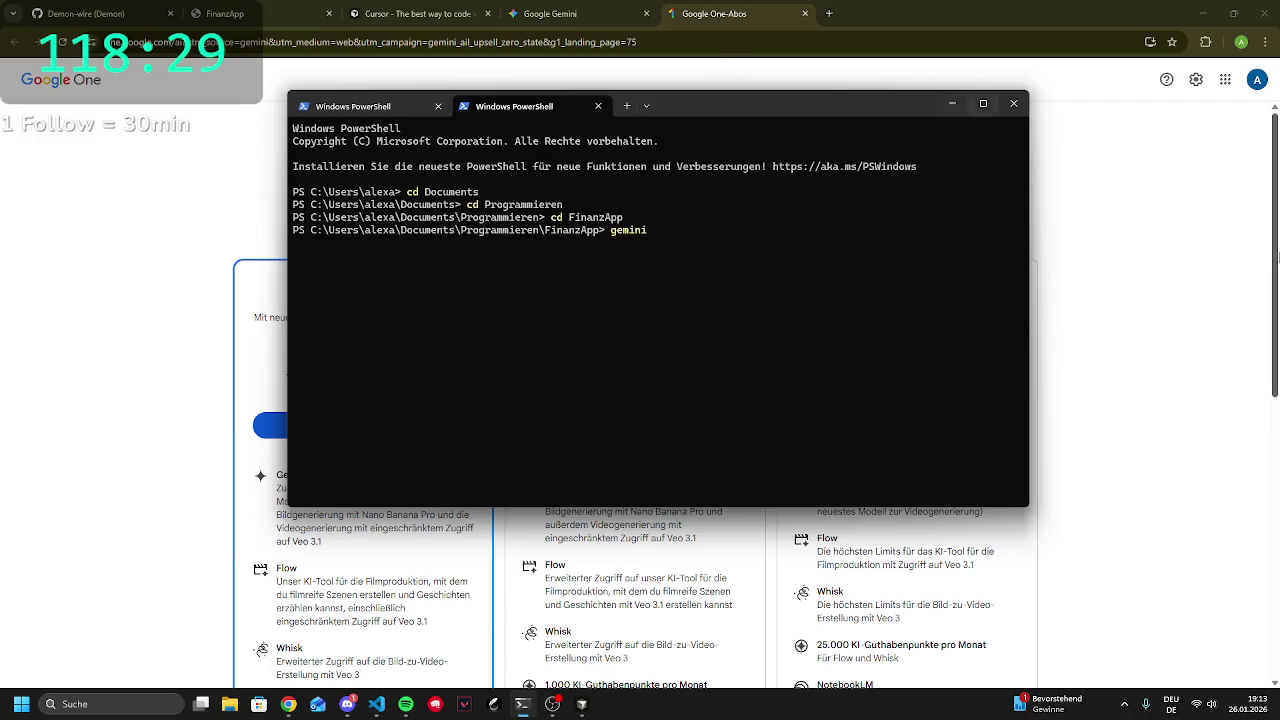
Compare the Google AI Plus, Pro and Ultra plan names and prices on the Google One page
click(1167, 312)
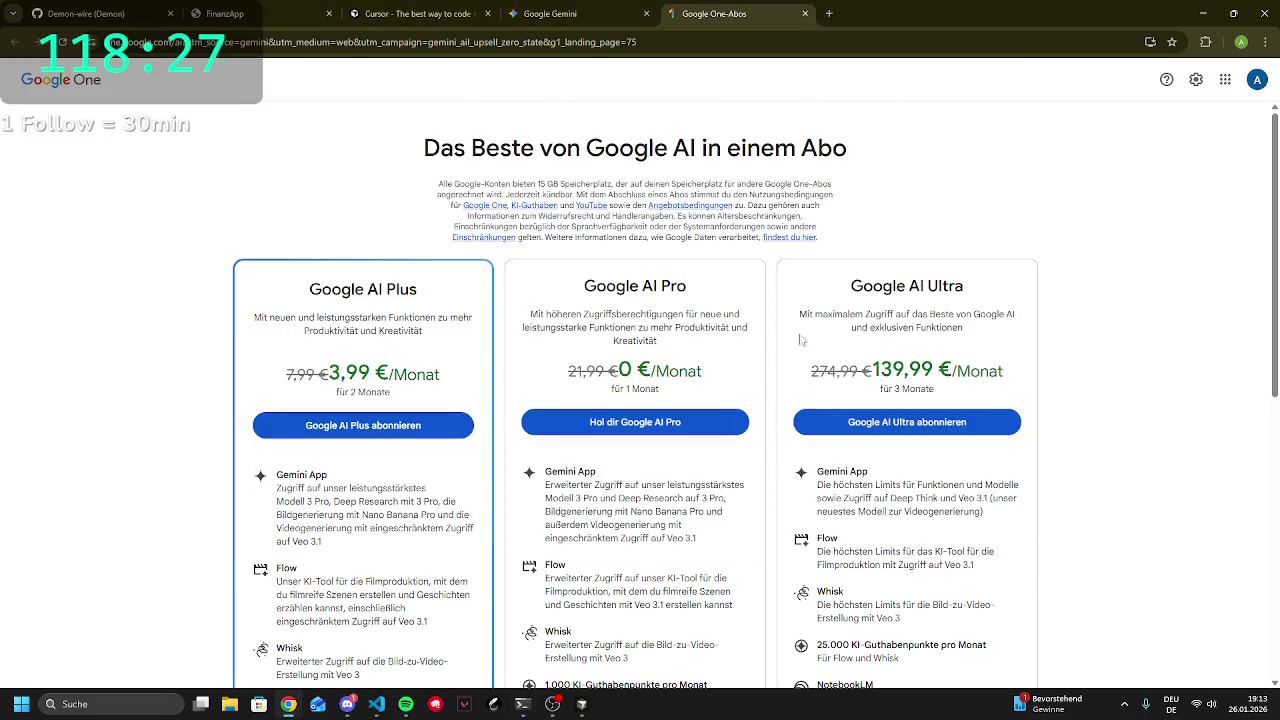
scroll(745, 378, down, 4)
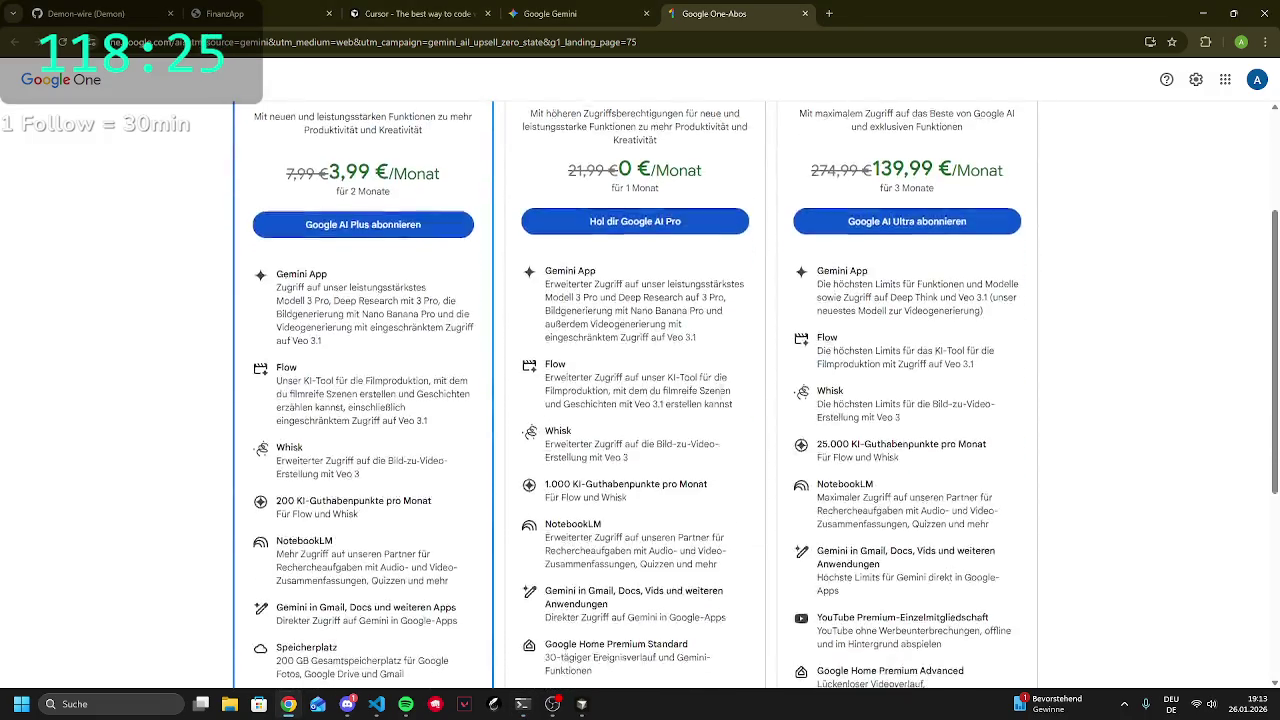
scroll(716, 392, down, 3)
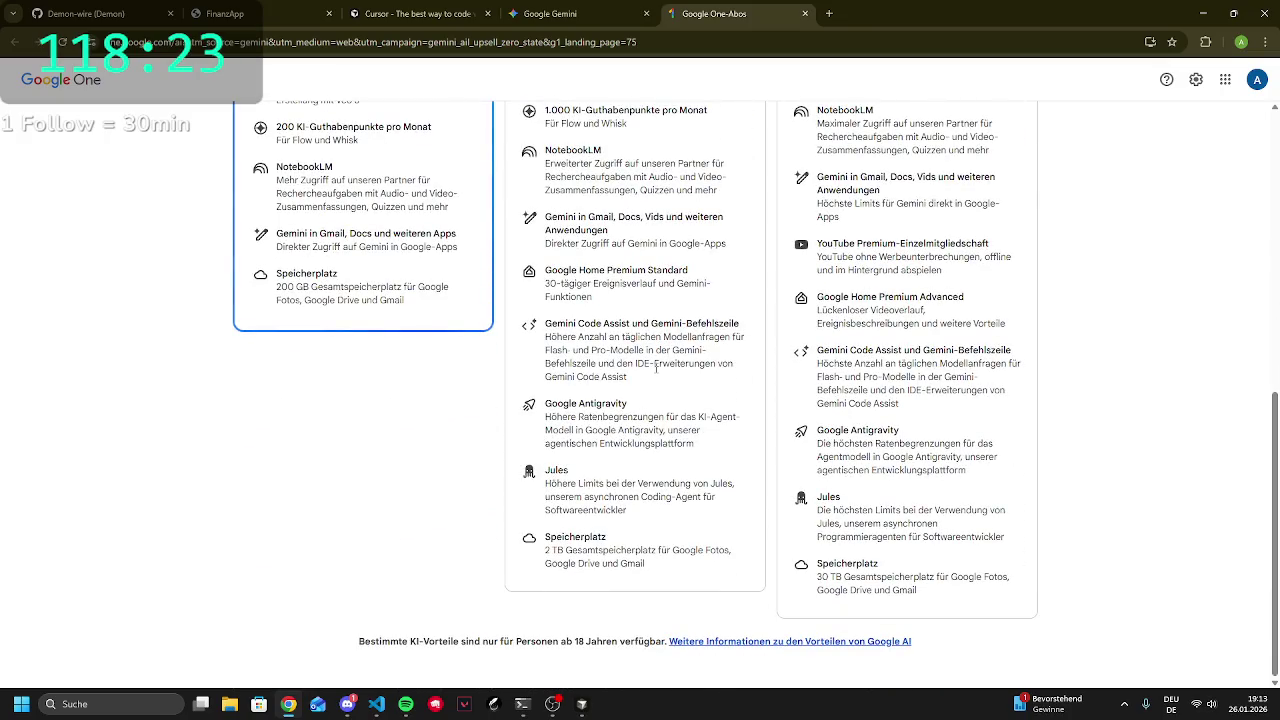
scroll(584, 496, up, 6)
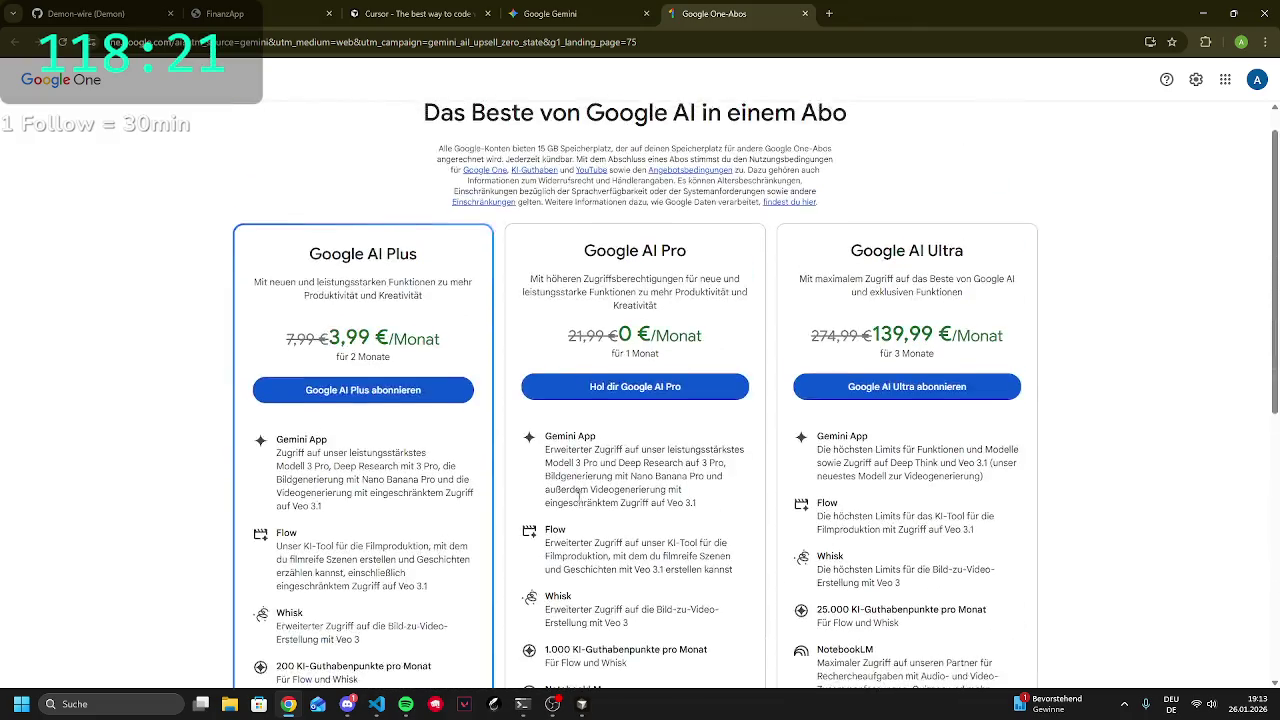
drag(597, 292, 692, 302)
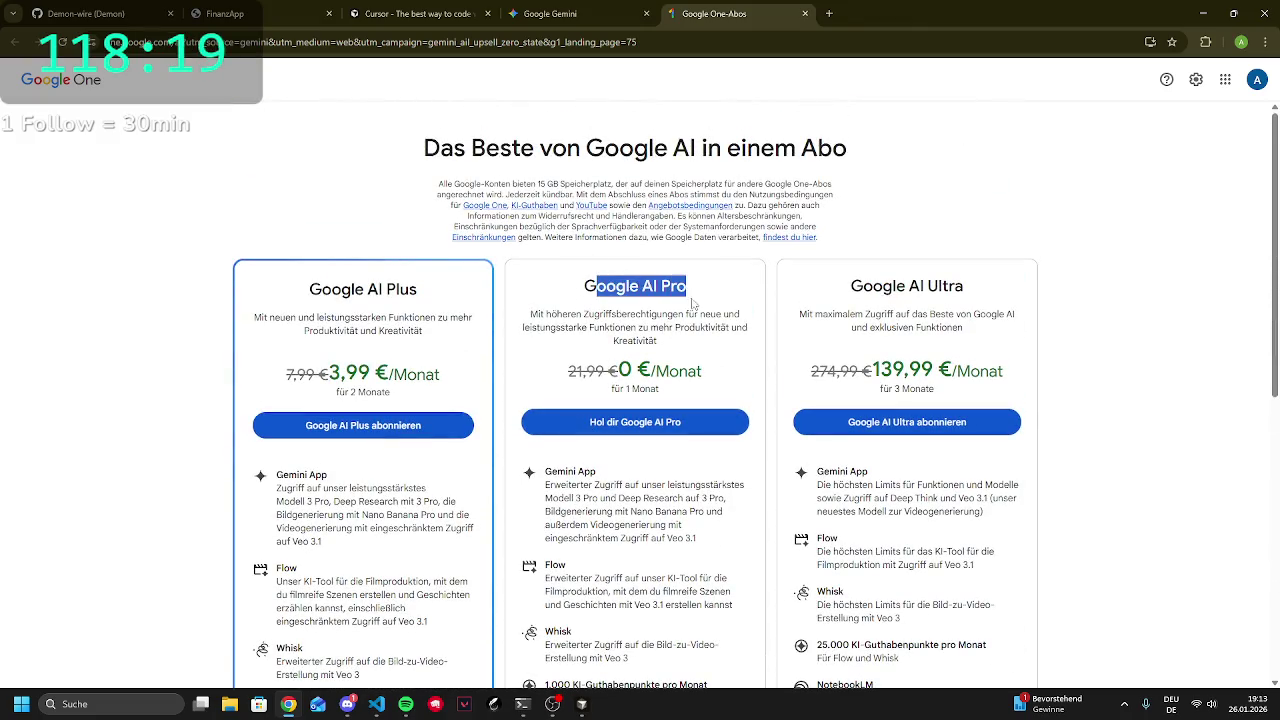
click(630, 293)
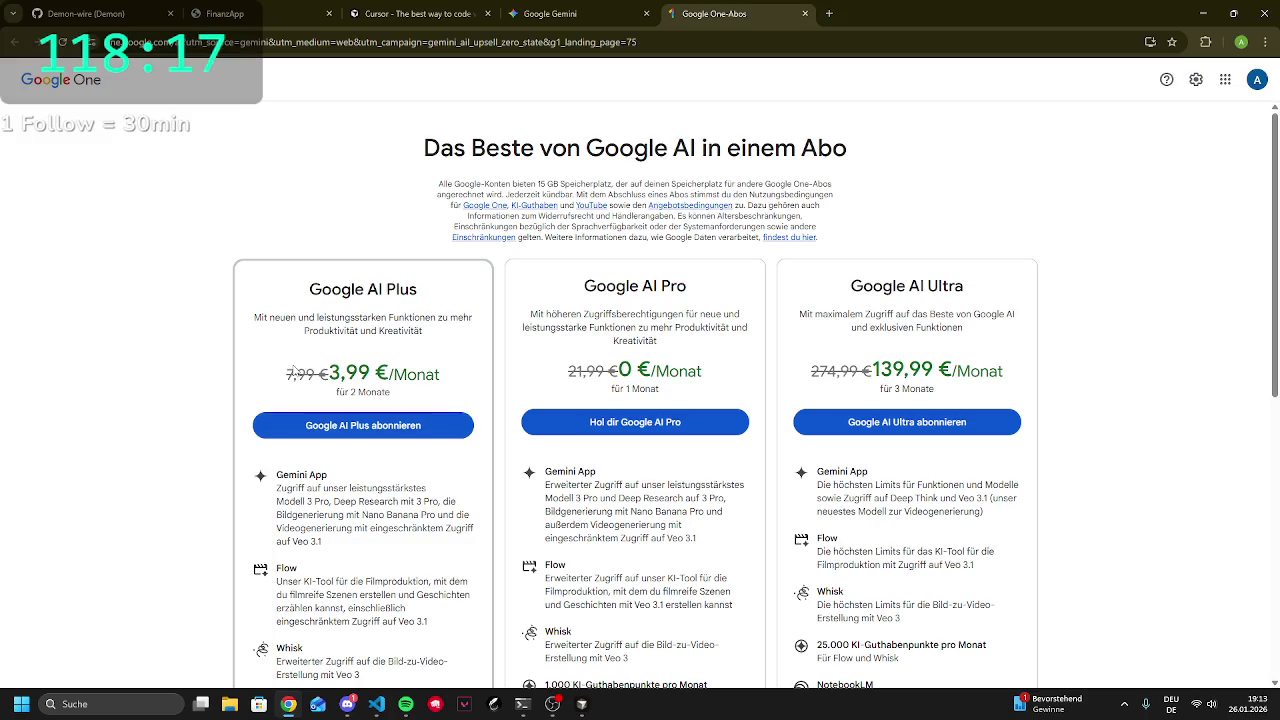
double_click(297, 368)
click(589, 386)
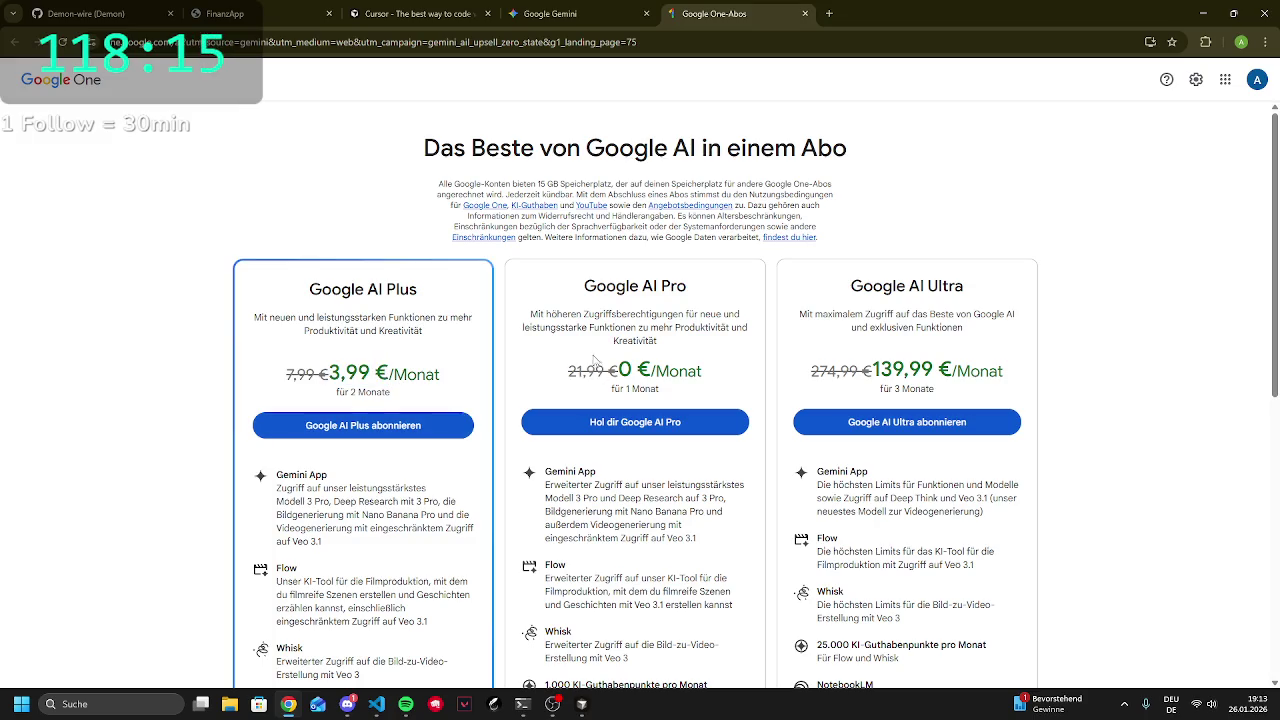
click(828, 13)
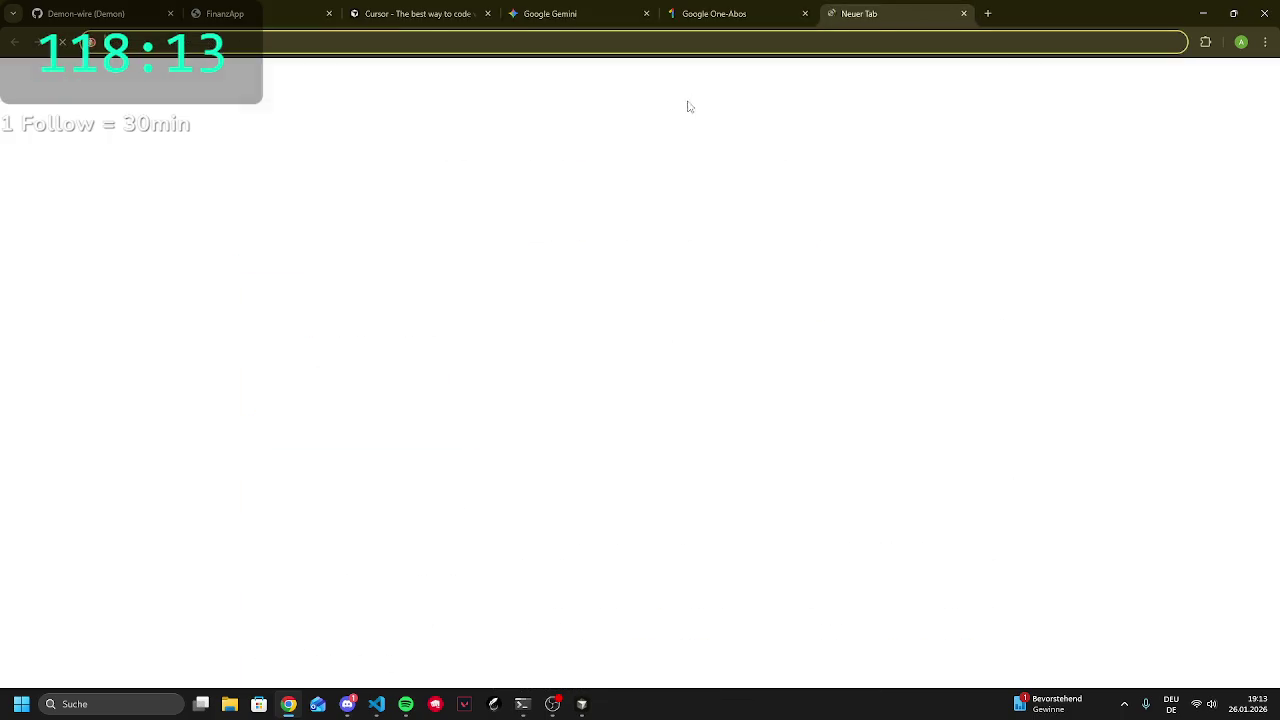
Search for claude, close the Cursor tab, and open claude.ai login without the Google prompt
text(claude)
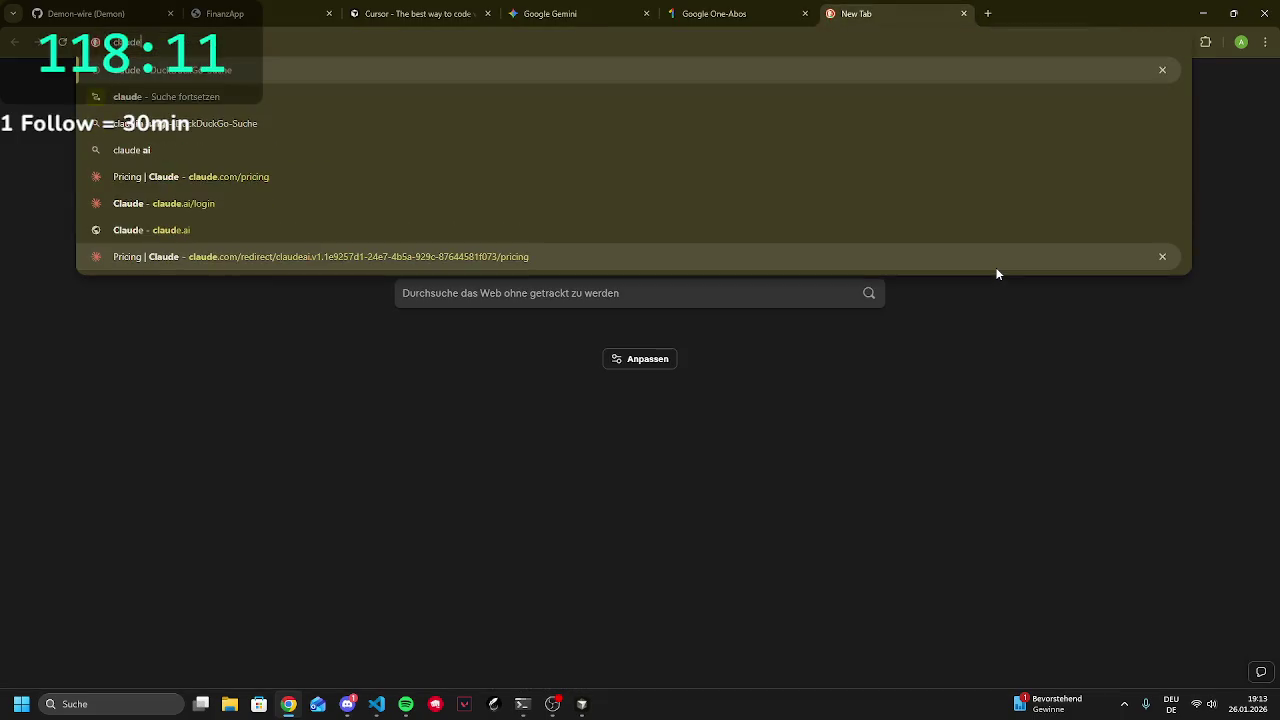
key(Return)
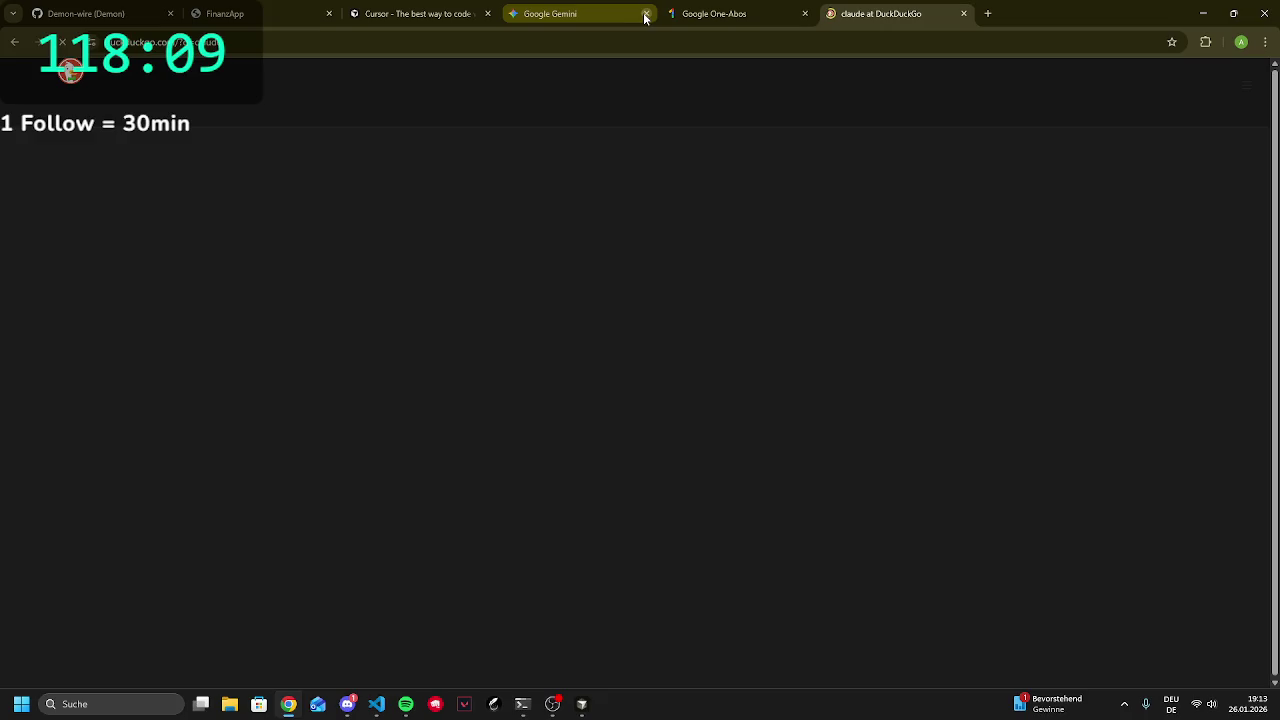
click(487, 13)
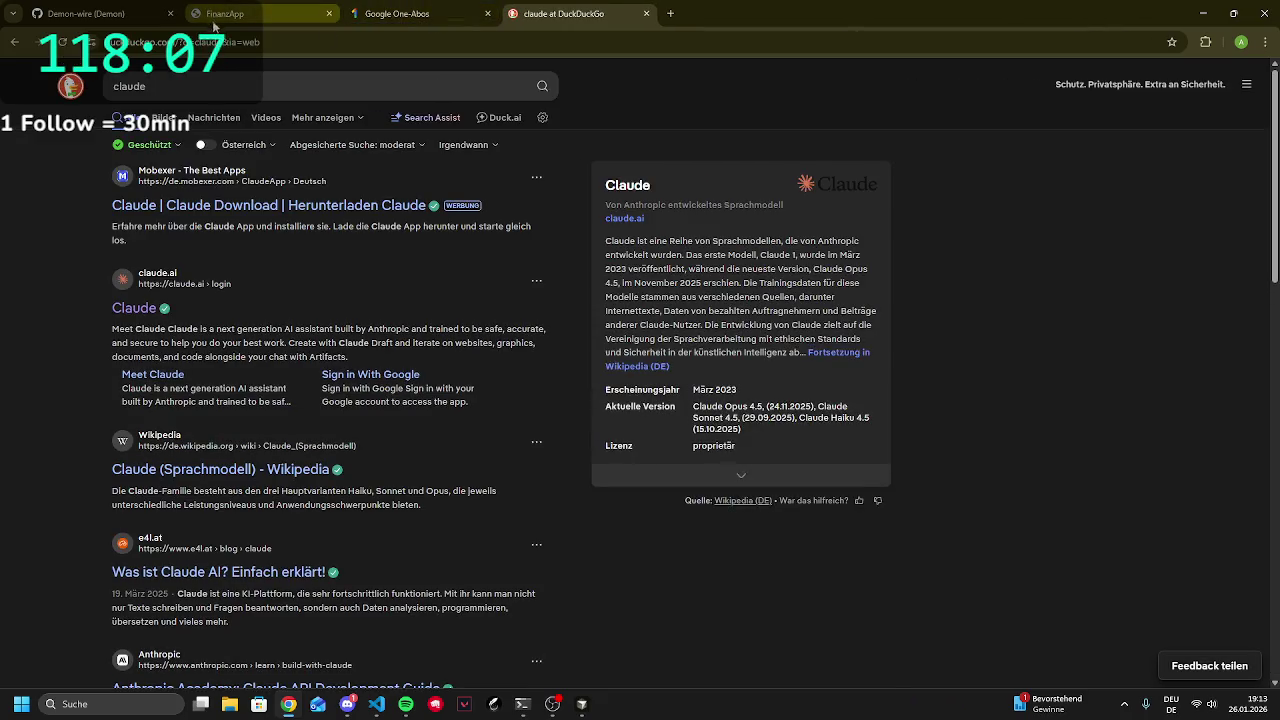
click(134, 311)
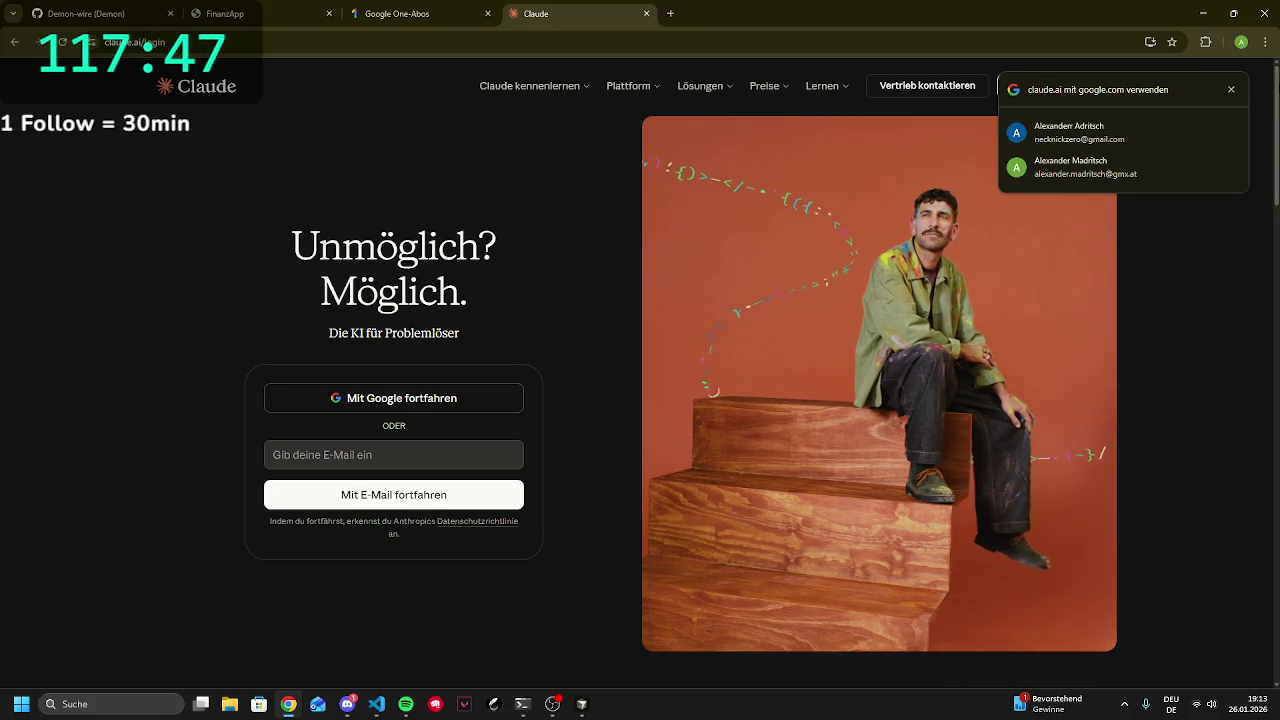
click(1233, 89)
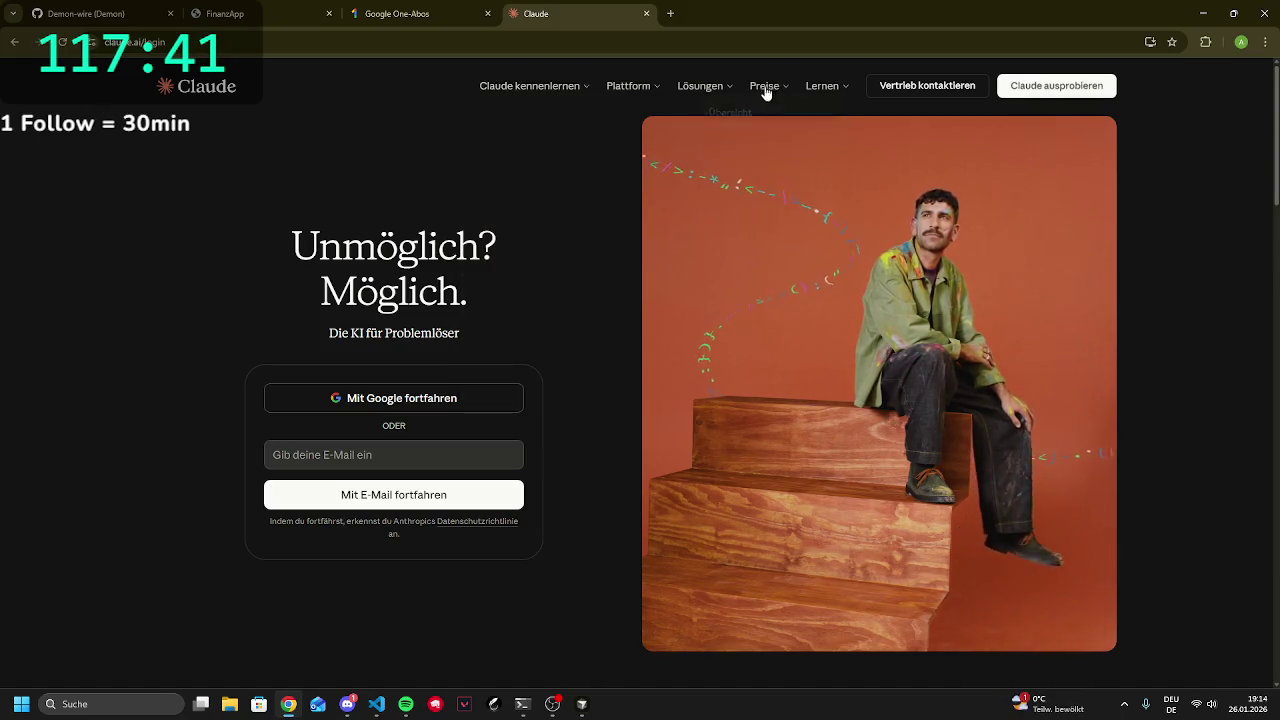
Open Claude's pricing overview showing the Free, Pro and Max plans
mouse_move(778, 90)
click(810, 112)
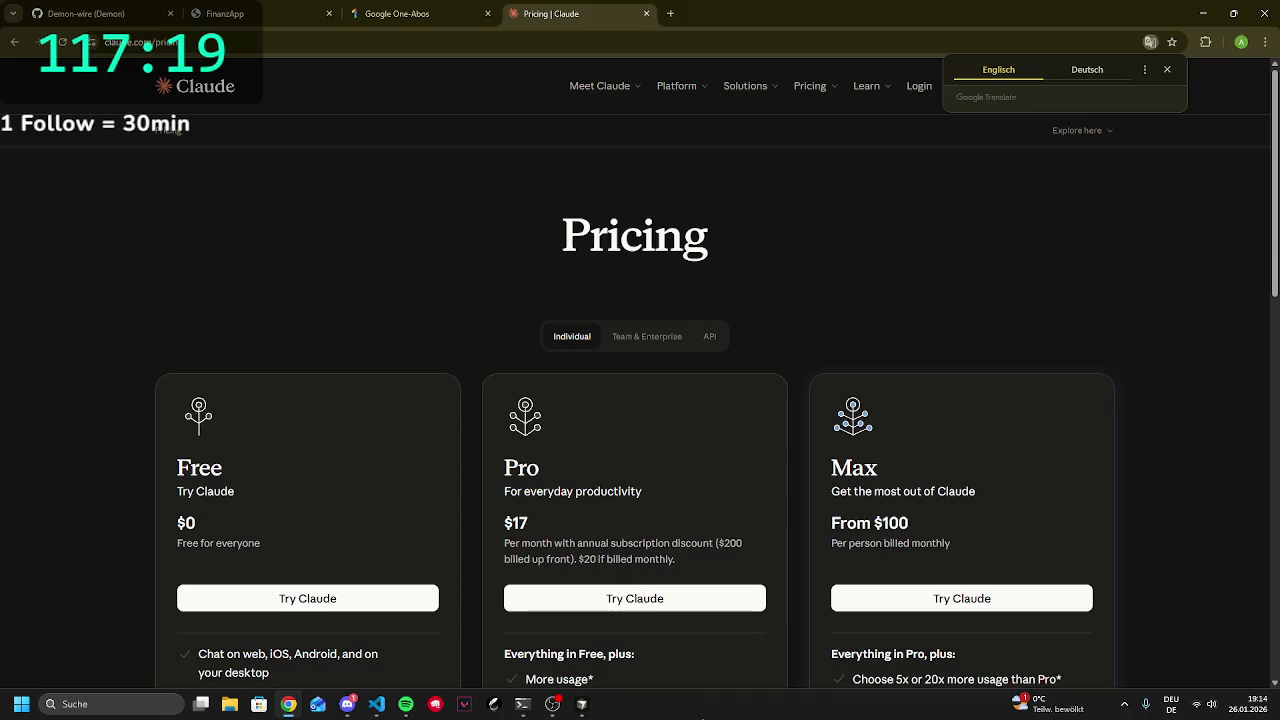
scroll(630, 566, down, 2)
scroll(629, 565, down, 2)
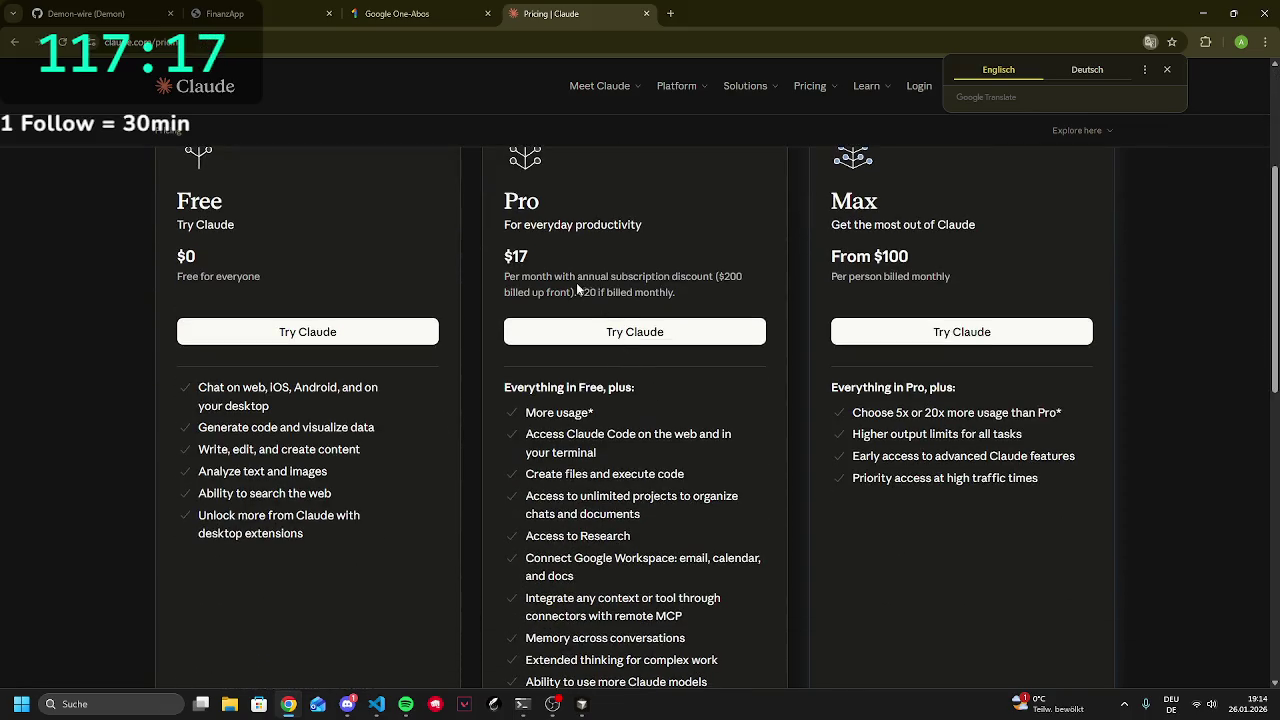
scroll(507, 422, down, 2)
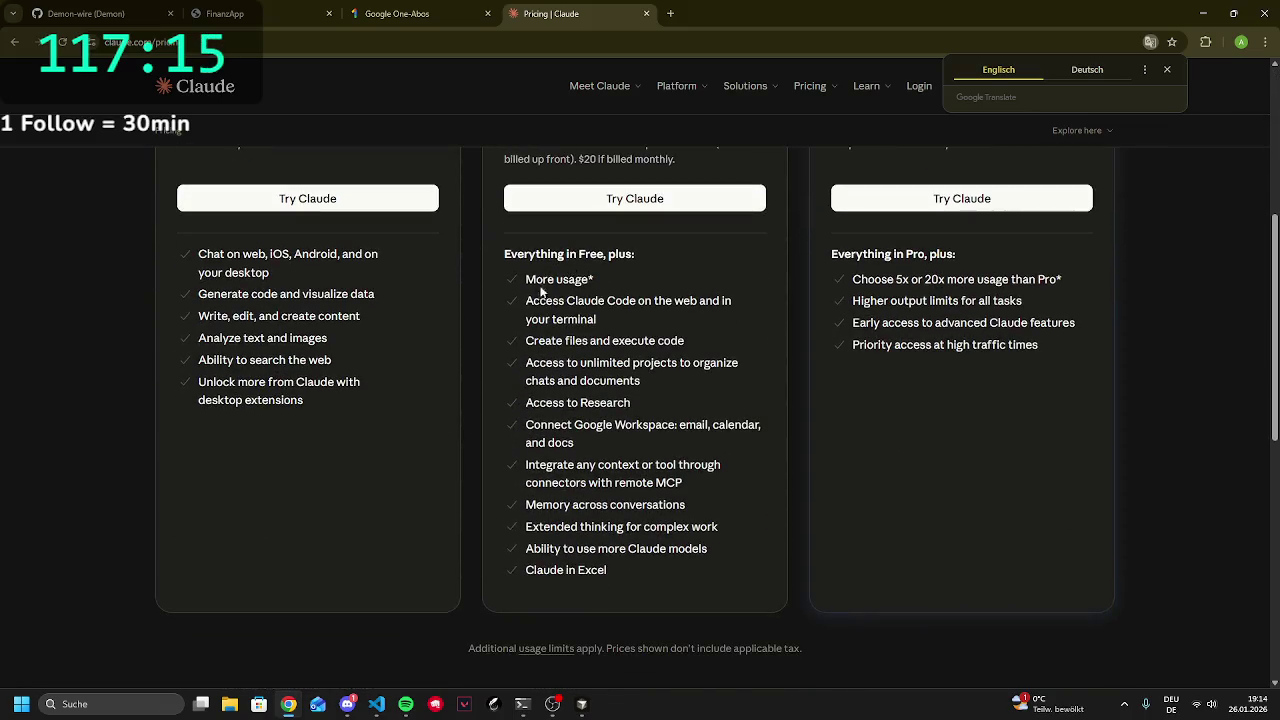
Inspect plan features like Claude Code terminal access and unlimited projects, then return to Google One
drag(527, 300, 653, 315)
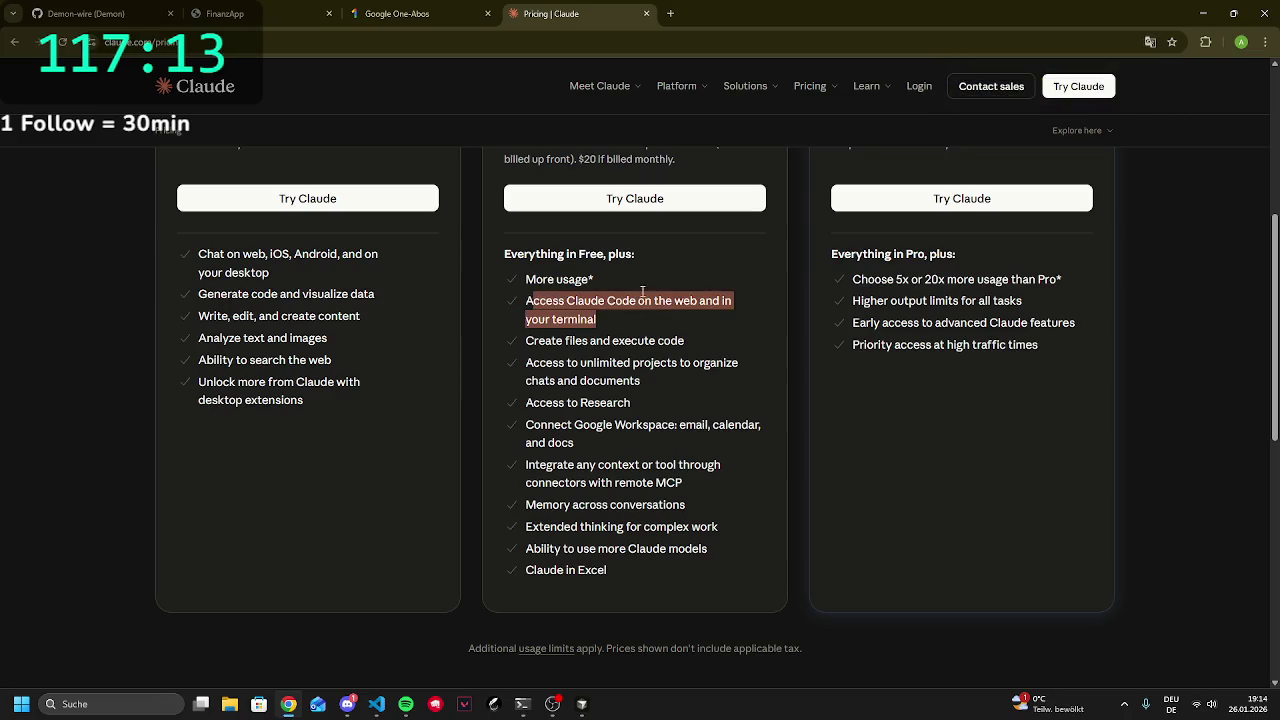
click(627, 303)
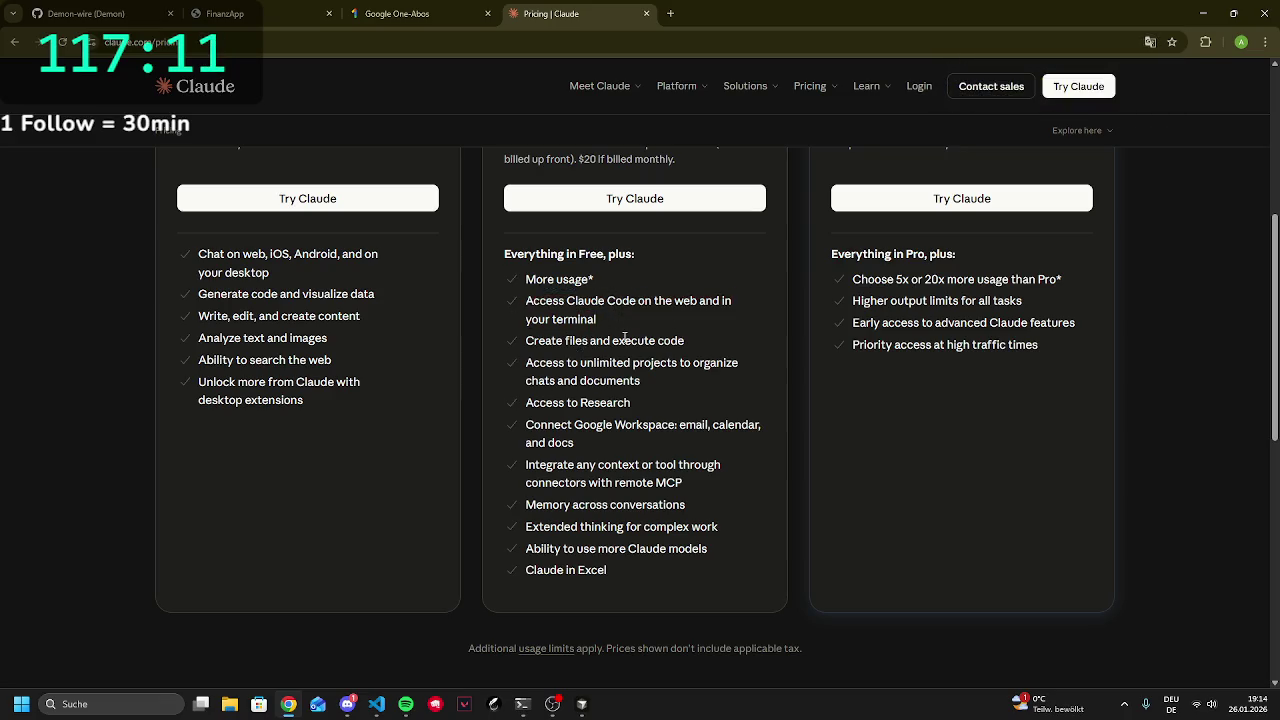
drag(597, 381, 638, 362)
click(612, 378)
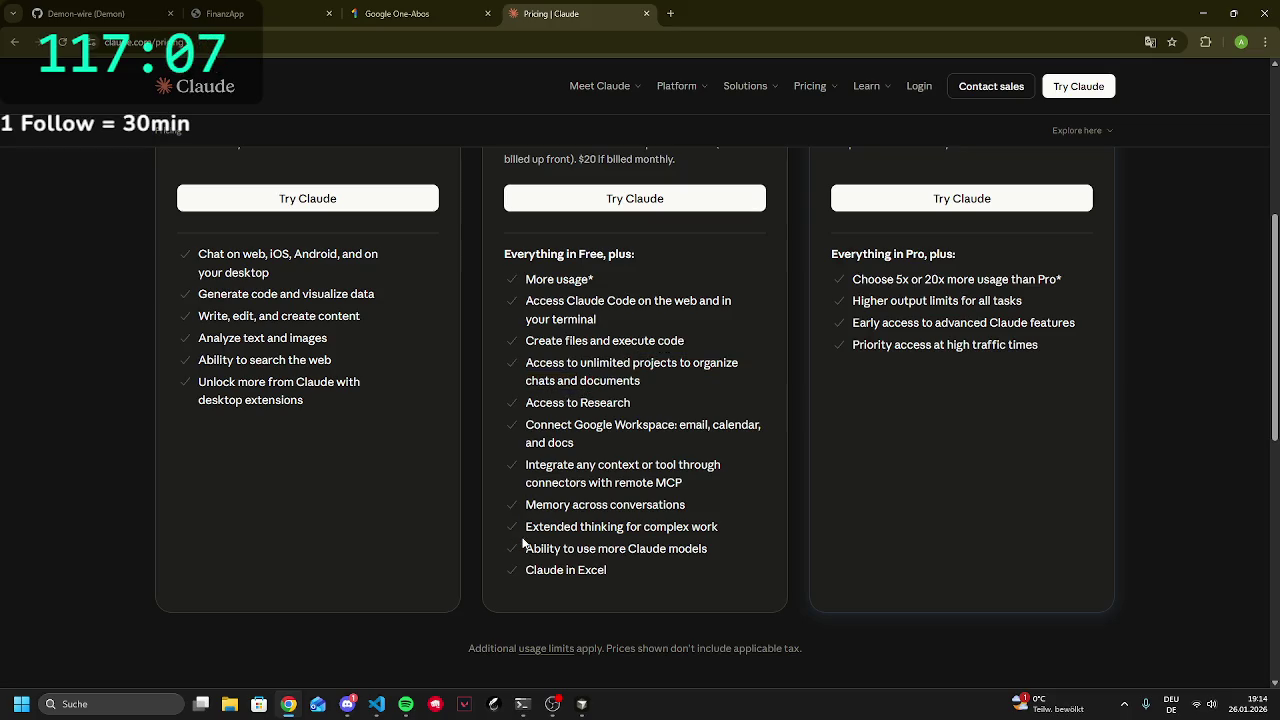
scroll(543, 455, down, 6)
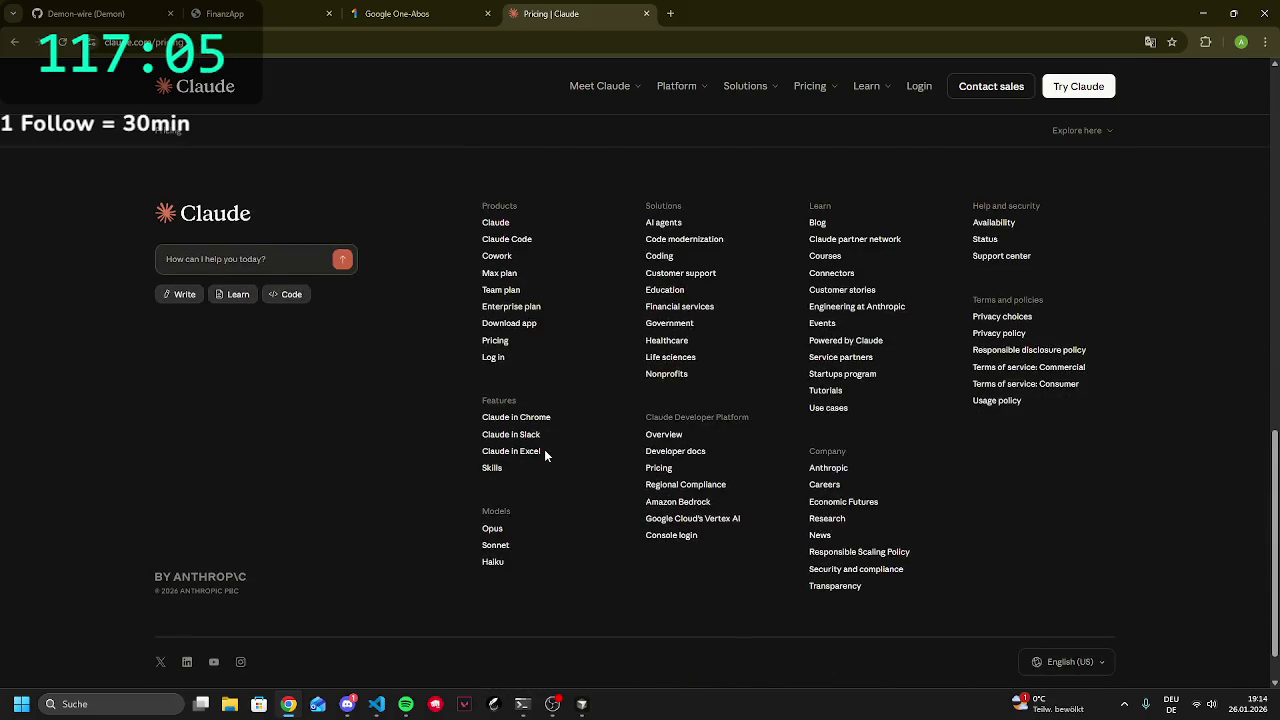
scroll(570, 449, up, 2)
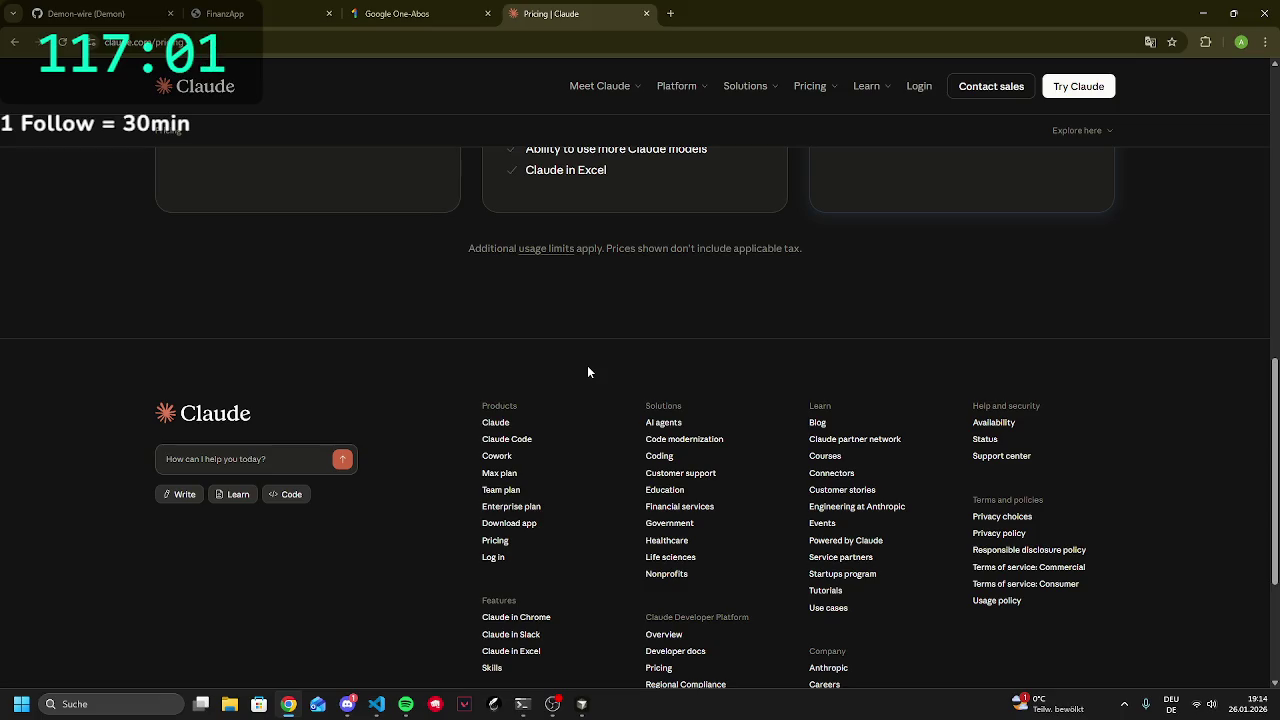
scroll(495, 420, up, 5)
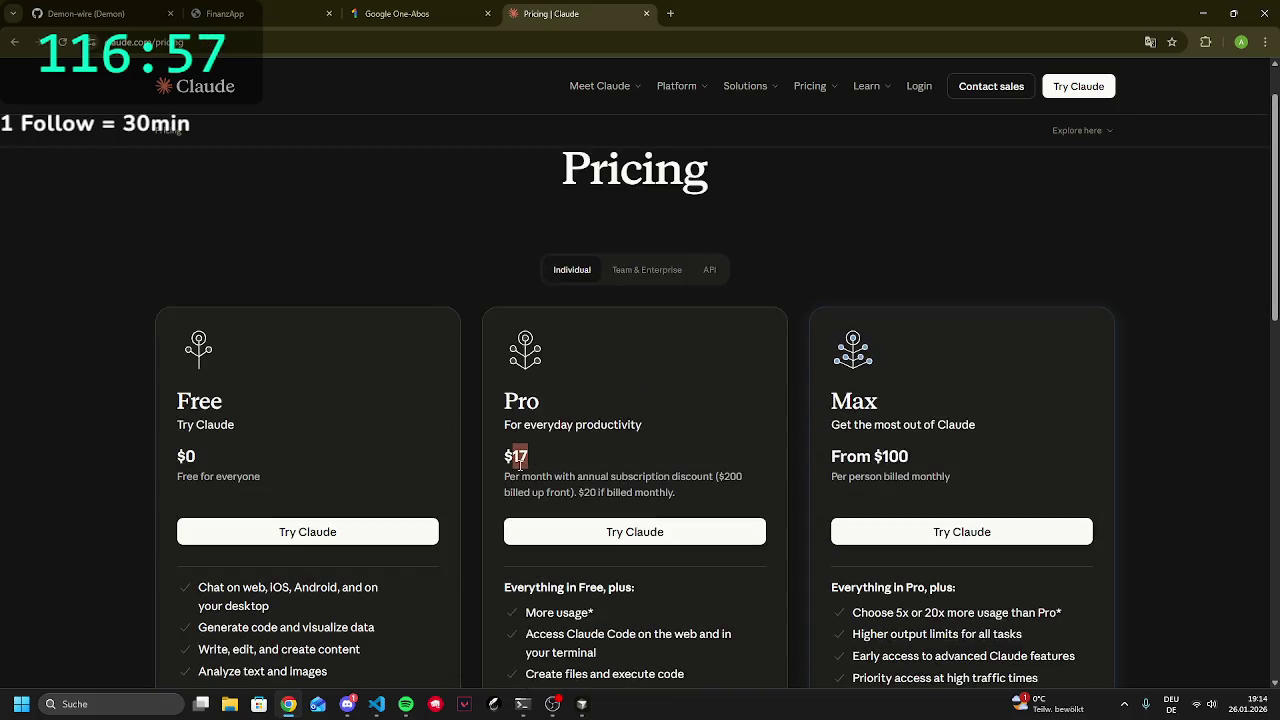
scroll(573, 436, down, 2)
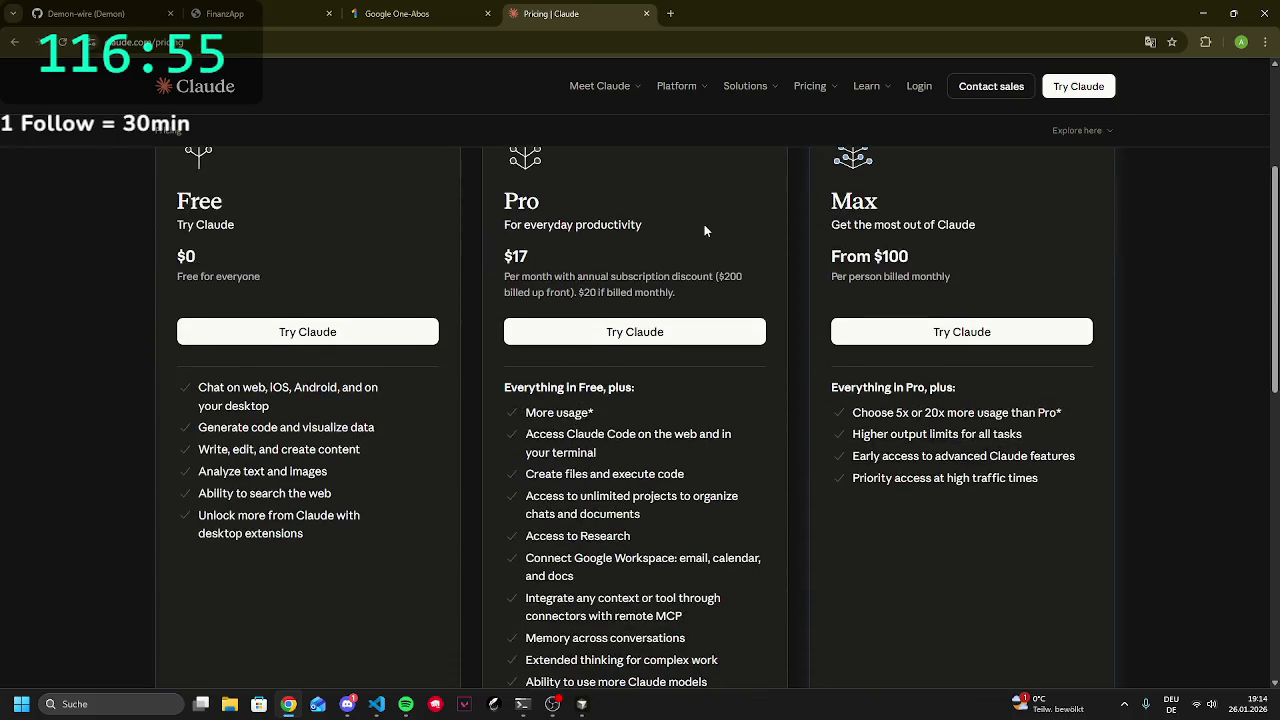
scroll(601, 237, up, 3)
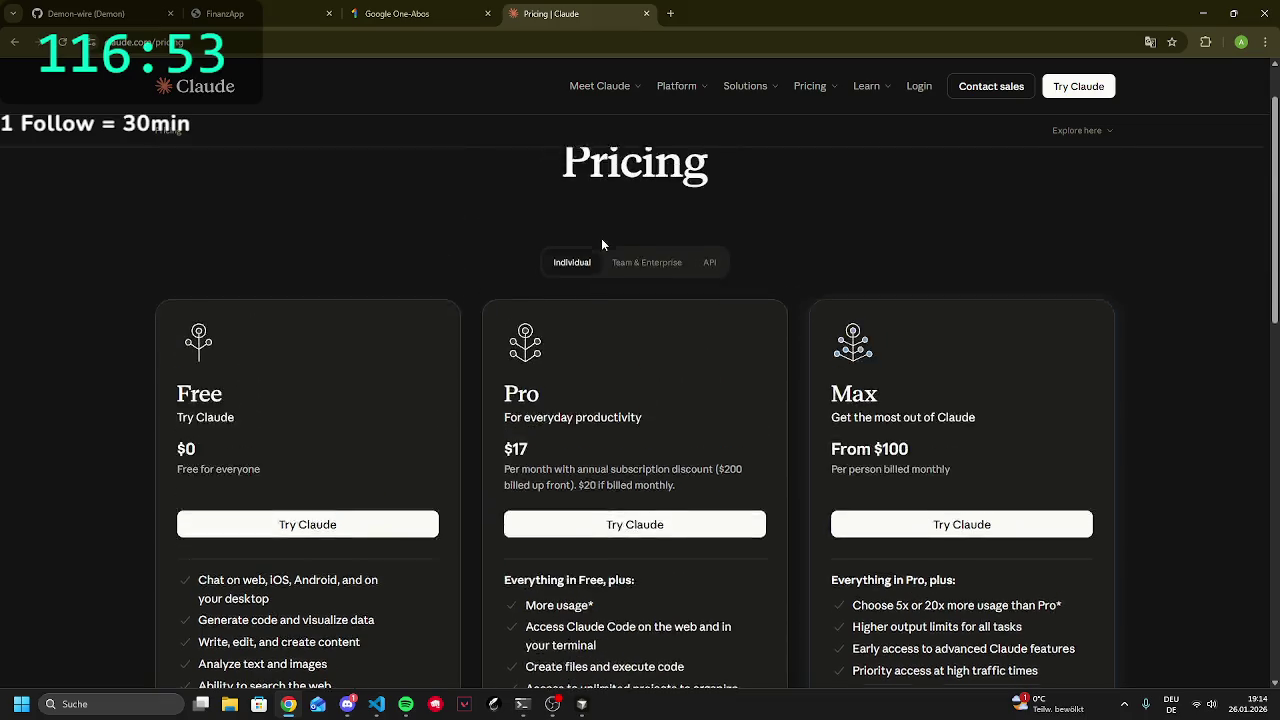
click(362, 8)
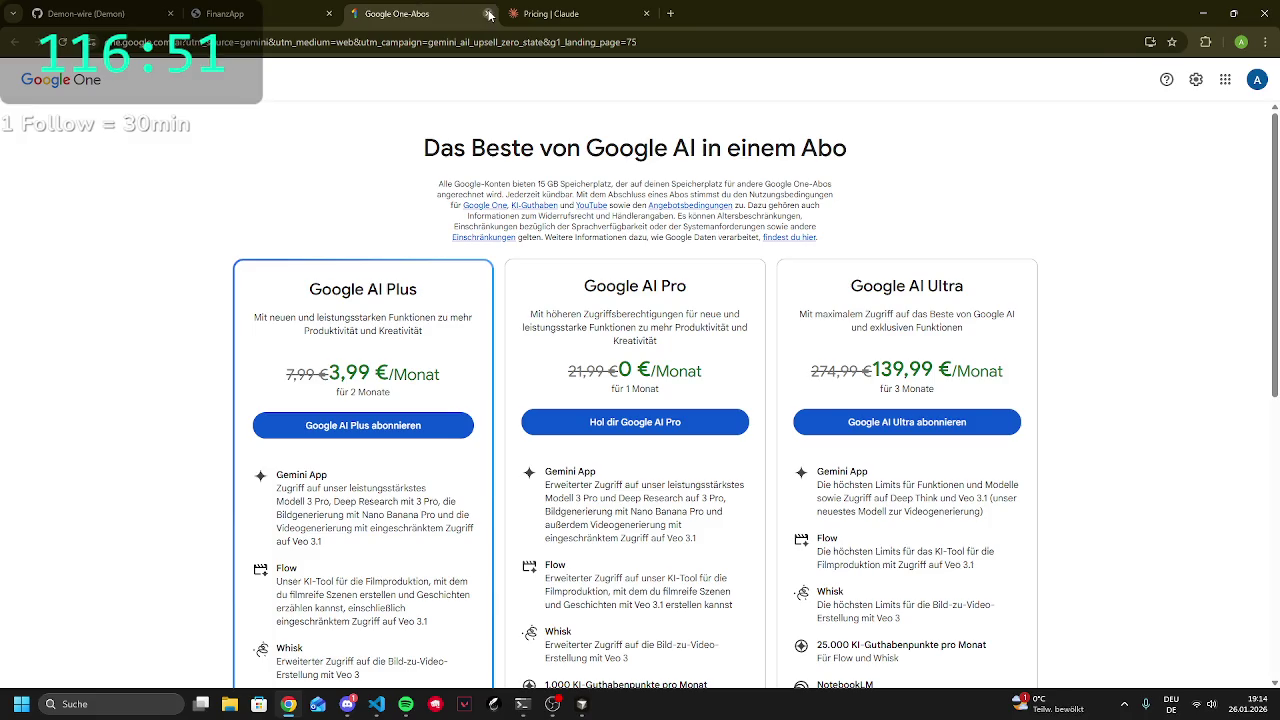
click(485, 15)
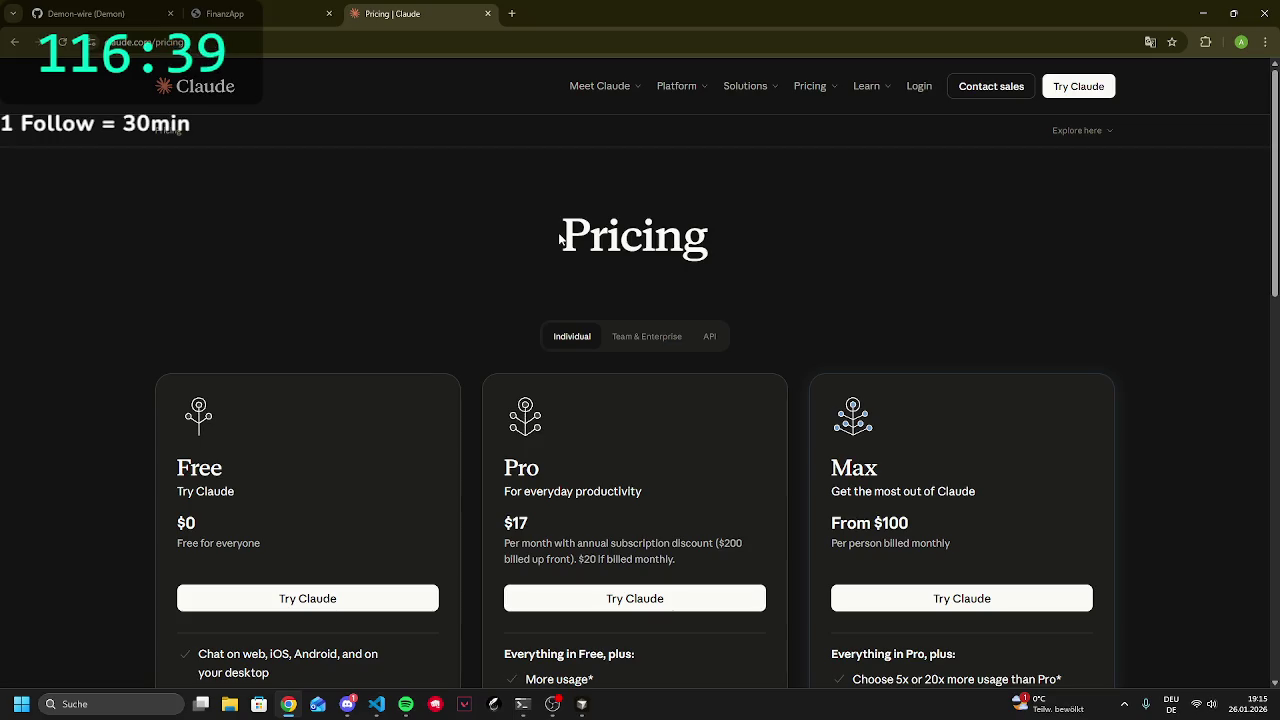
drag(506, 524, 550, 543)
click(510, 530)
drag(521, 543, 679, 543)
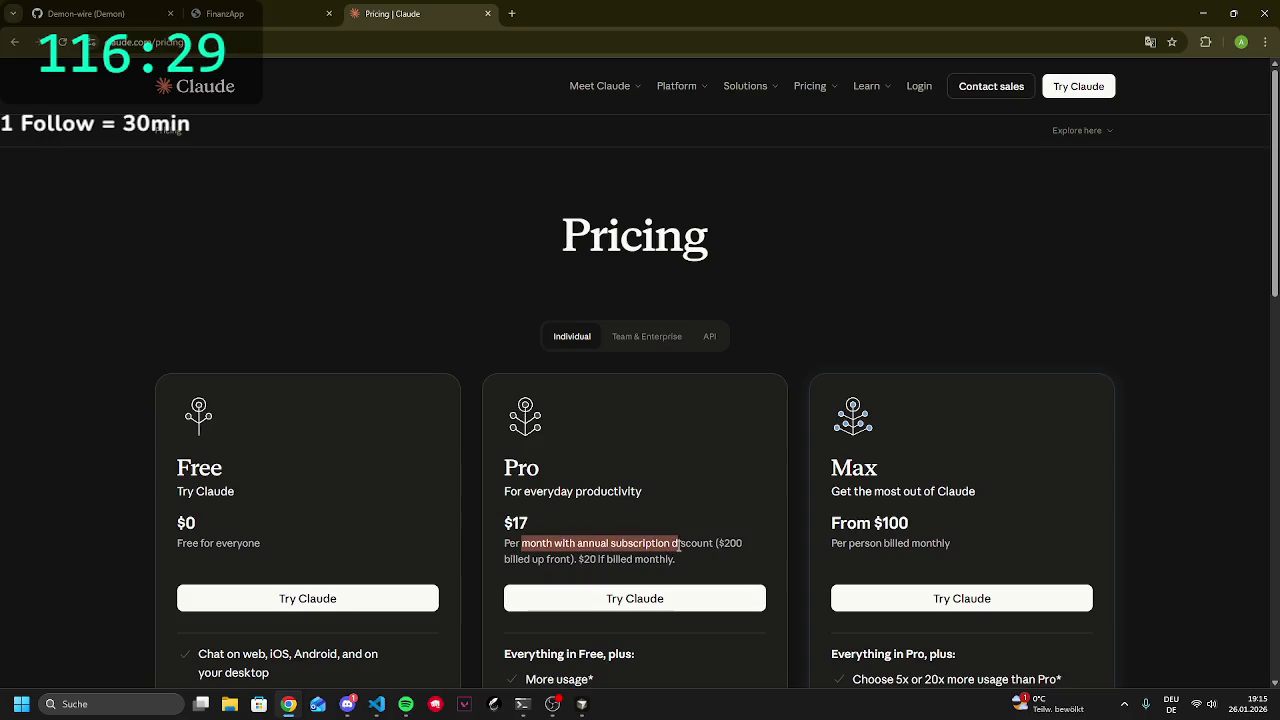
double_click(680, 543)
click(628, 565)
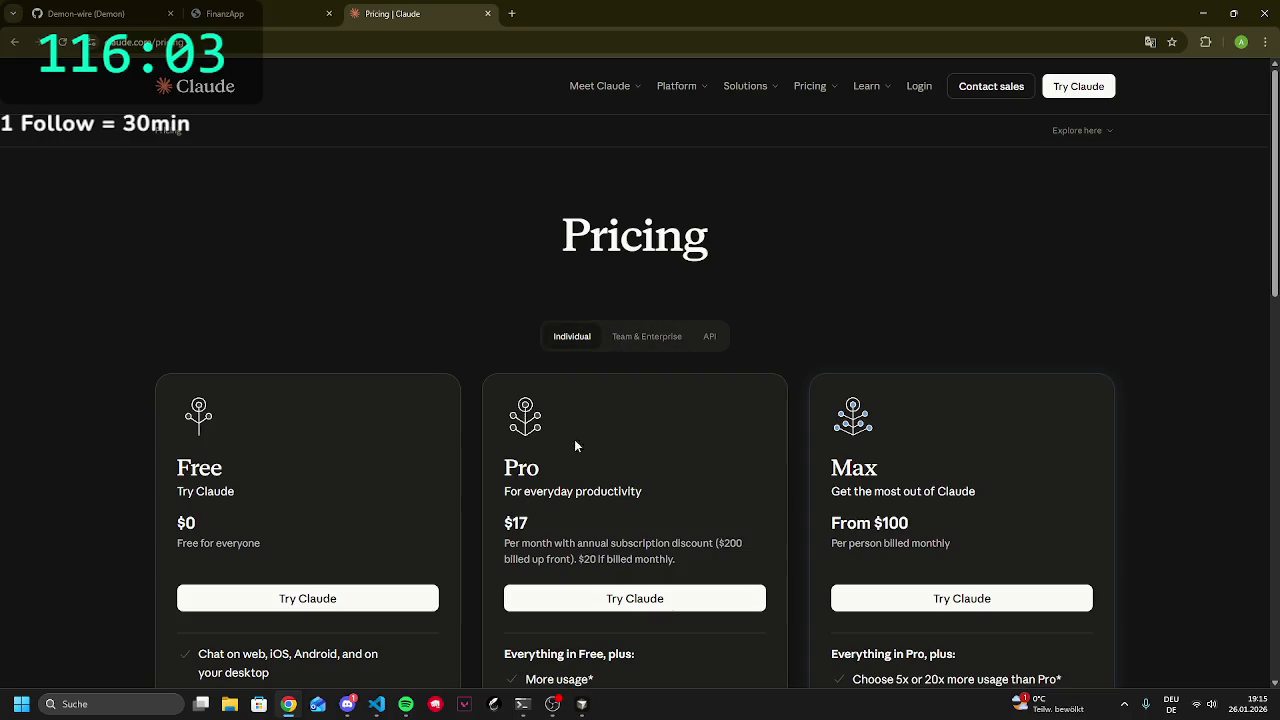
click(696, 338)
Scroll the Opus 4.5, Sonnet 4.5 and Haiku 4.5 API prices, highlighting Haiku's $1 / MTok input
scroll(656, 330, down, 2)
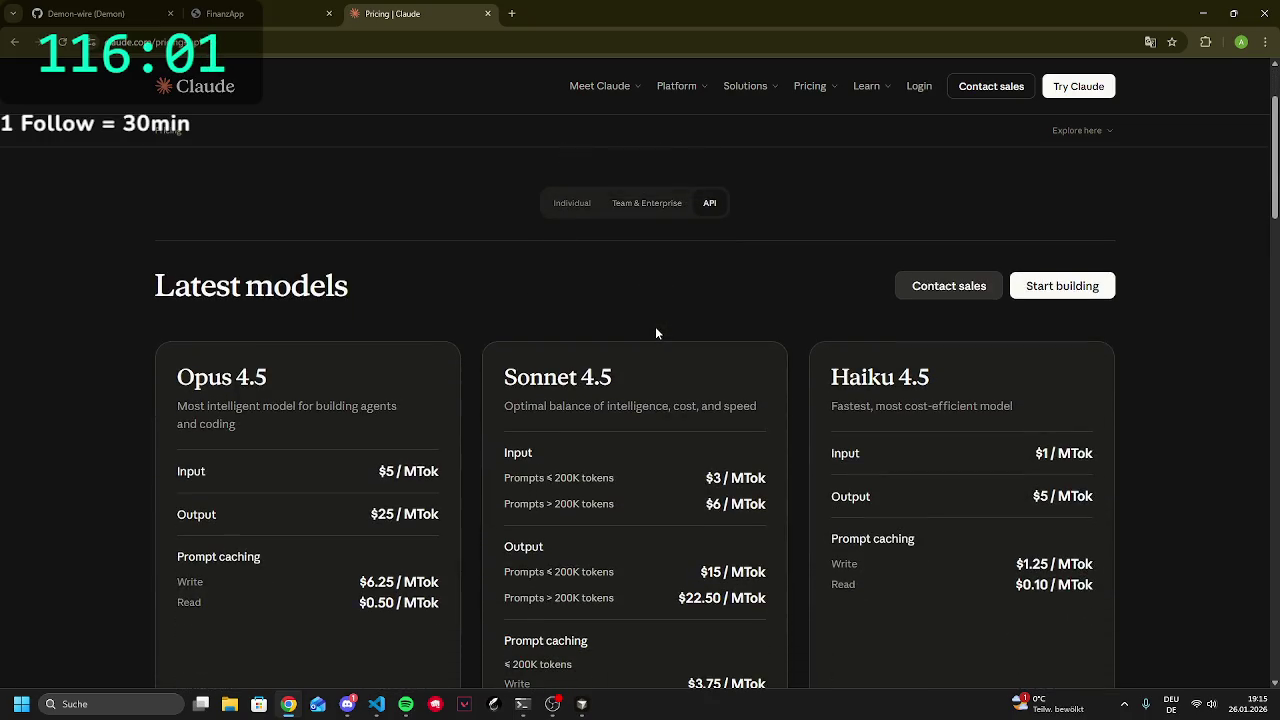
scroll(660, 320, down, 2)
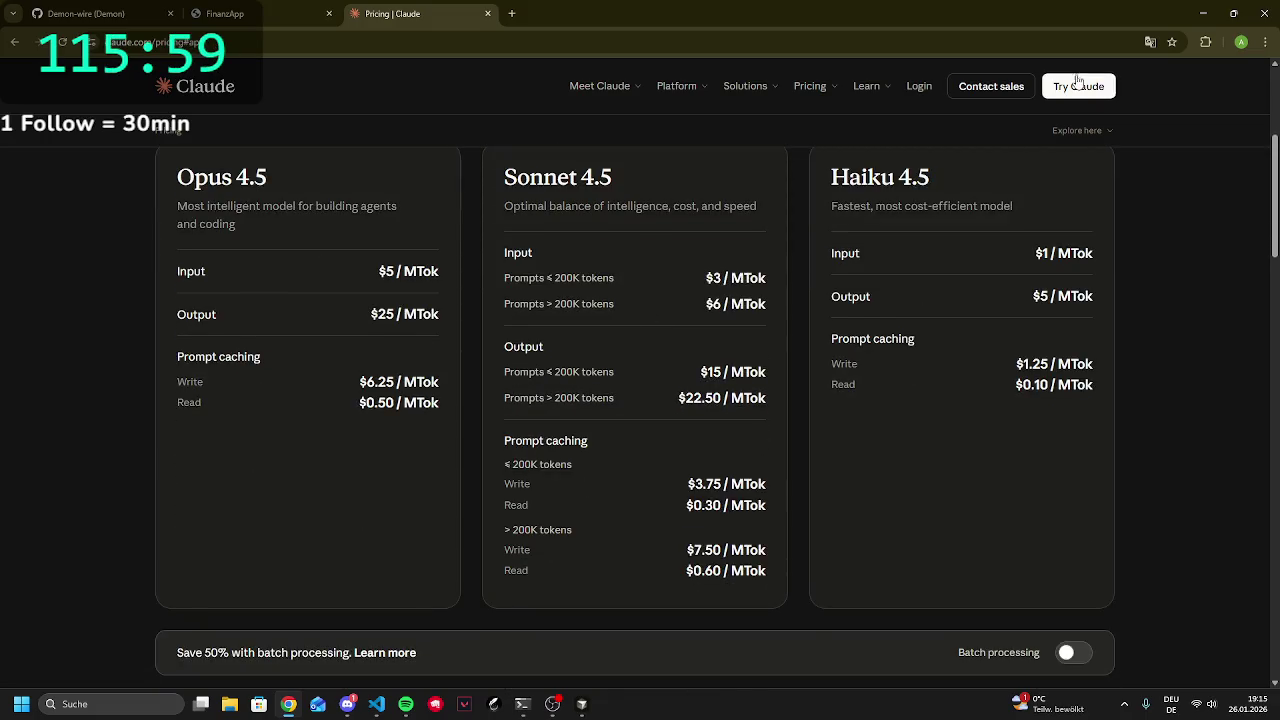
drag(1004, 253, 1100, 256)
click(1059, 272)
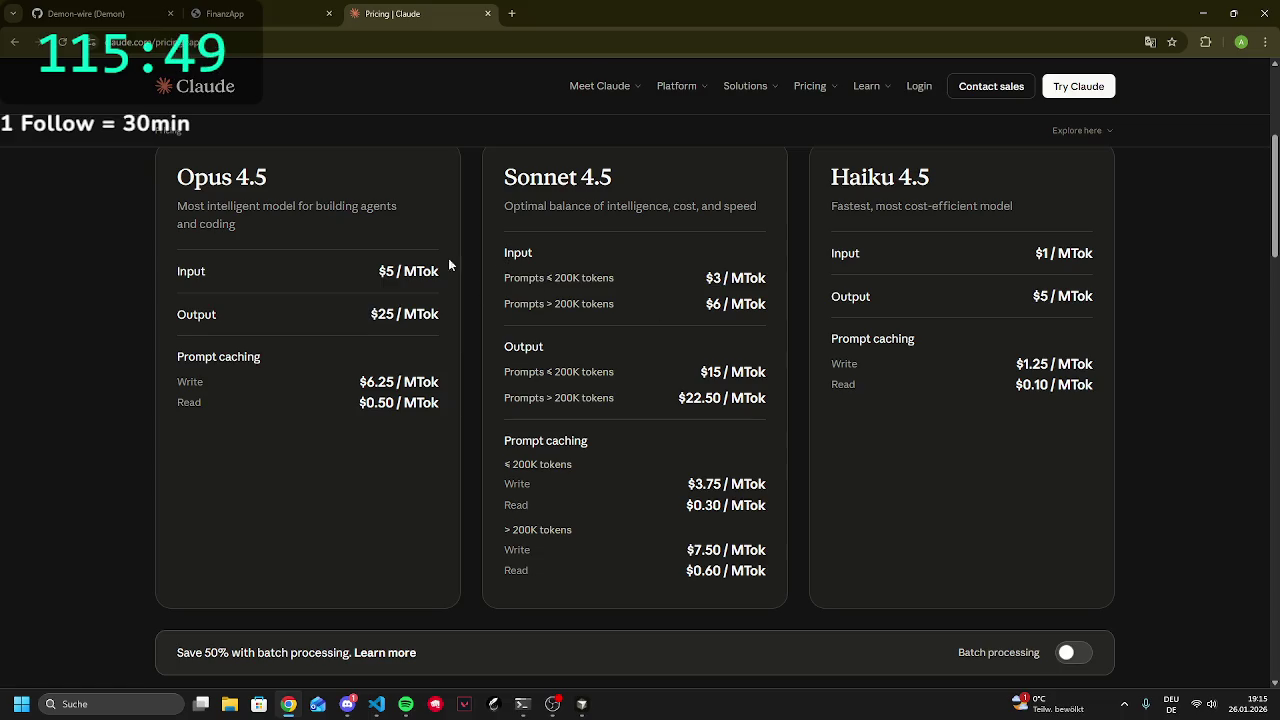
scroll(414, 266, down, 7)
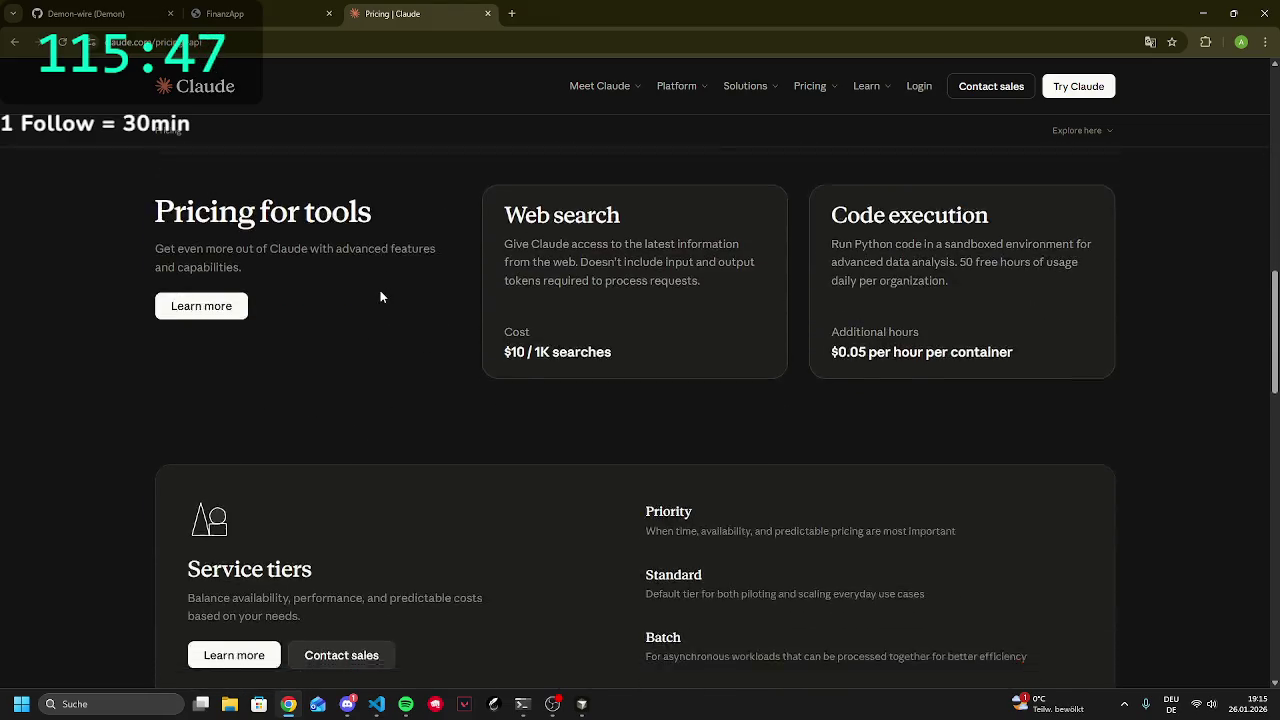
scroll(375, 292, up, 6)
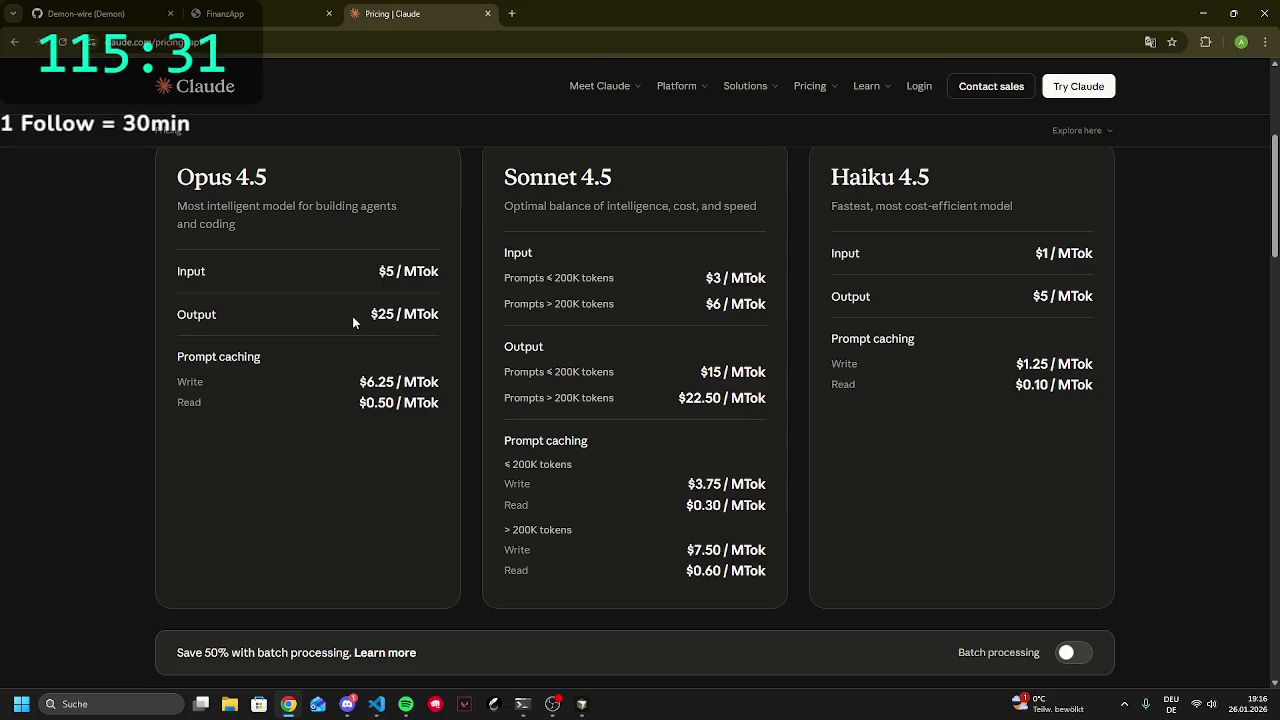
scroll(406, 428, down, 5)
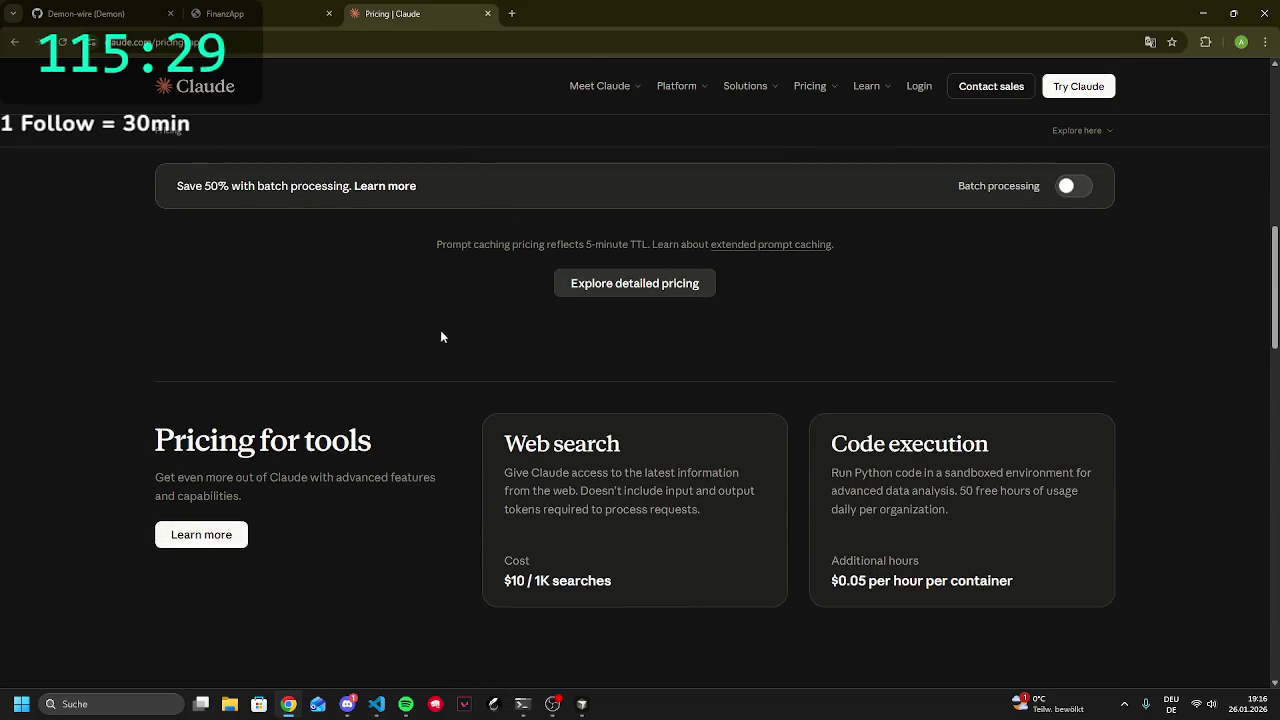
scroll(470, 362, up, 10)
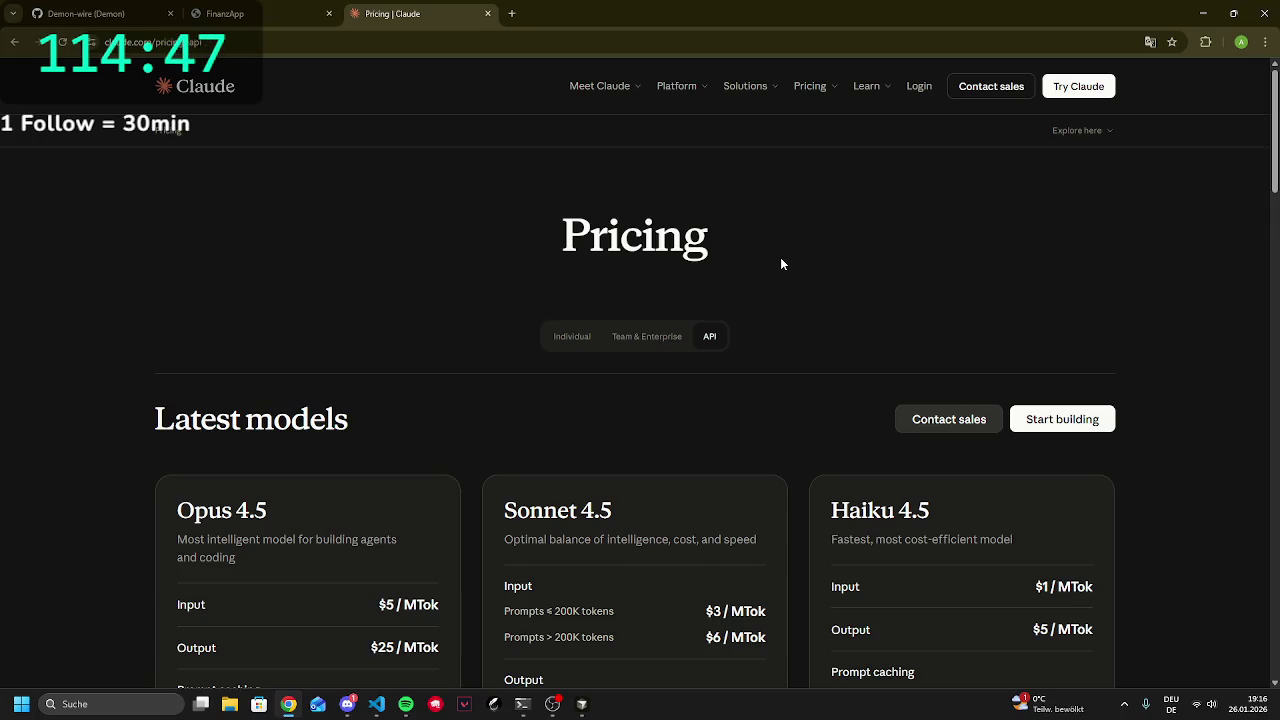
Show the Team & Enterprise plan pricing and scroll through its cards
click(617, 335)
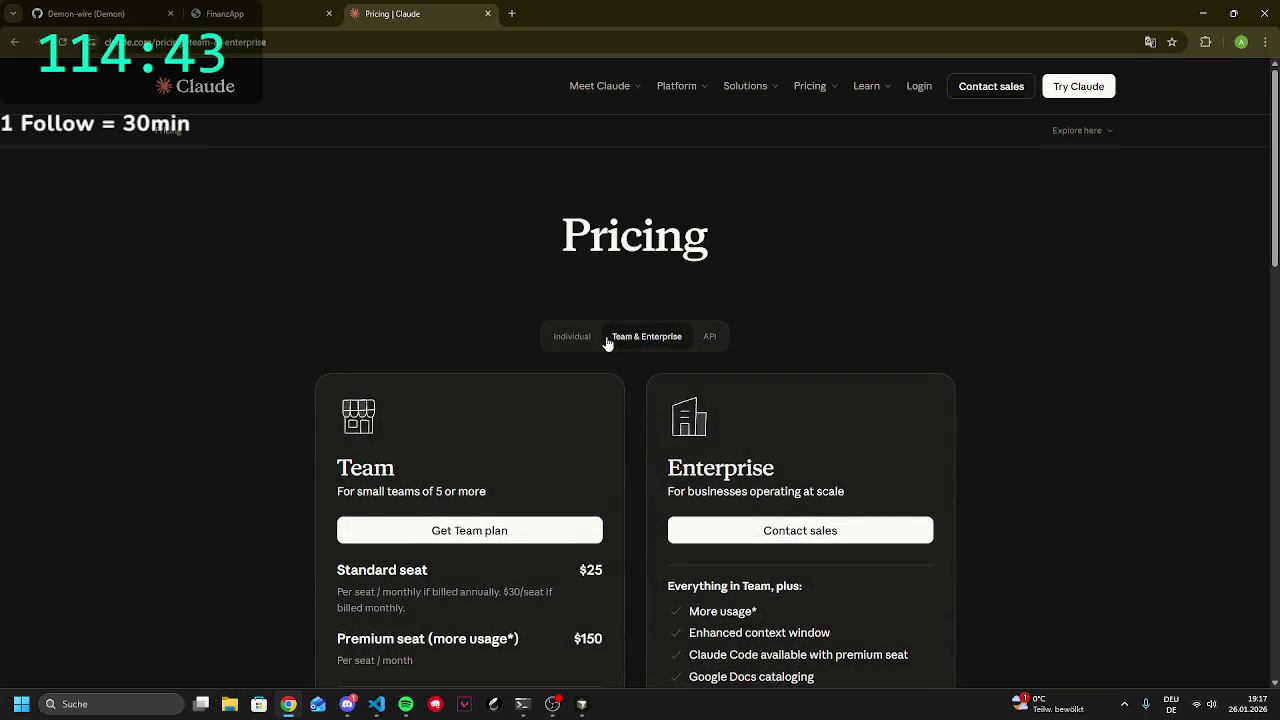
scroll(486, 445, down, 1)
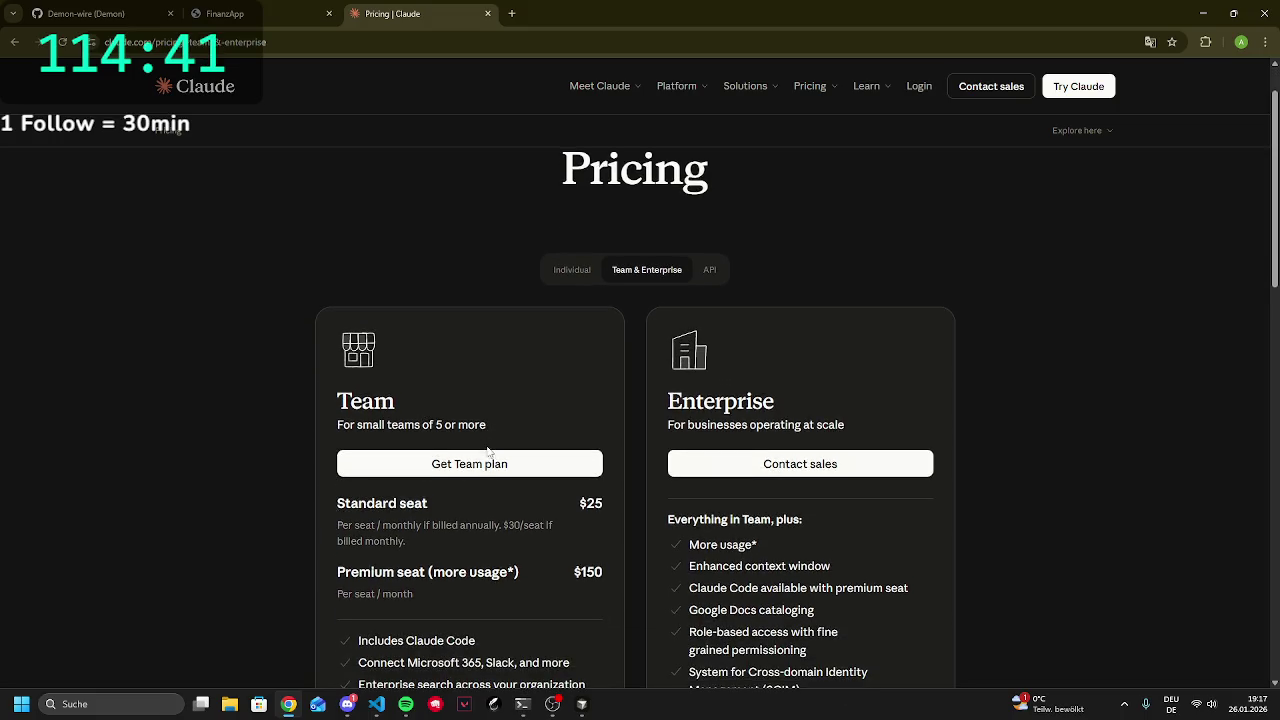
scroll(578, 346, down, 1)
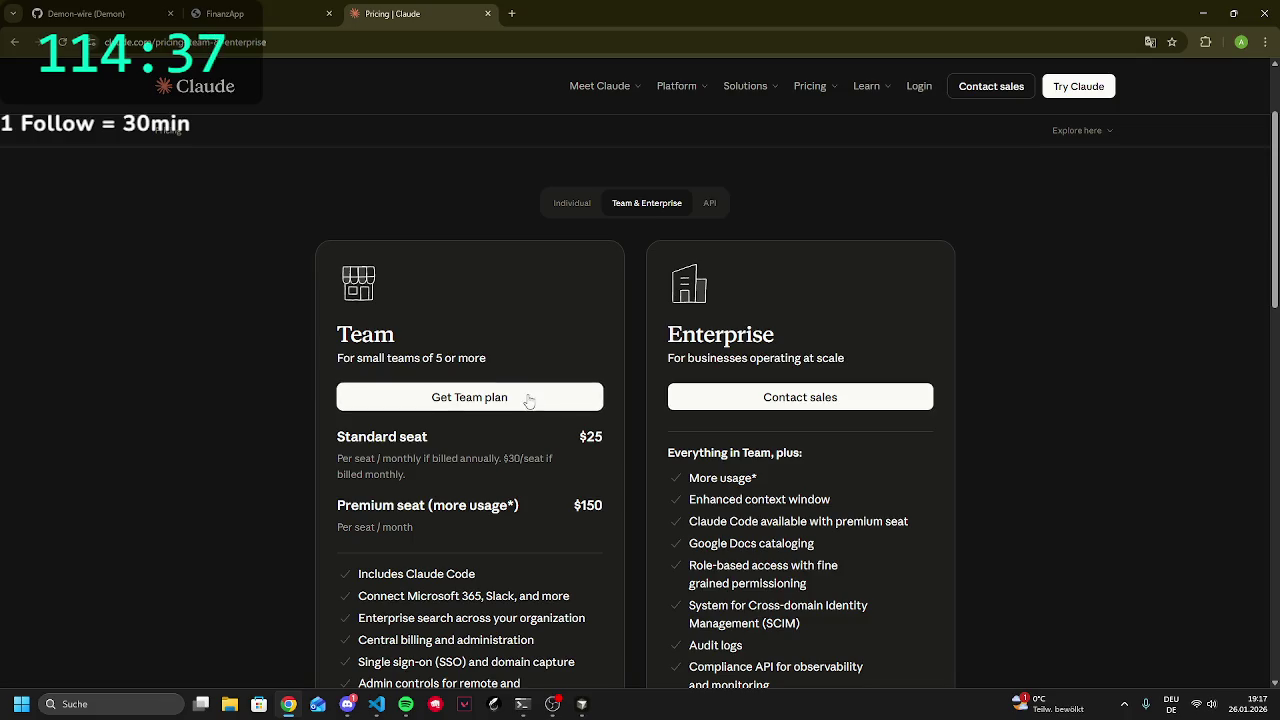
scroll(546, 370, down, 4)
scroll(477, 285, up, 6)
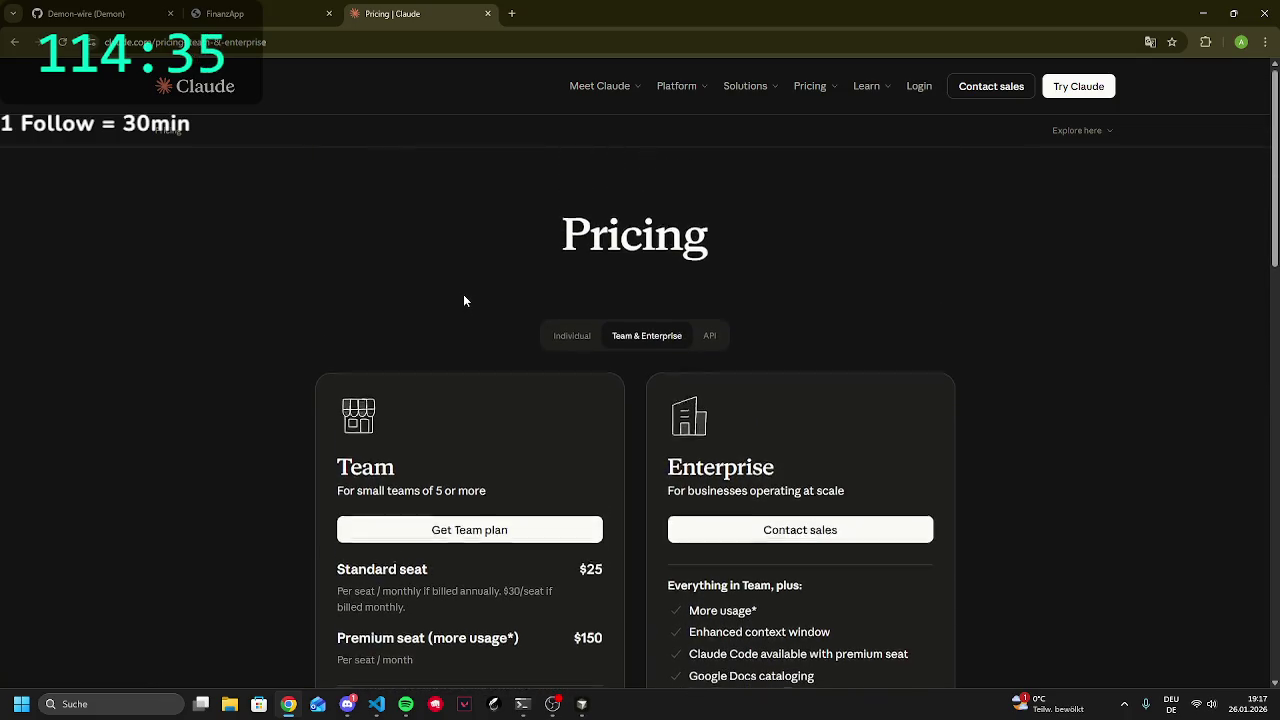
Flip between the pricing tabs, settle on Individual plans, then switch back to VS Code
click(585, 336)
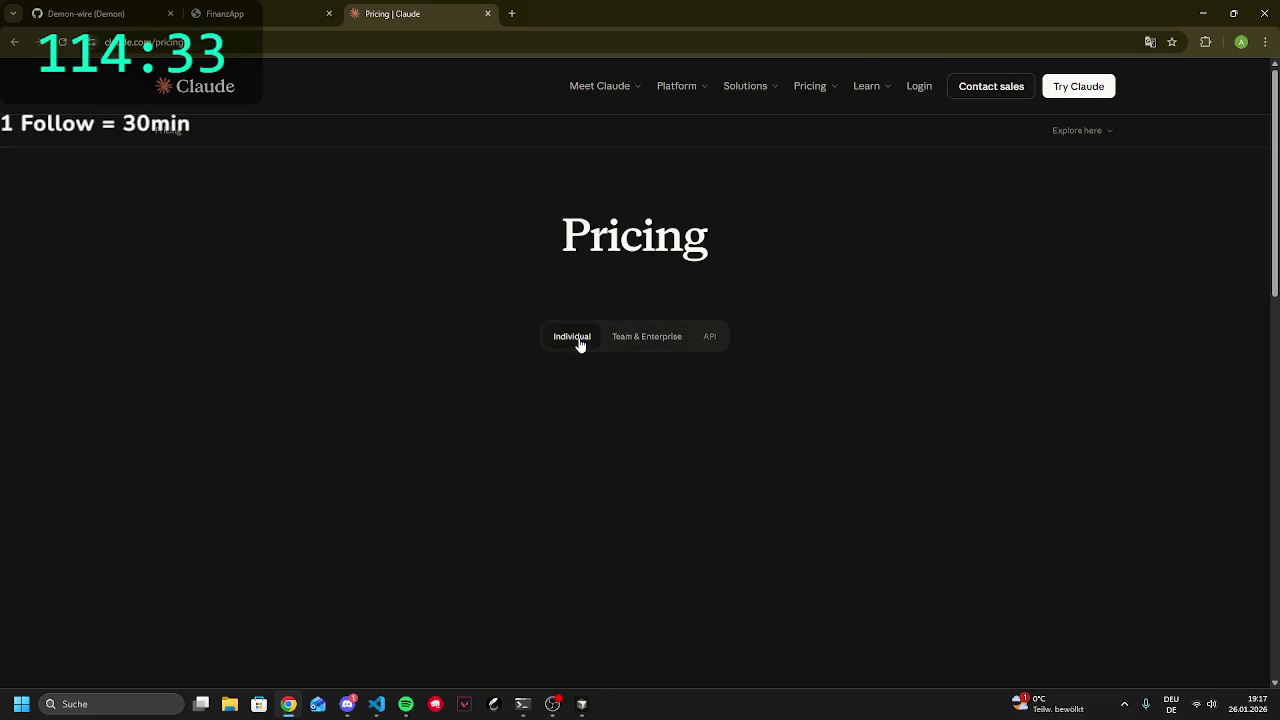
scroll(610, 310, down, 2)
click(707, 204)
click(660, 203)
click(584, 206)
scroll(979, 264, down, 3)
scroll(913, 305, down, 12)
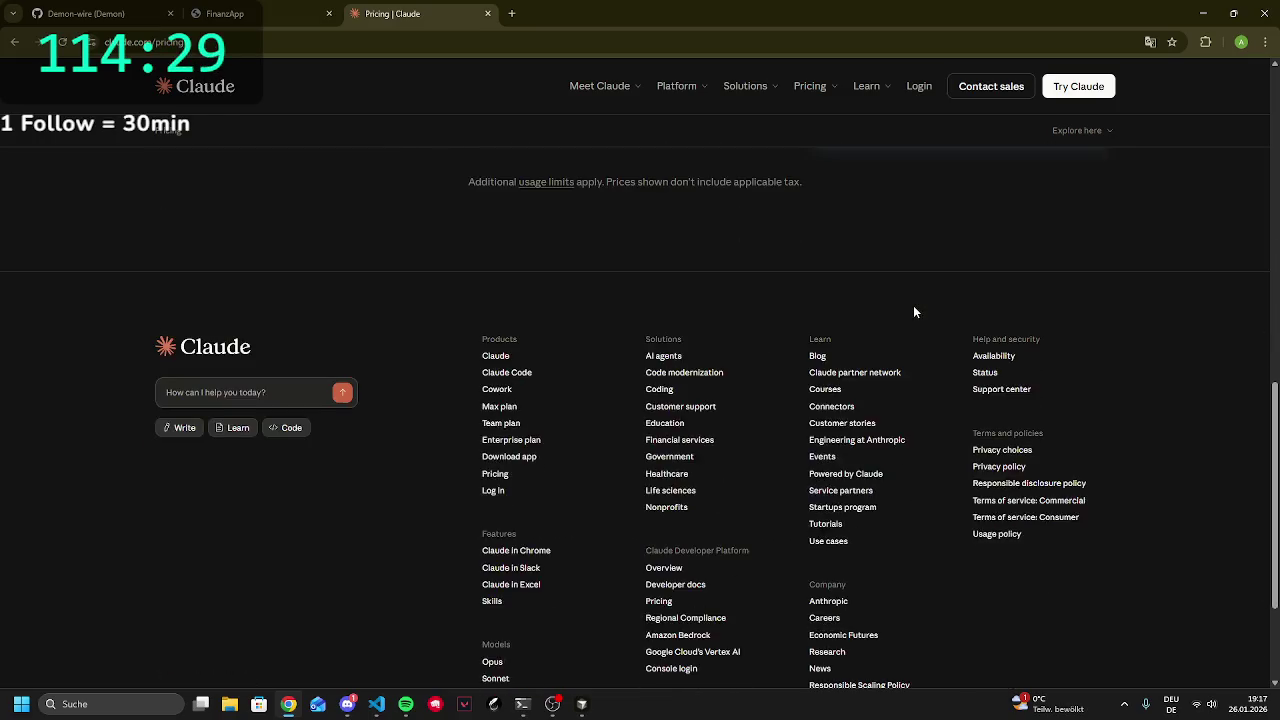
scroll(878, 318, up, 15)
scroll(878, 328, up, 1)
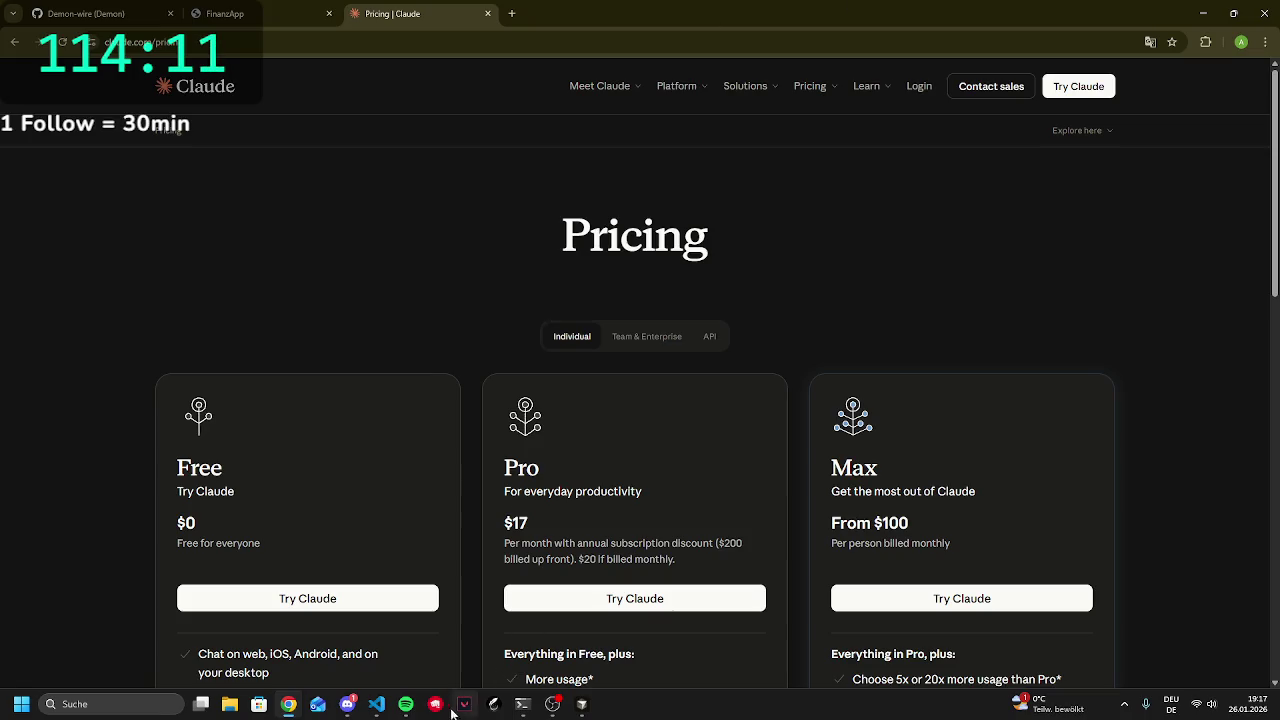
click(376, 704)
Quit the Cursor editor after briefly showing and hiding the Gemini terminal
mouse_move(525, 712)
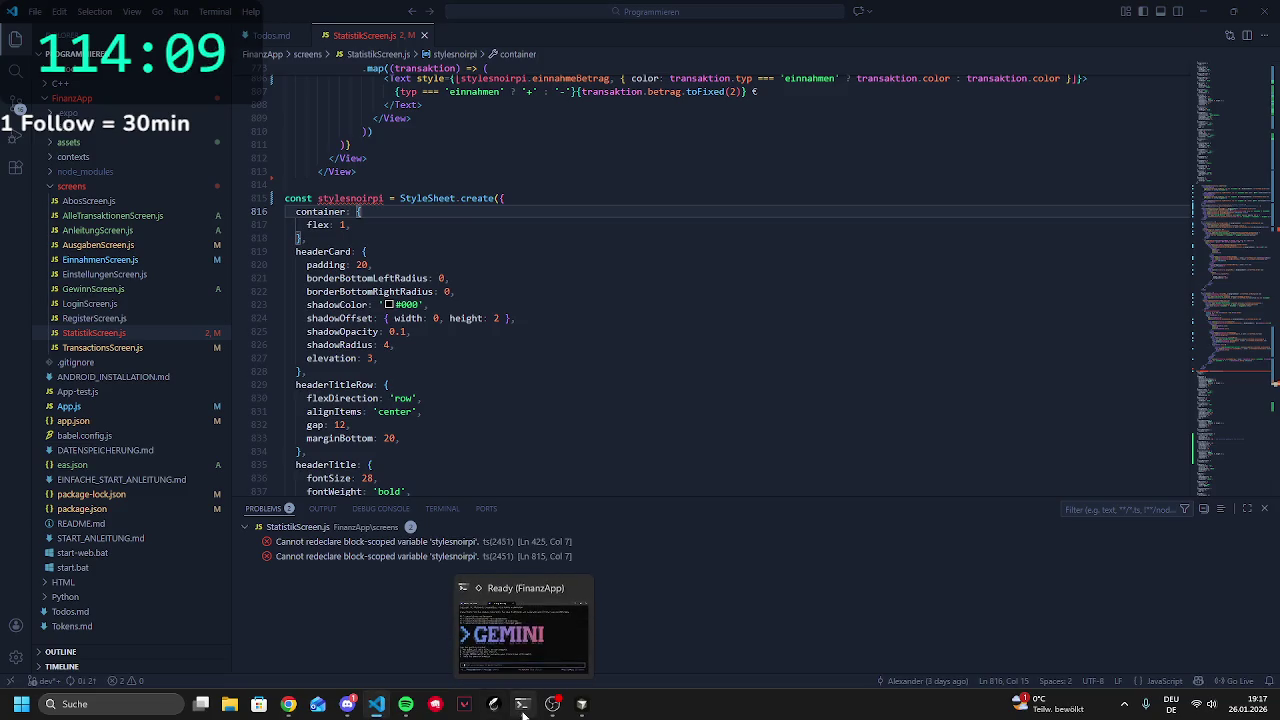
click(510, 630)
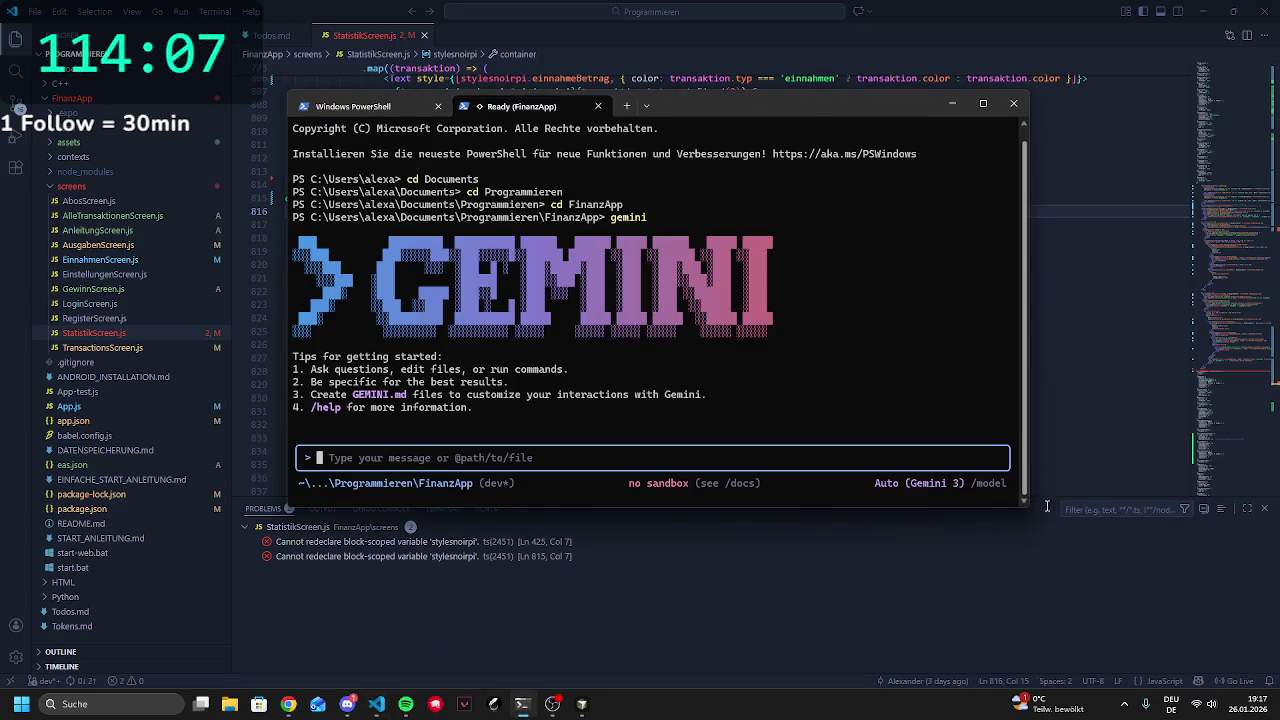
click(1274, 90)
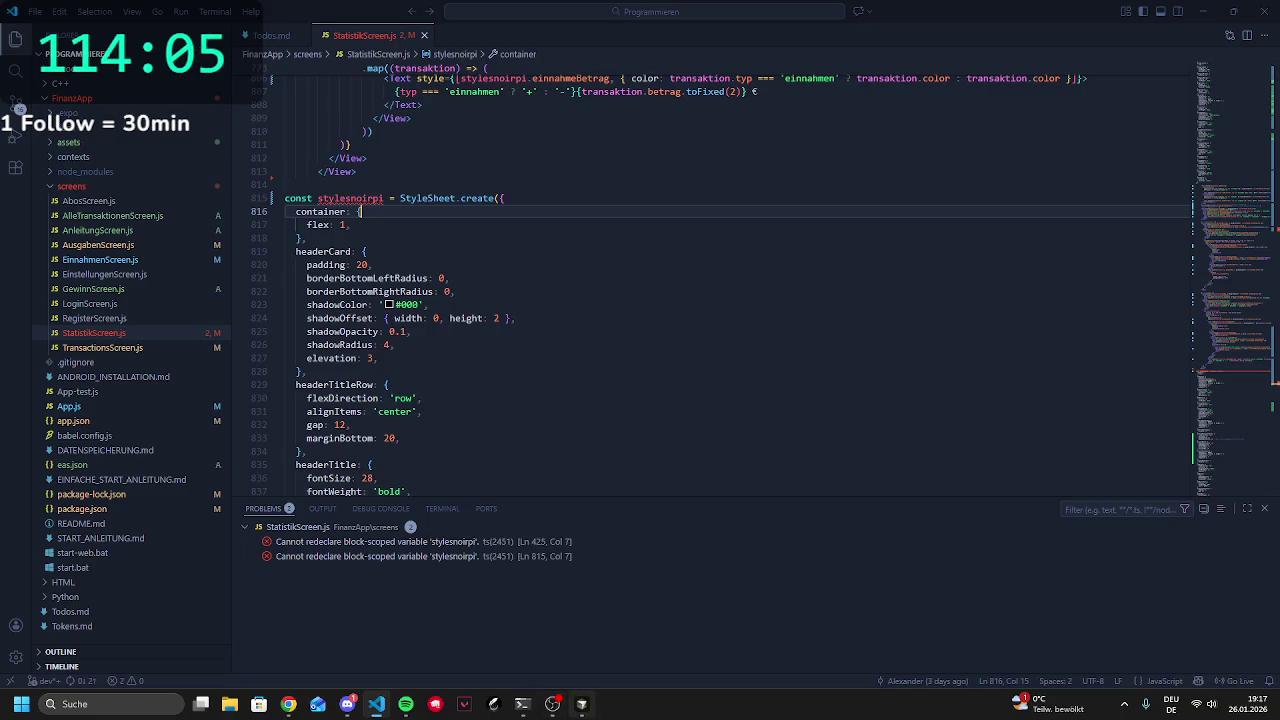
click(581, 704)
click(1264, 10)
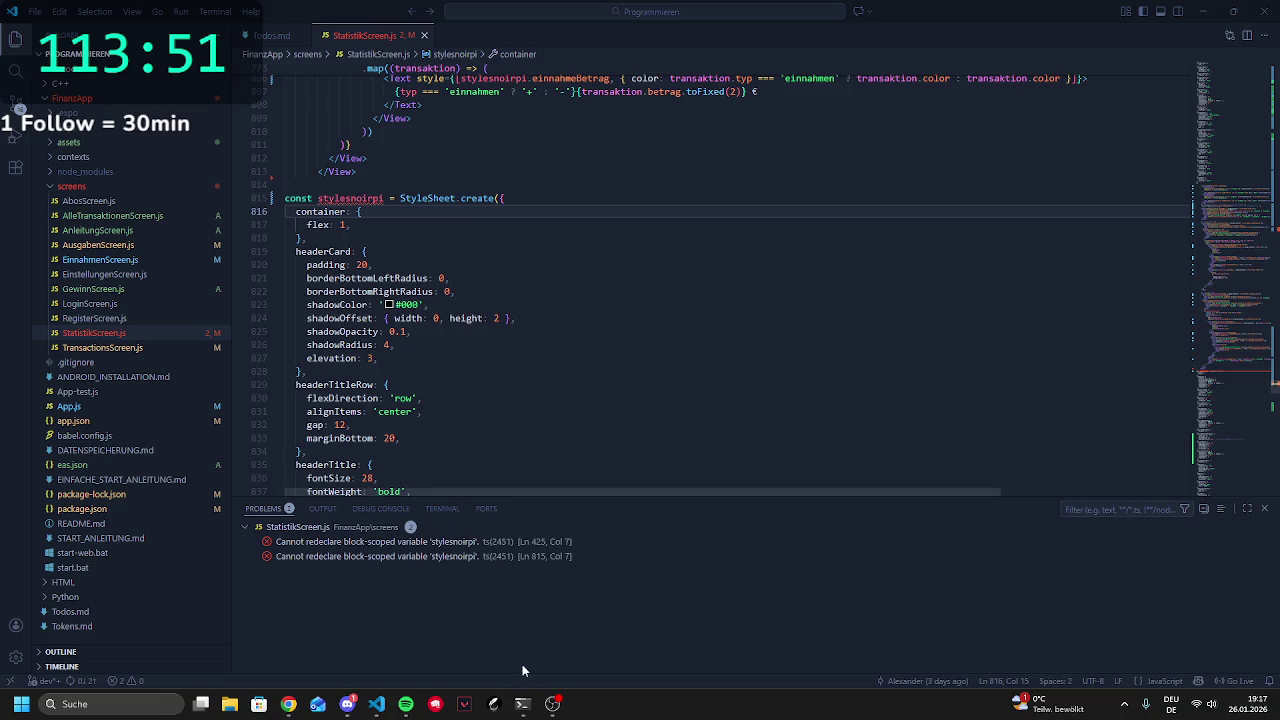
Briefly bring up the Gemini terminal and the Discord direct-message chat, then minimize them
click(531, 714)
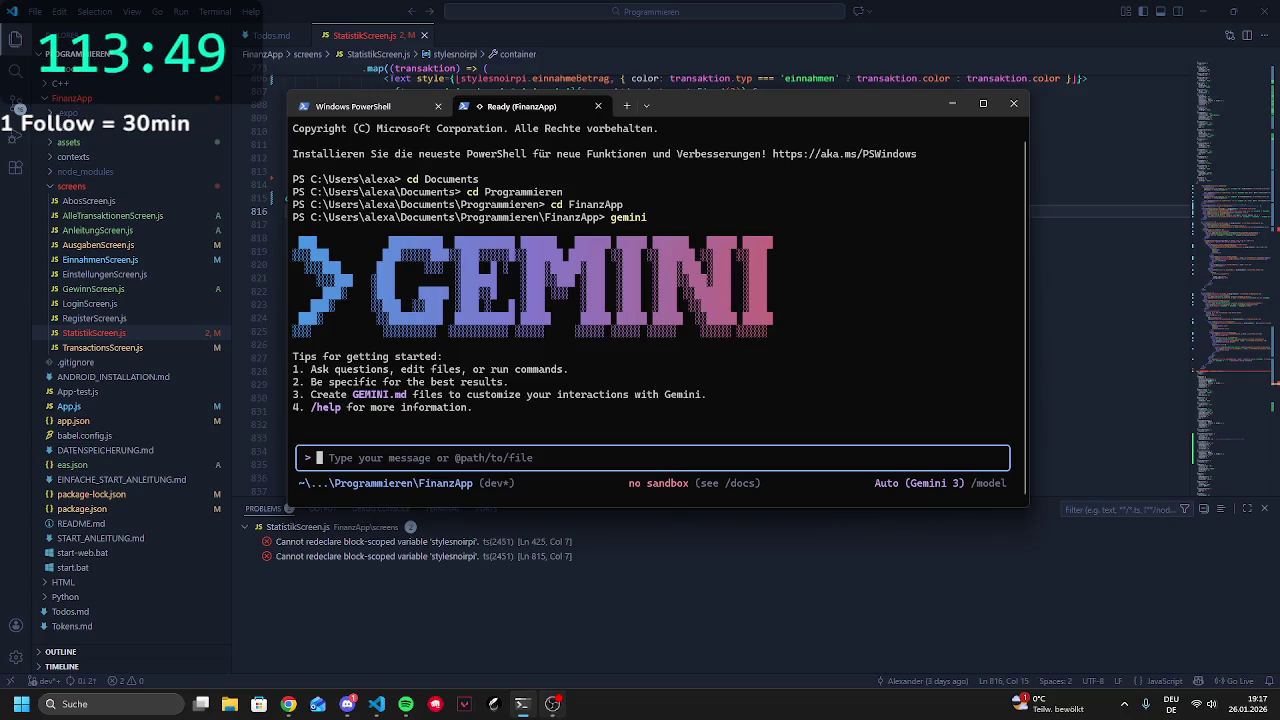
click(522, 704)
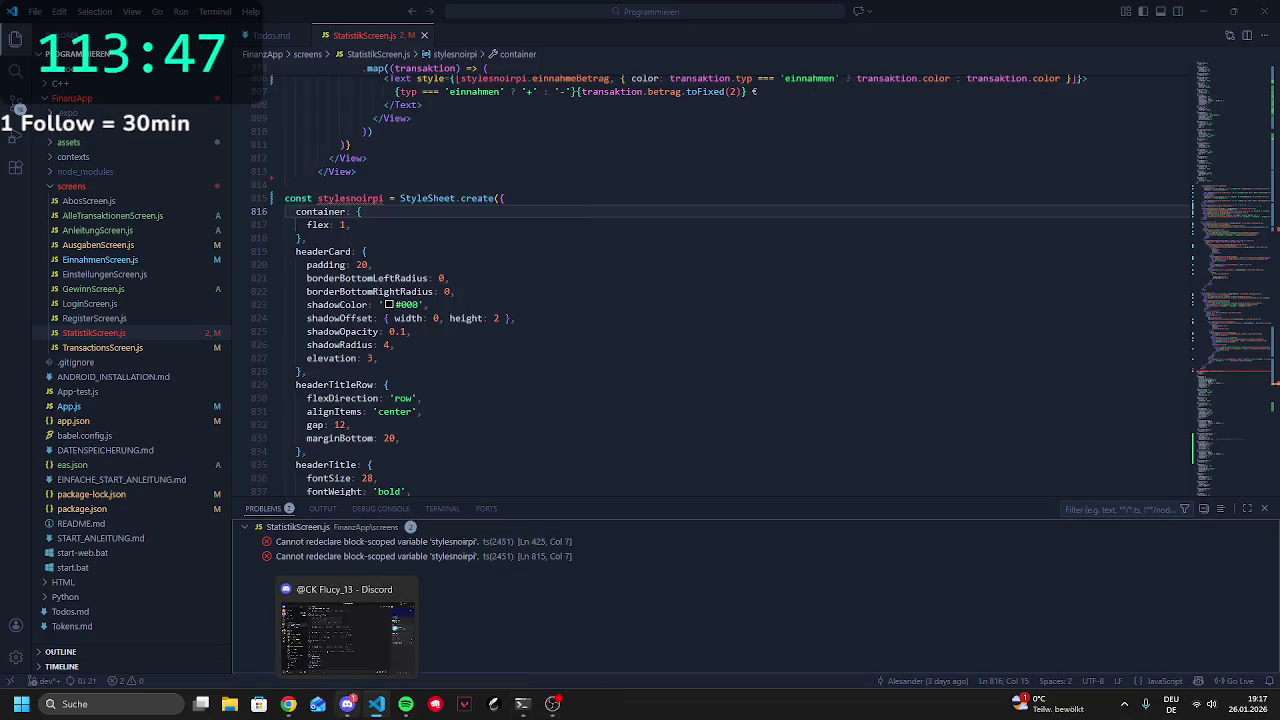
click(348, 704)
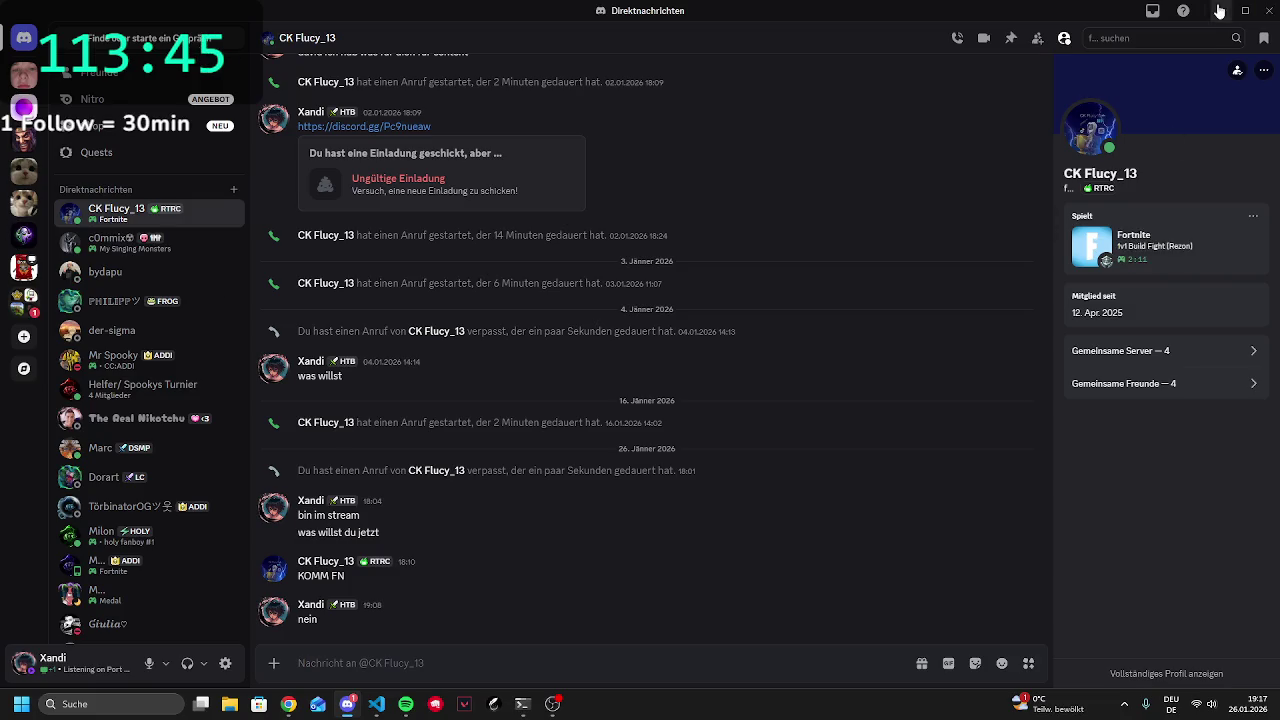
click(1221, 10)
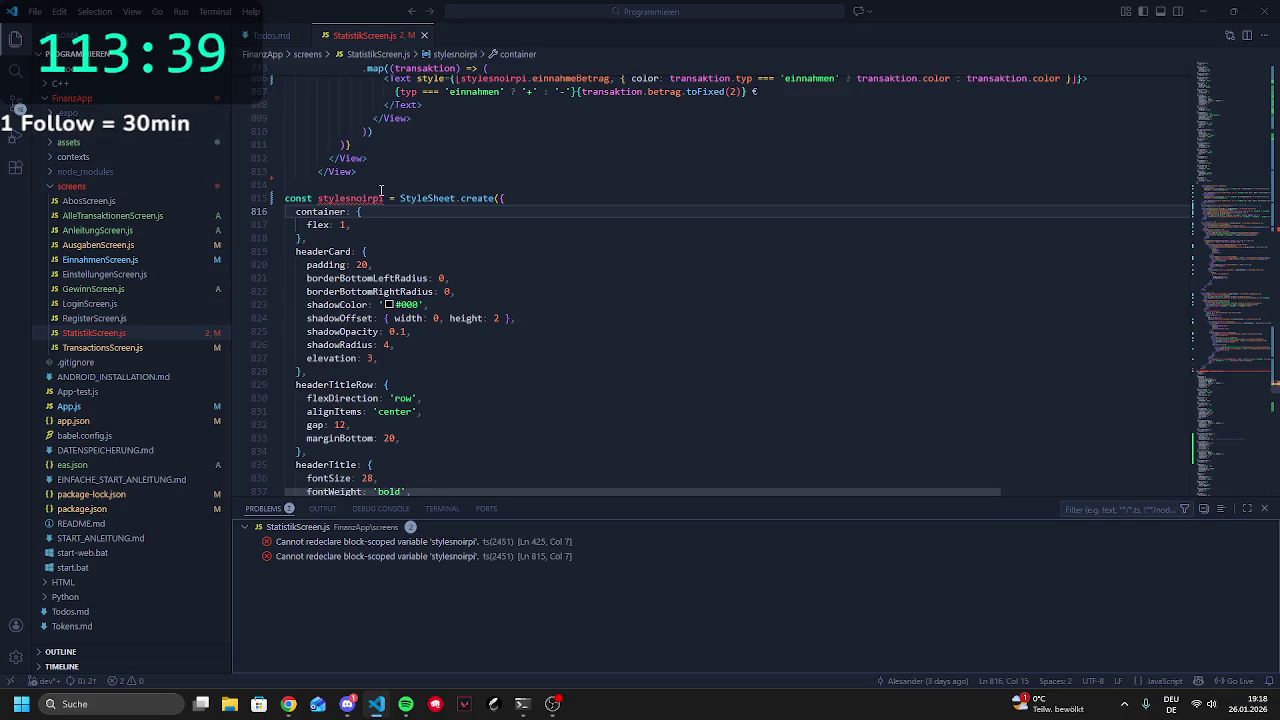
Locate both stylesnoirpi declarations, at lines 425 and 815, from the Problems list
scroll(343, 203, down, 2)
scroll(343, 203, up, 1)
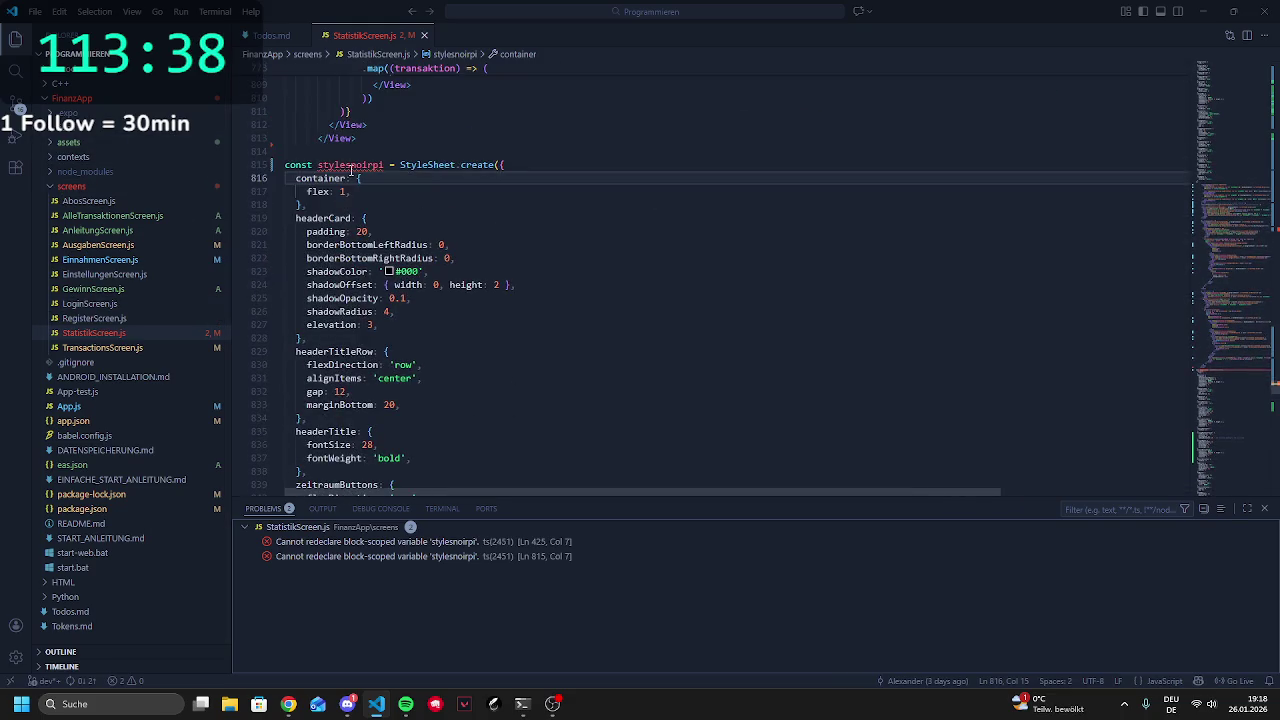
click(305, 542)
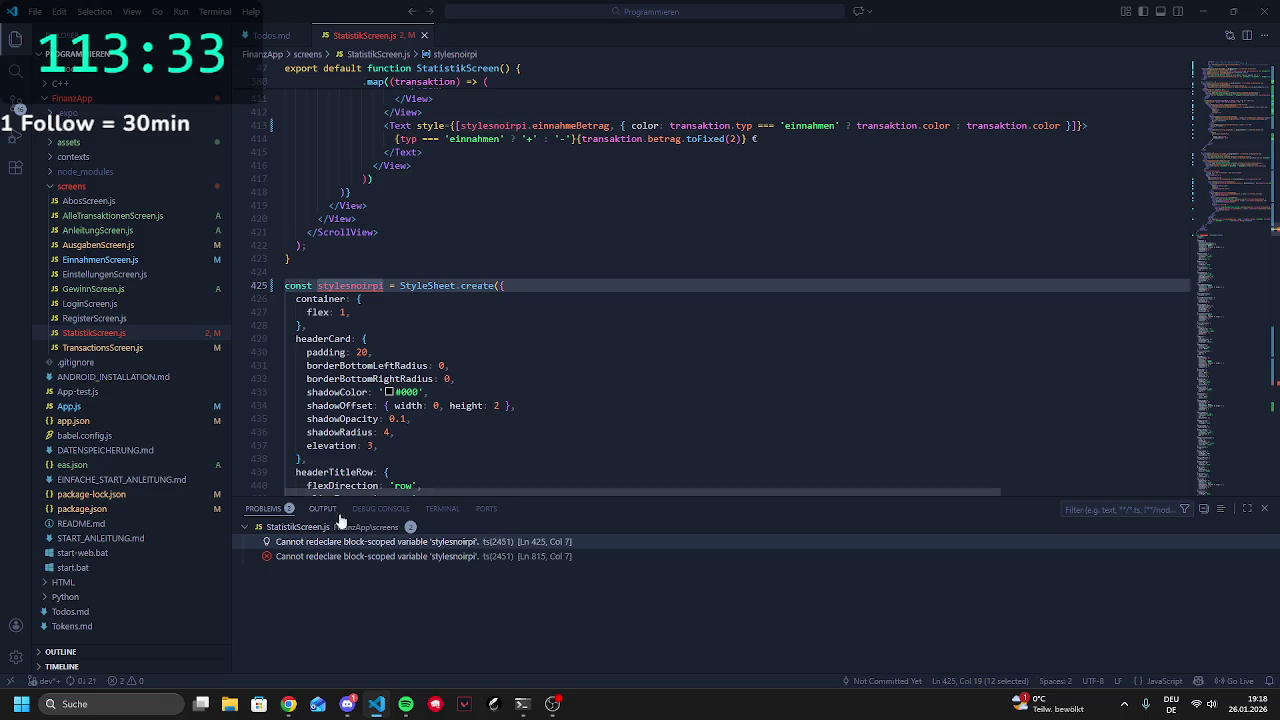
click(363, 556)
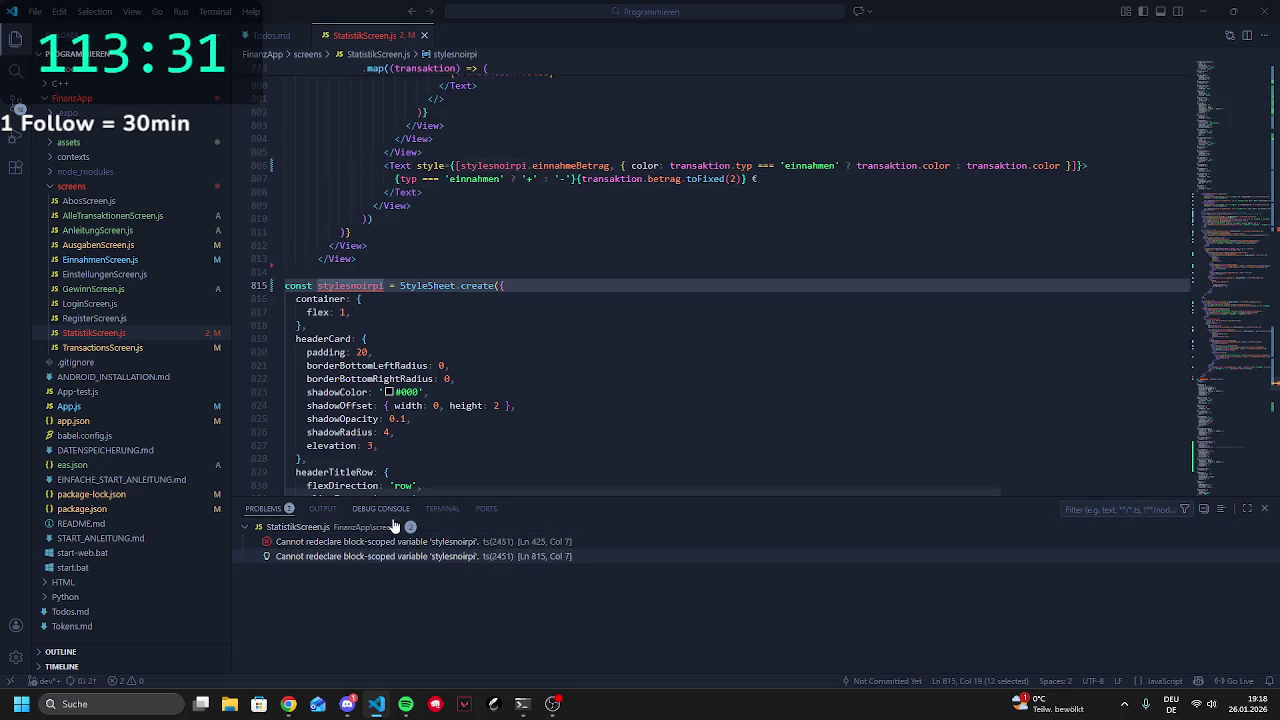
click(381, 509)
click(282, 510)
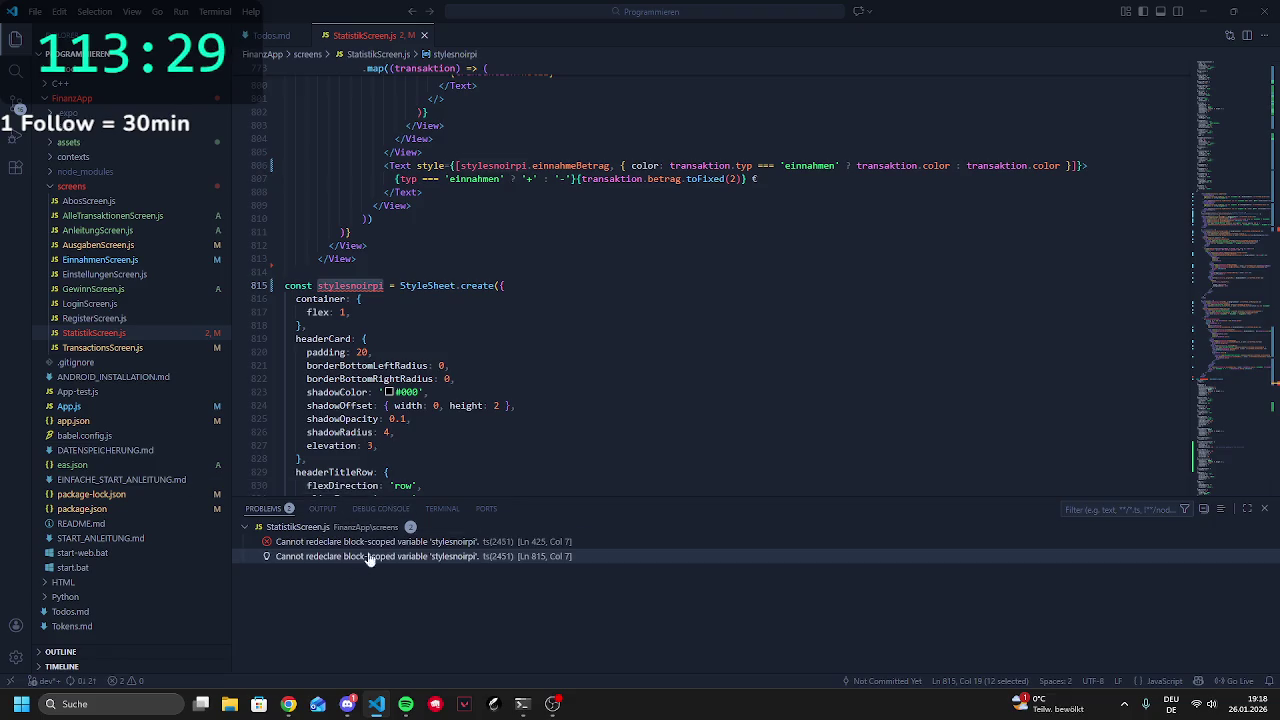
Delete the duplicate stylesnoirpi block from line 815 onward and save StatistikScreen.js
scroll(379, 396, down, 20)
scroll(379, 396, down, 20)
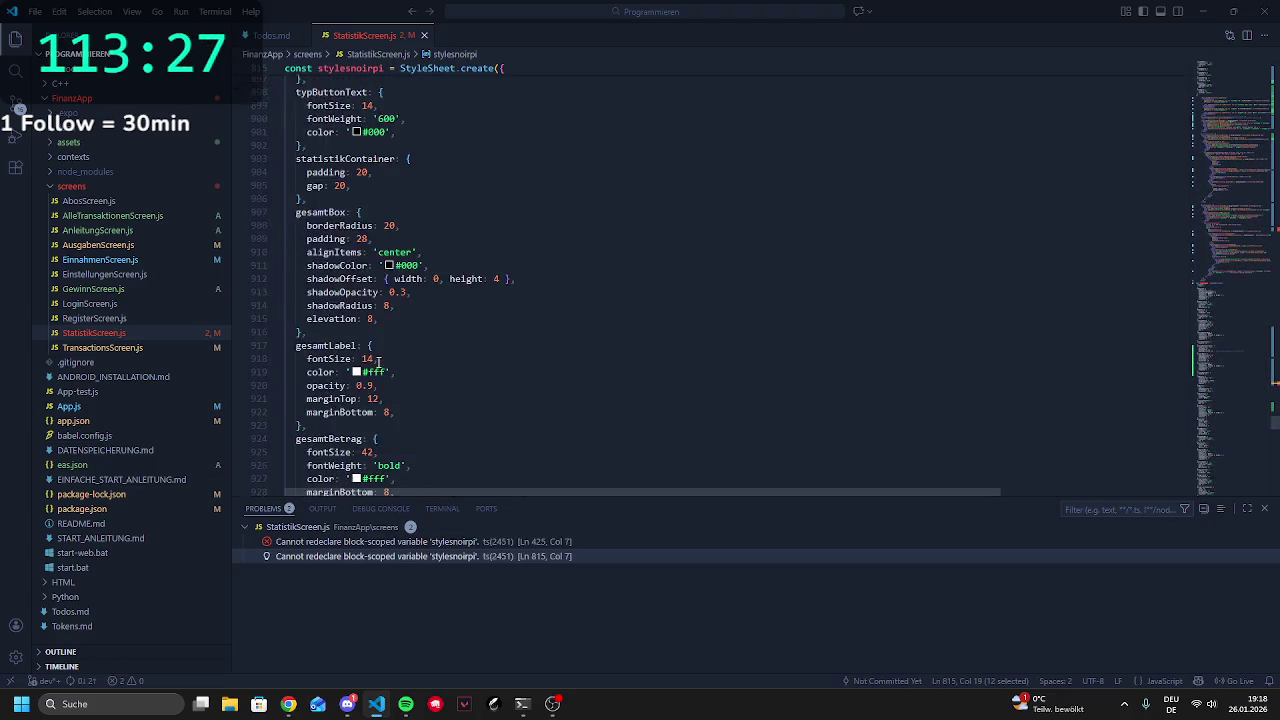
scroll(342, 338, down, 20)
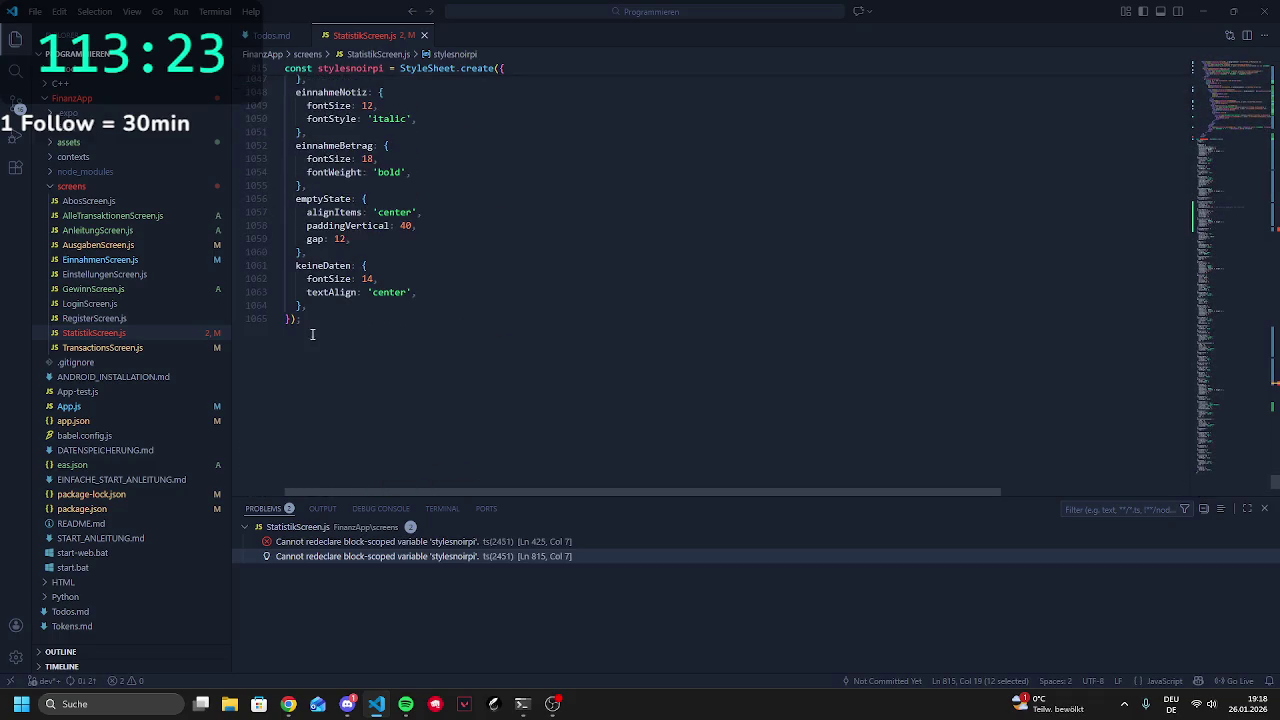
mouse_move(309, 319)
mouse_down()
mouse_move(301, 54)
mouse_move(288, 338)
mouse_move(289, 326)
mouse_up()
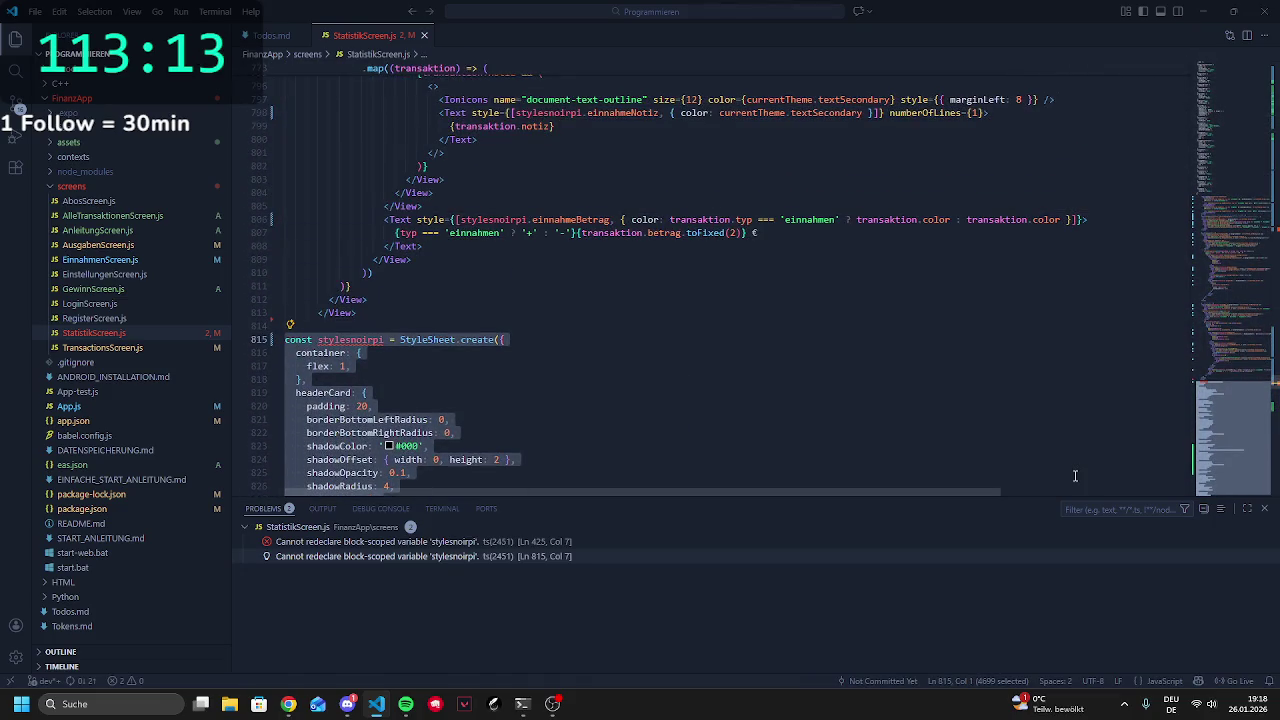
key(Delete)
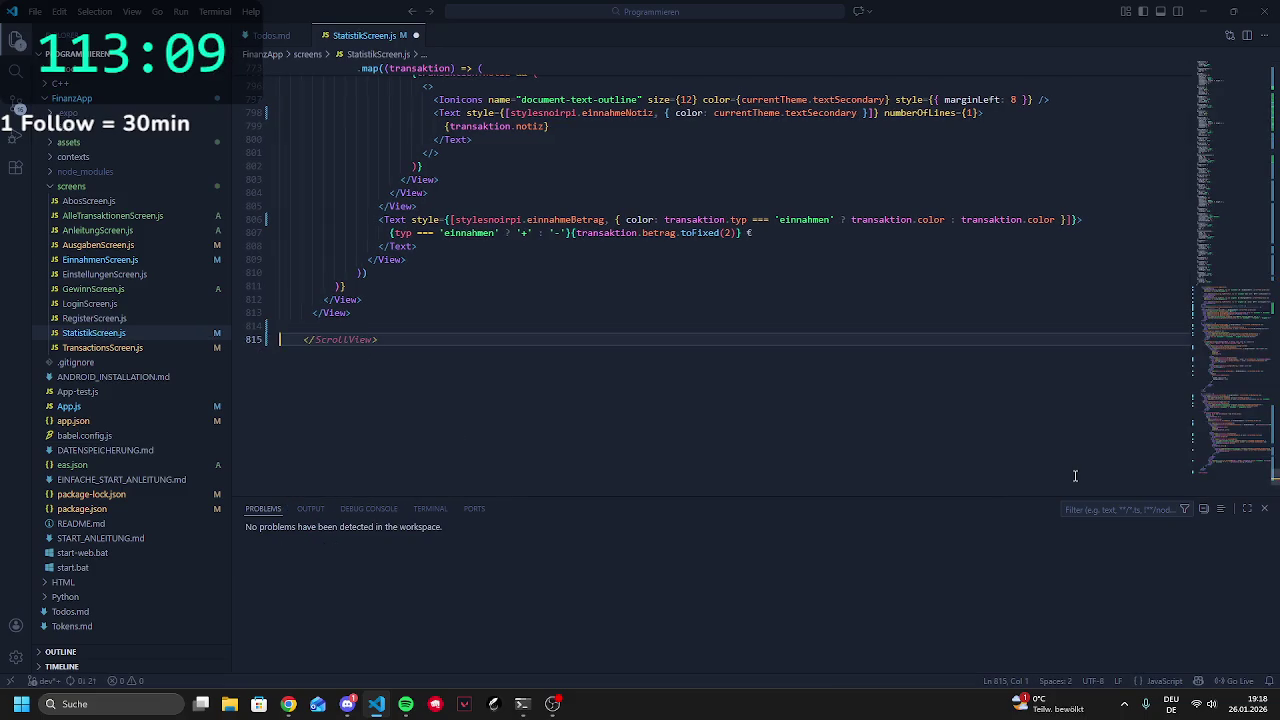
key(ctrl+s)
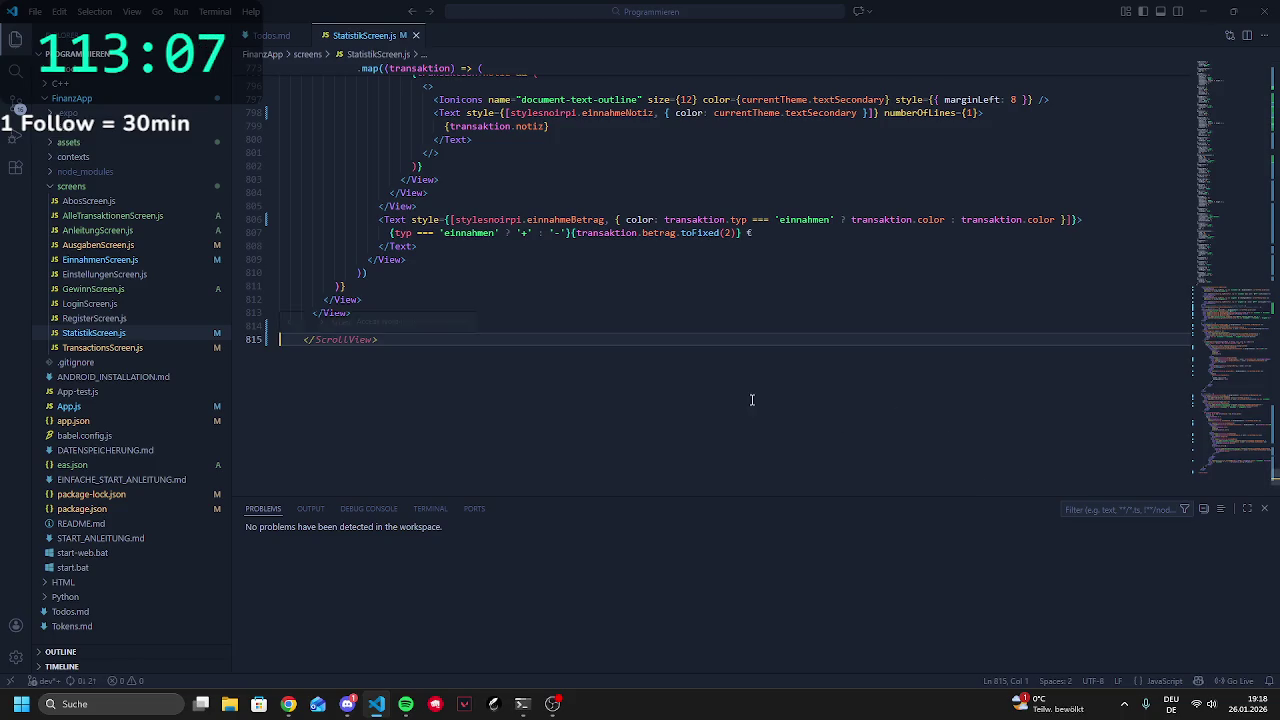
click(521, 703)
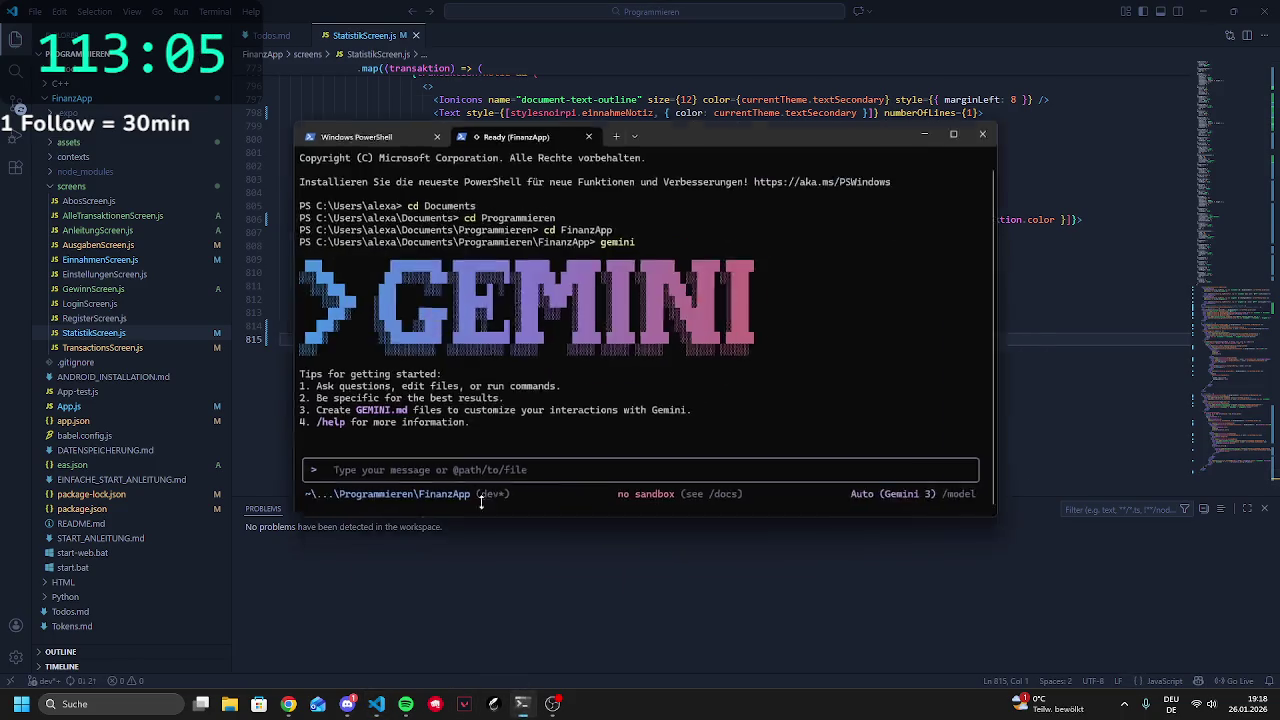
Move the PowerShell tab after FinanzApp and run npm start to launch the Expo server
drag(360, 104, 513, 110)
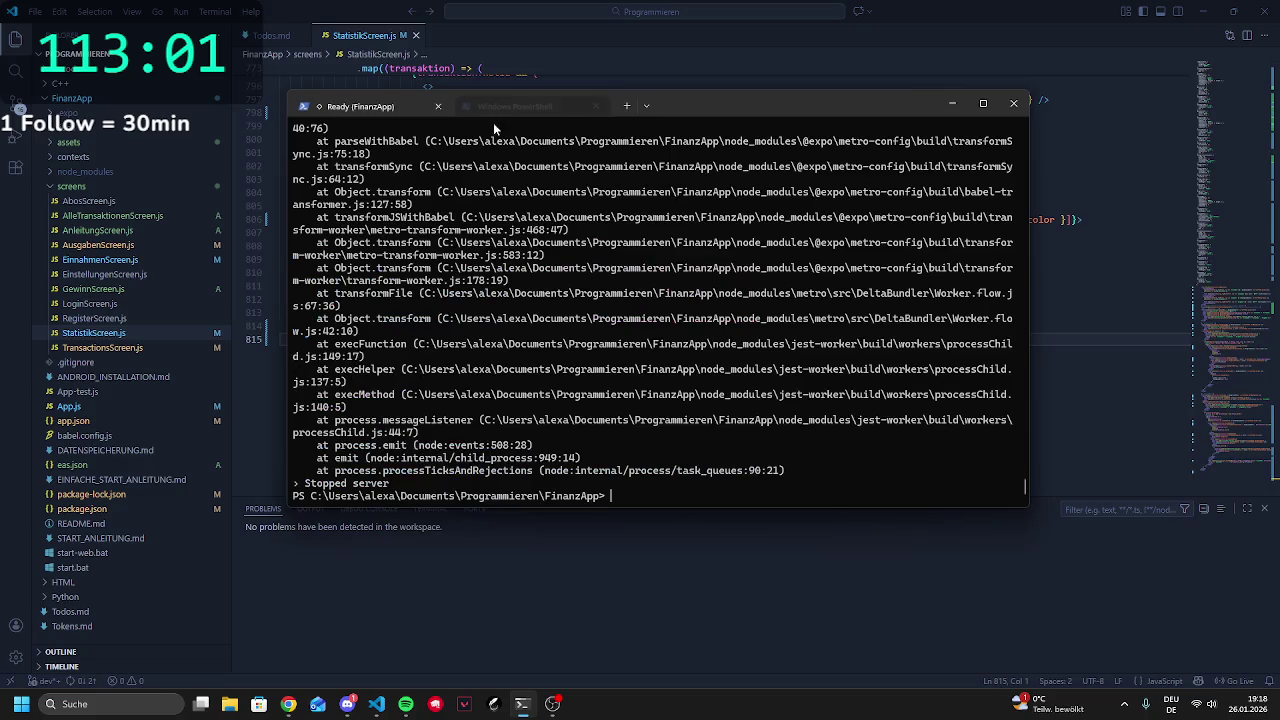
text(npm start)
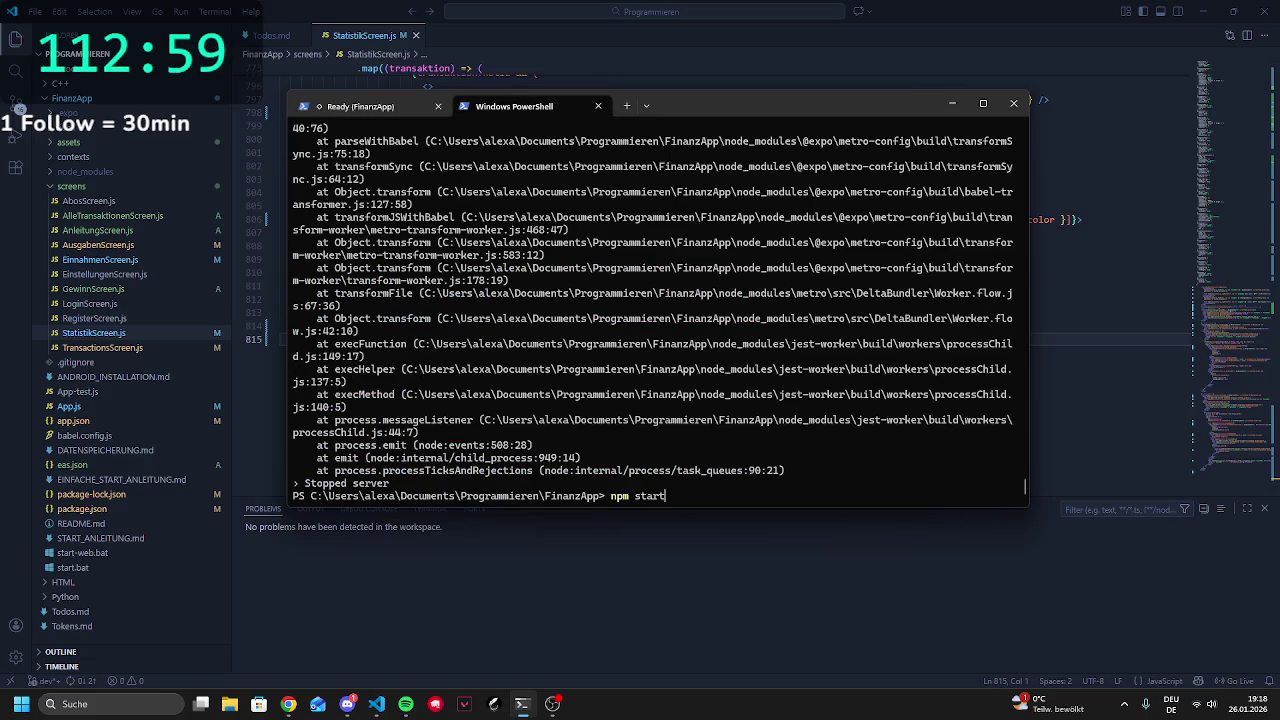
key(Return)
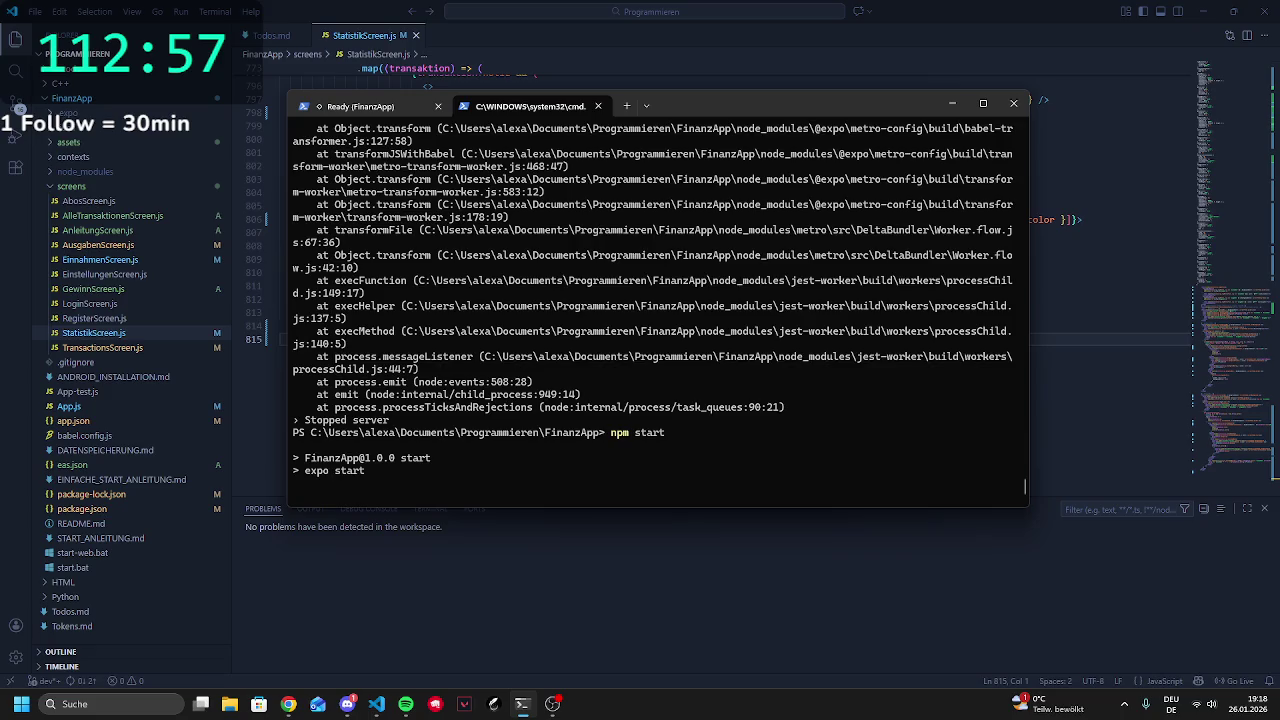
click(743, 525)
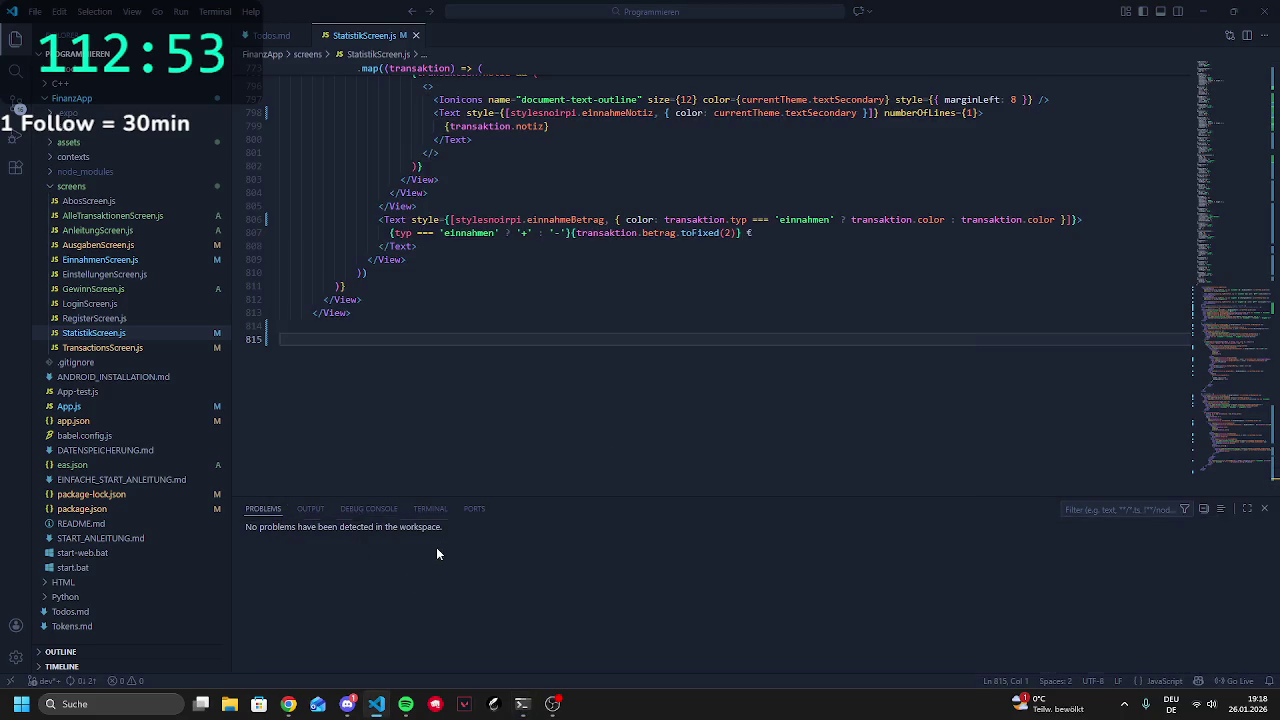
Remove the empty trailing lines from StatistikScreen.js and save it
scroll(478, 458, up, 14)
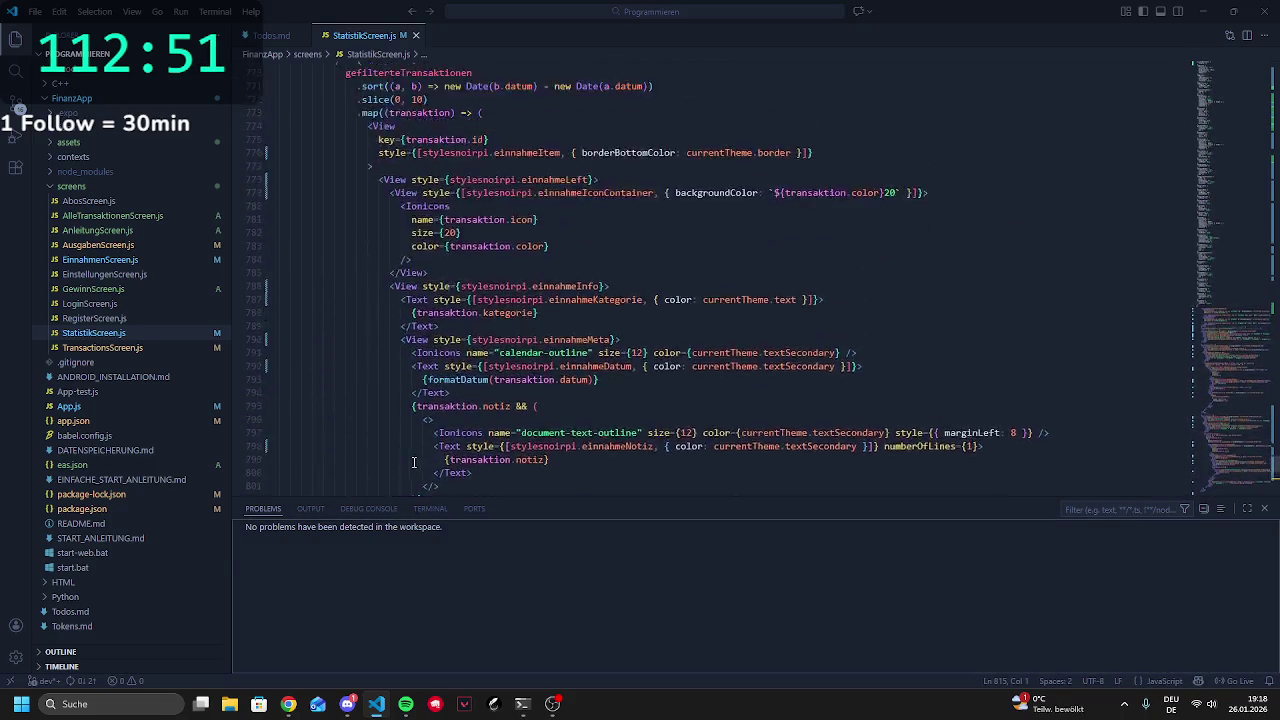
scroll(460, 420, down, 16)
click(346, 237)
key(BackSpace)
key(BackSpace)
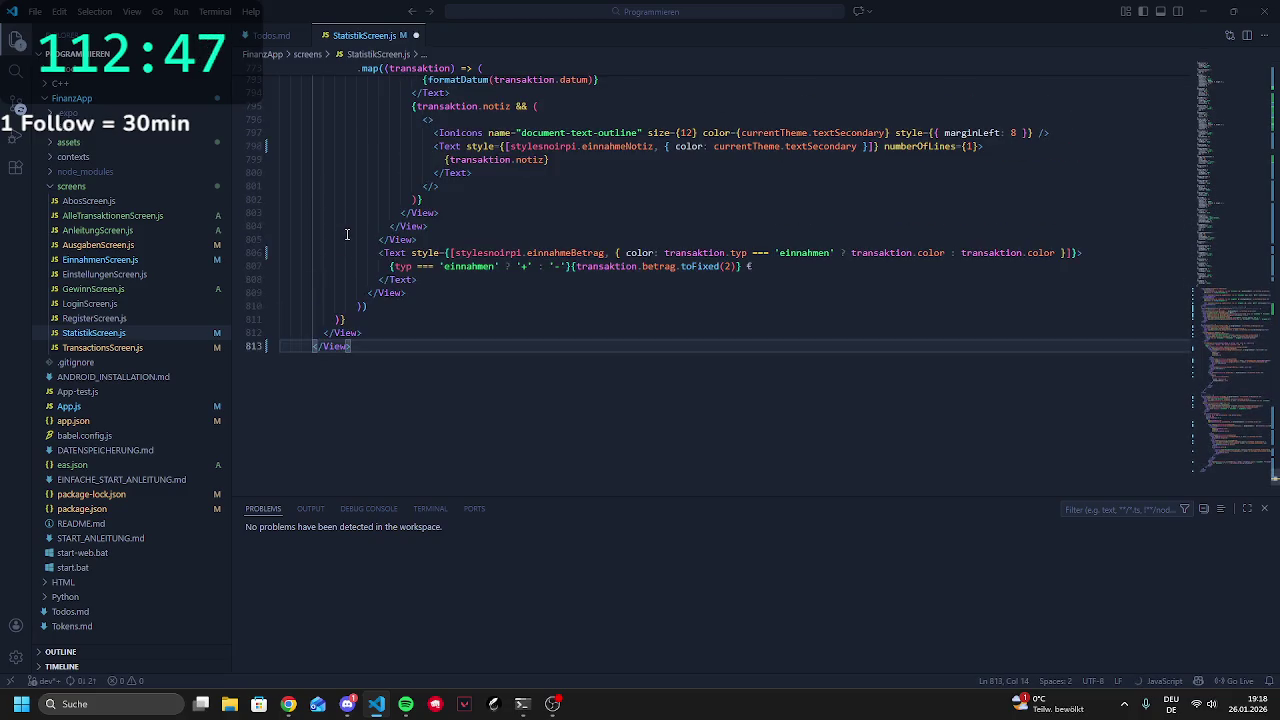
key(ctrl+s)
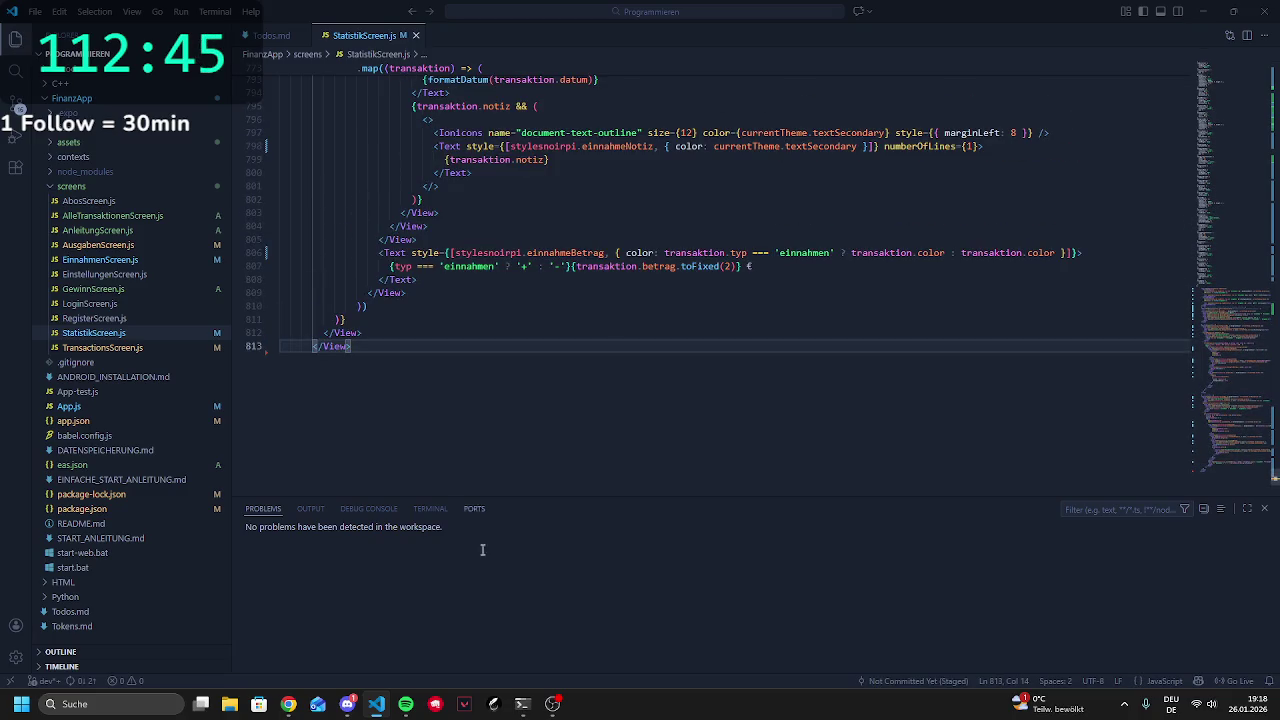
Check the dev server terminal, then open Chrome's FinanzApp localhost tab
click(522, 704)
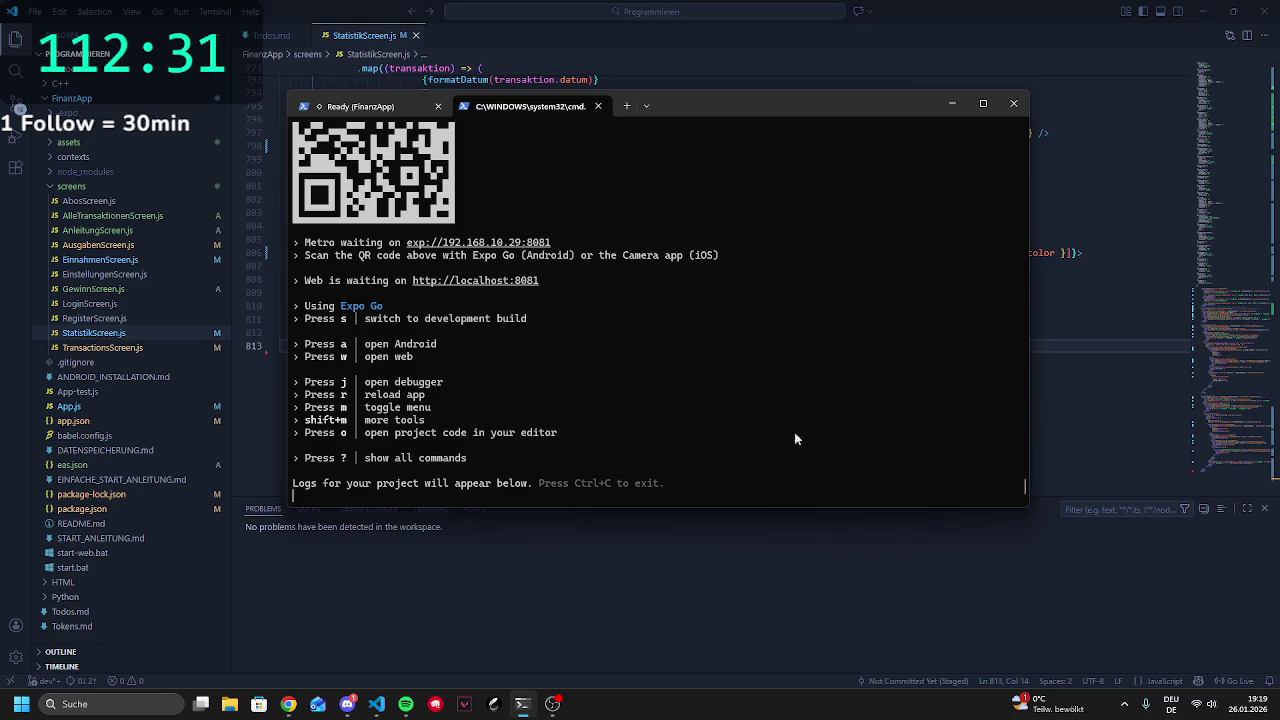
click(389, 598)
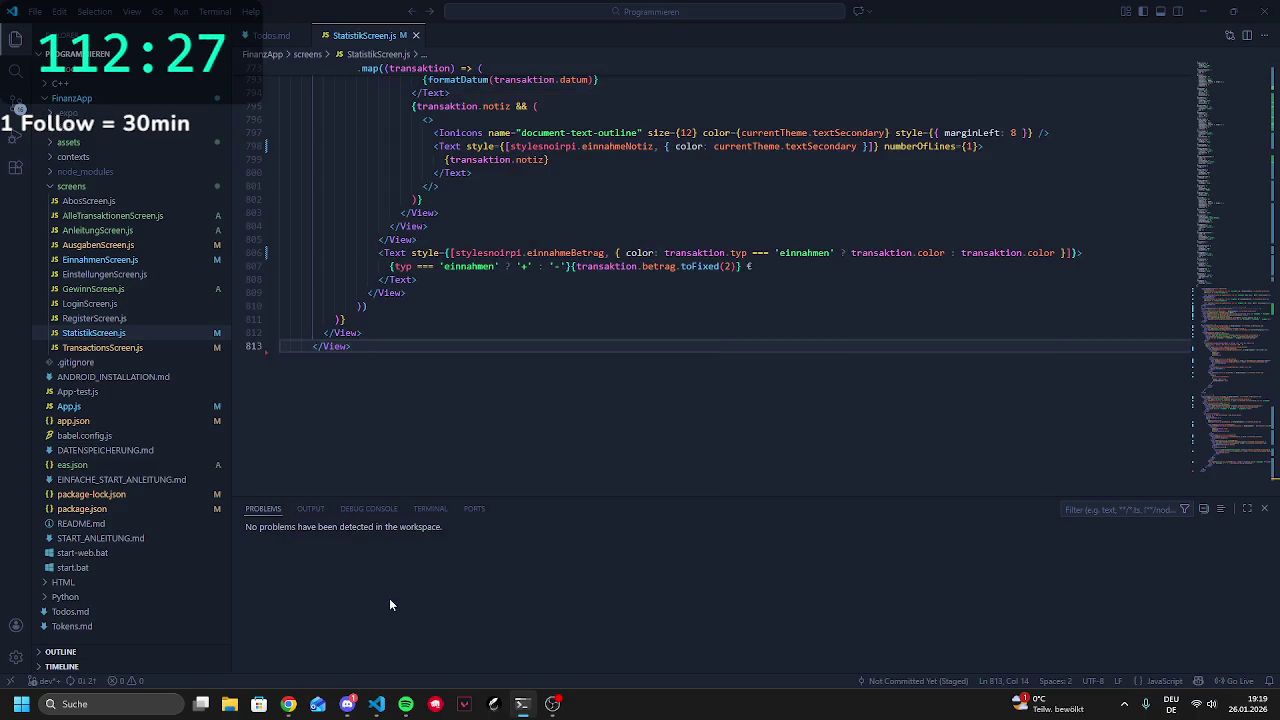
click(288, 704)
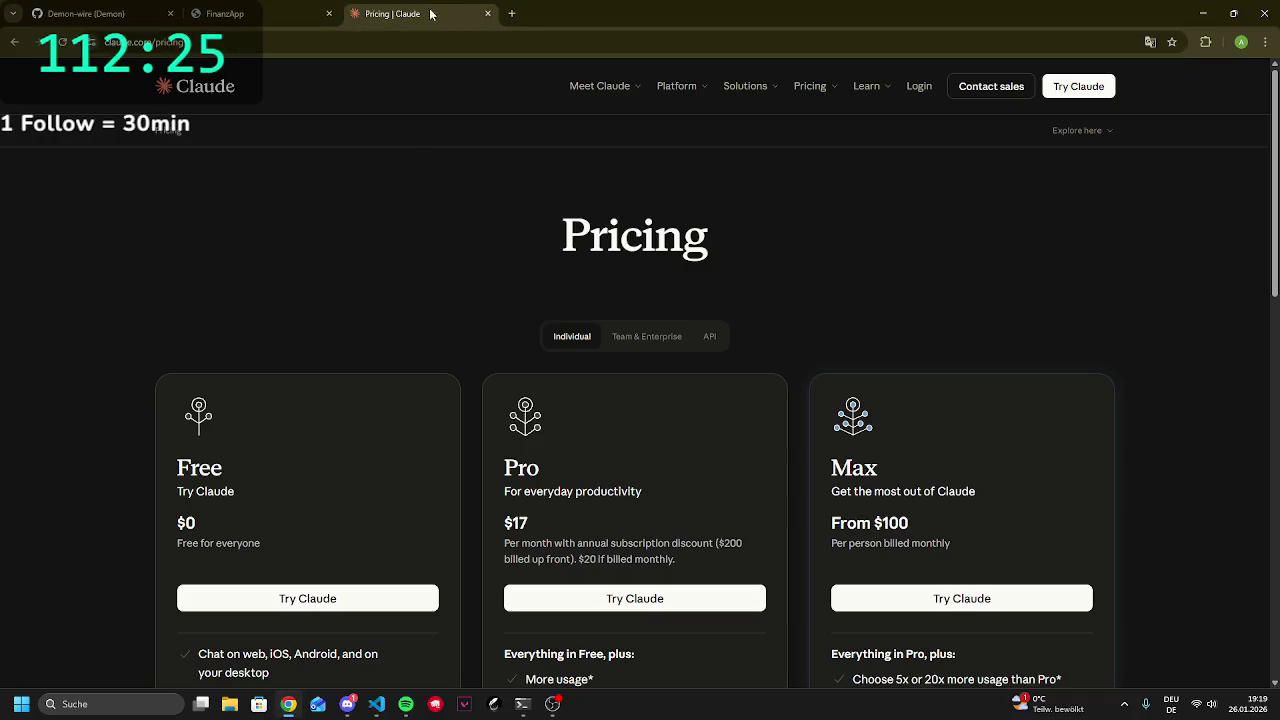
click(225, 13)
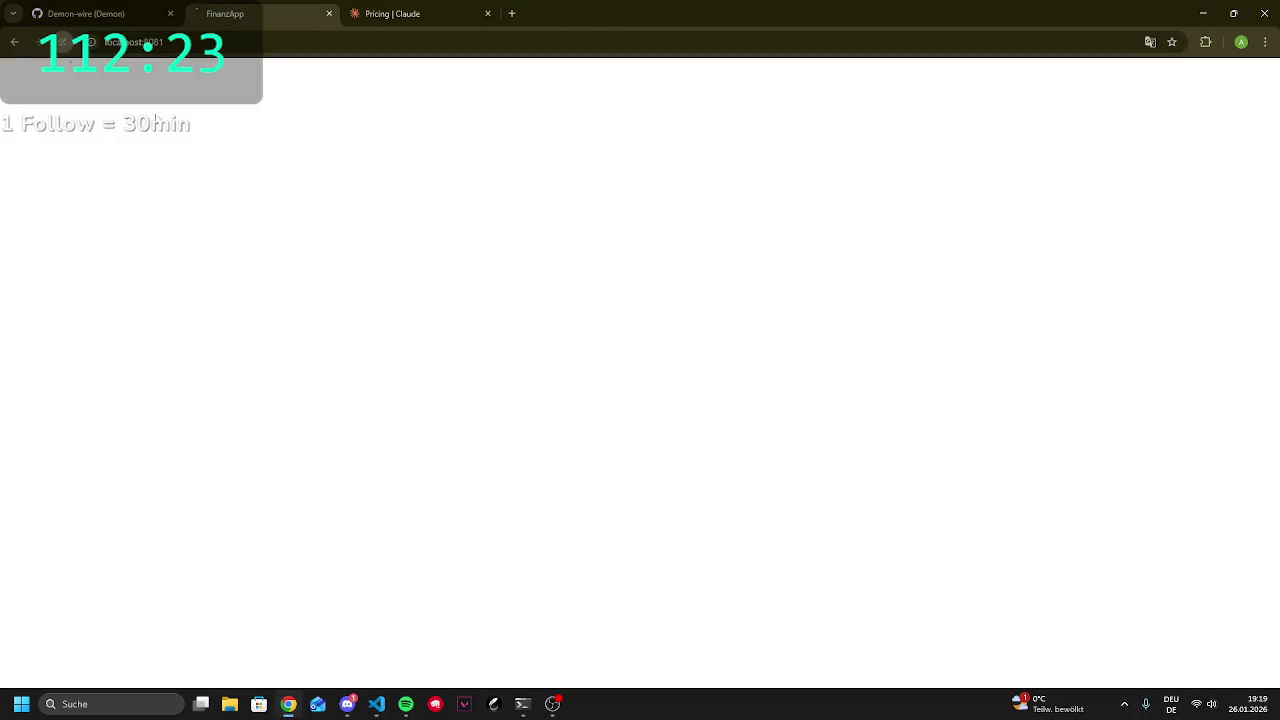
Check the Expo output and start Spectrum Line playing in Spotify
click(521, 704)
click(405, 704)
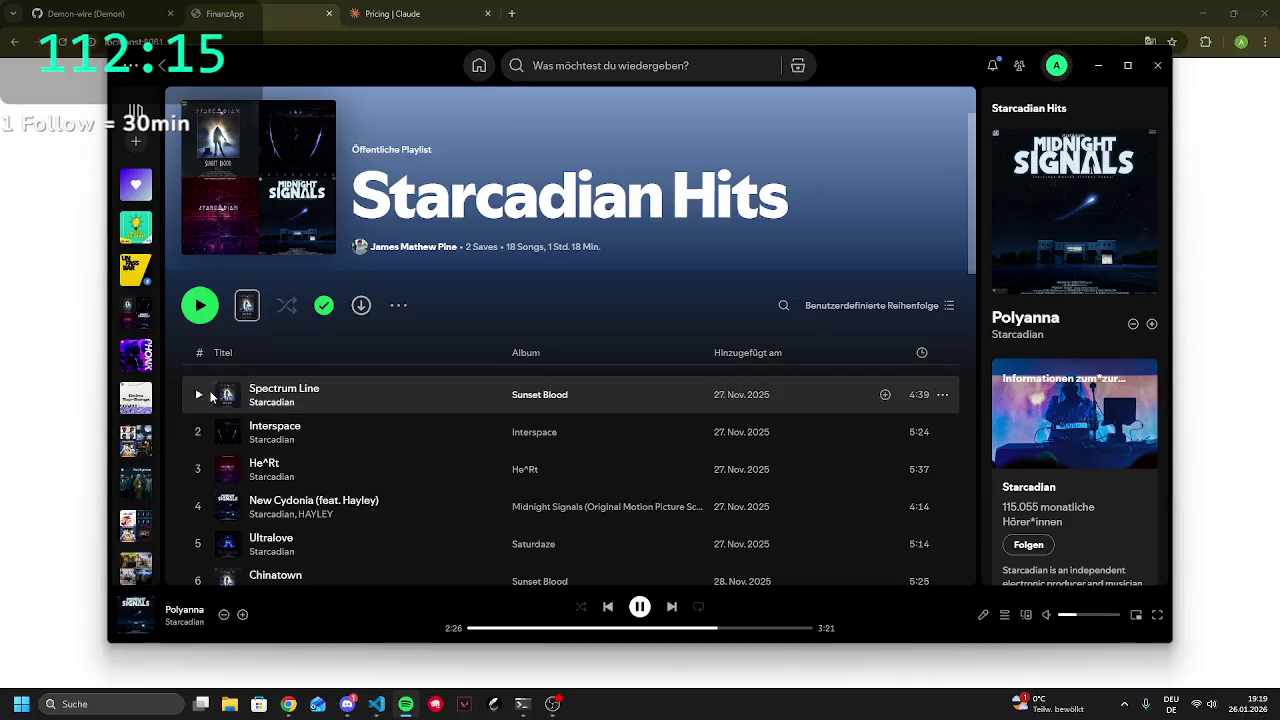
double_click(900, 394)
Compare the blank FinanzApp page with Expo's bundling logs, add a new tab, and open DevTools
click(1228, 298)
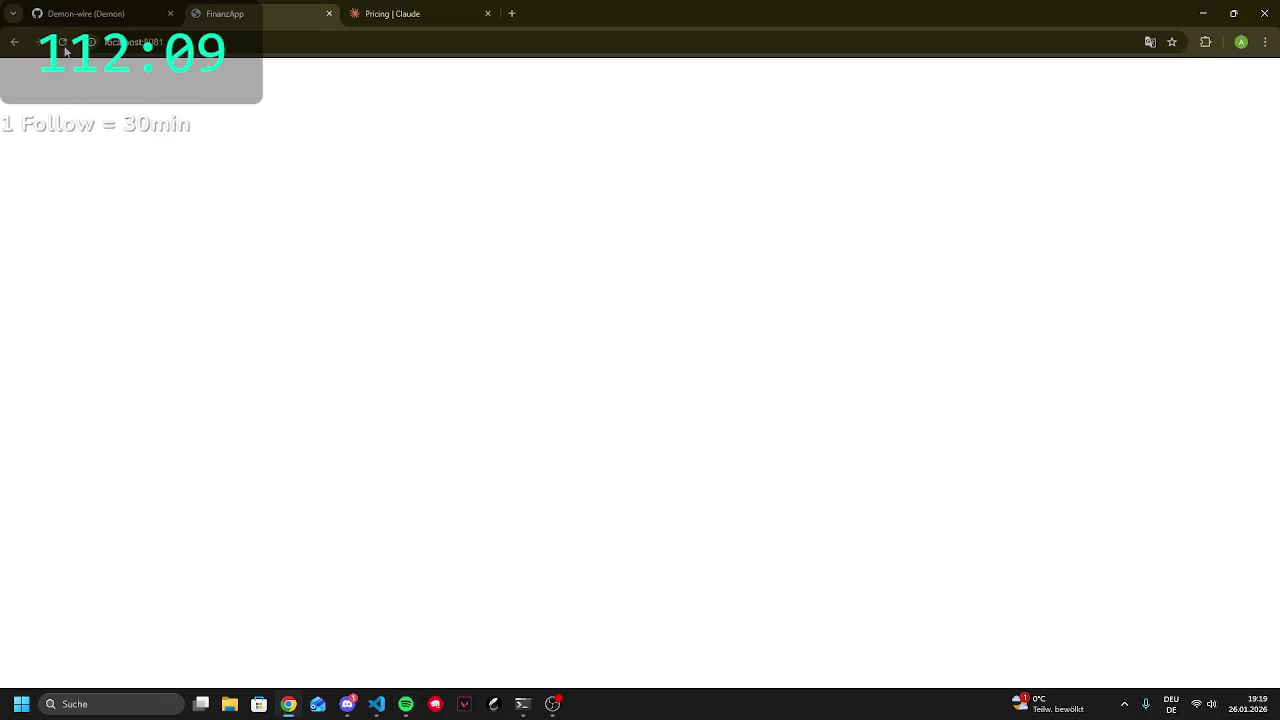
click(522, 704)
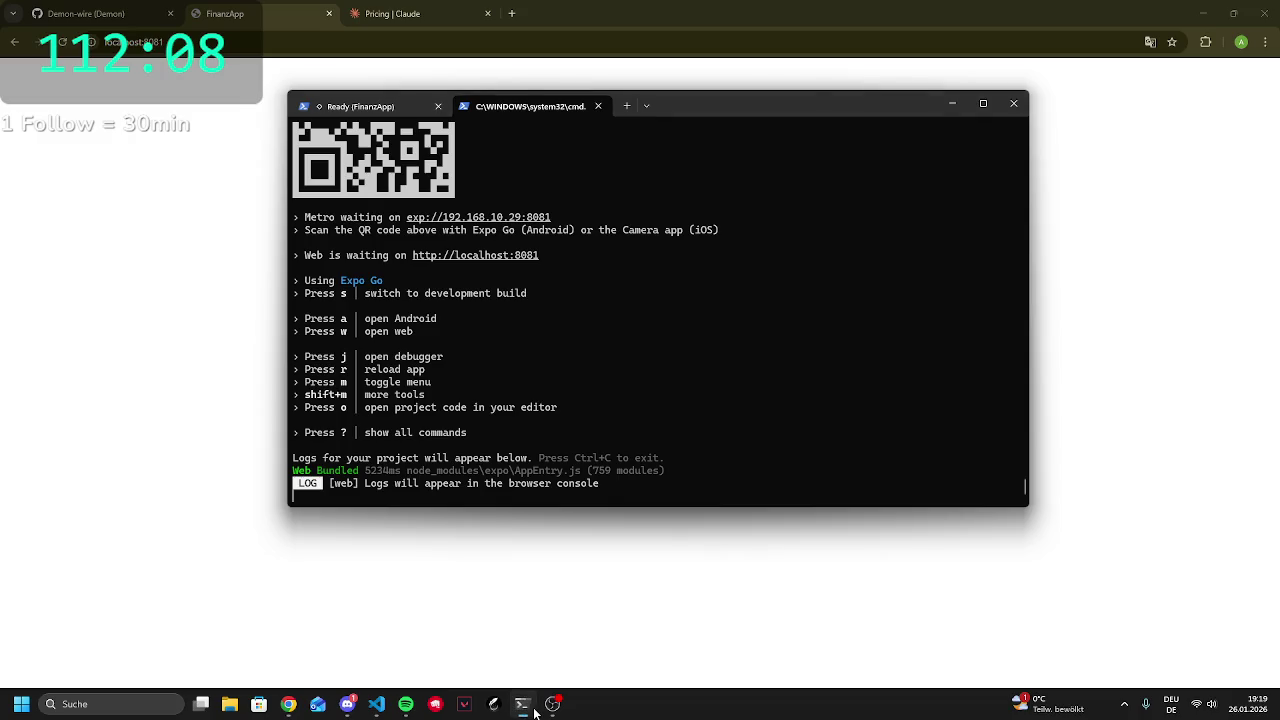
click(477, 567)
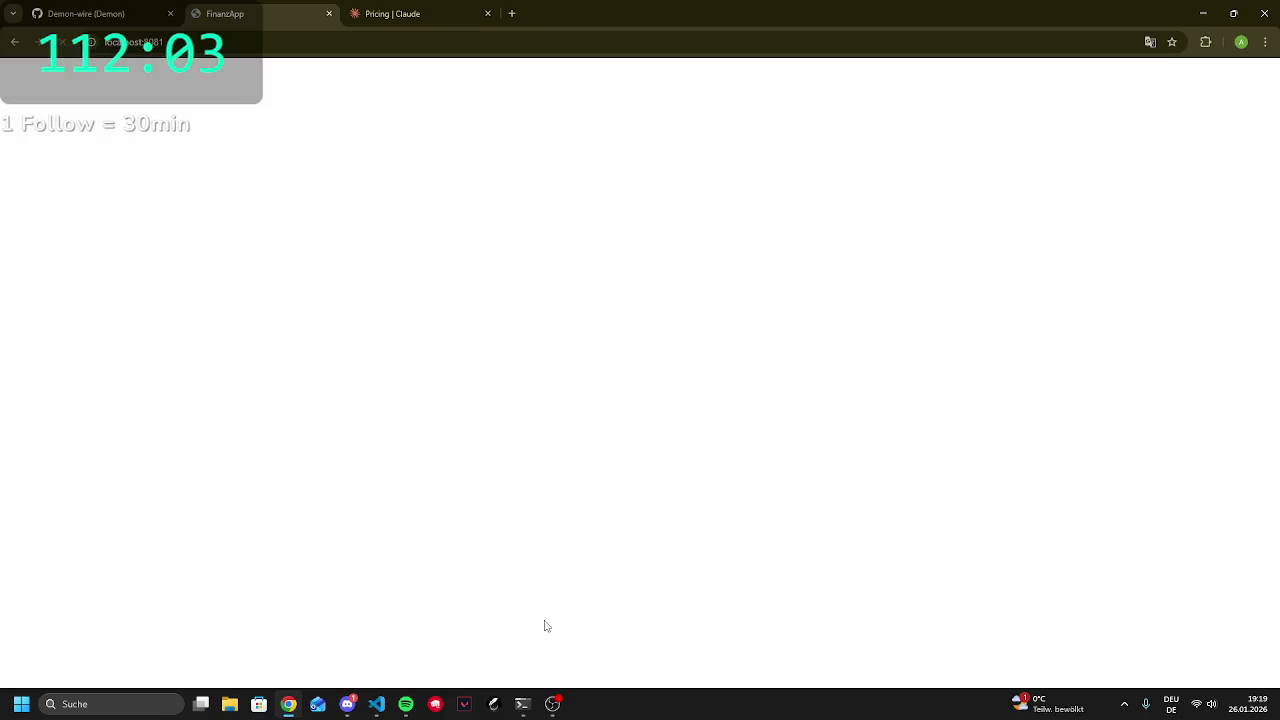
click(521, 704)
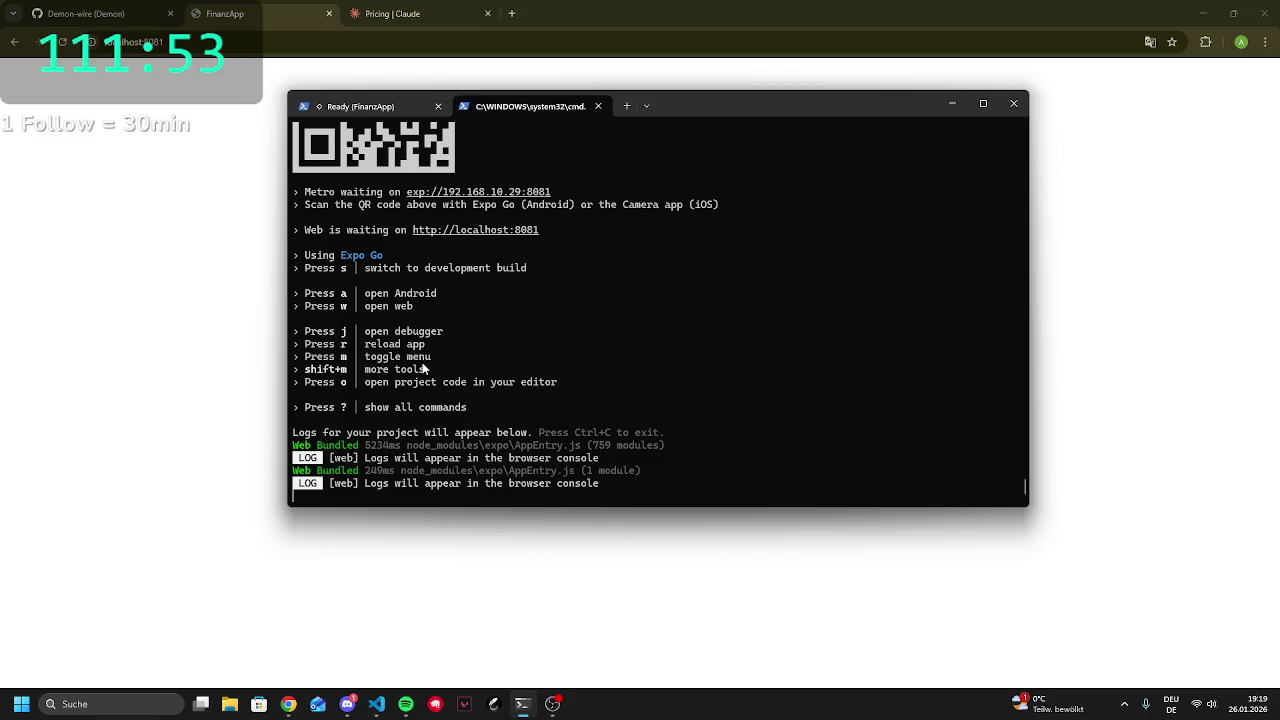
click(511, 13)
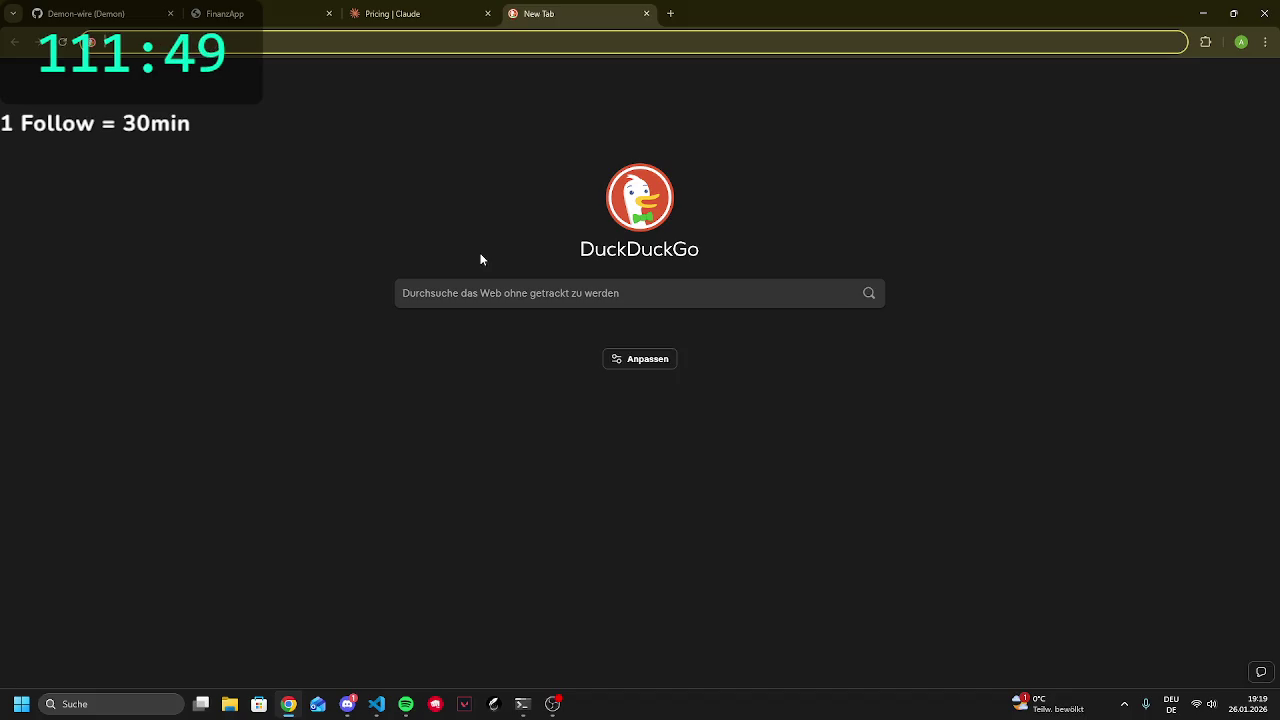
click(262, 13)
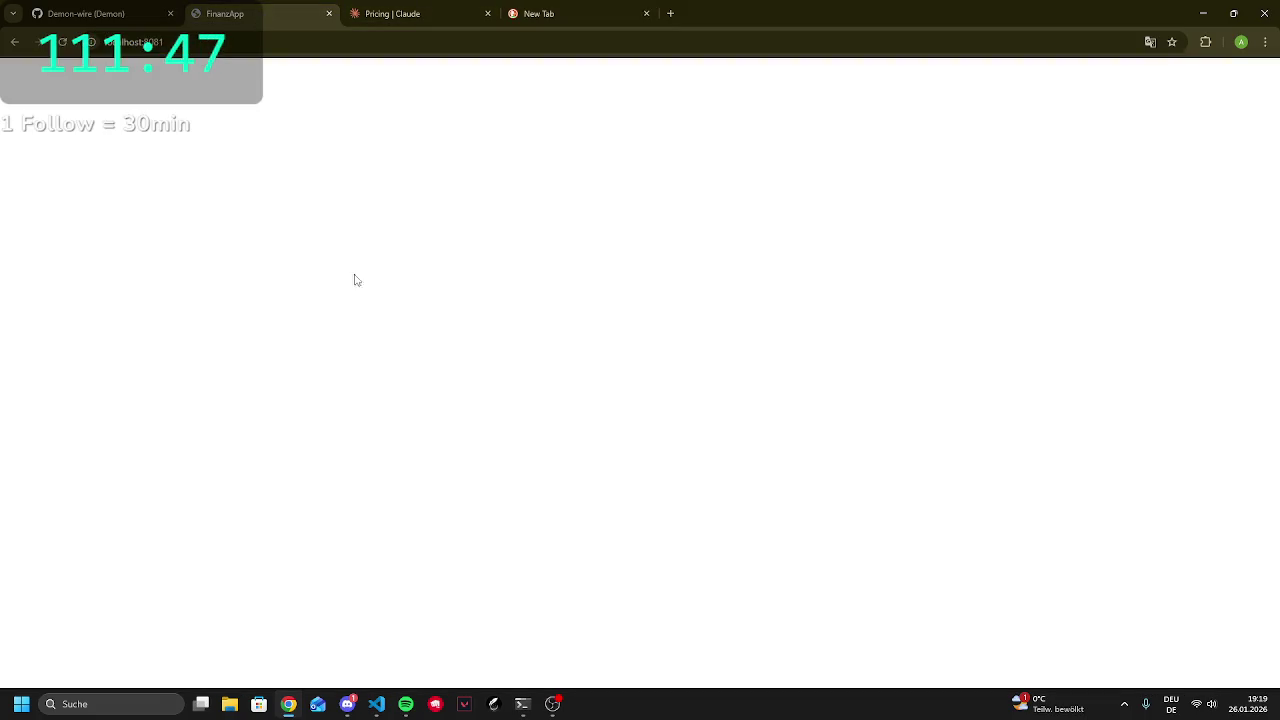
key(F12)
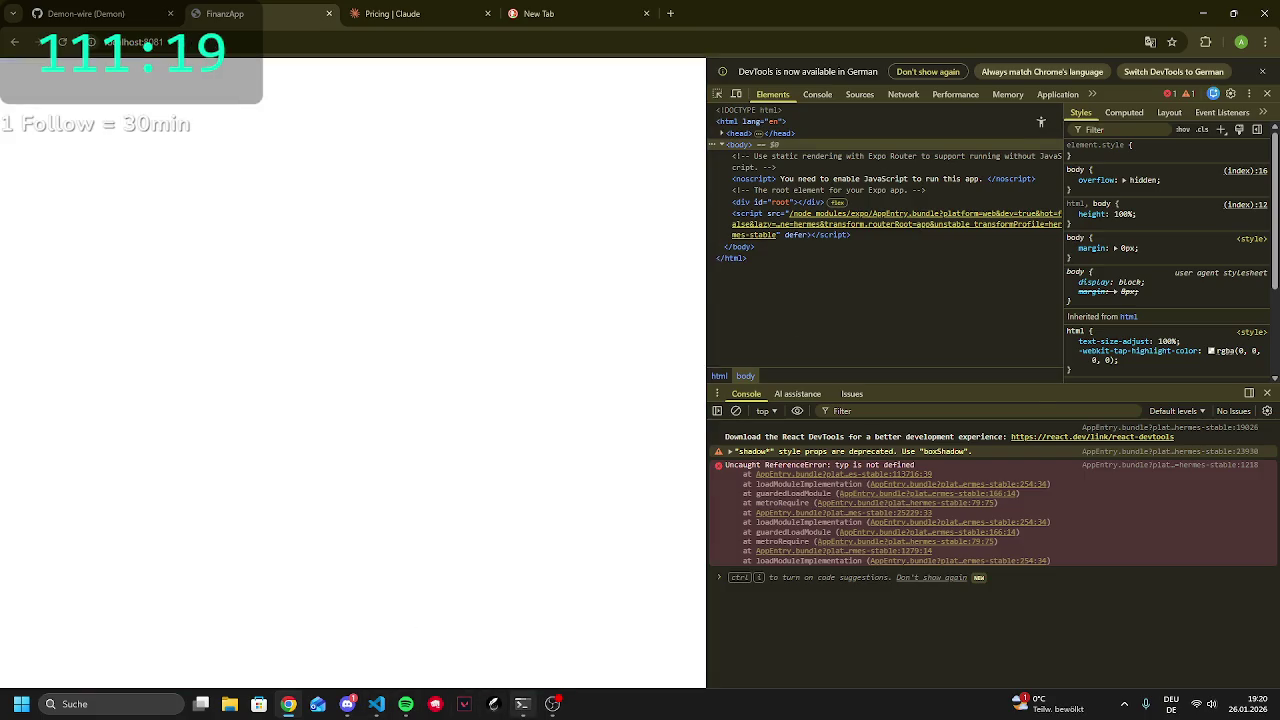
Compare the Expo logs with the console's 'typ is not defined' stack trace
click(522, 704)
click(846, 630)
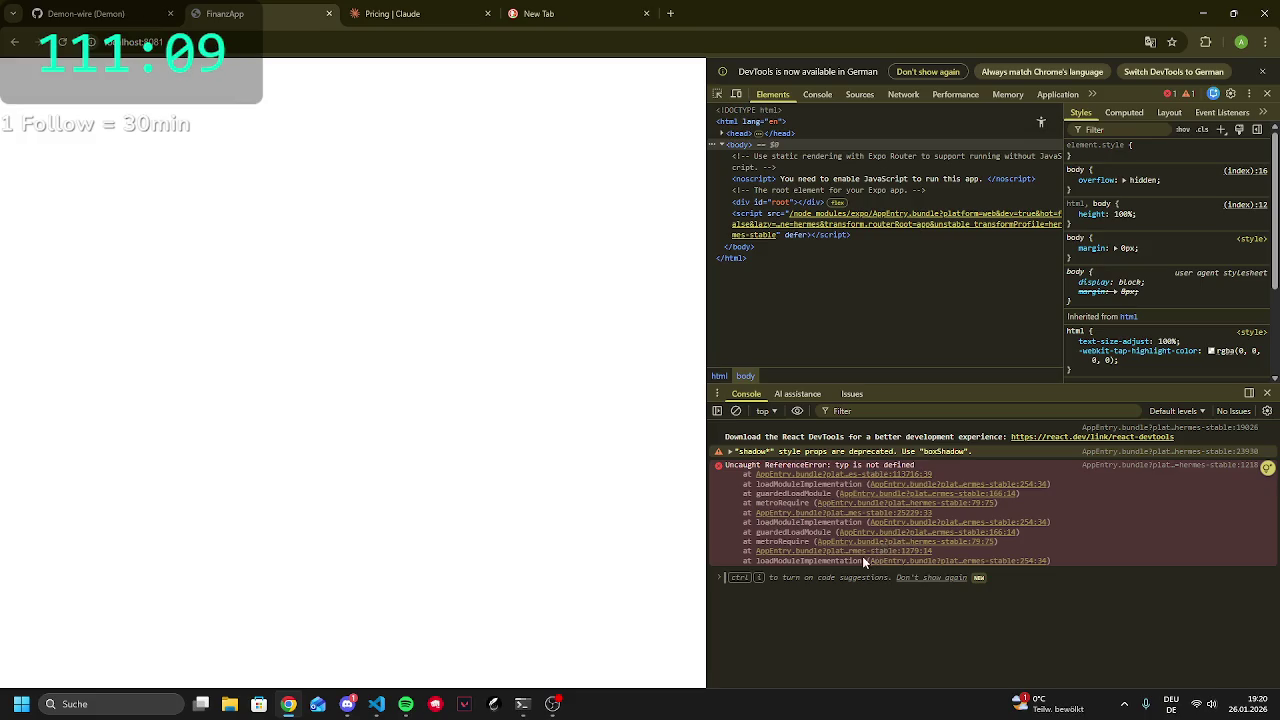
mouse_move(940, 572)
mouse_down()
mouse_move(744, 532)
mouse_move(705, 462)
mouse_move(754, 484)
mouse_move(725, 465)
mouse_up()
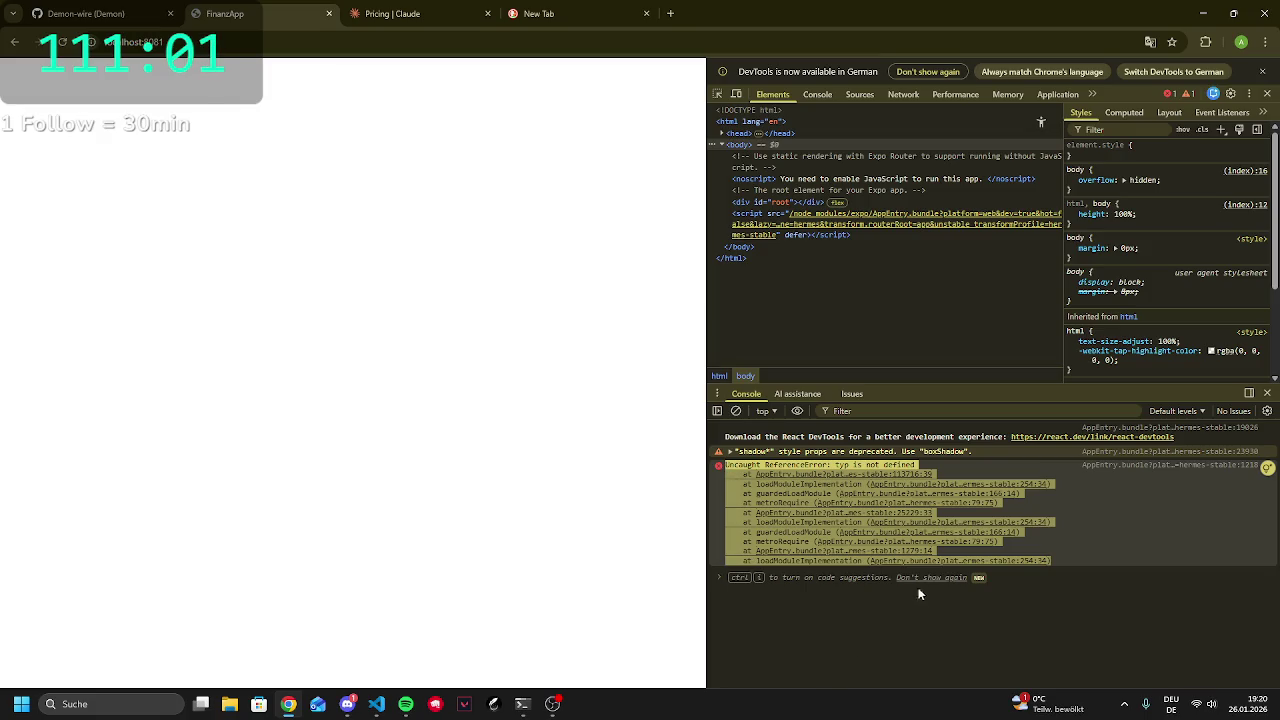
click(827, 666)
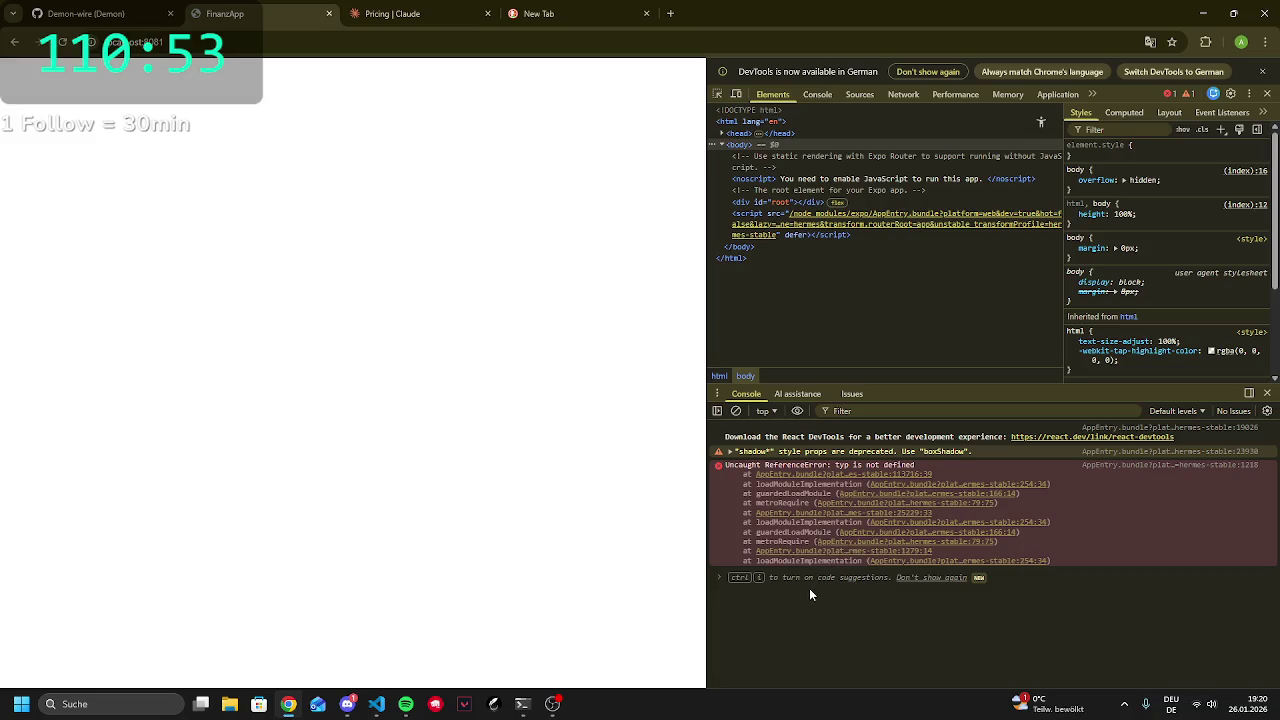
Expand the shadow style-props warning, open its warnOnce source, then return to Elements
click(732, 452)
click(731, 452)
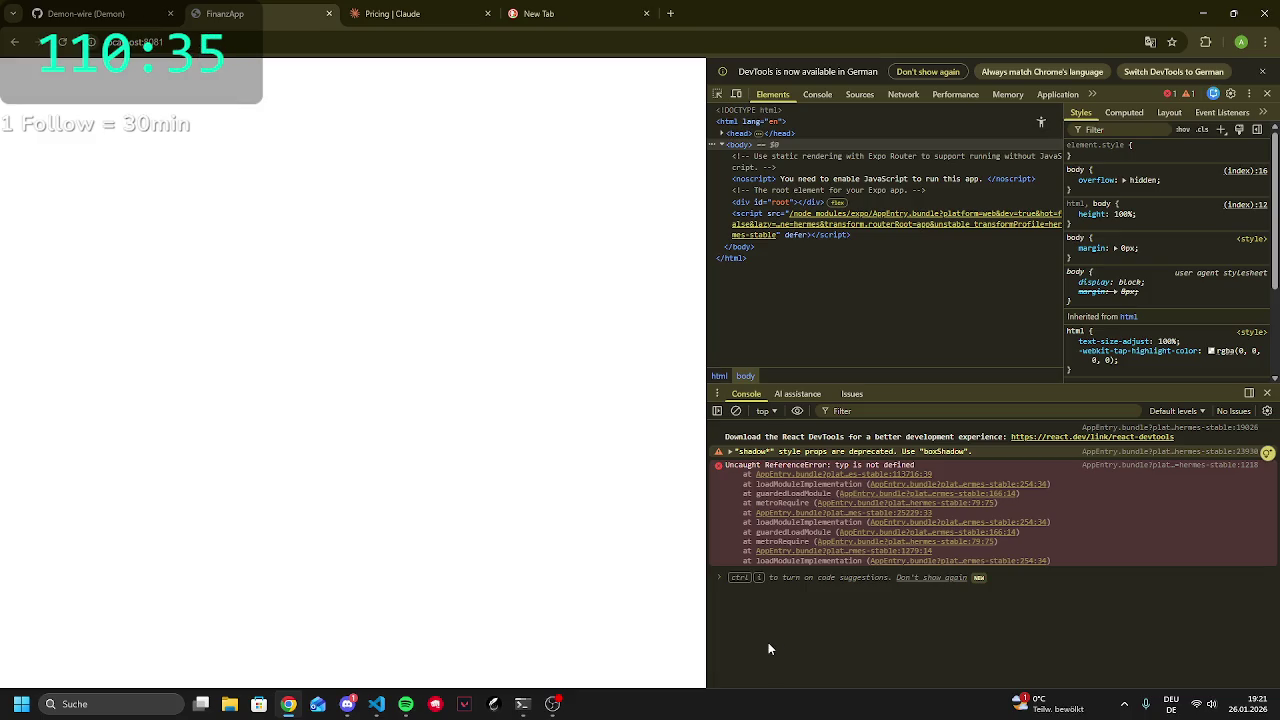
click(830, 451)
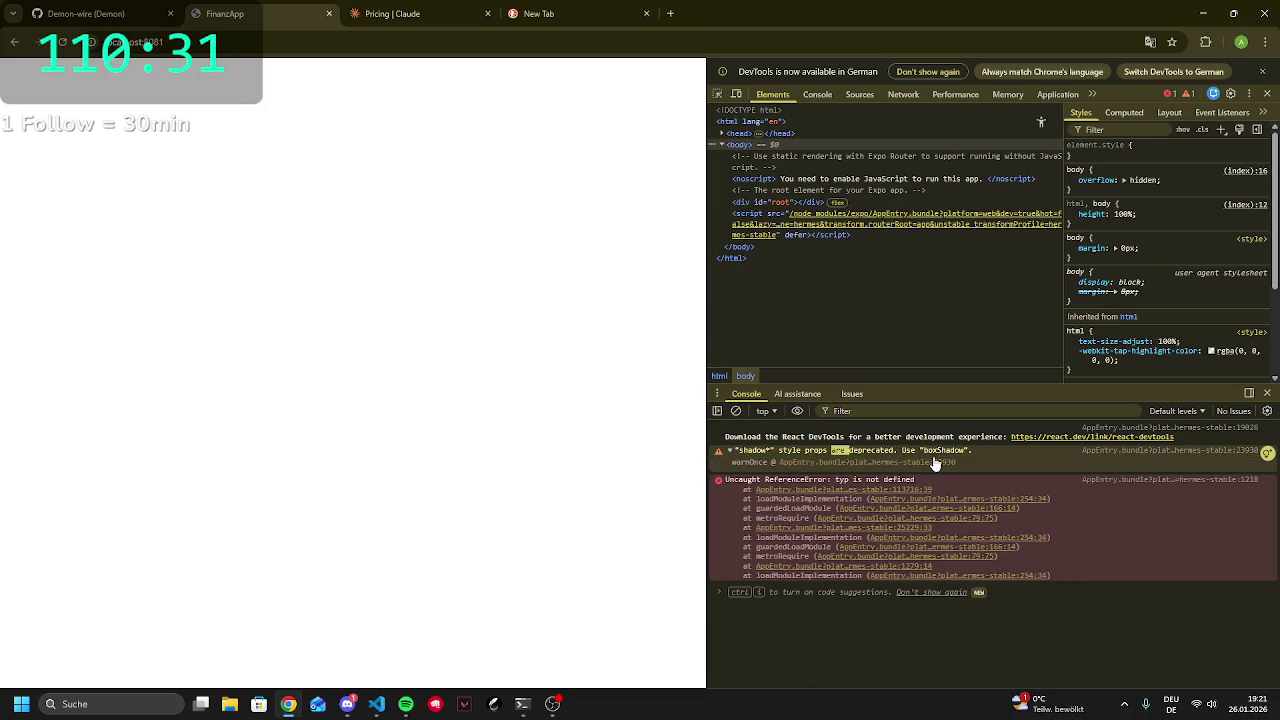
click(946, 461)
click(947, 449)
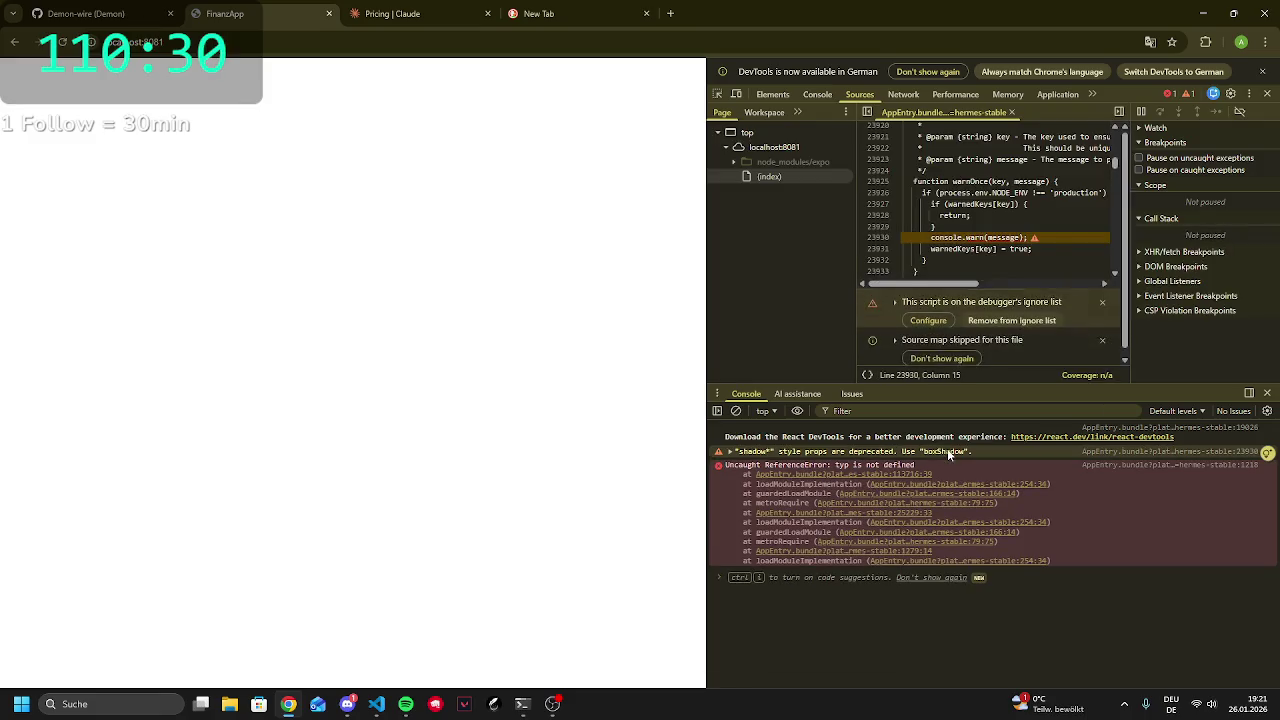
click(768, 94)
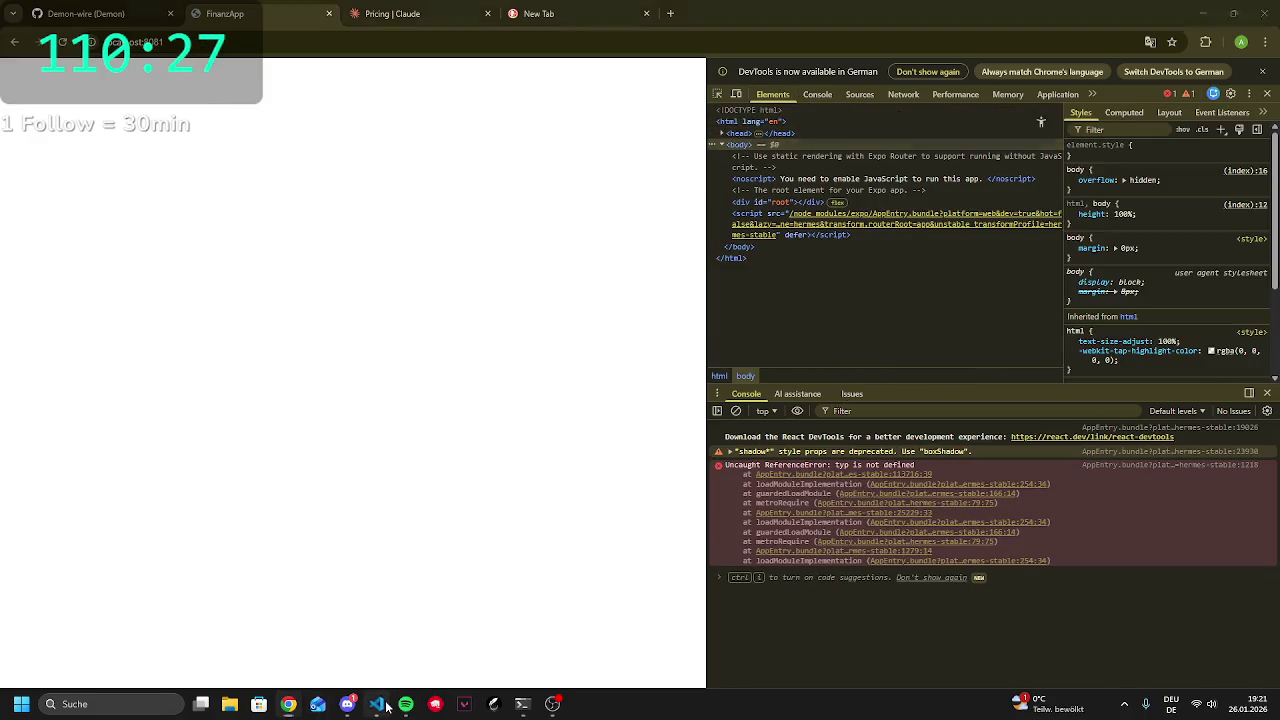
click(377, 704)
Glance over the Expo logs and Chrome, then bring up the Gemini CLI terminal tab
scroll(415, 420, up, 15)
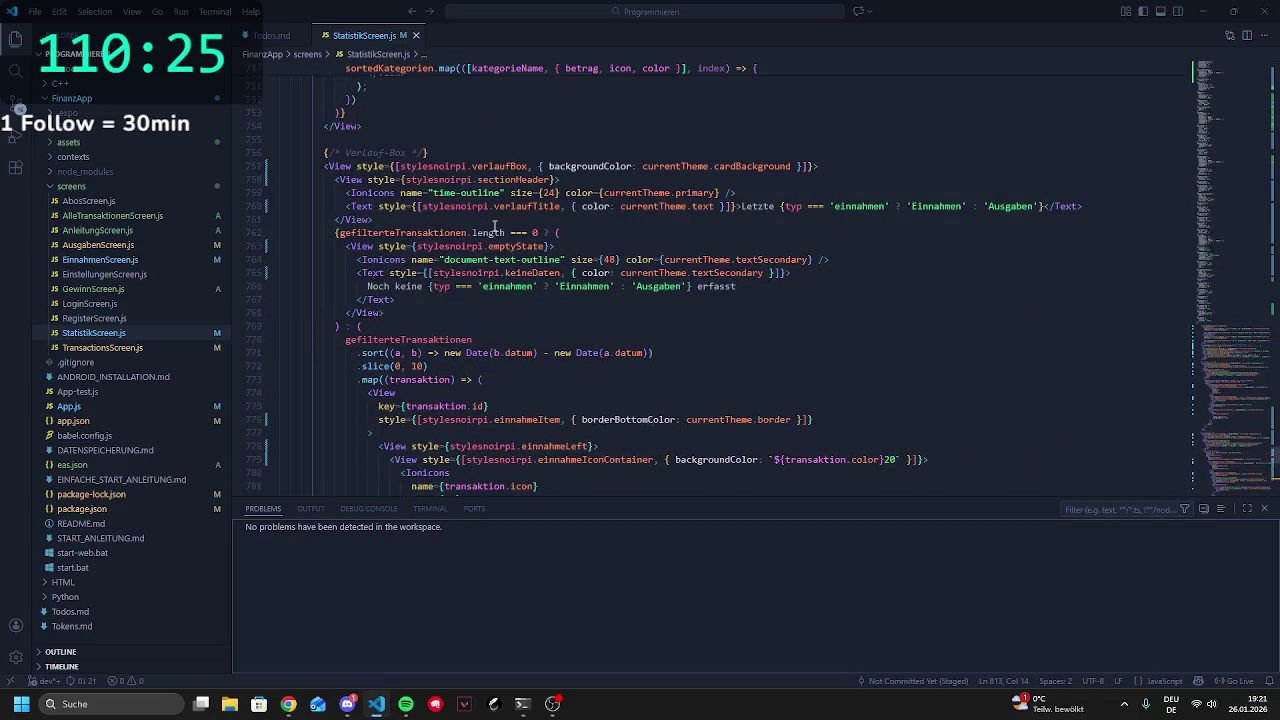
click(522, 704)
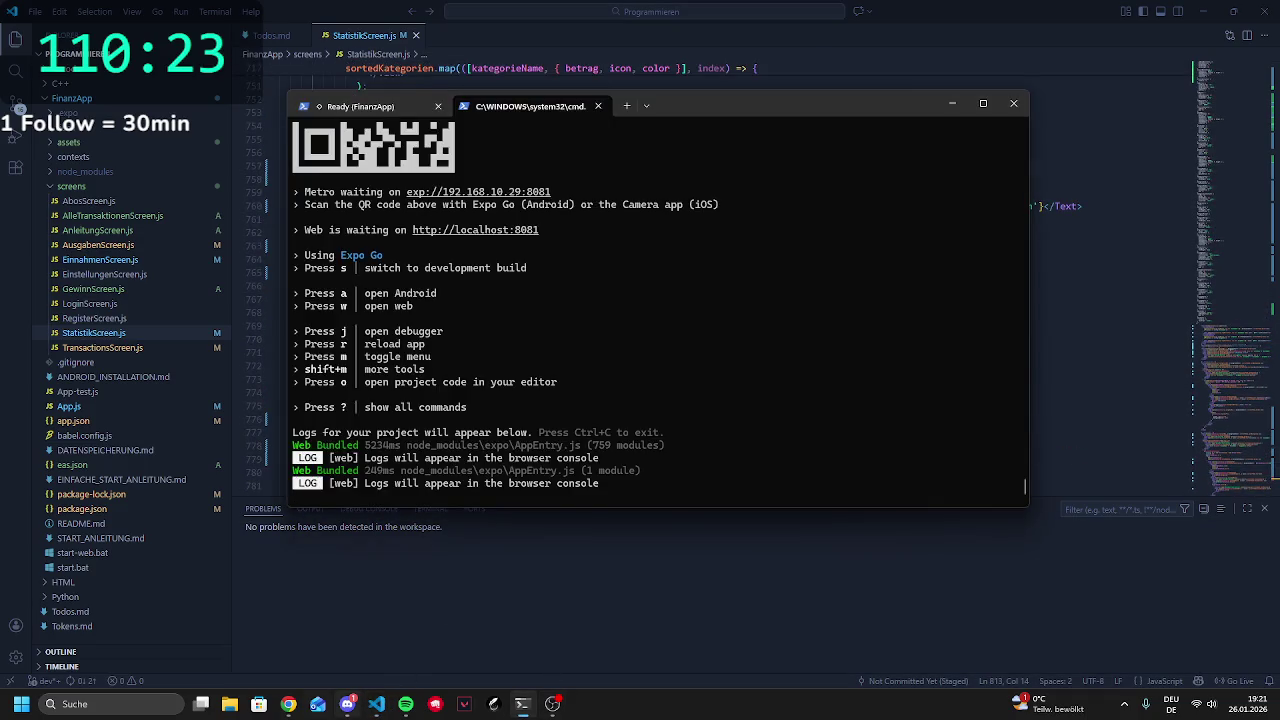
click(288, 704)
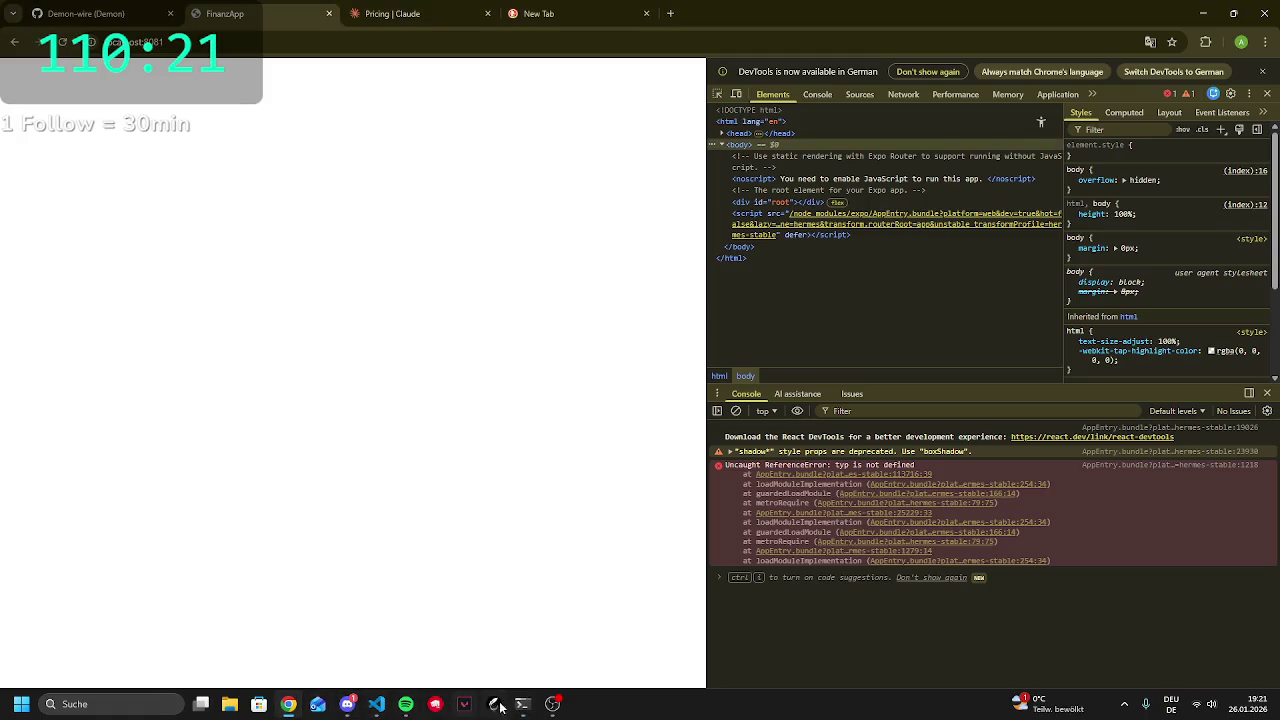
click(522, 704)
click(365, 106)
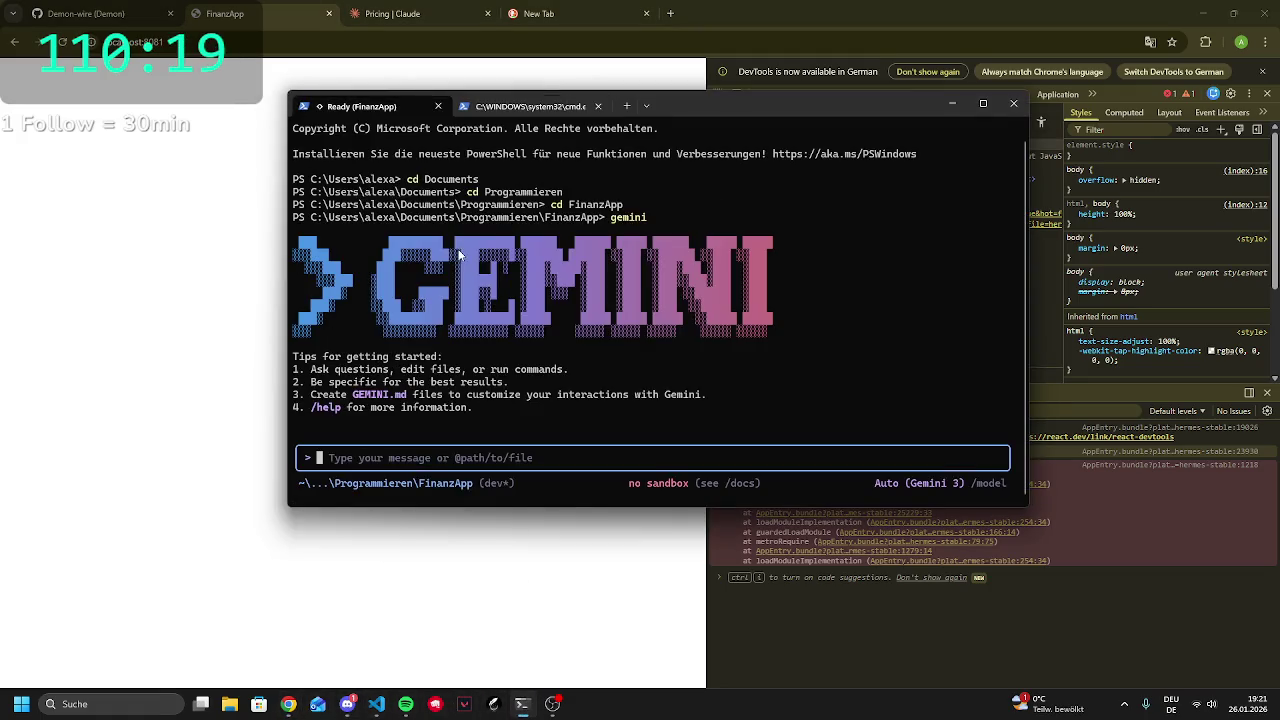
Send Gemini the pasted stack trace with the note 'der error ist occured'
key(ctrl+v)
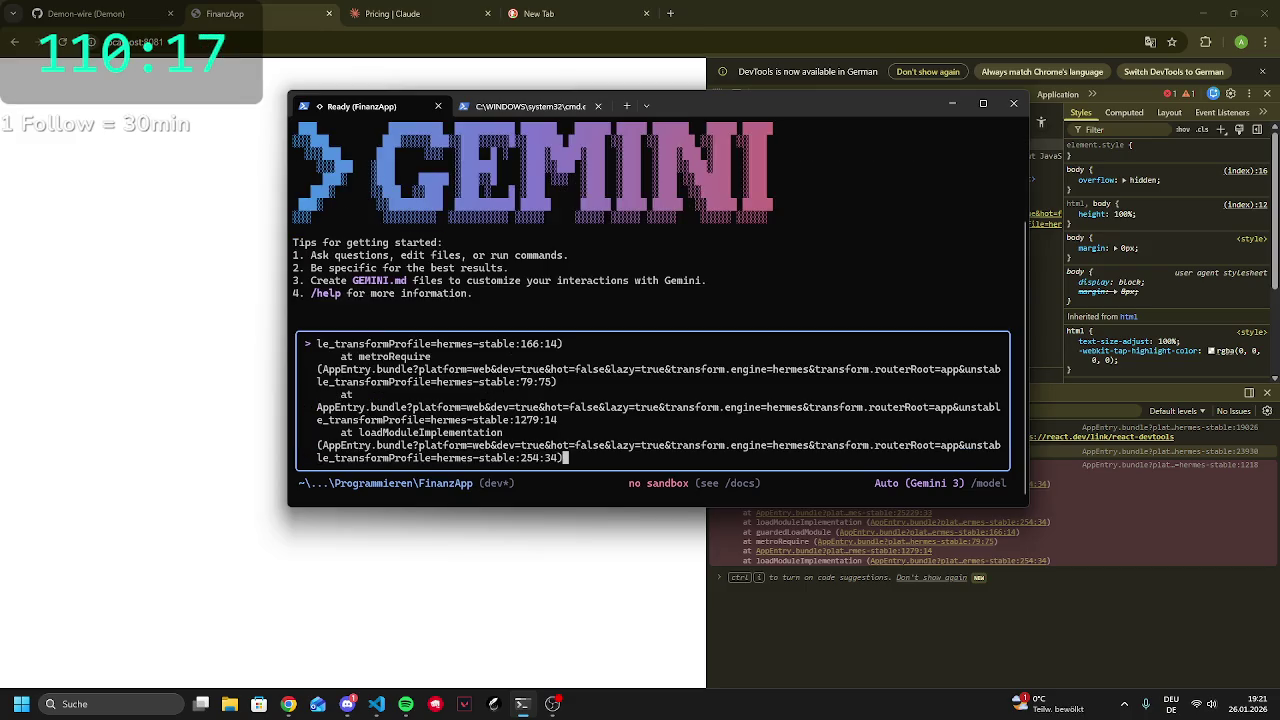
text( der error )
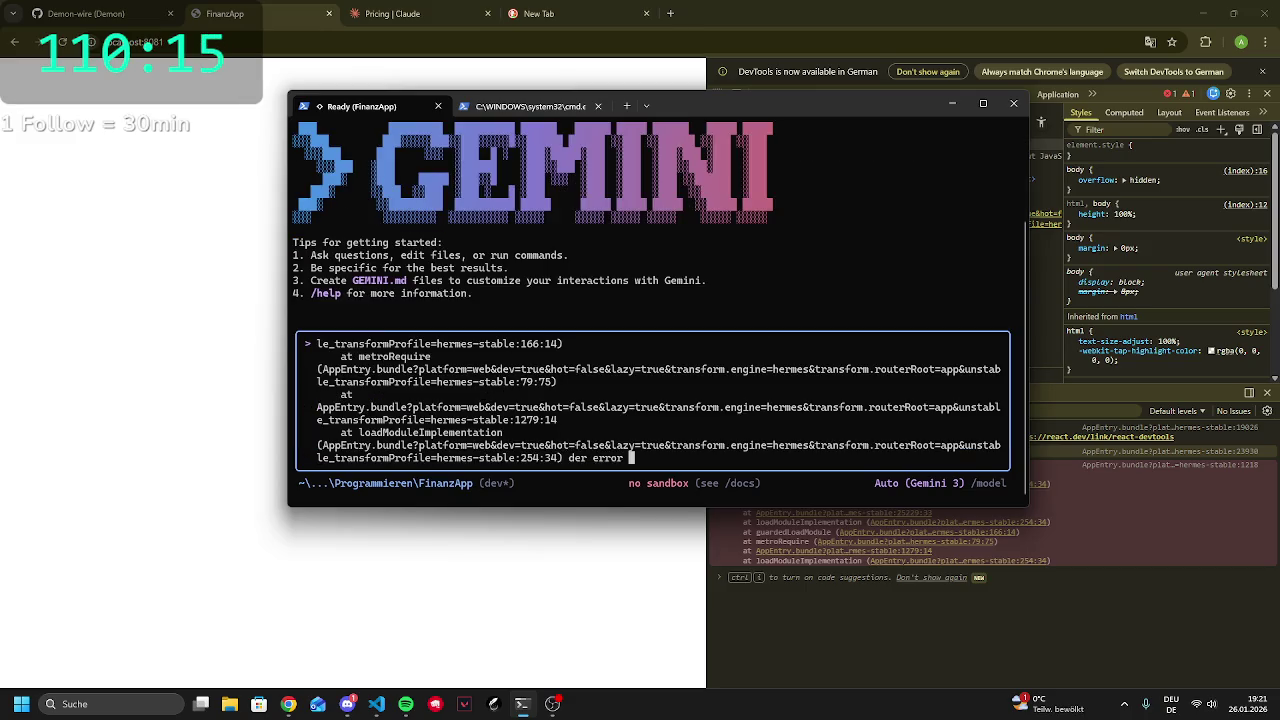
text(ist occured)
key(Return)
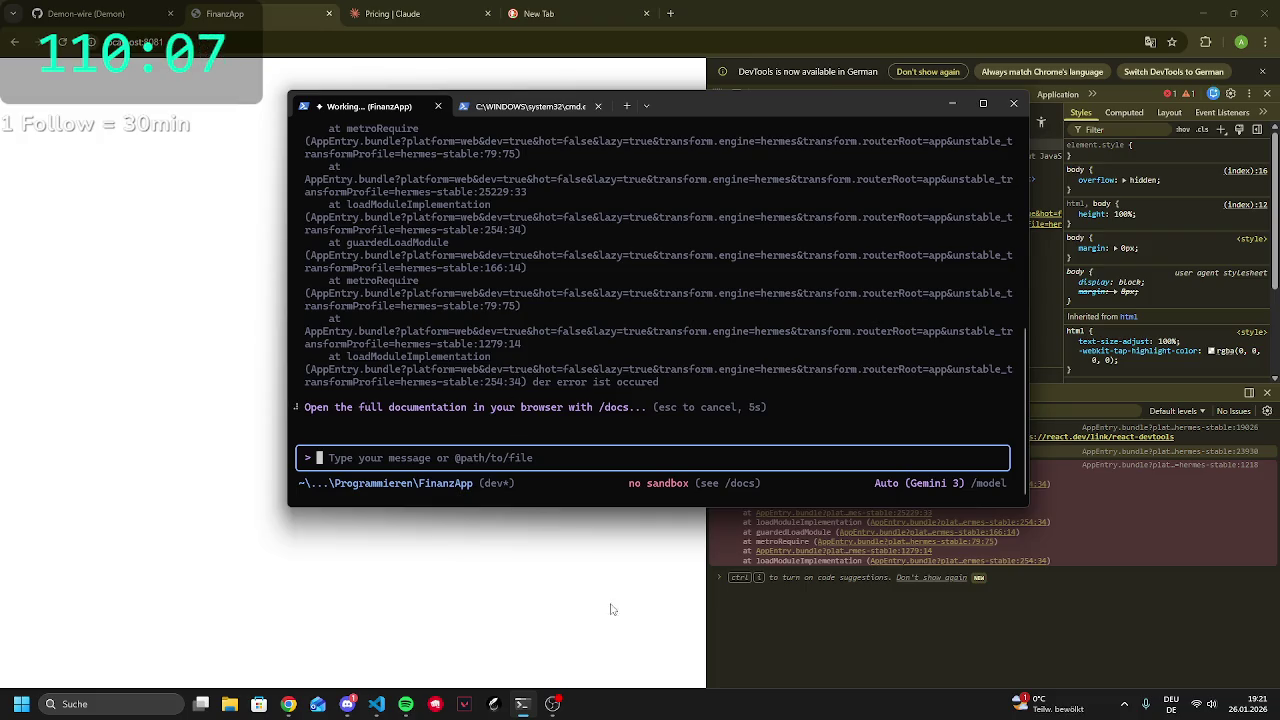
click(746, 590)
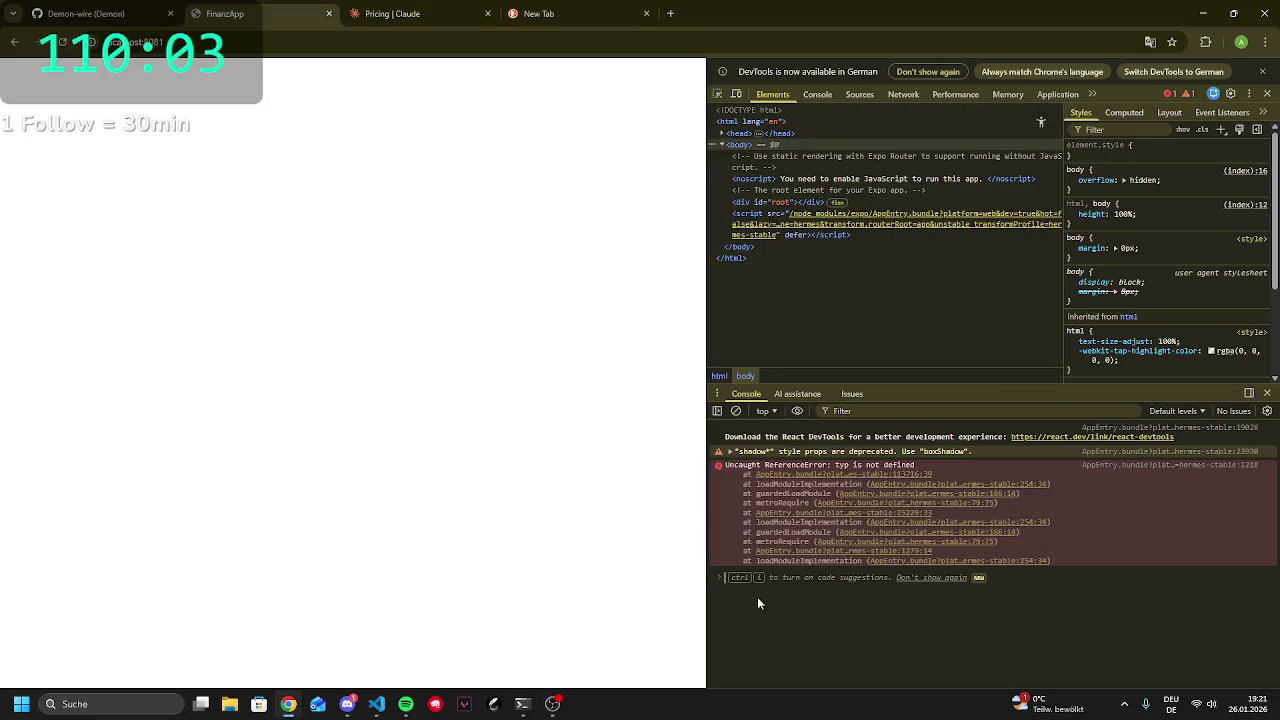
click(522, 704)
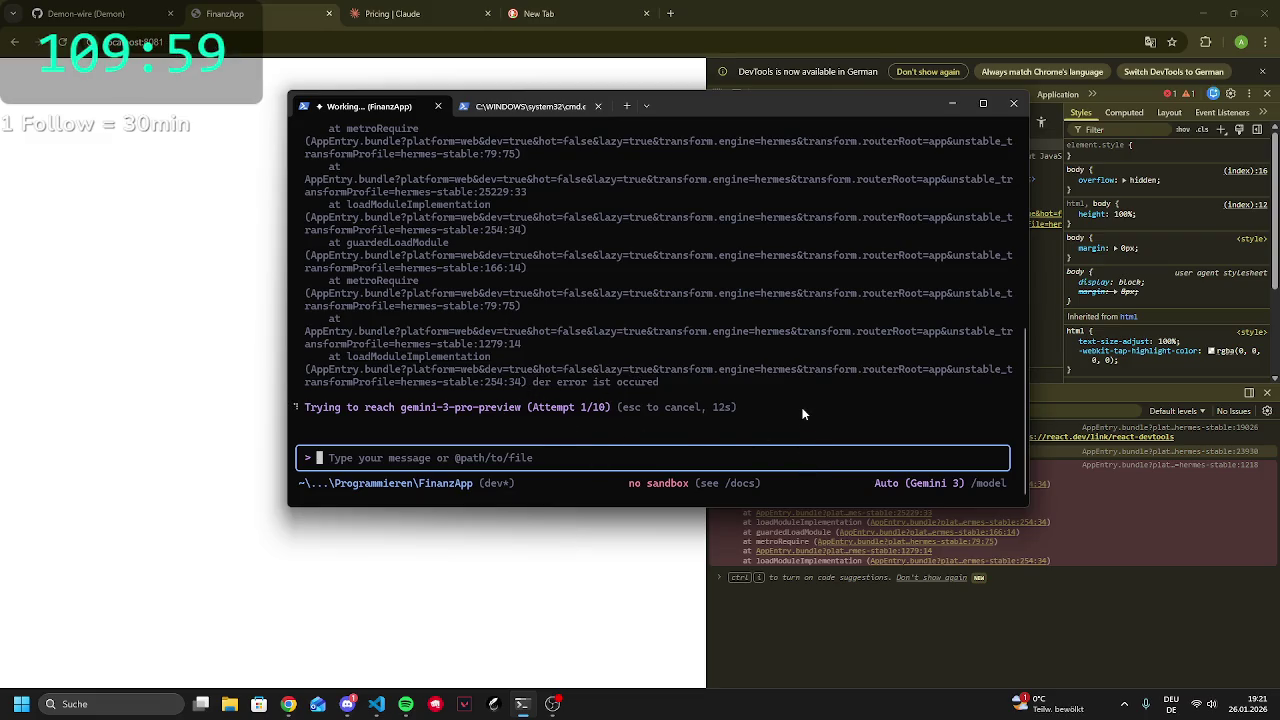
Cancel the stalled request, pick Auto (Gemini 2.5) via /model, and resend the stack trace
key(Escape)
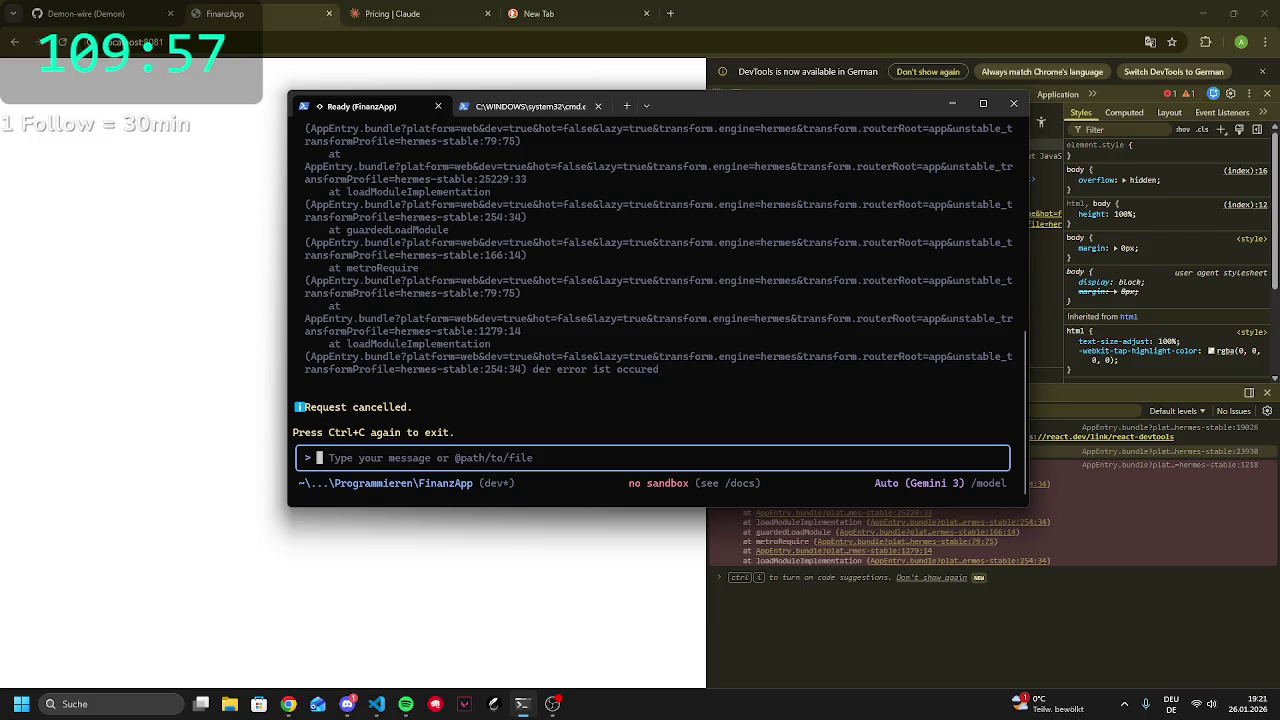
text(/model)
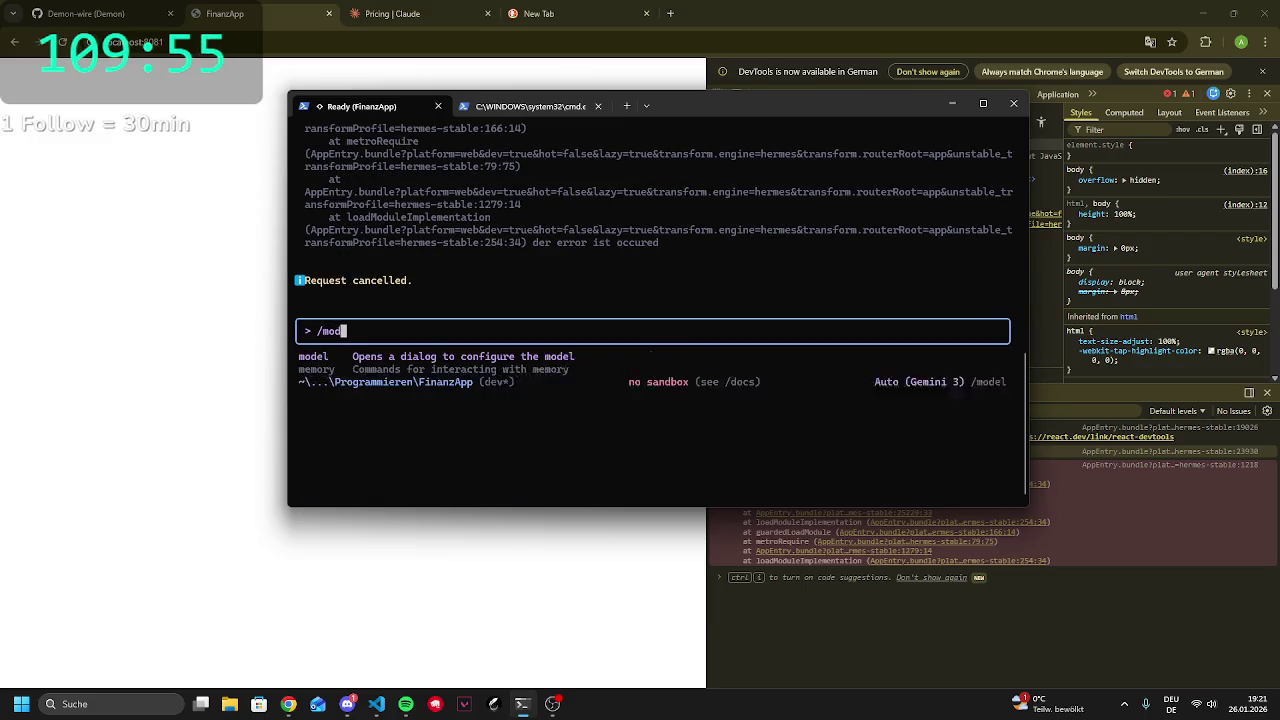
key(Return)
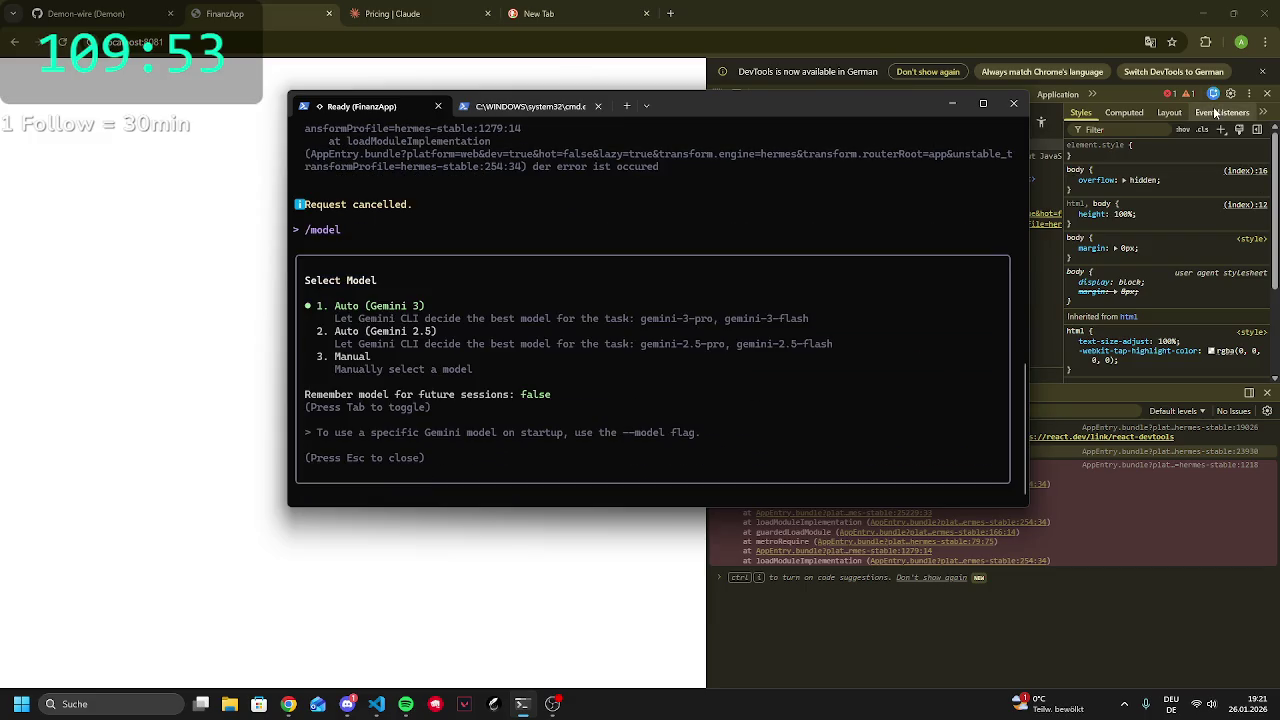
key(Escape)
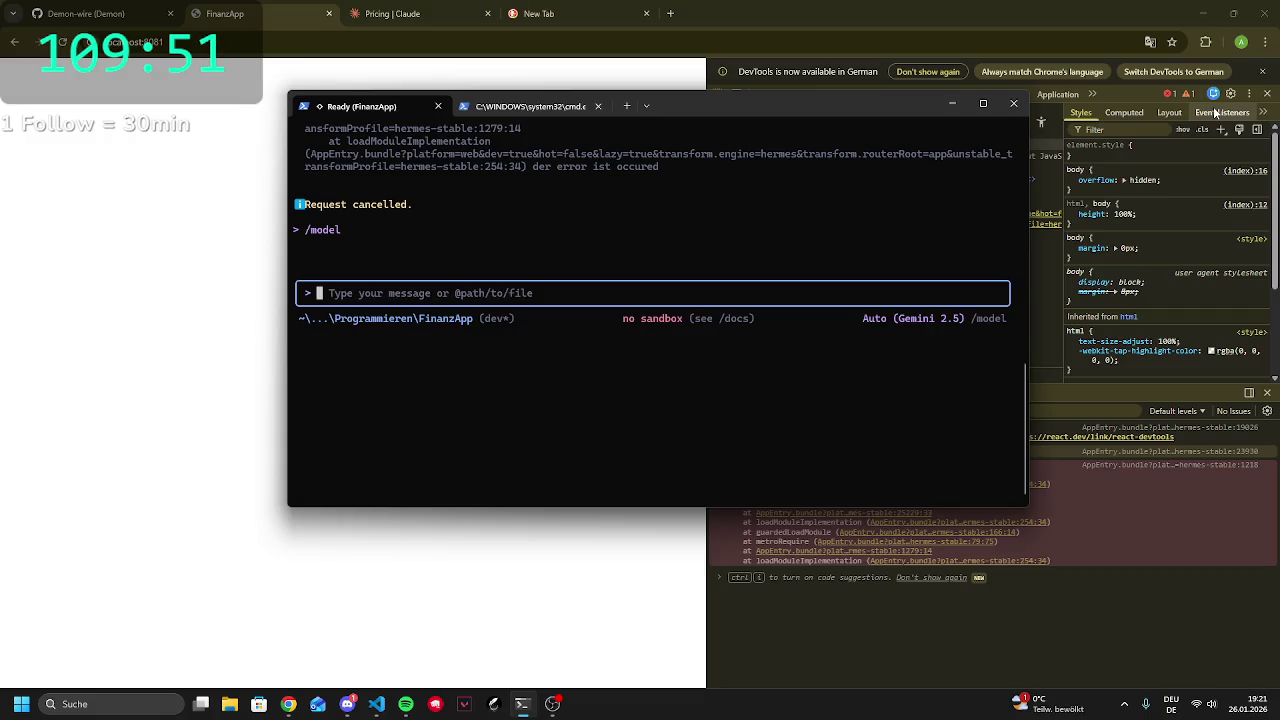
key(Up)
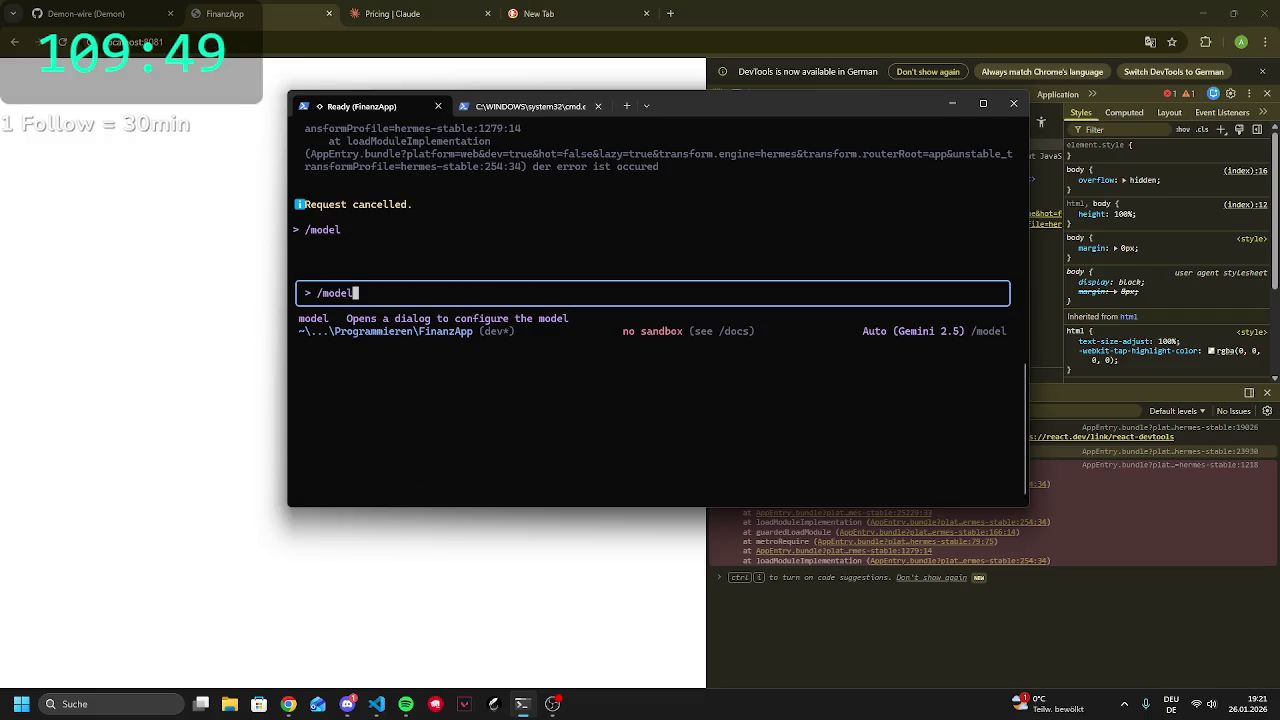
key(Up)
key(Return)
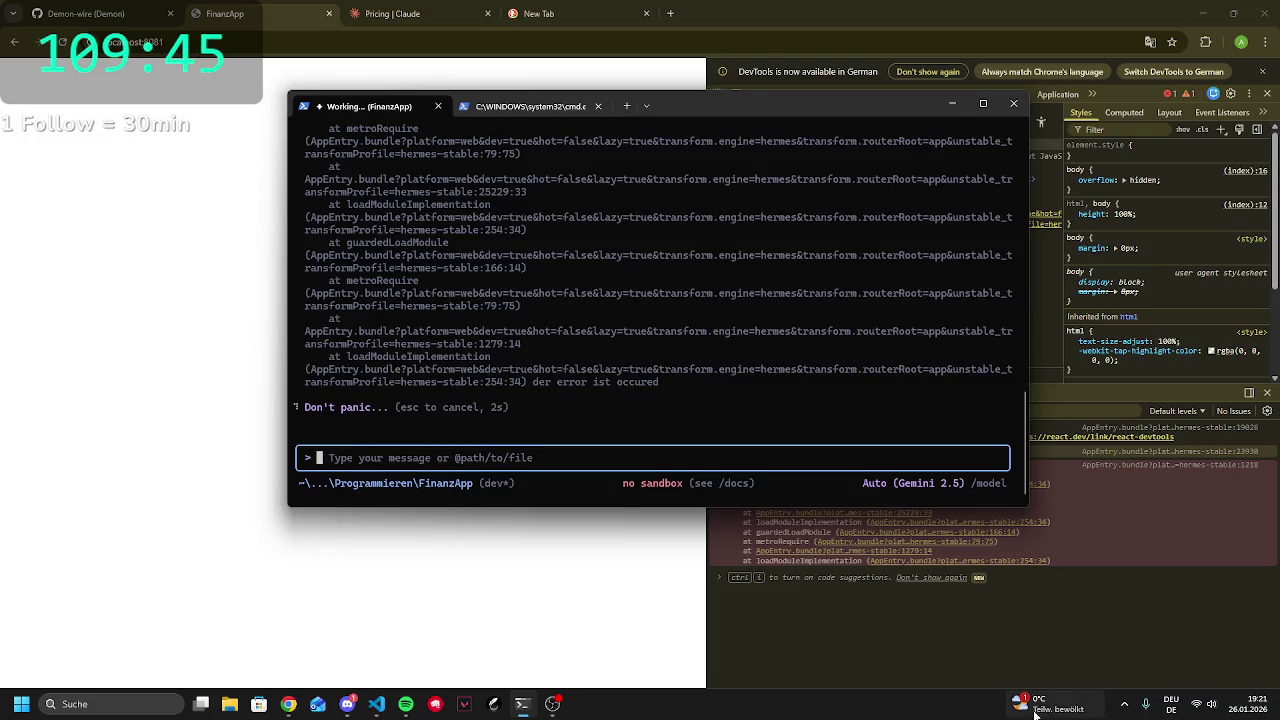
click(1053, 633)
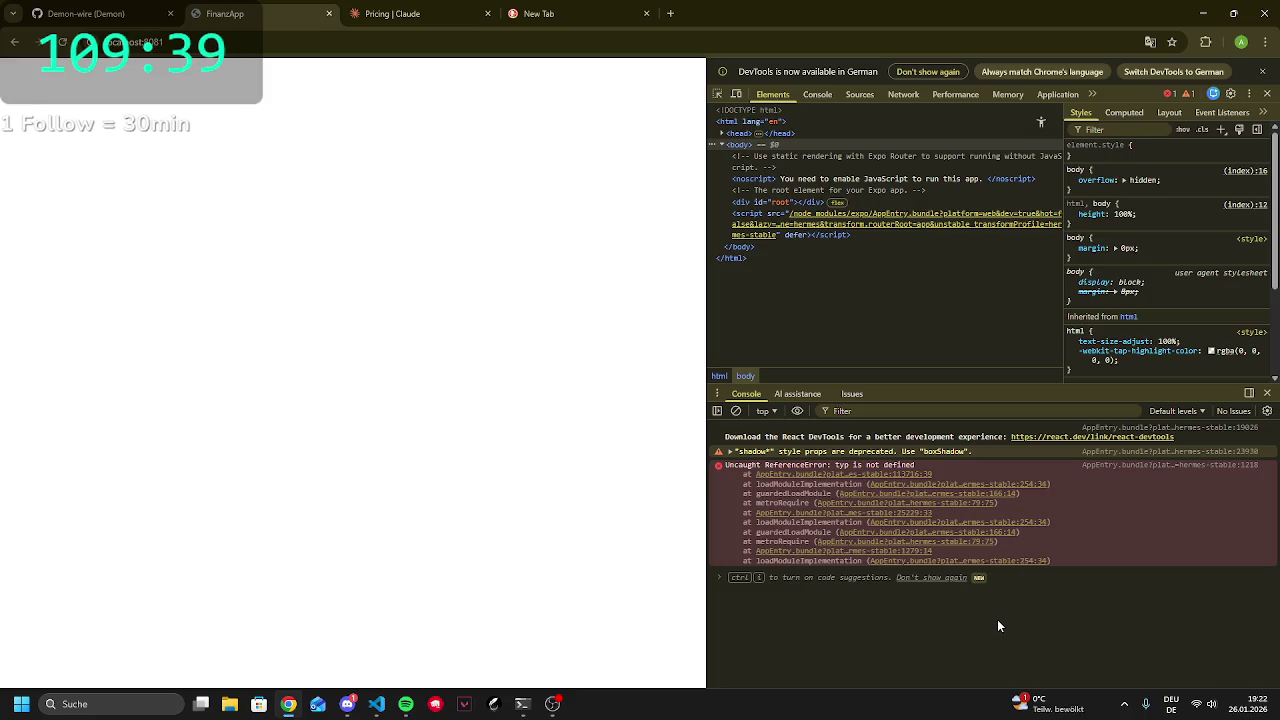
Monitor Gemini tracing 'typ' while focusing the DuckDuckGo new tab's address bar
click(539, 8)
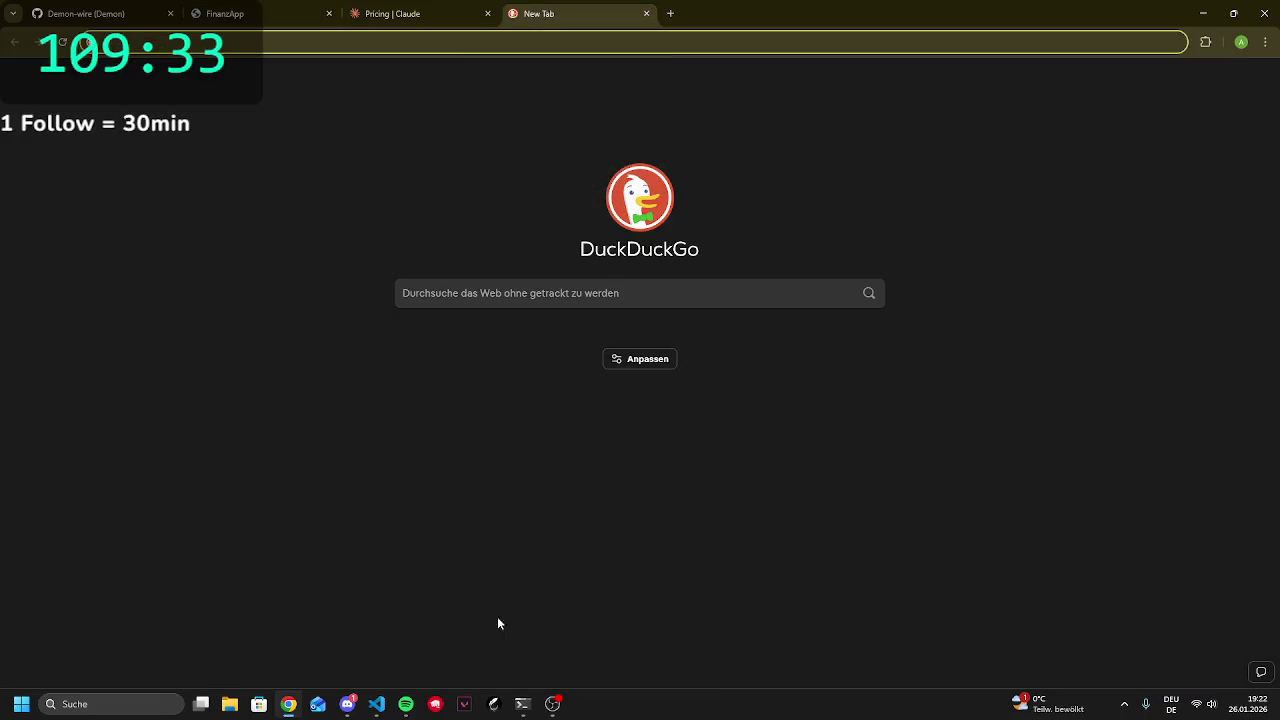
click(535, 705)
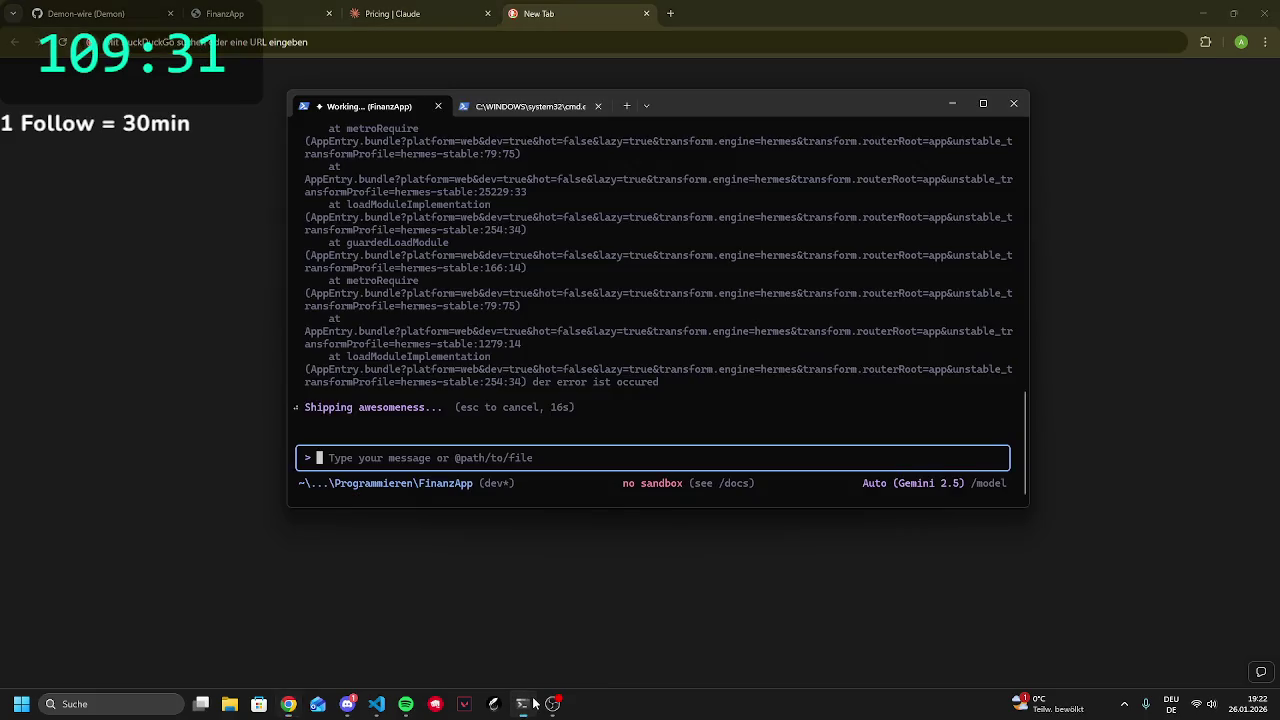
click(525, 652)
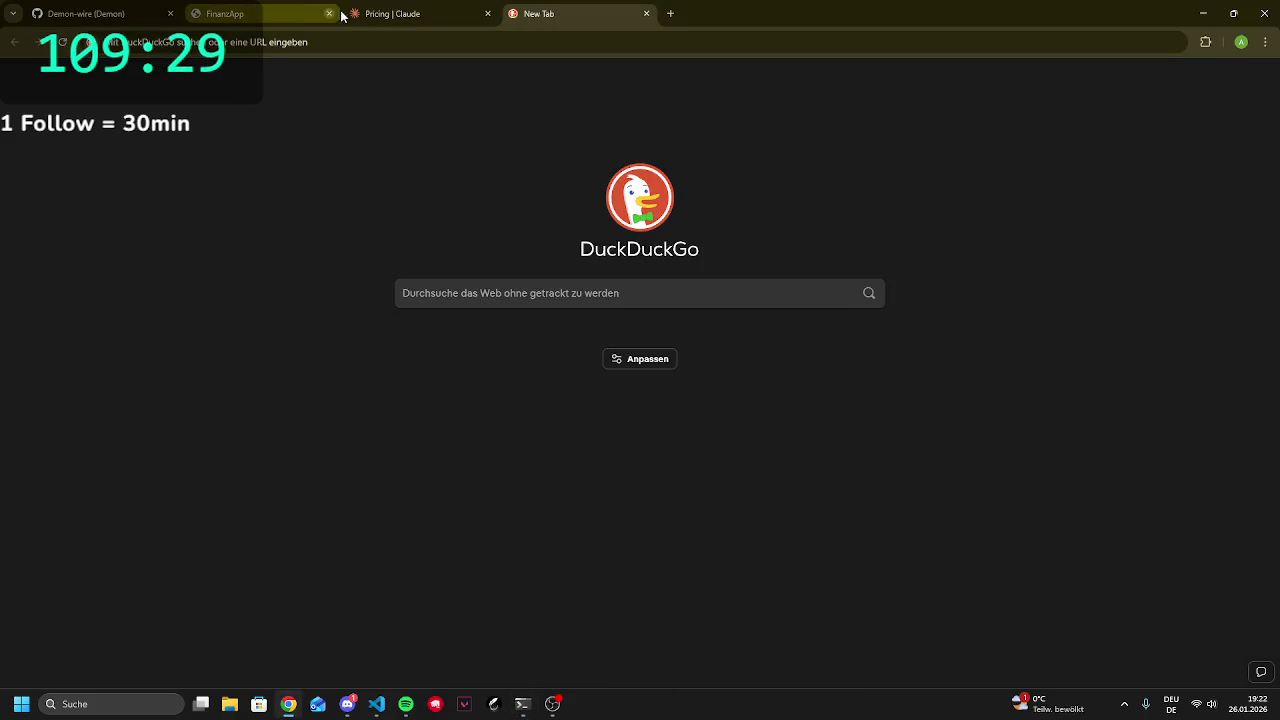
click(367, 38)
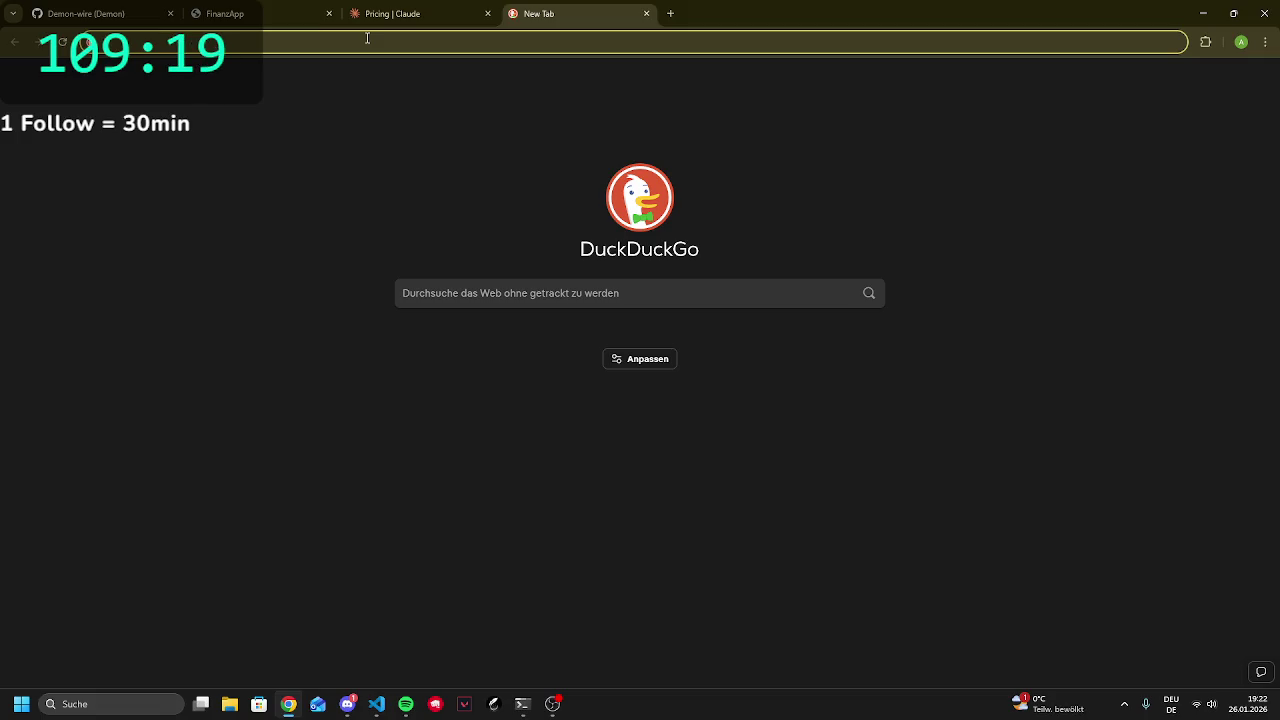
click(367, 38)
key(Escape)
click(522, 704)
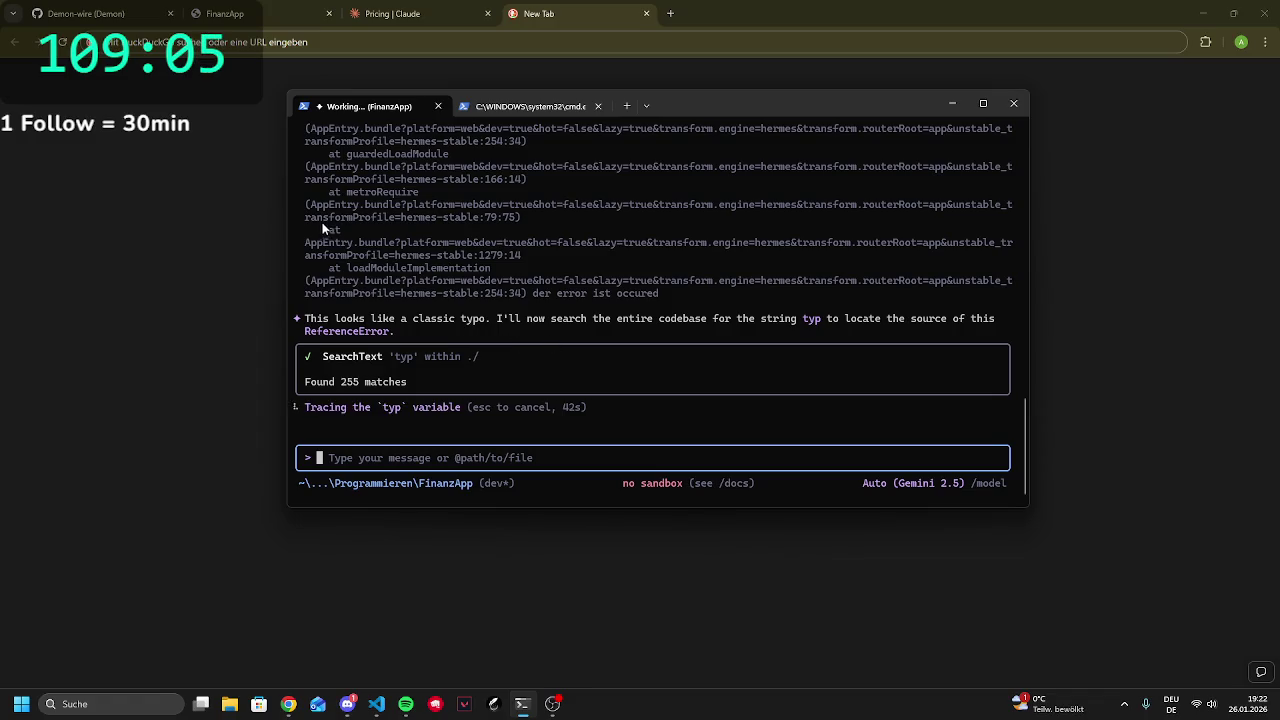
click(271, 206)
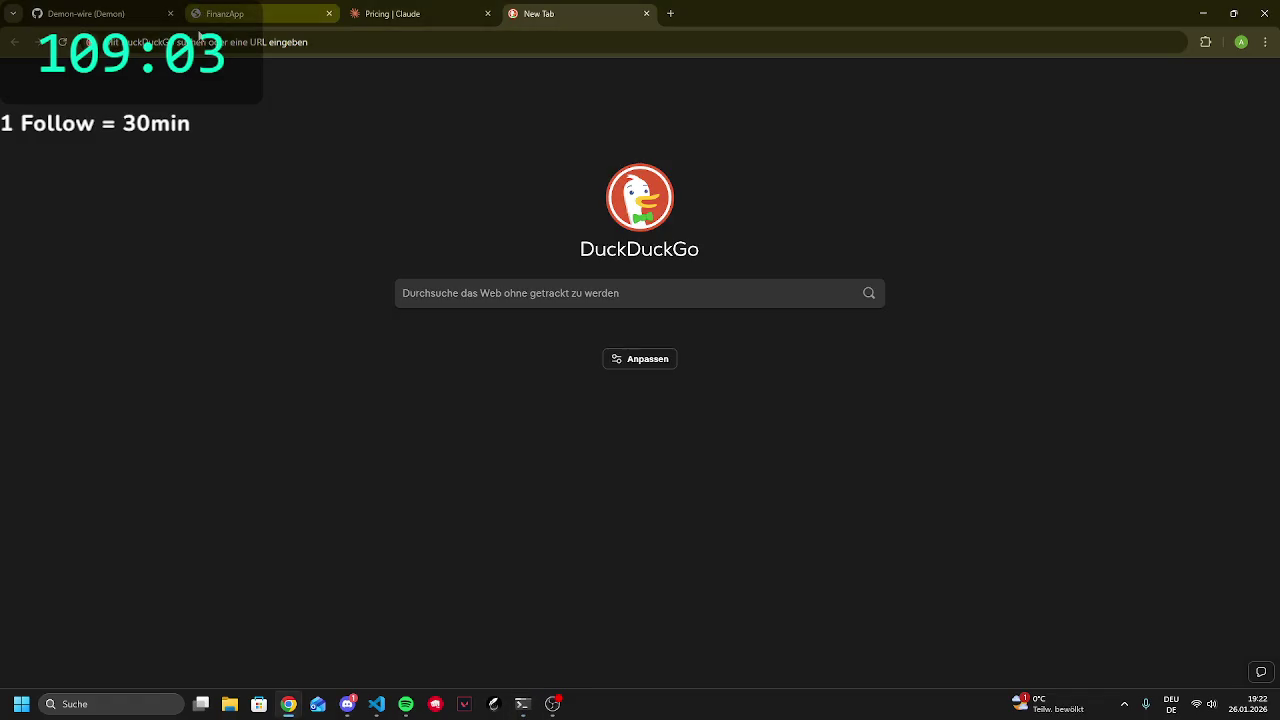
key(ctrl+l)
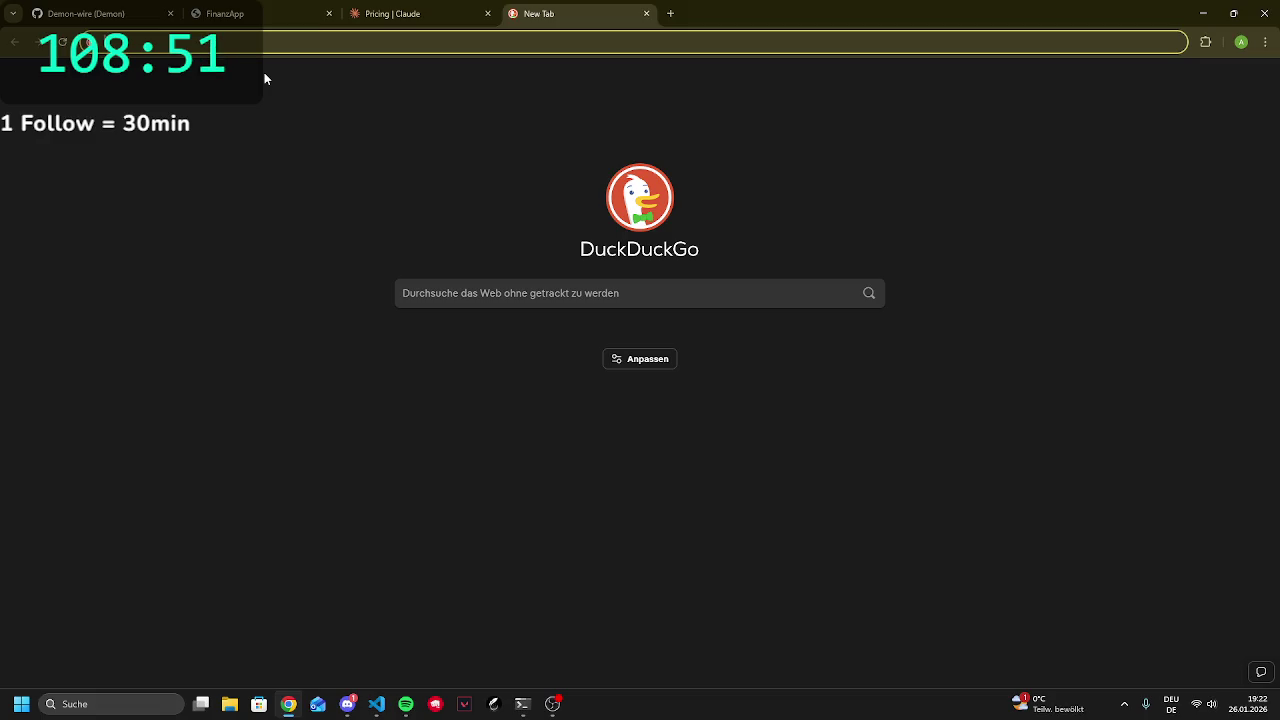
Search 'v14 g3 iap', decline Lenovo's cookies and dismiss the unavailability notice
text(v)
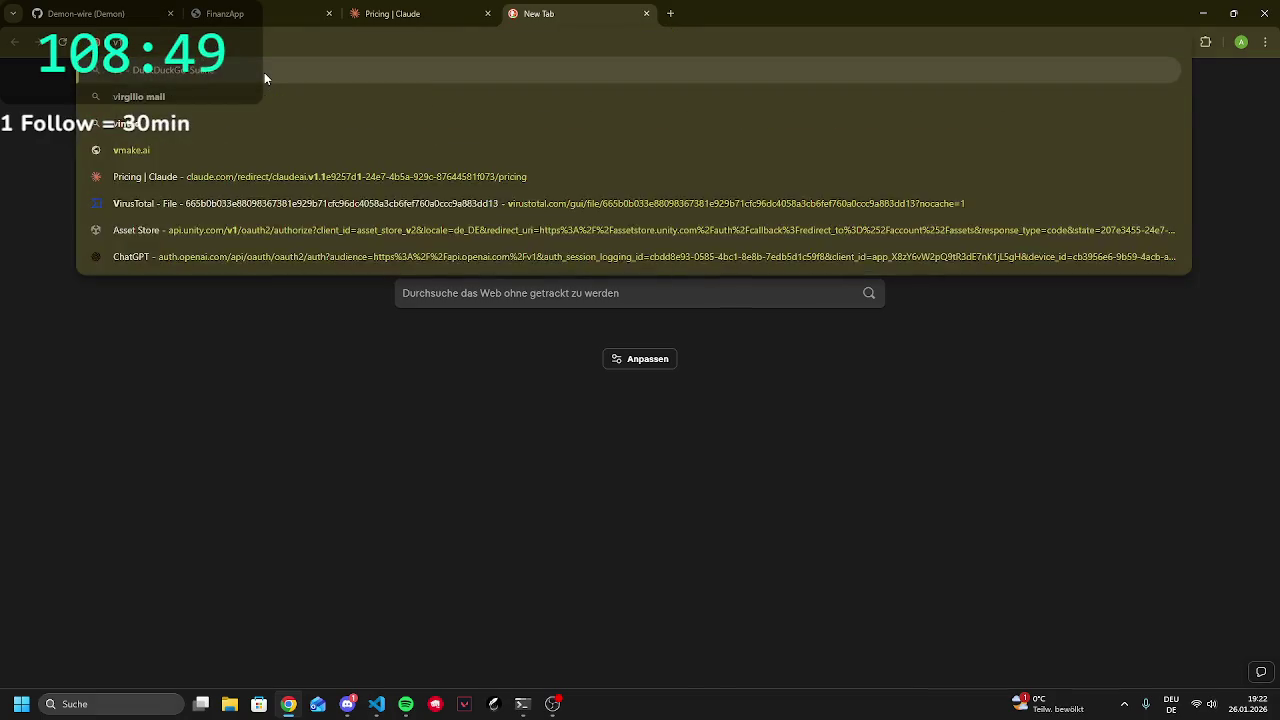
text(14 g2)
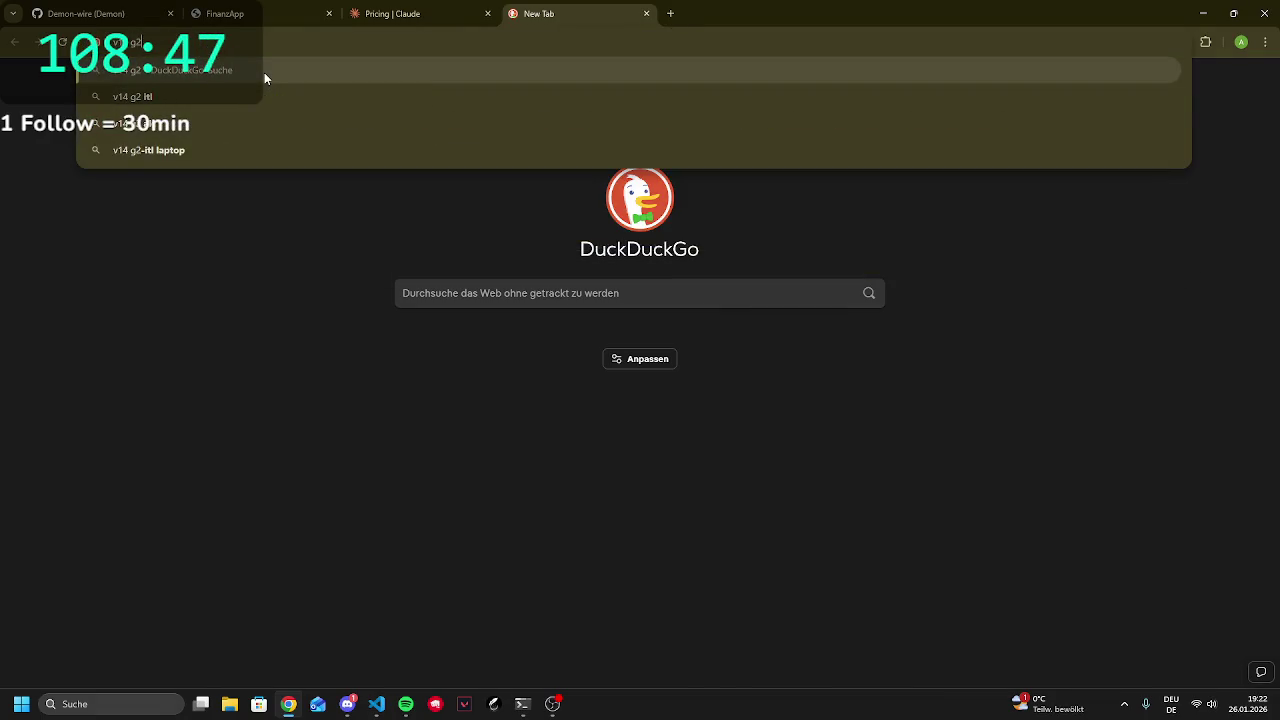
key(BackSpace)
text(3 iap)
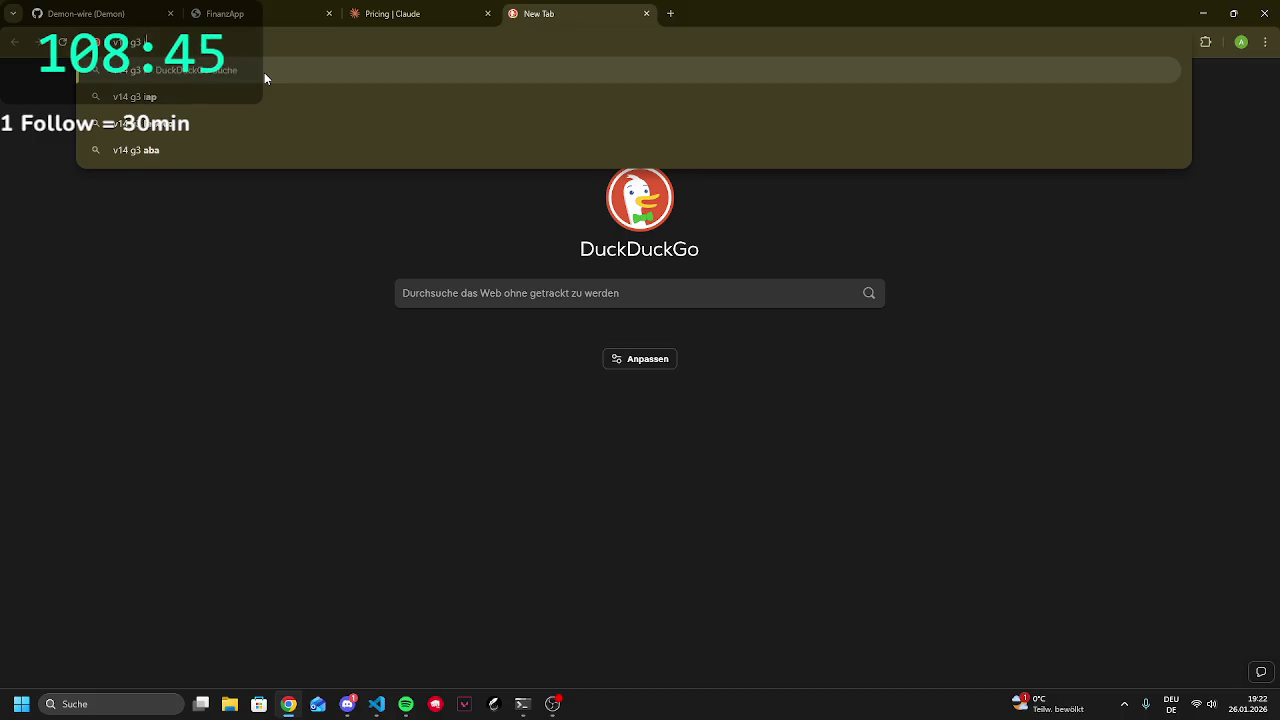
key(Return)
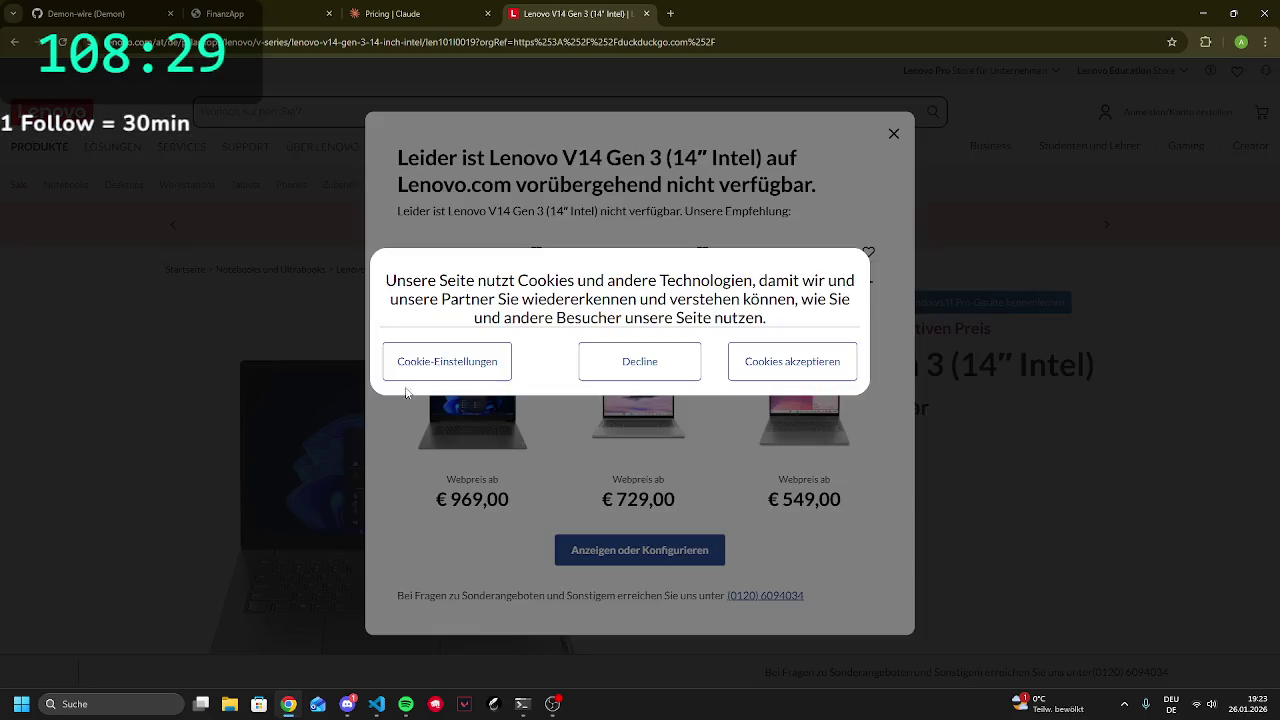
click(625, 397)
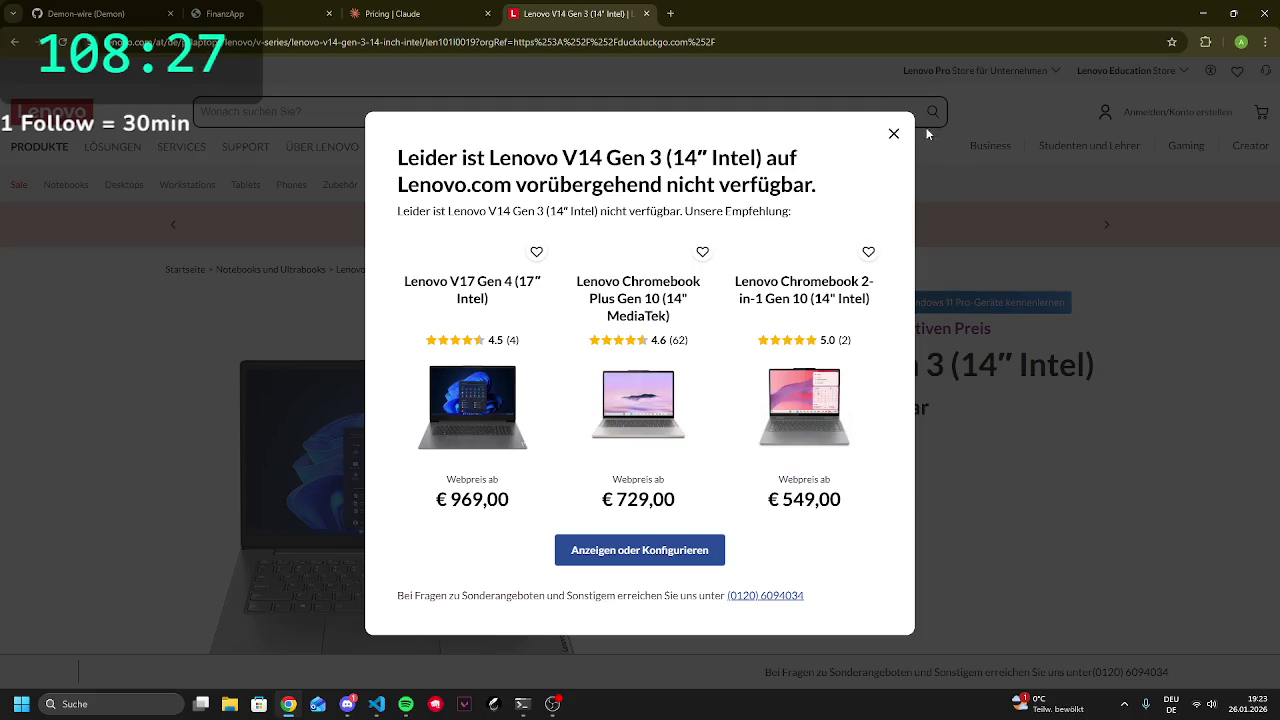
click(892, 136)
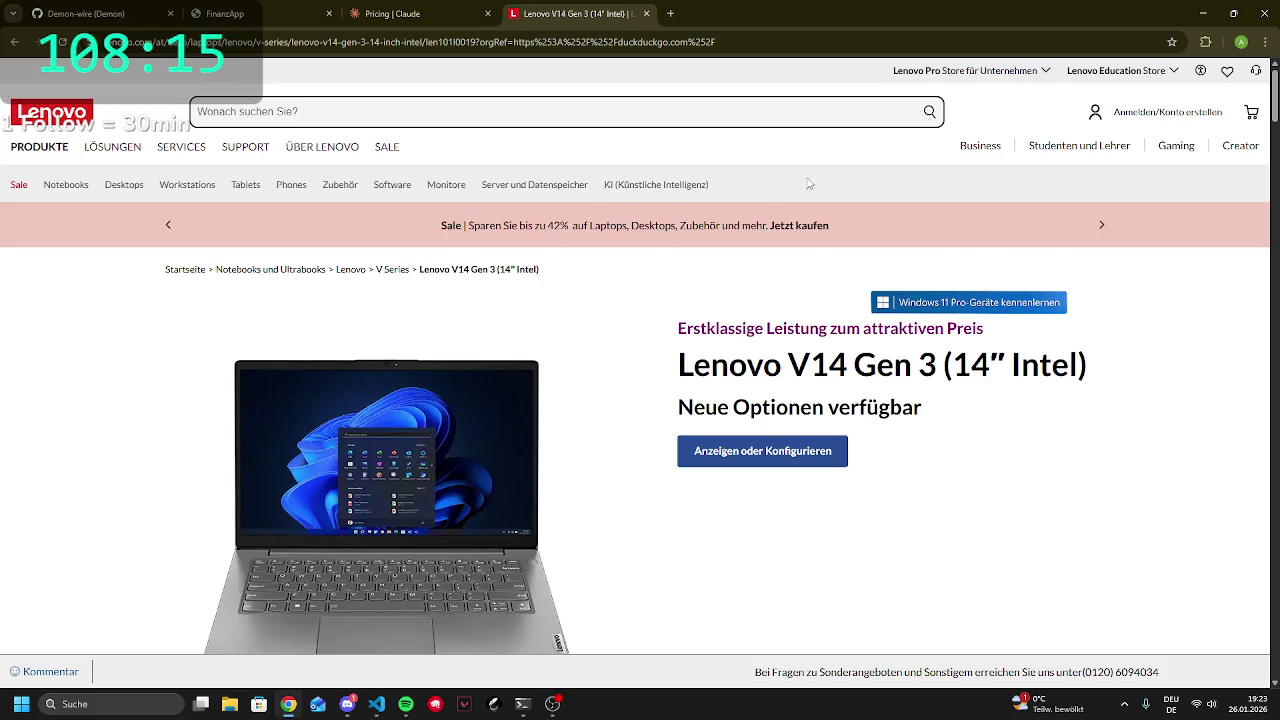
Read over the V14 Gen 3 product heading and Workstations menu, then open a new tab
double_click(920, 407)
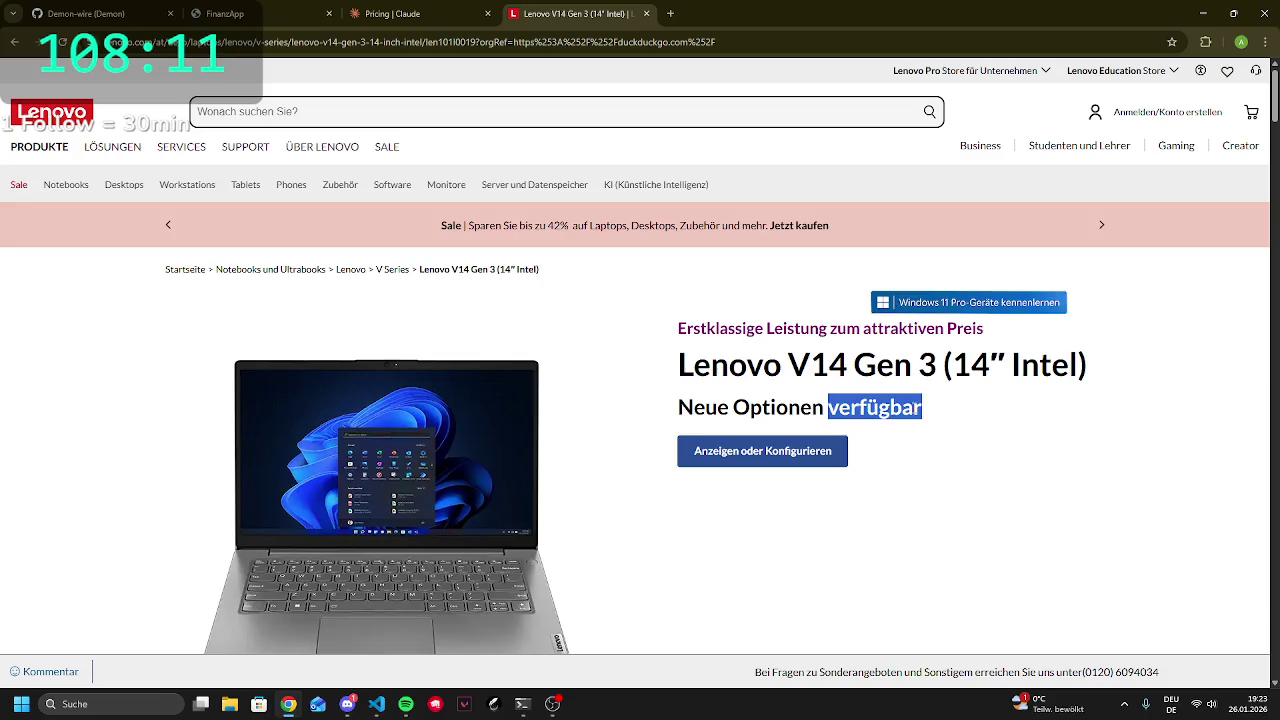
click(918, 408)
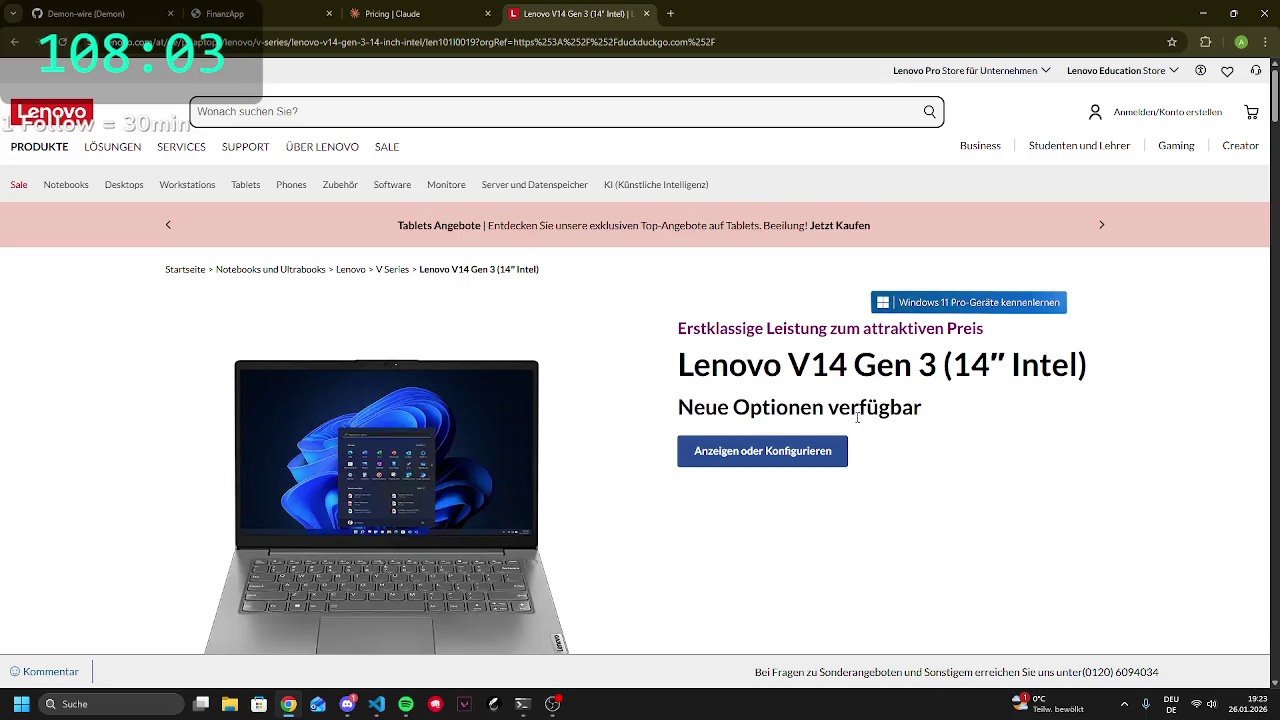
drag(812, 368, 858, 390)
click(932, 374)
scroll(880, 402, down, 3)
scroll(876, 402, up, 2)
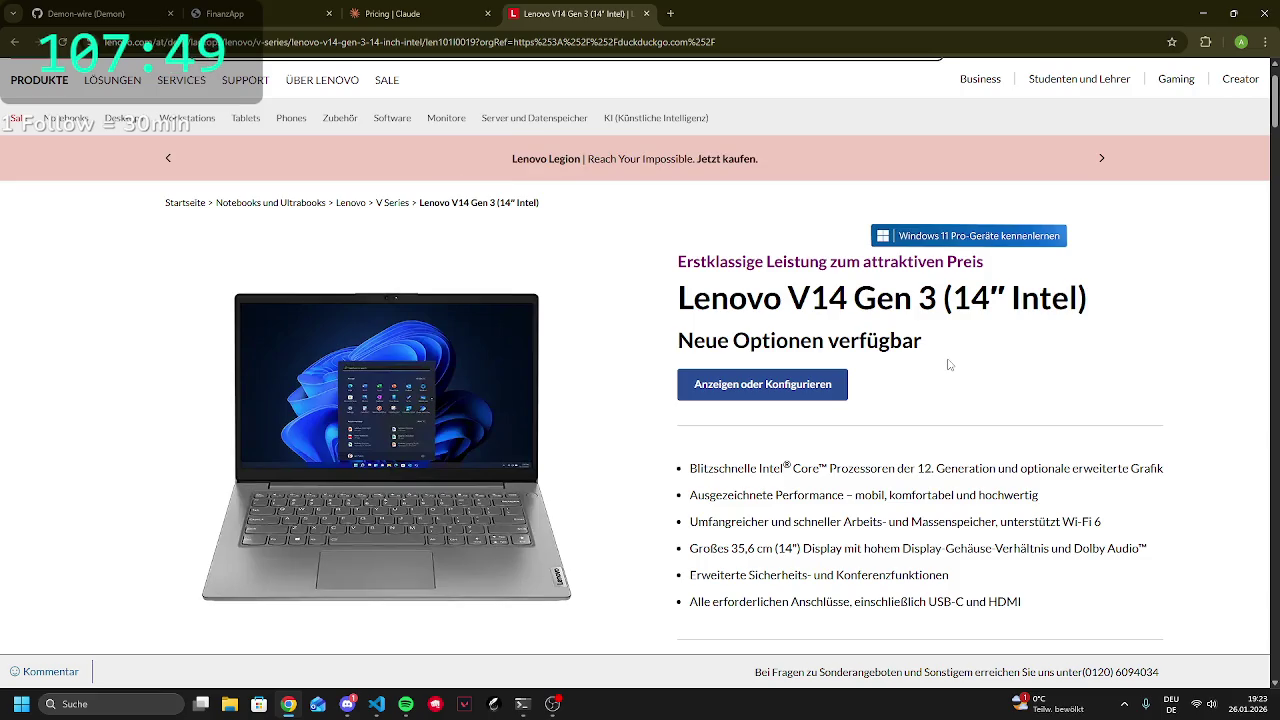
click(187, 118)
drag(678, 297, 851, 298)
click(841, 281)
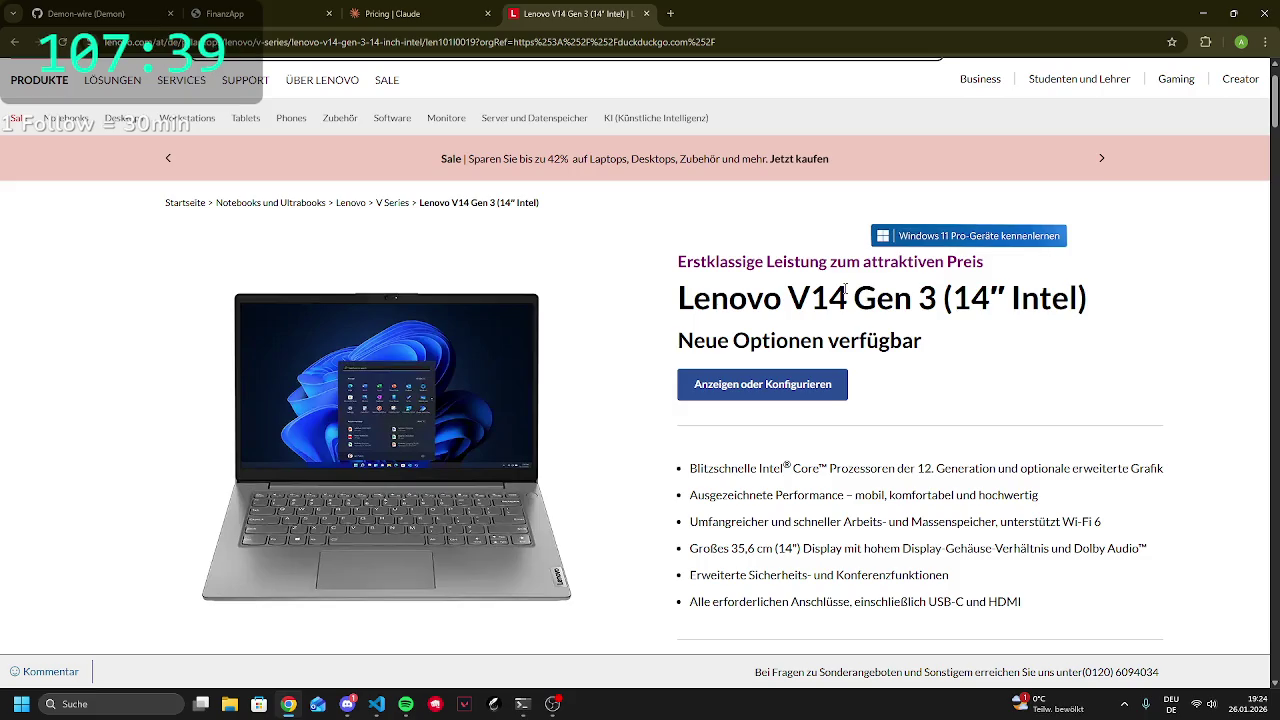
click(672, 17)
Search DuckDuckGo for 'hp probook' while scrolling through the Lenovo V14 page
text(hp)
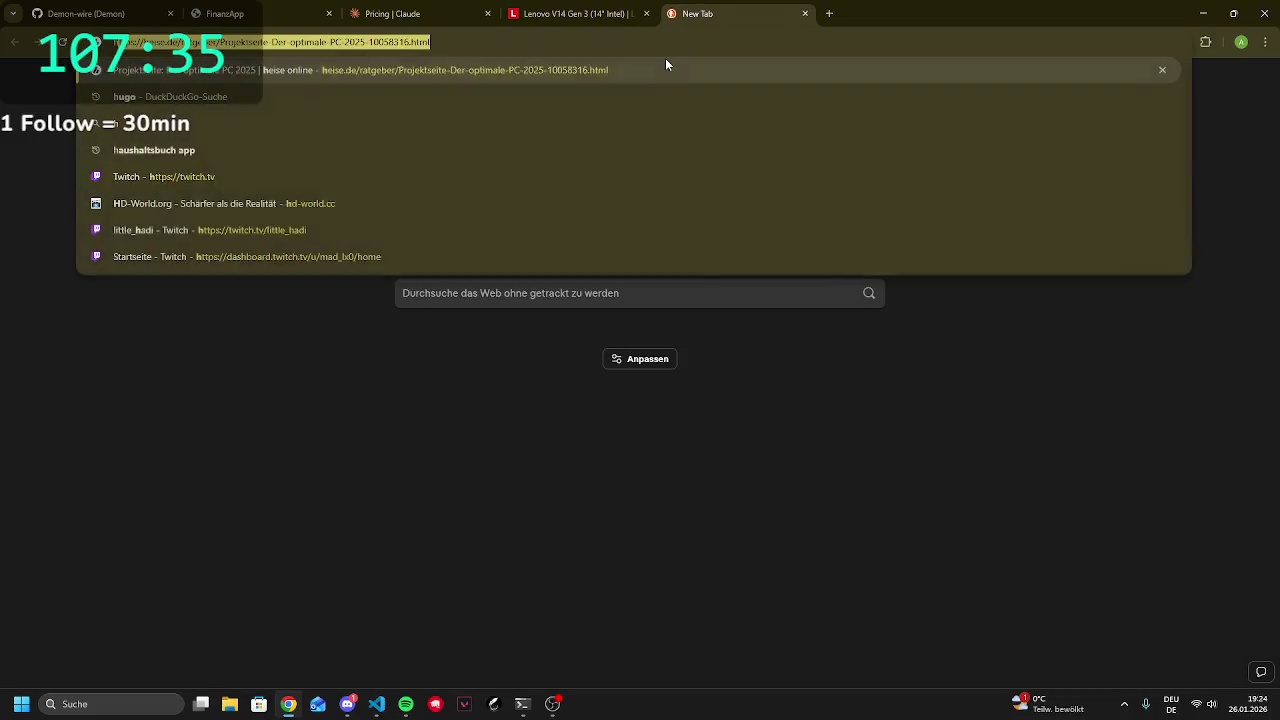
text( prob)
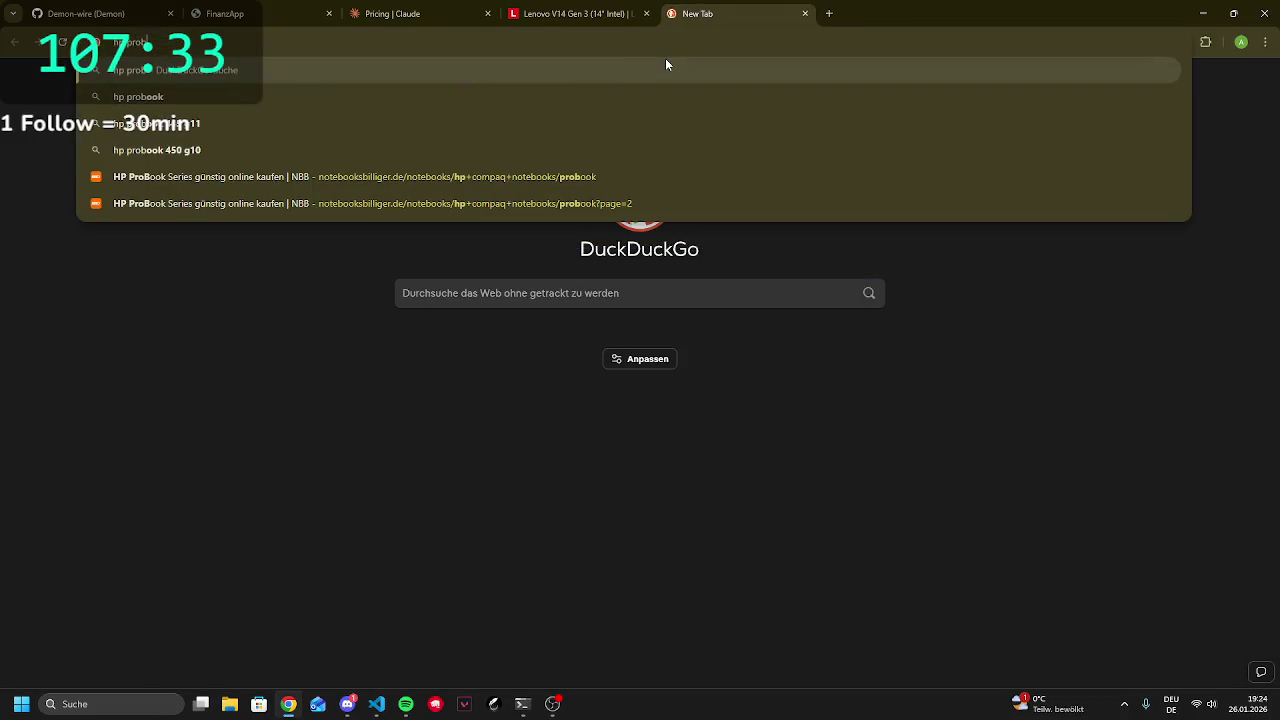
text(ook)
key(Return)
click(582, 13)
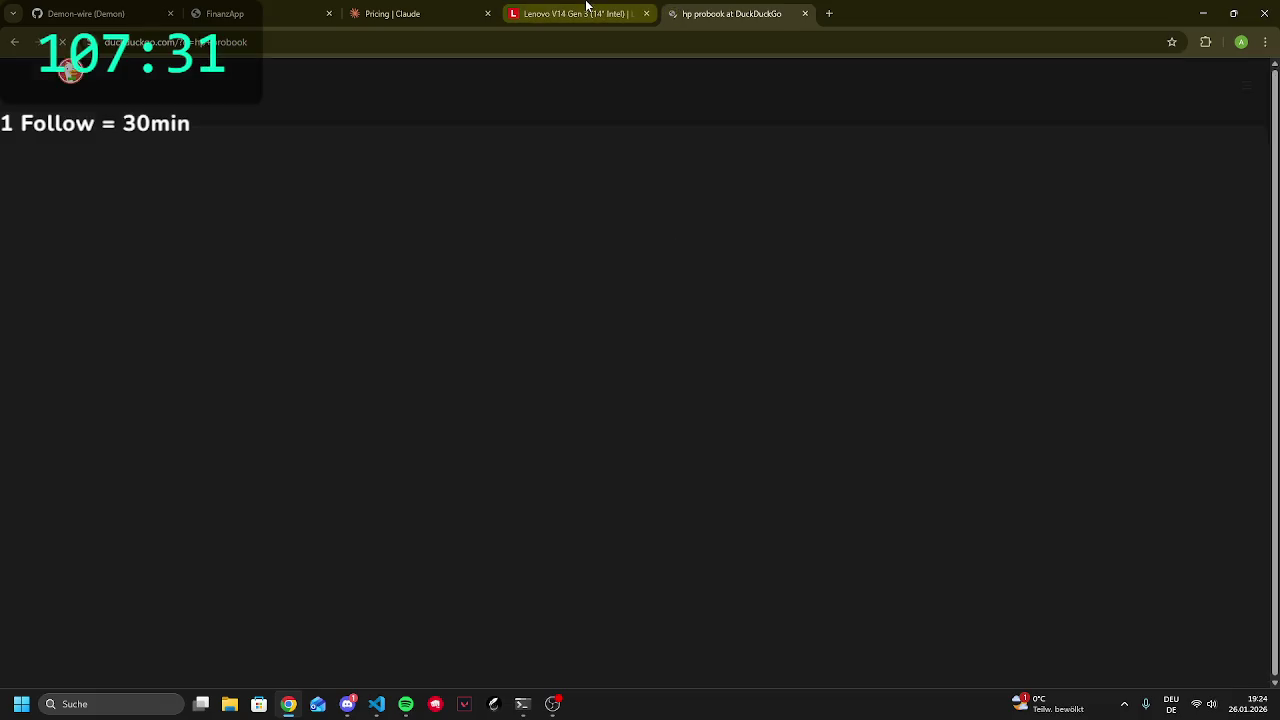
scroll(574, 360, down, 3)
scroll(751, 391, down, 3)
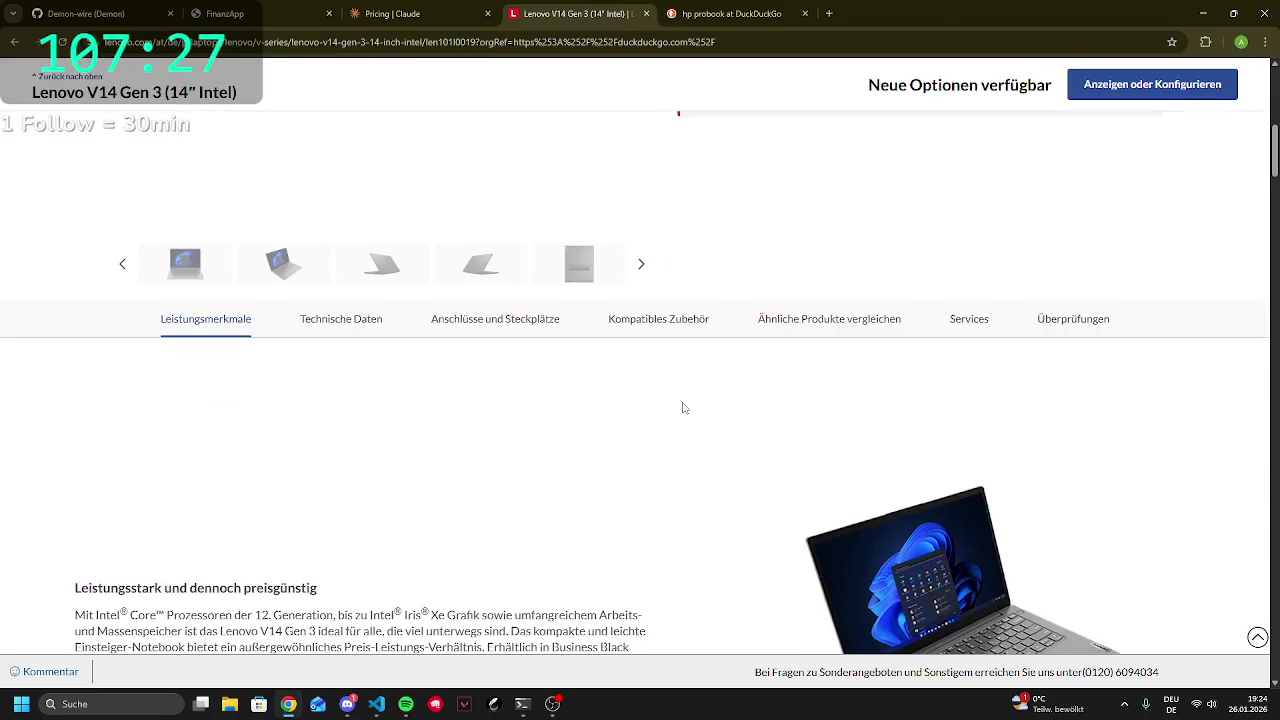
scroll(684, 407, up, 2)
scroll(684, 407, up, 5)
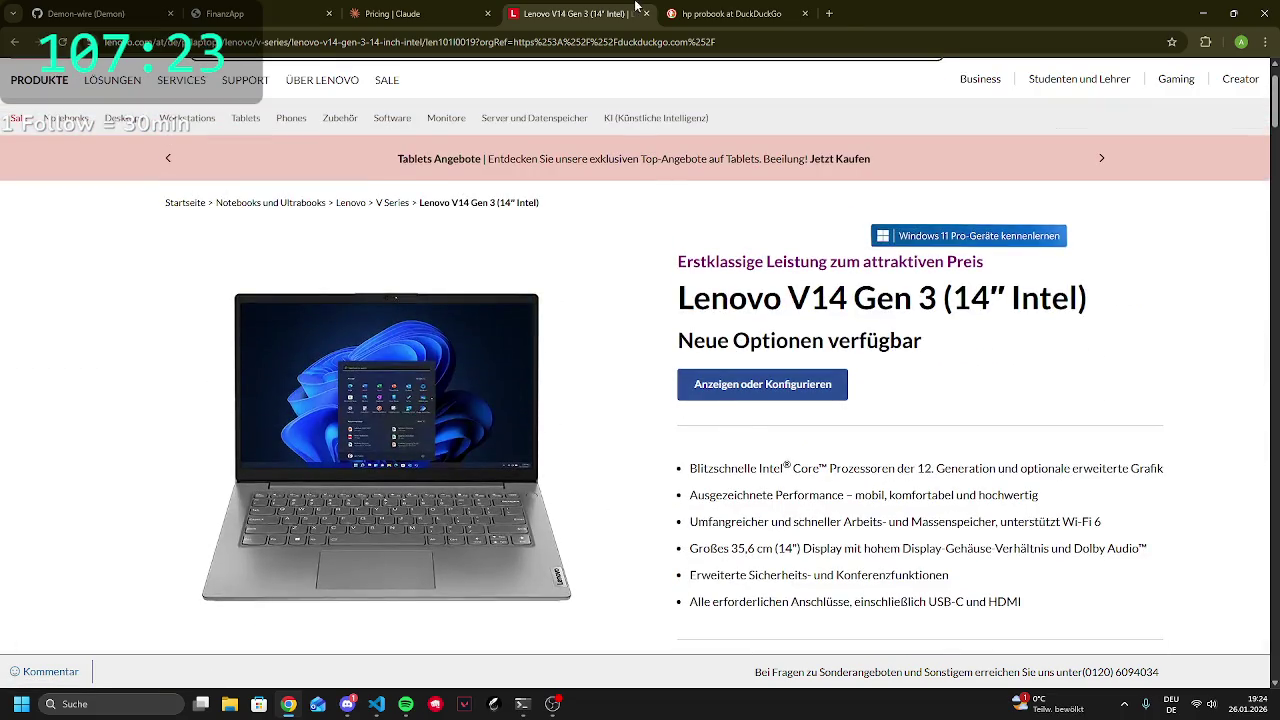
Open and scroll HP's ProBook series page from the results, then return to the Lenovo tab
click(716, 8)
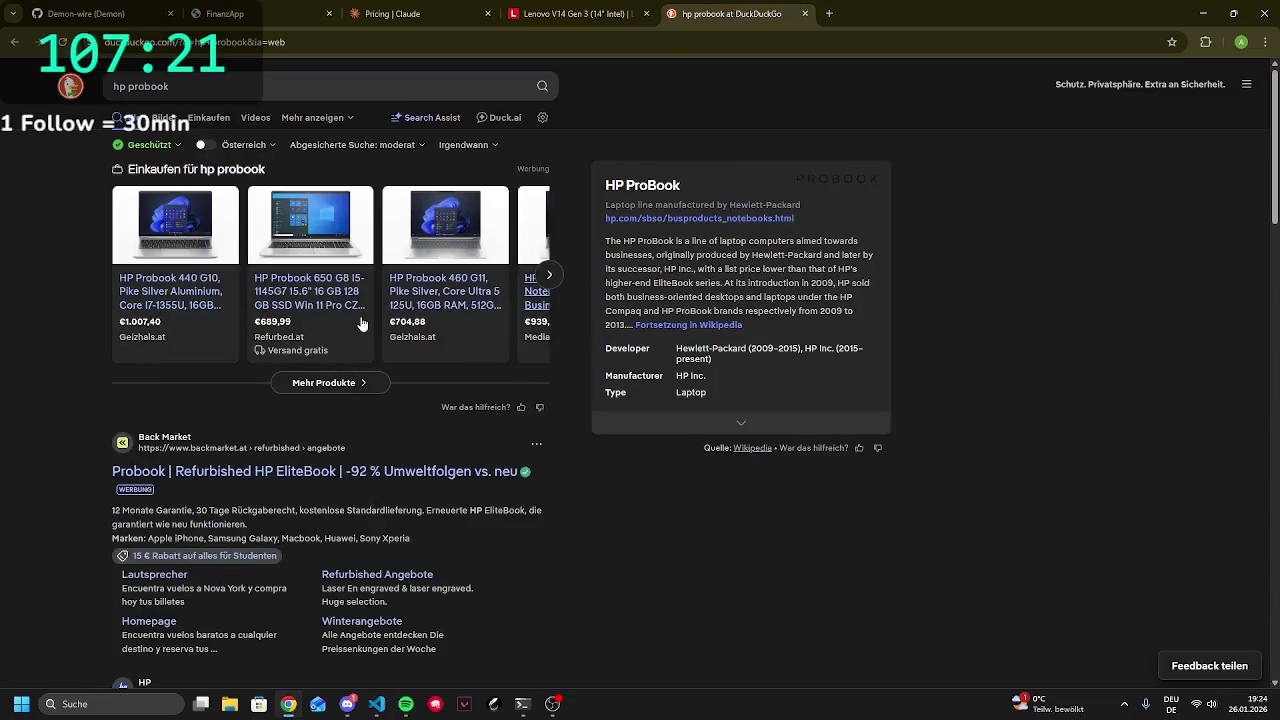
scroll(228, 485, down, 2)
click(180, 451)
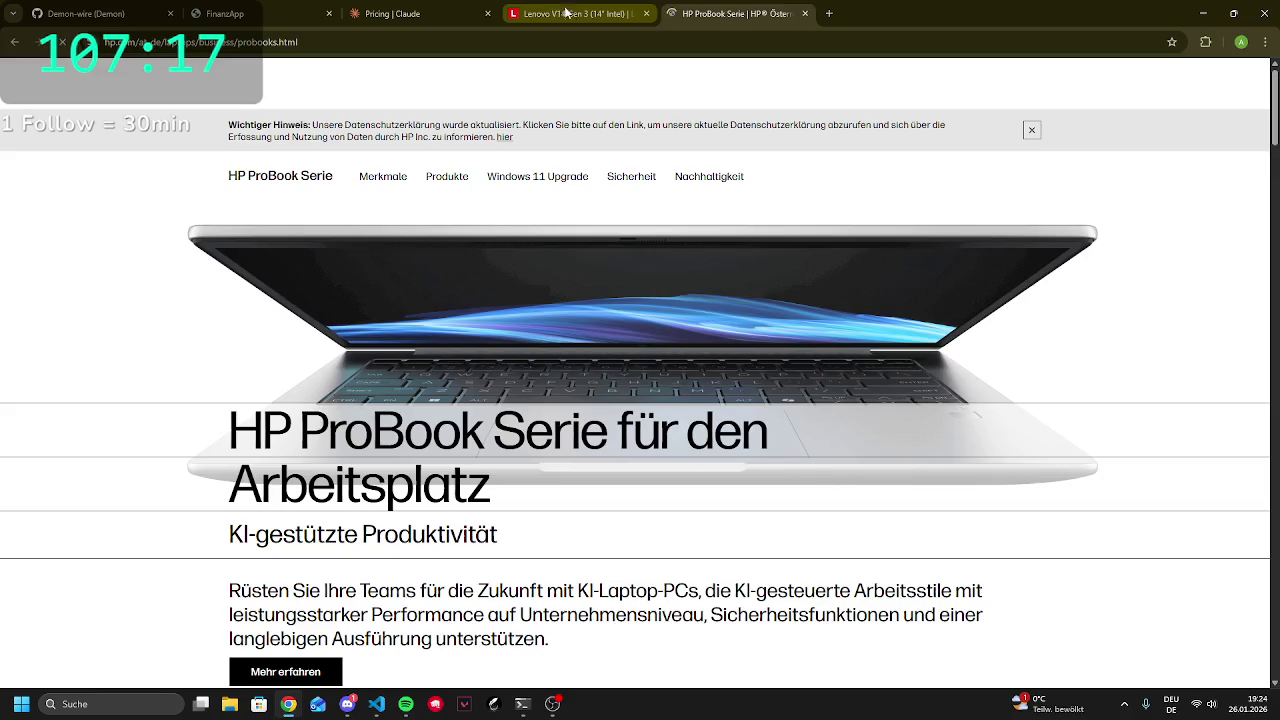
scroll(520, 370, down, 6)
scroll(520, 367, down, 10)
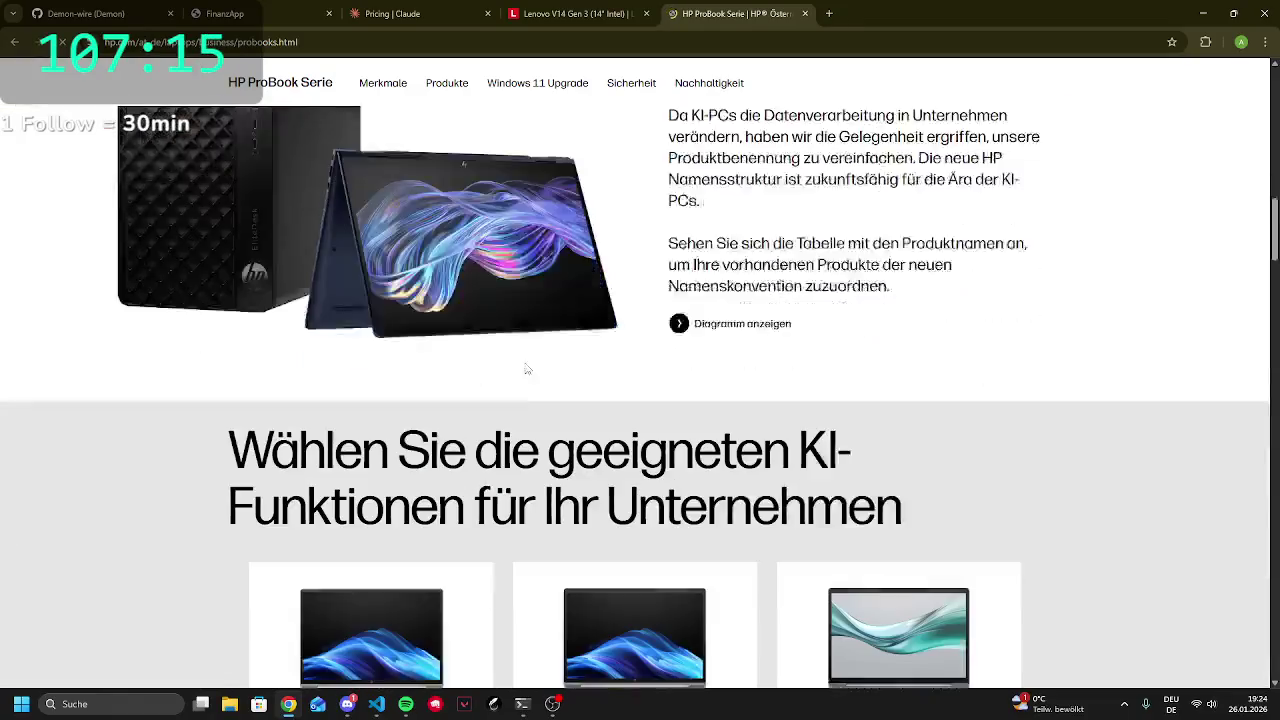
scroll(535, 355, down, 1)
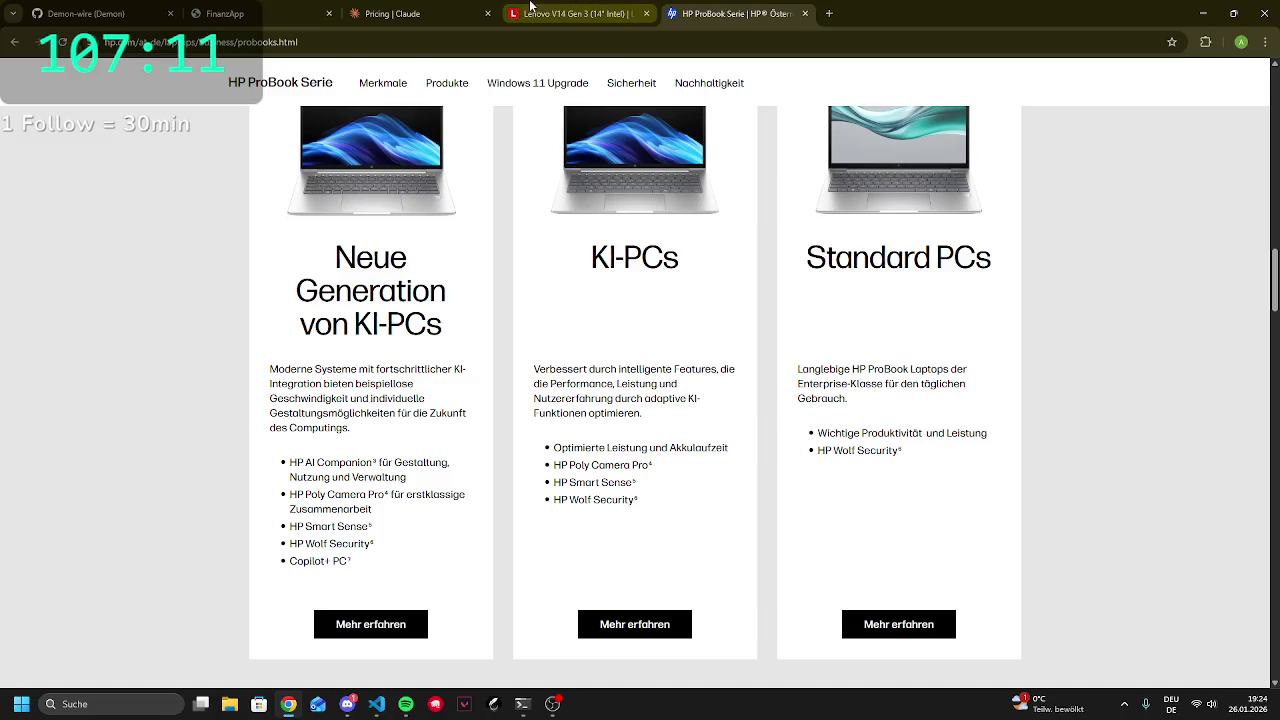
click(560, 13)
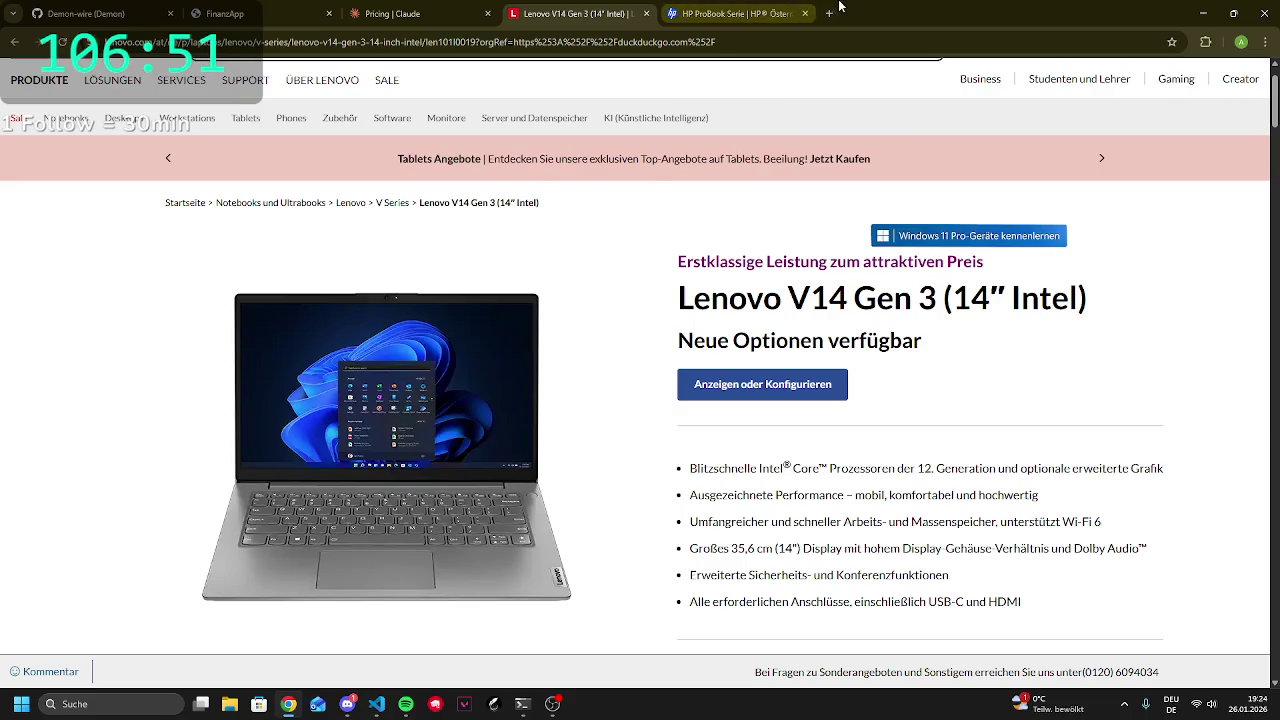
Search 'L14', open guenstiger.de's ThinkPad L14 listing, decline cookies, then close that tab
click(776, 12)
click(721, 42)
text(L14)
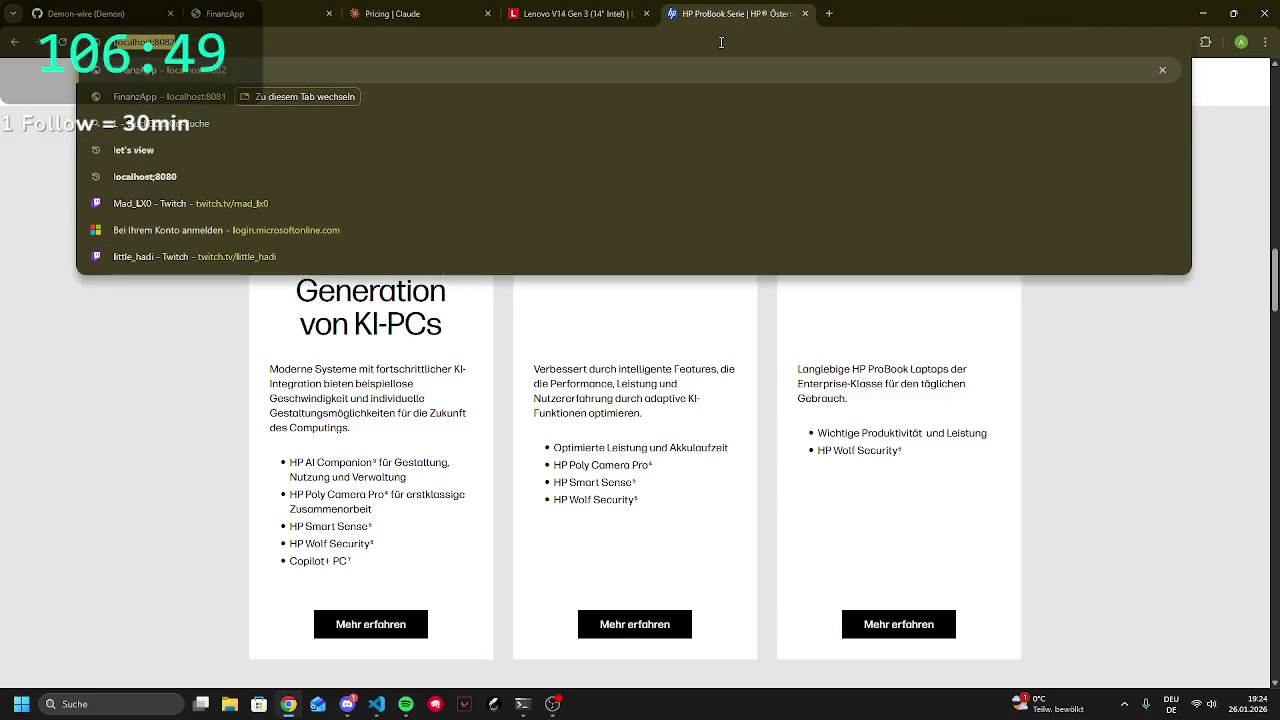
key(Return)
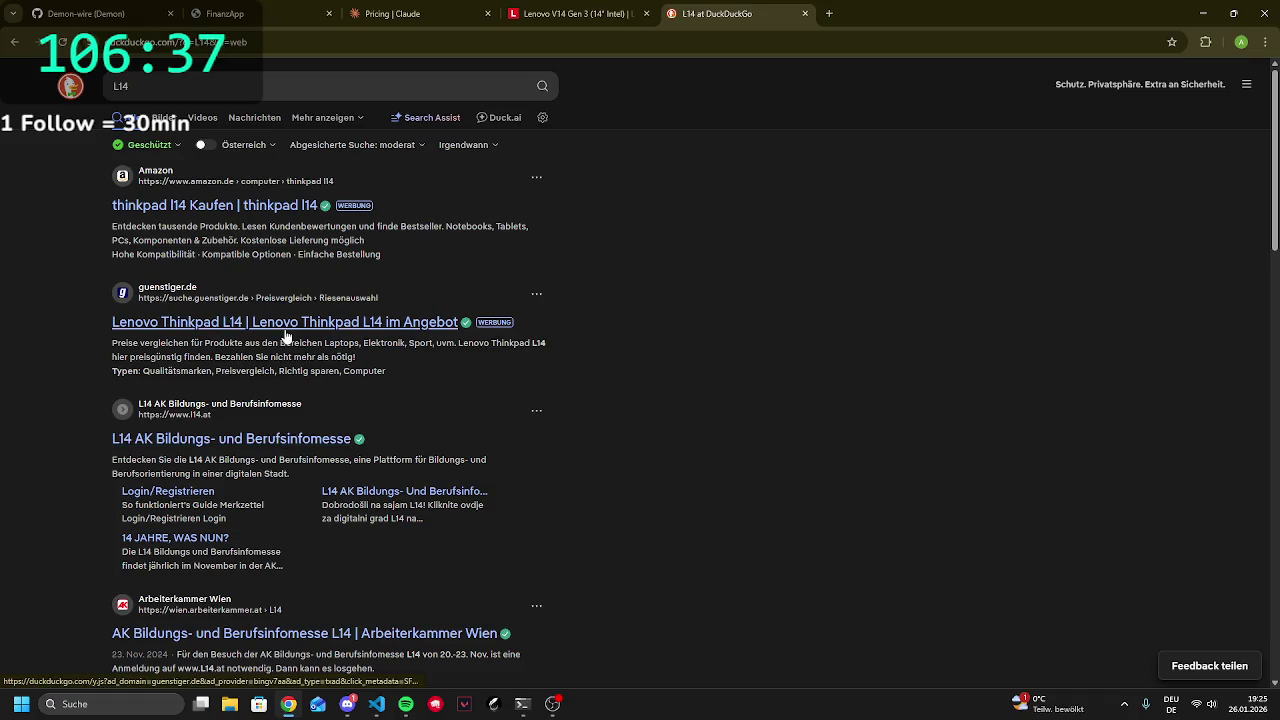
scroll(286, 337, down, 3)
scroll(286, 257, up, 3)
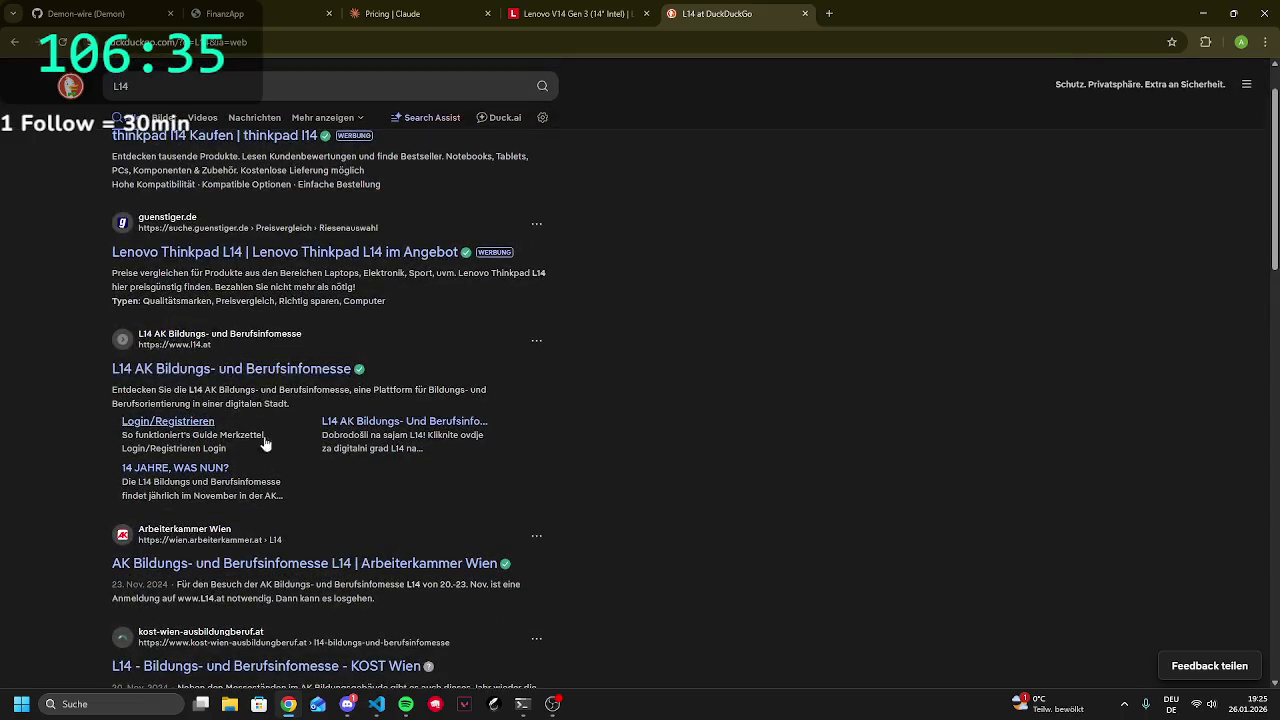
click(282, 255)
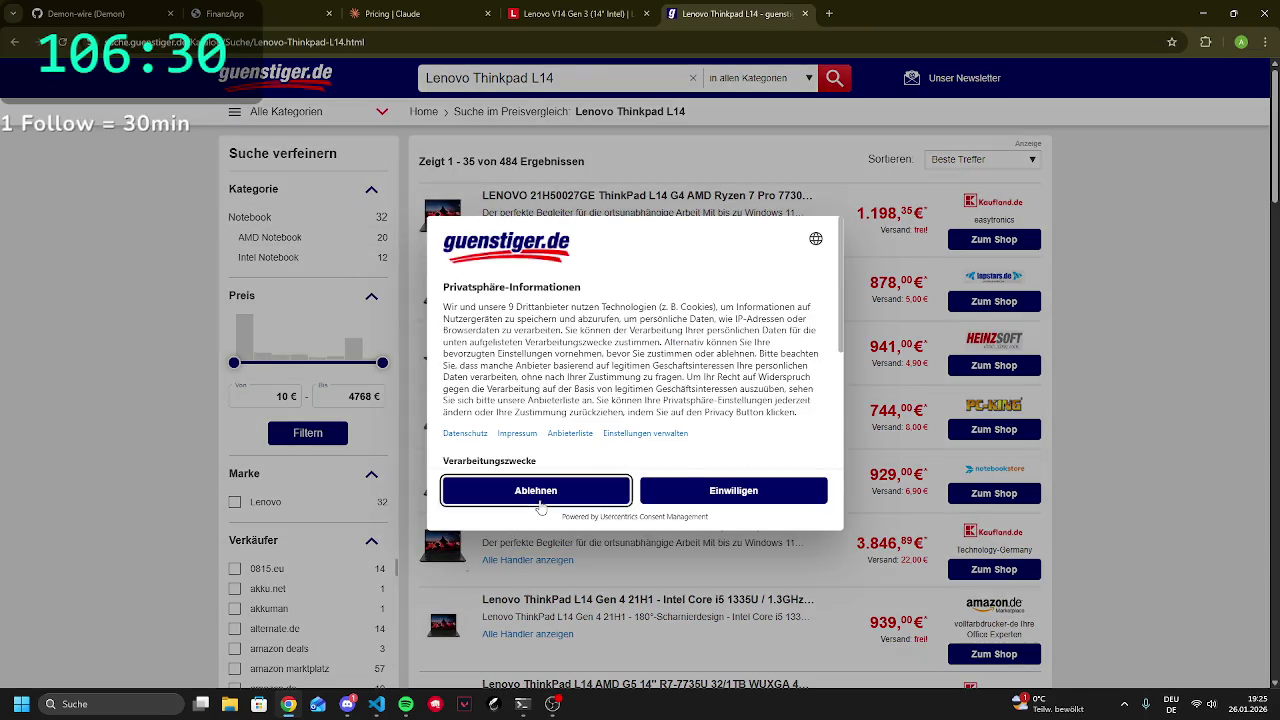
click(538, 505)
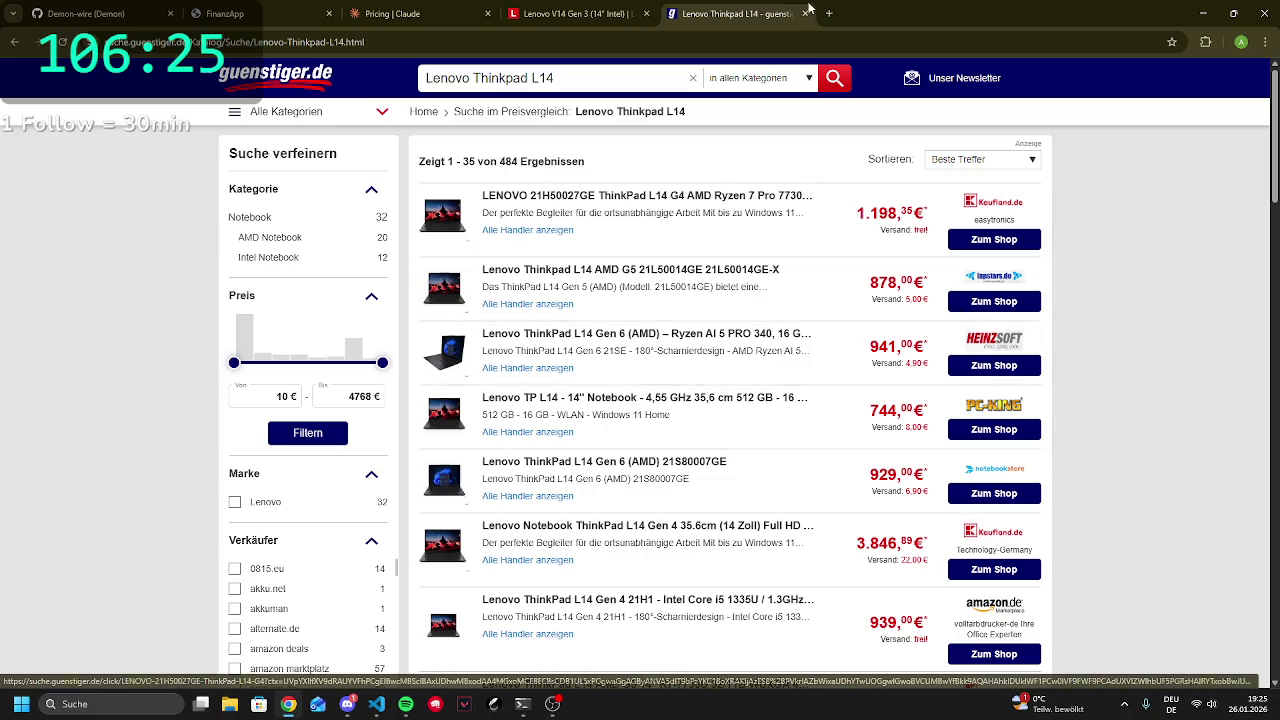
click(804, 14)
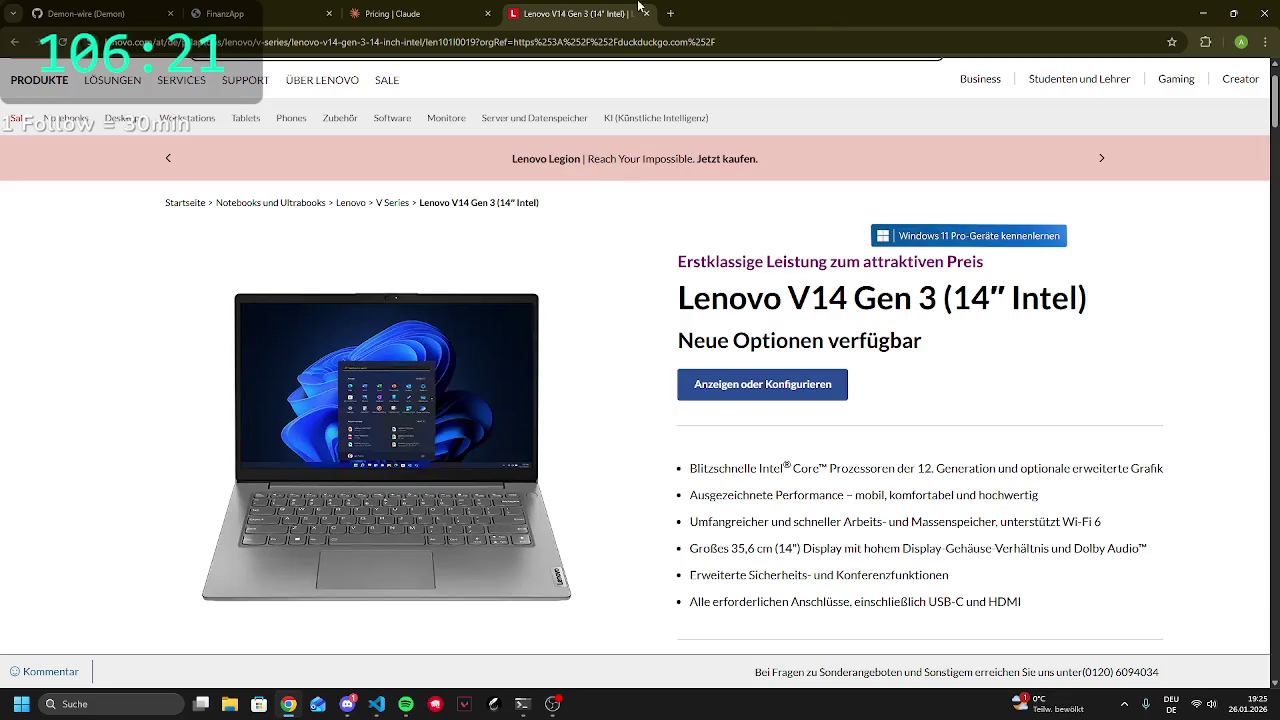
Highlight the Lenovo V14 Gen 3 heading and subtitle on the product page, then deselect them
mouse_move(677, 258)
mouse_down()
mouse_move(730, 296)
mouse_move(966, 323)
mouse_up()
click(677, 340)
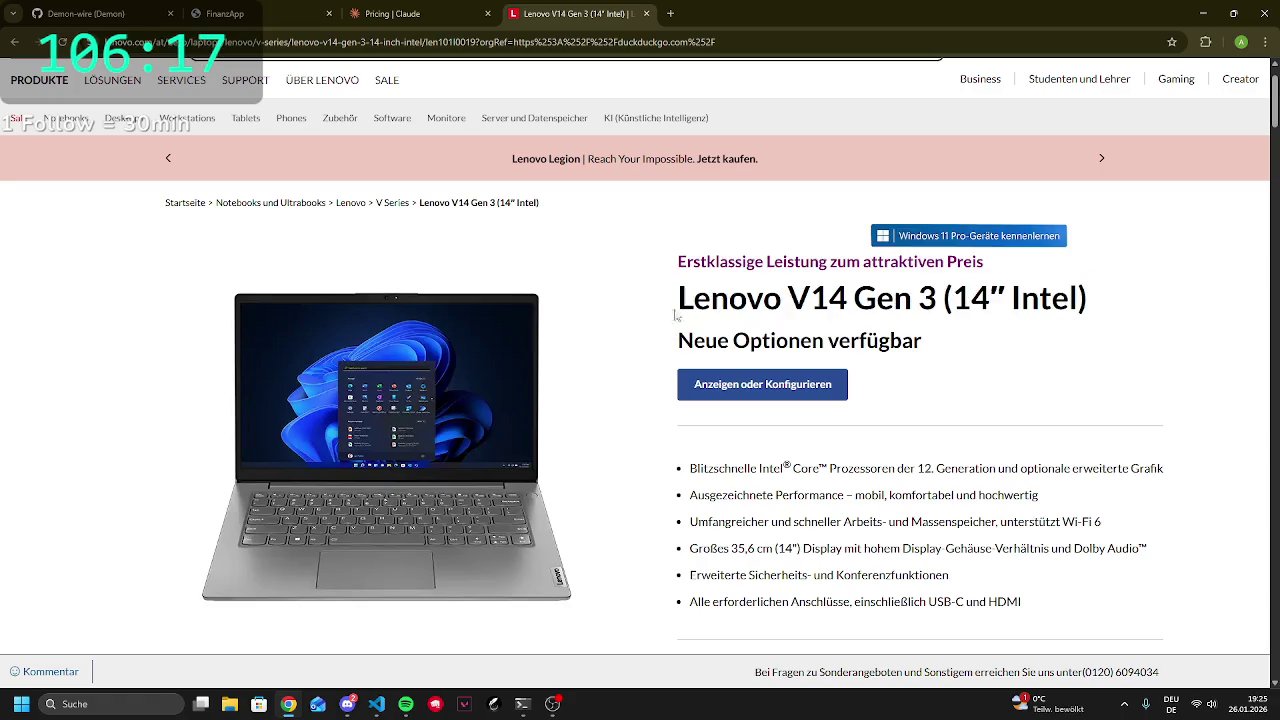
mouse_move(677, 296)
mouse_down()
mouse_move(900, 340)
mouse_move(940, 329)
mouse_up()
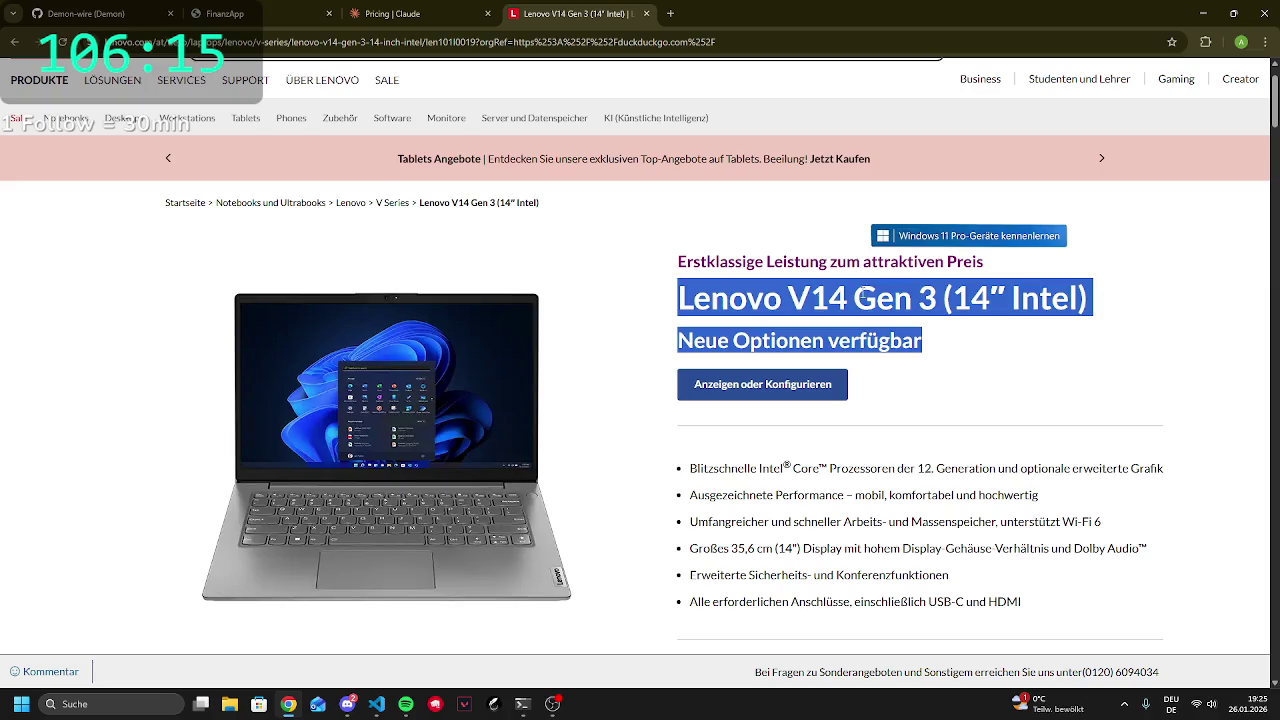
click(840, 296)
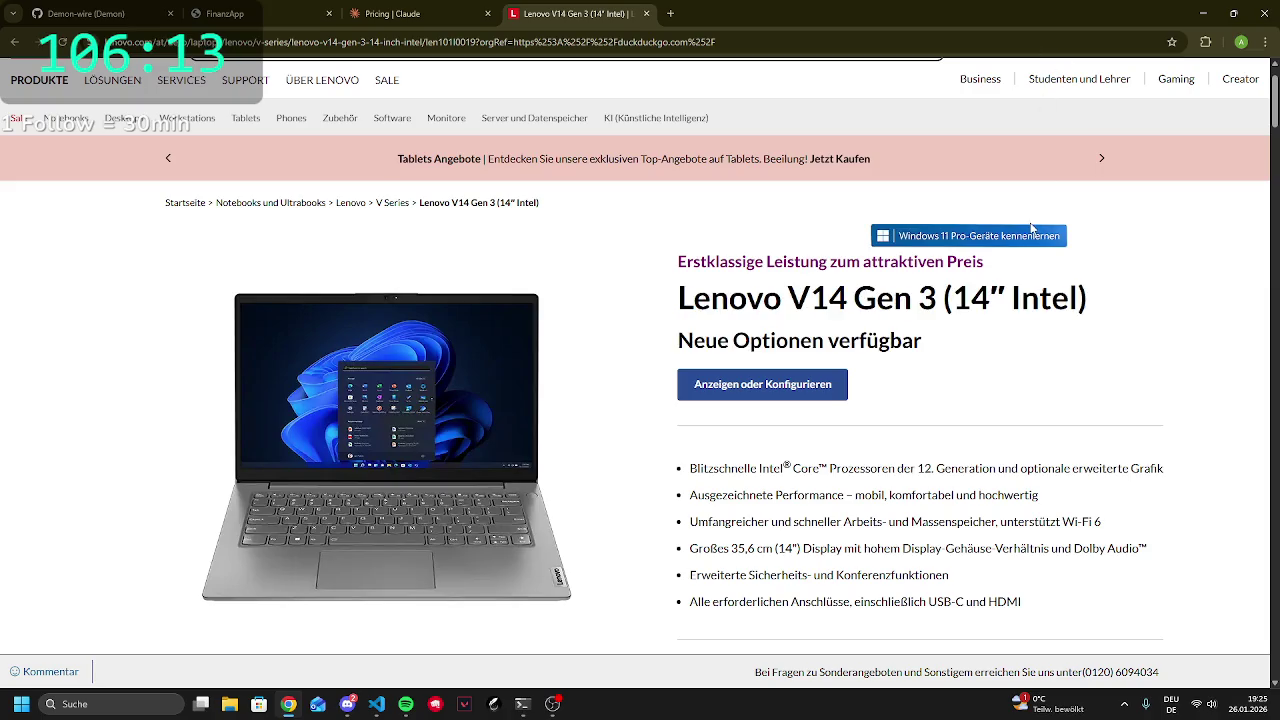
Scroll down the Lenovo V14 Gen 3 product page to its feature list
scroll(849, 568, down, 2)
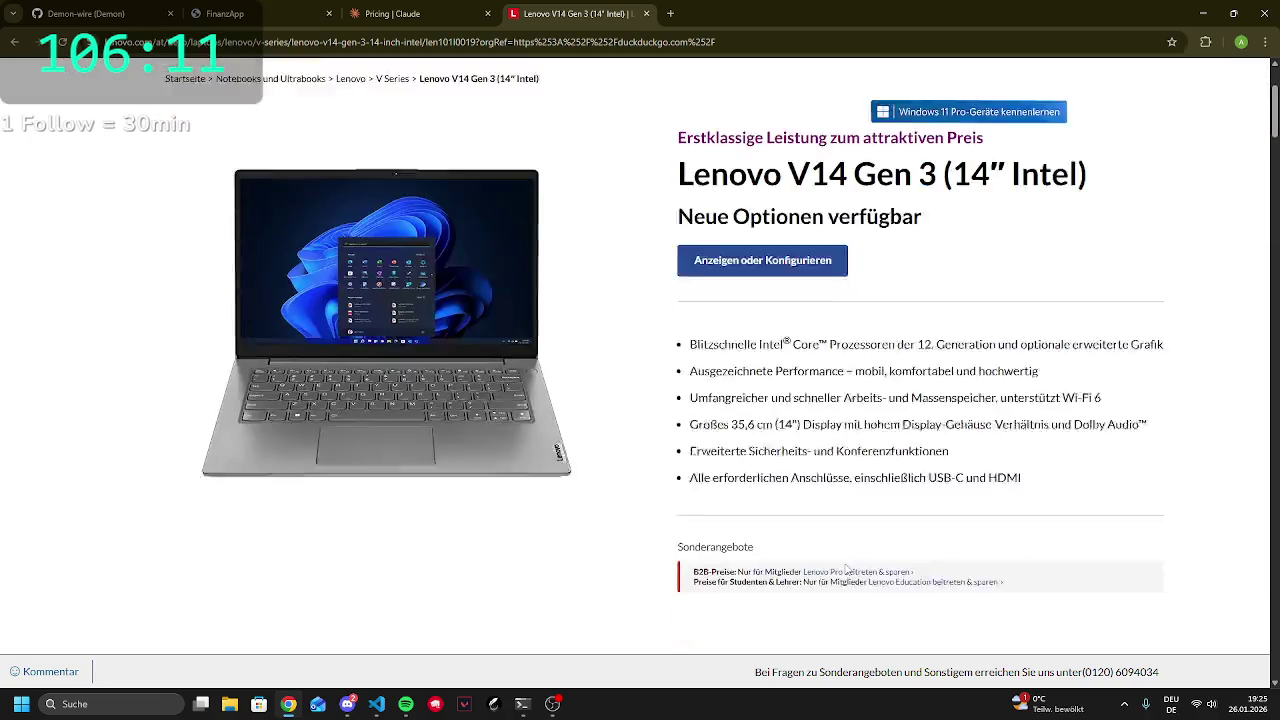
scroll(887, 556, down, 2)
scroll(886, 553, down, 1)
scroll(886, 553, up, 5)
scroll(566, 477, up, 1)
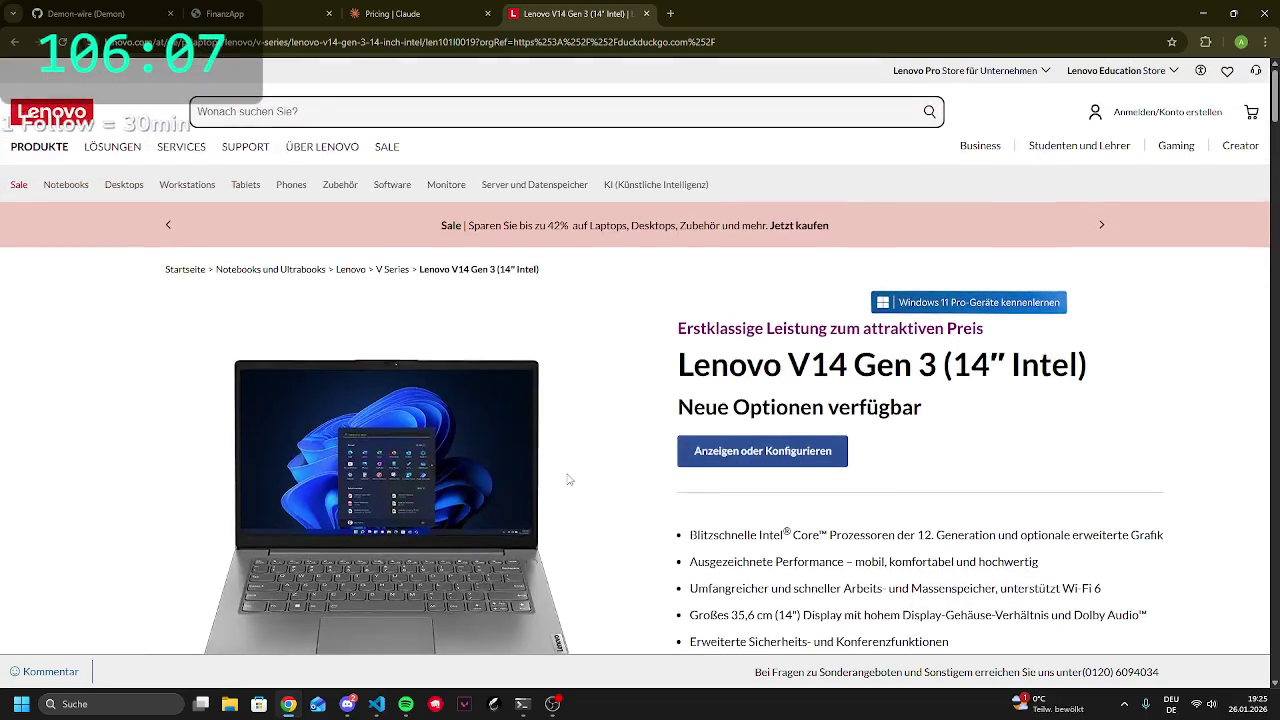
scroll(566, 477, down, 2)
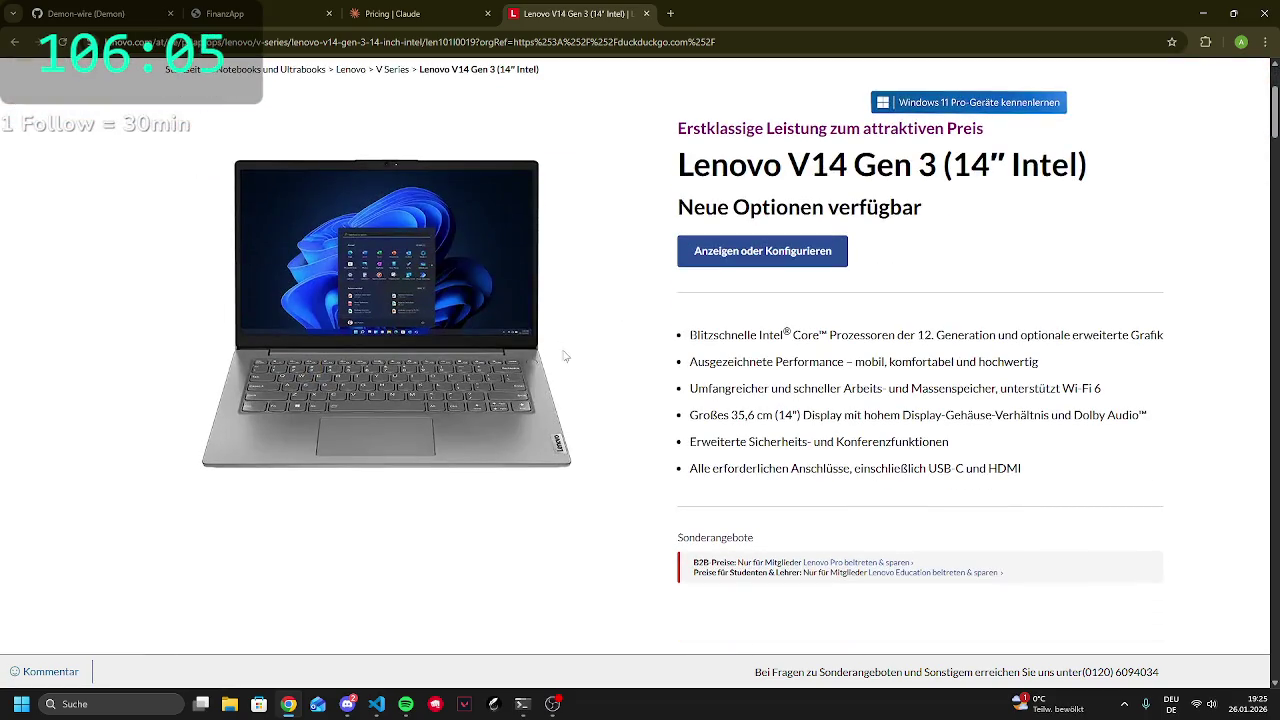
Read the feature bullets, highlighting the Display line and the word Gehäuse along the way
mouse_move(1040, 704)
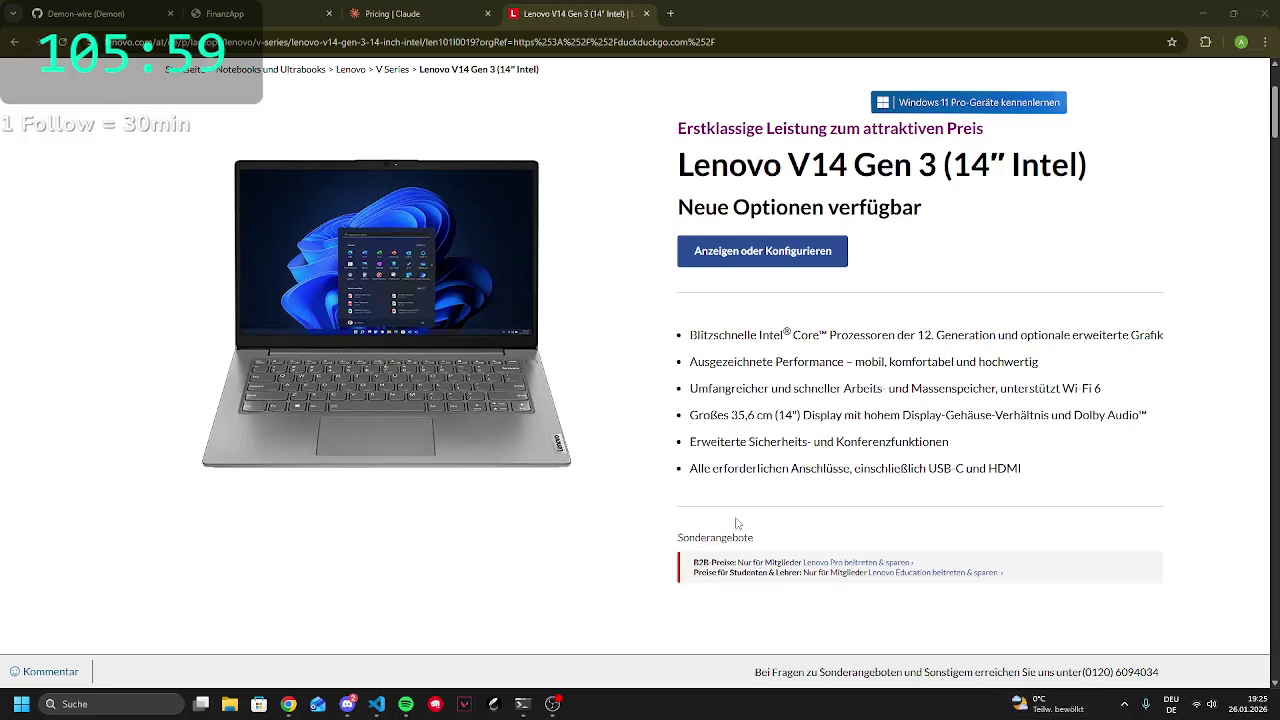
drag(860, 430, 952, 447)
click(900, 437)
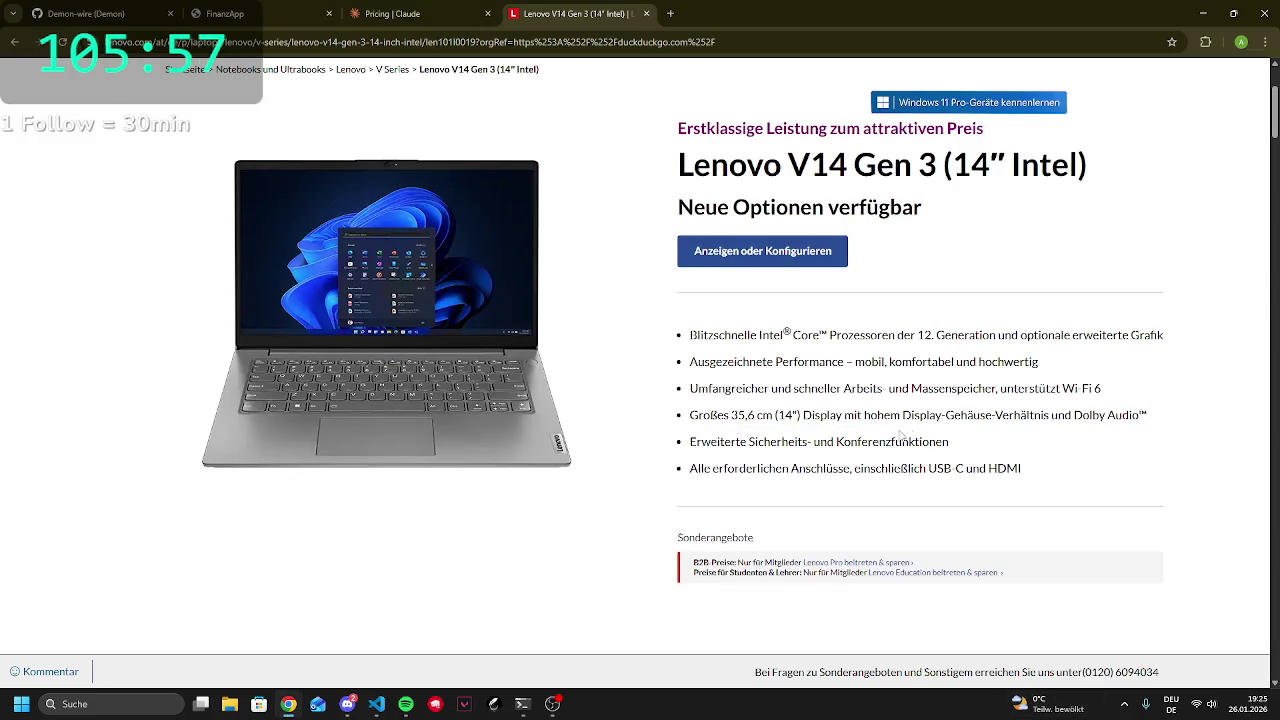
triple_click(920, 414)
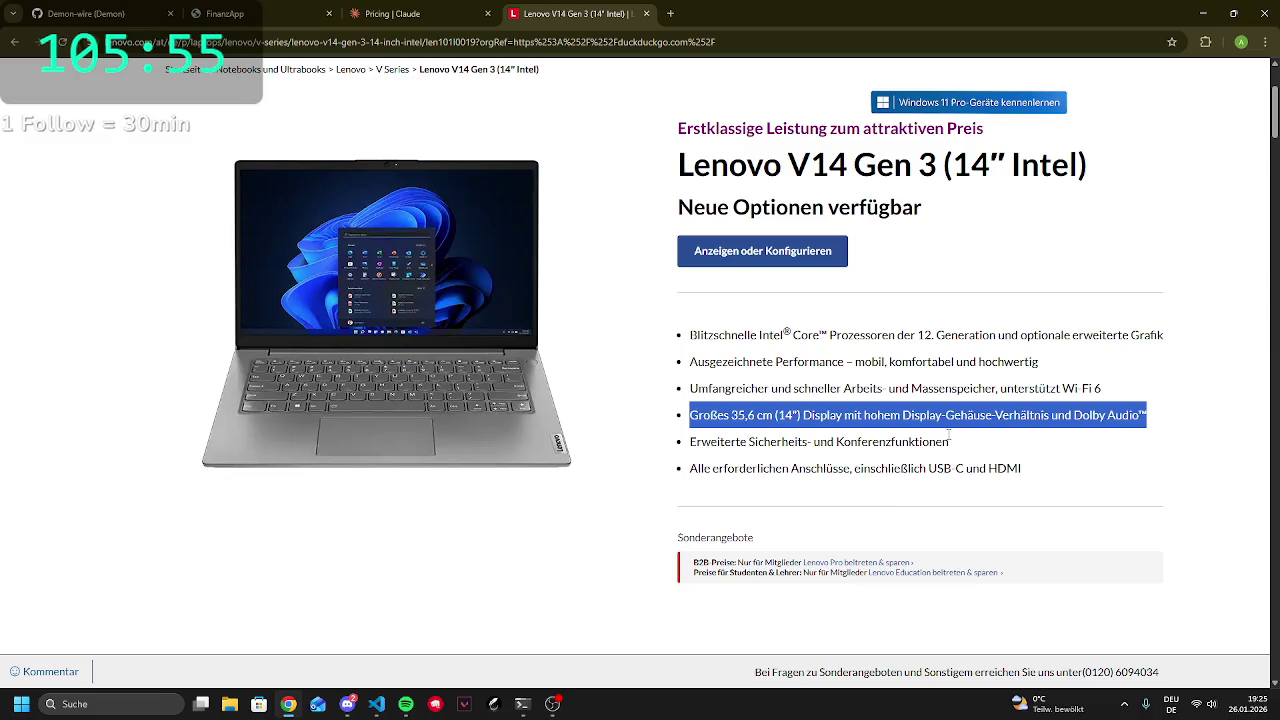
click(920, 414)
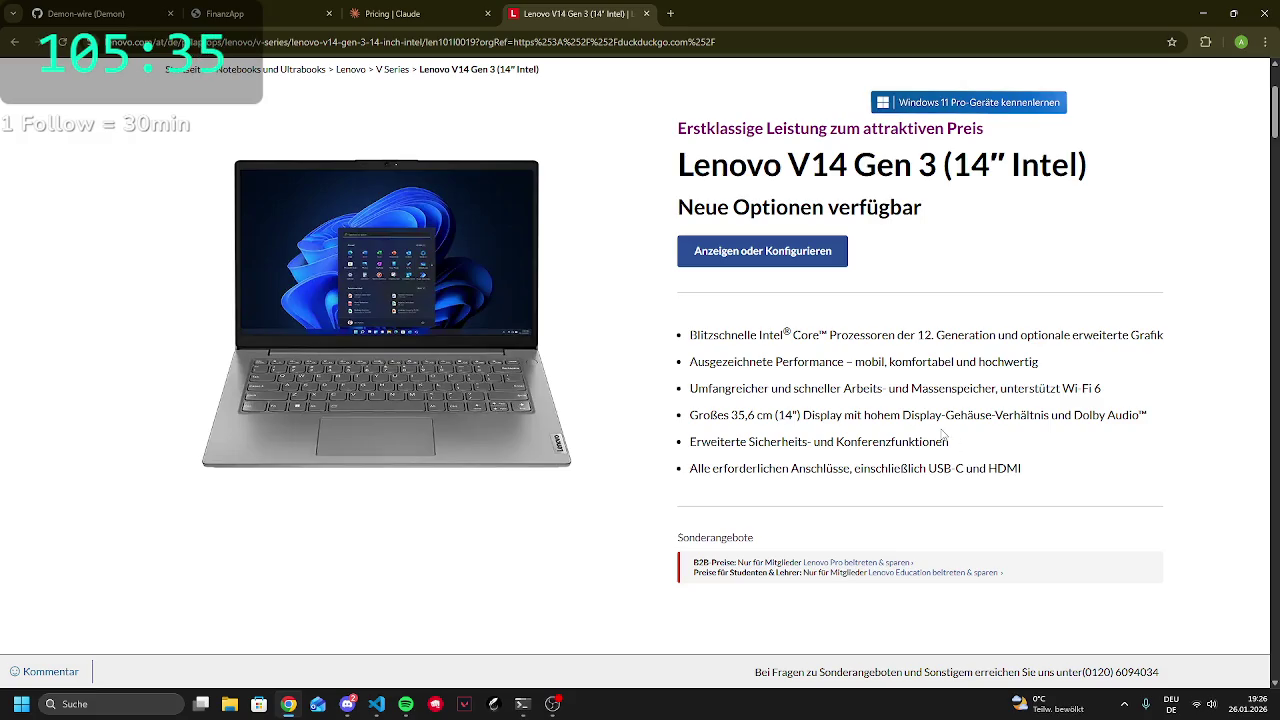
double_click(968, 414)
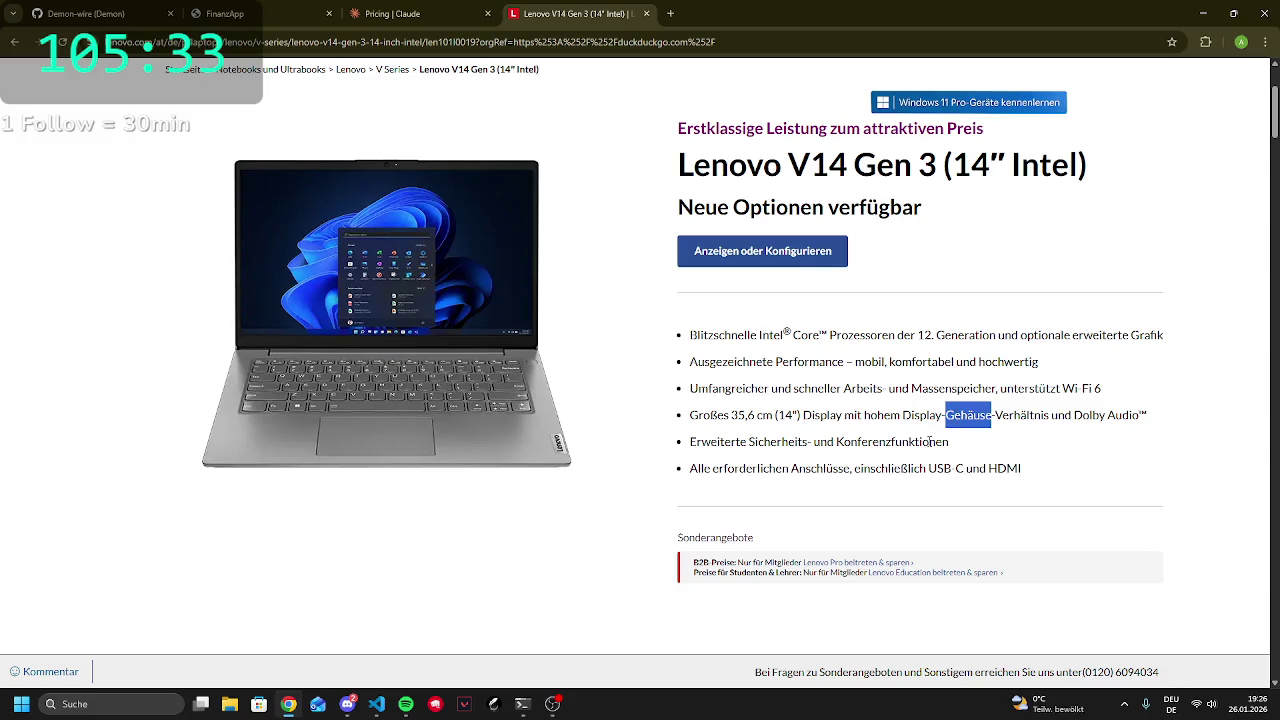
click(968, 420)
scroll(843, 432, down, 5)
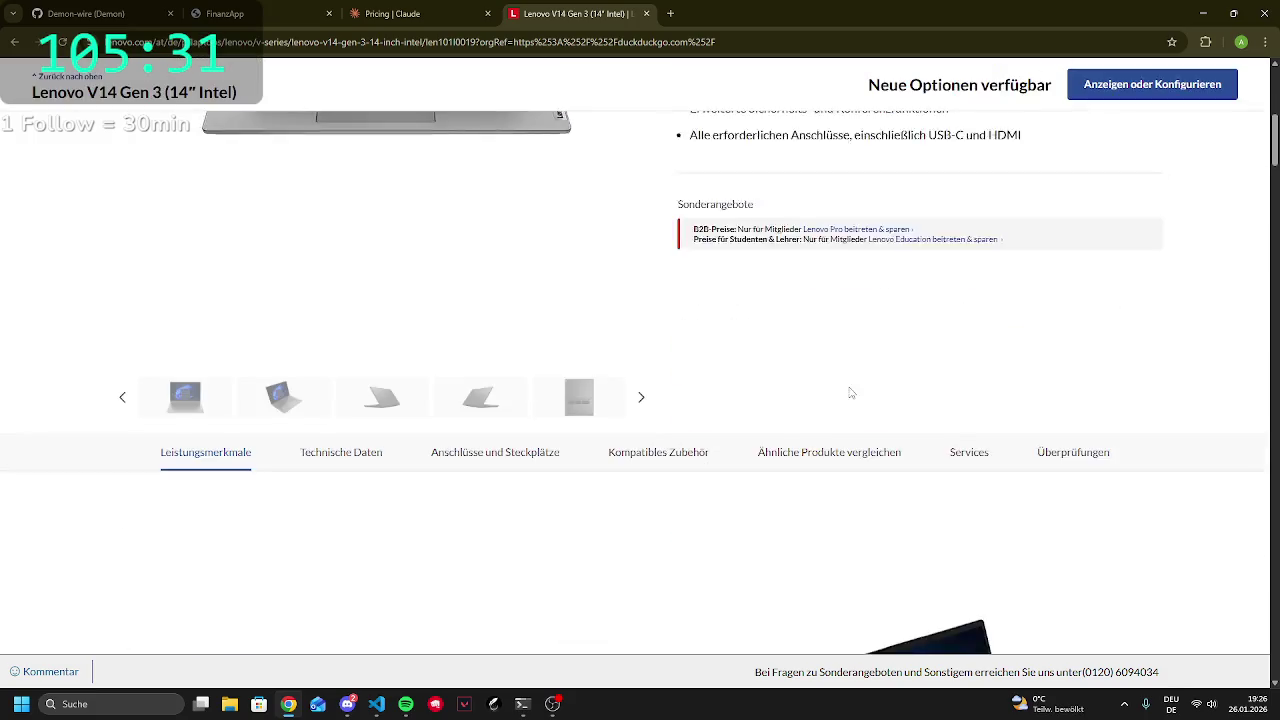
scroll(829, 403, up, 8)
scroll(929, 383, up, 1)
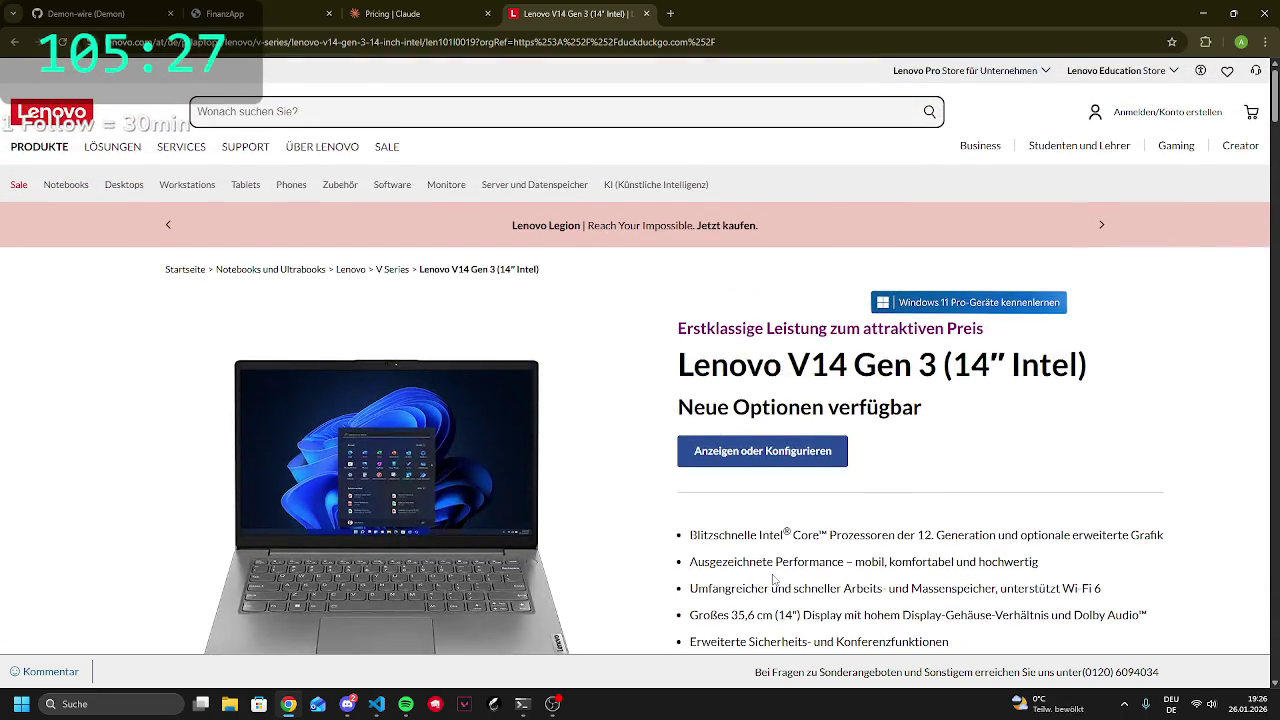
drag(691, 535, 714, 536)
click(716, 547)
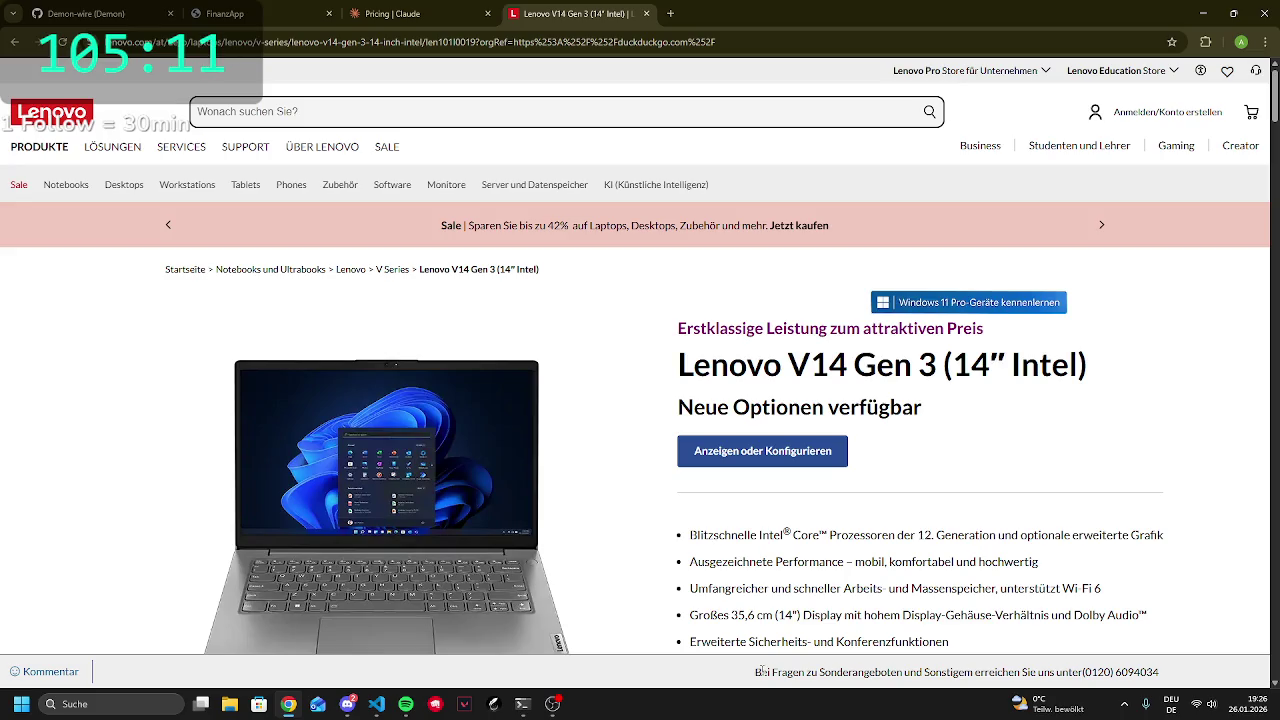
scroll(391, 200, down, 1)
drag(679, 235, 955, 236)
click(757, 244)
mouse_move(678, 237)
mouse_down()
mouse_move(914, 272)
mouse_move(936, 237)
mouse_move(971, 251)
mouse_move(923, 277)
mouse_up()
click(909, 272)
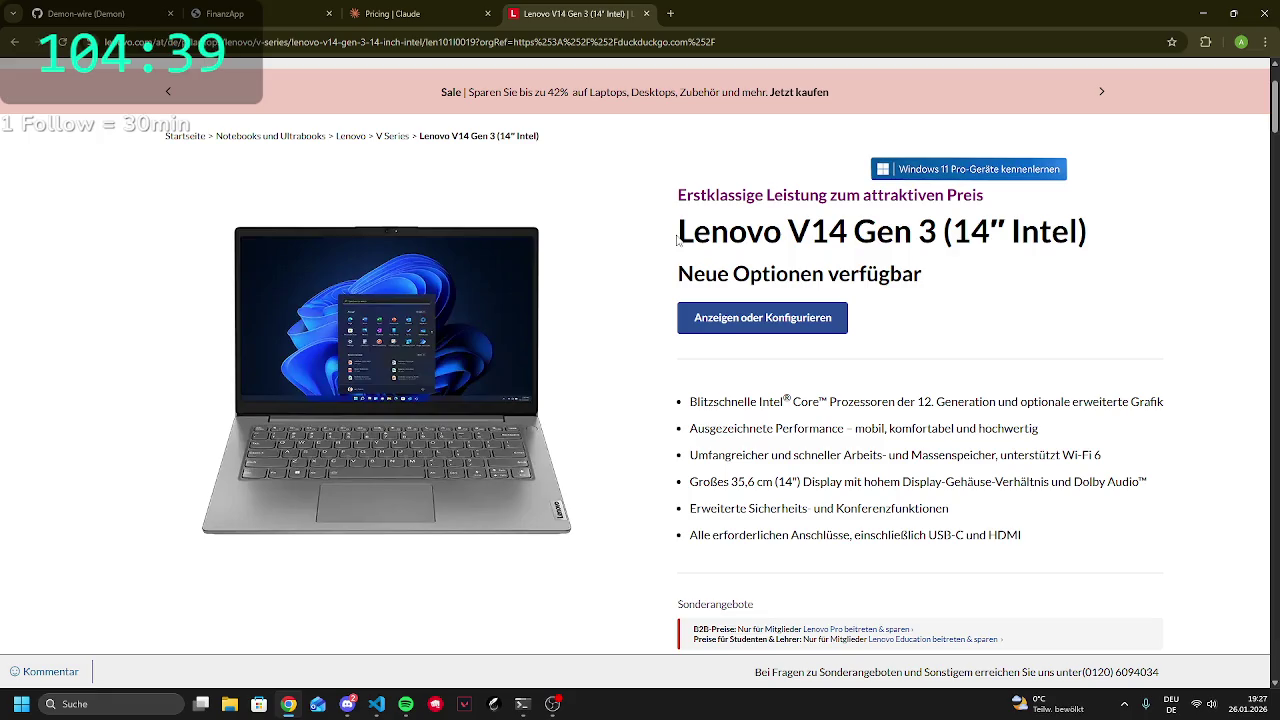
mouse_move(678, 240)
mouse_down()
mouse_move(774, 273)
mouse_move(958, 233)
mouse_move(930, 230)
mouse_up()
click(906, 222)
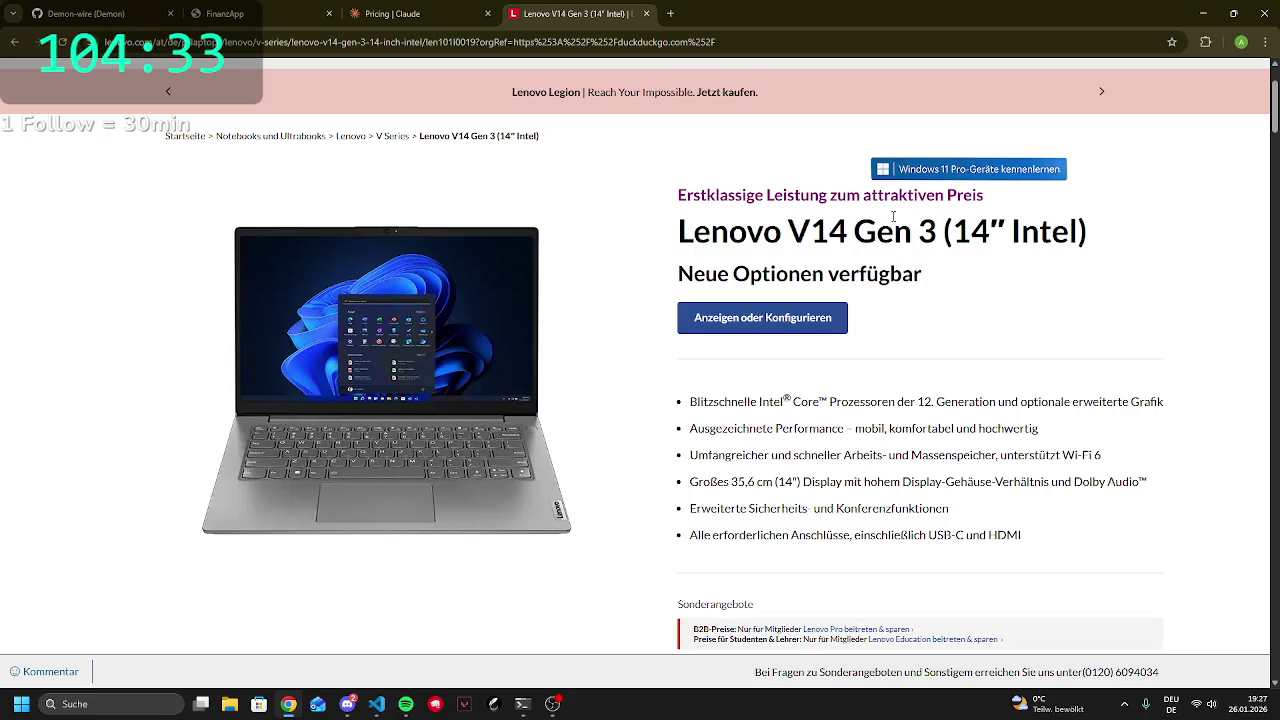
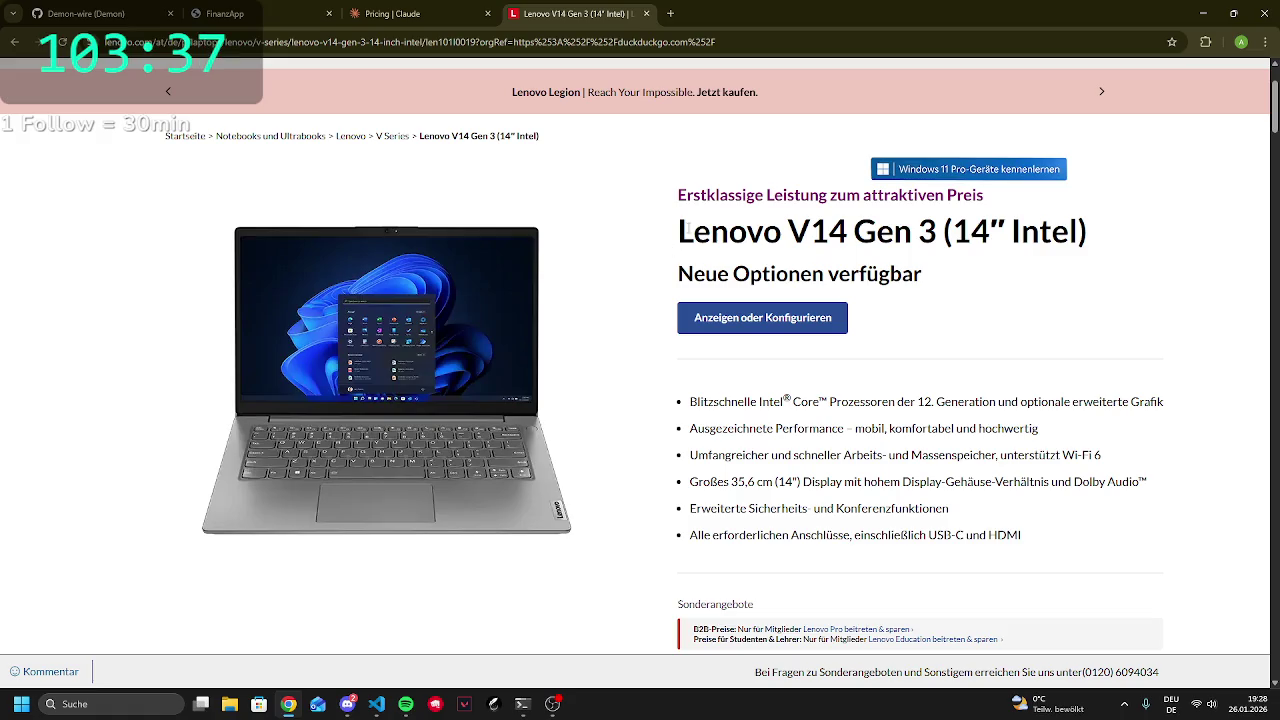
Highlight the Lenovo V14 heading, then run a quick 'cal' search in a new tab and close it
drag(678, 233, 863, 227)
click(865, 226)
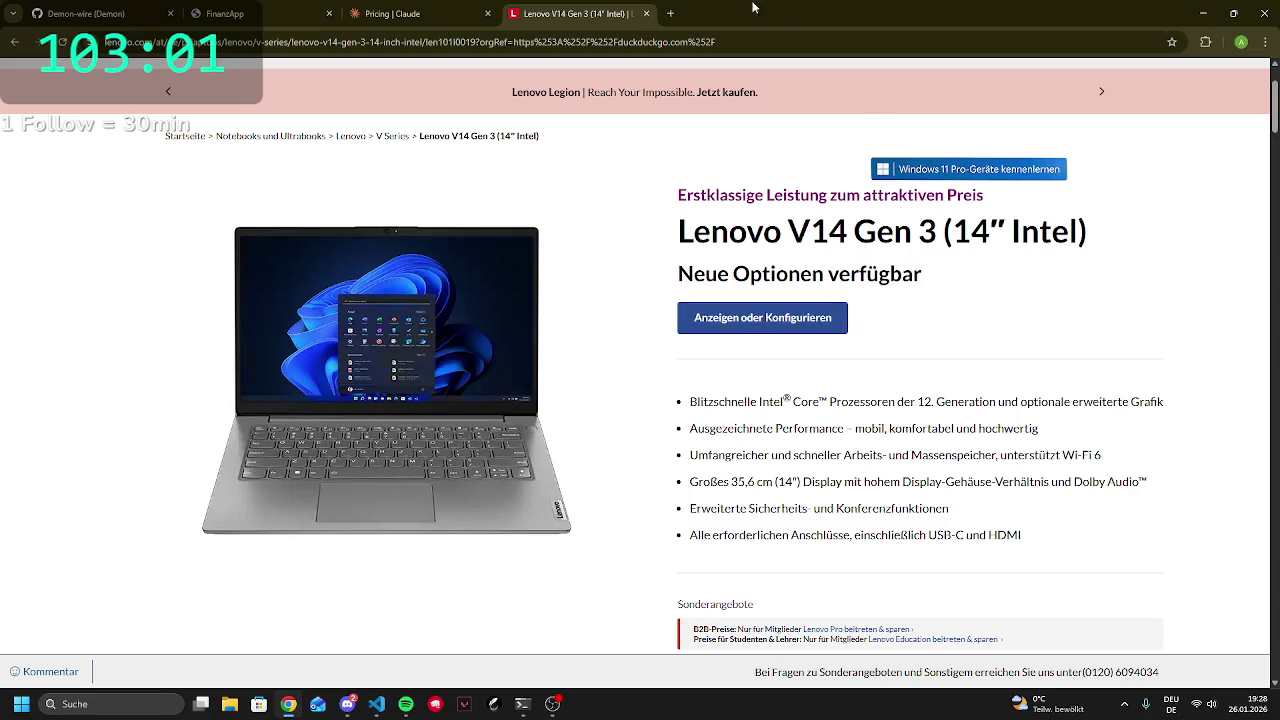
click(670, 13)
text(cal)
key(Return)
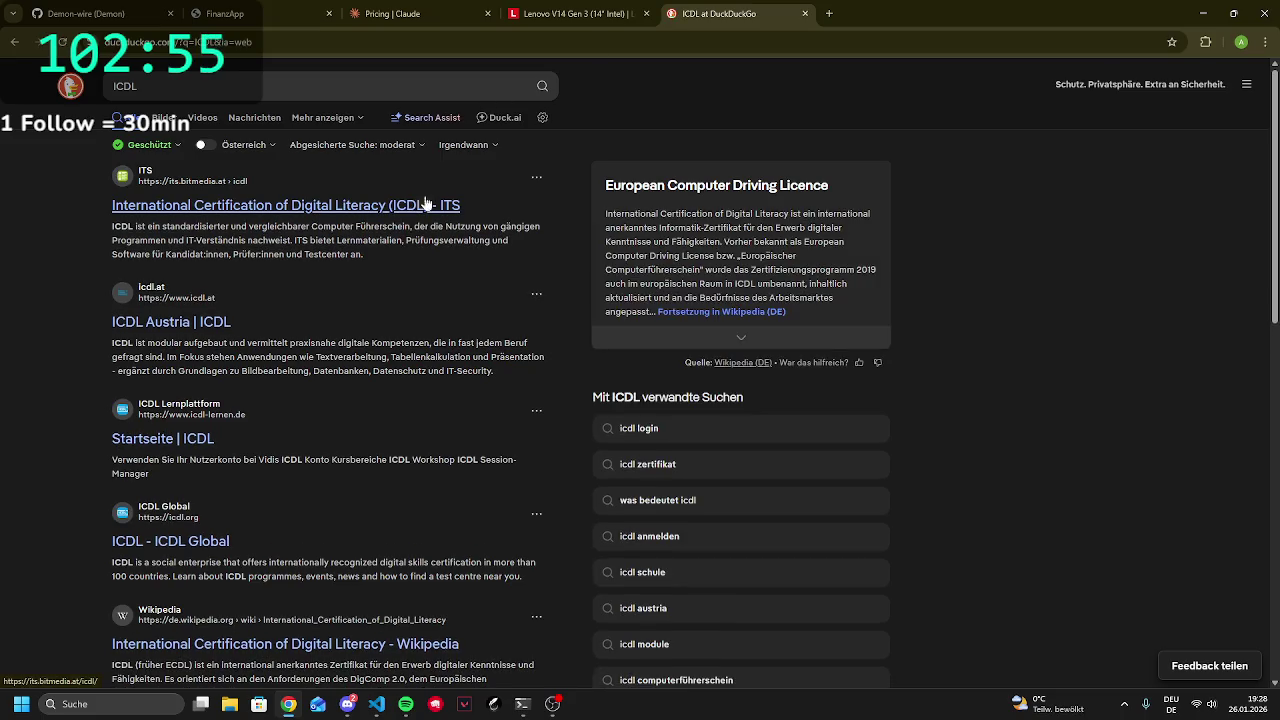
click(806, 14)
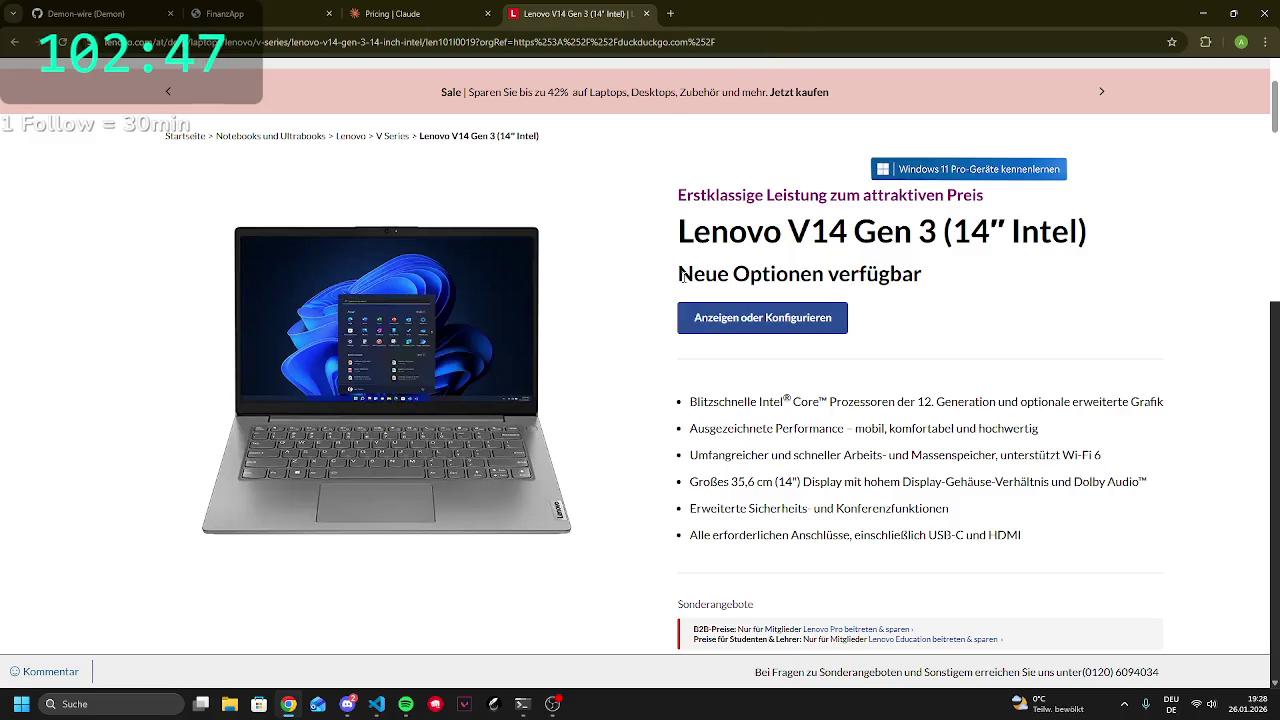
Highlight the Neue Optionen subheading and the Lenovo V14 product title text on the page
drag(681, 278, 837, 279)
click(837, 279)
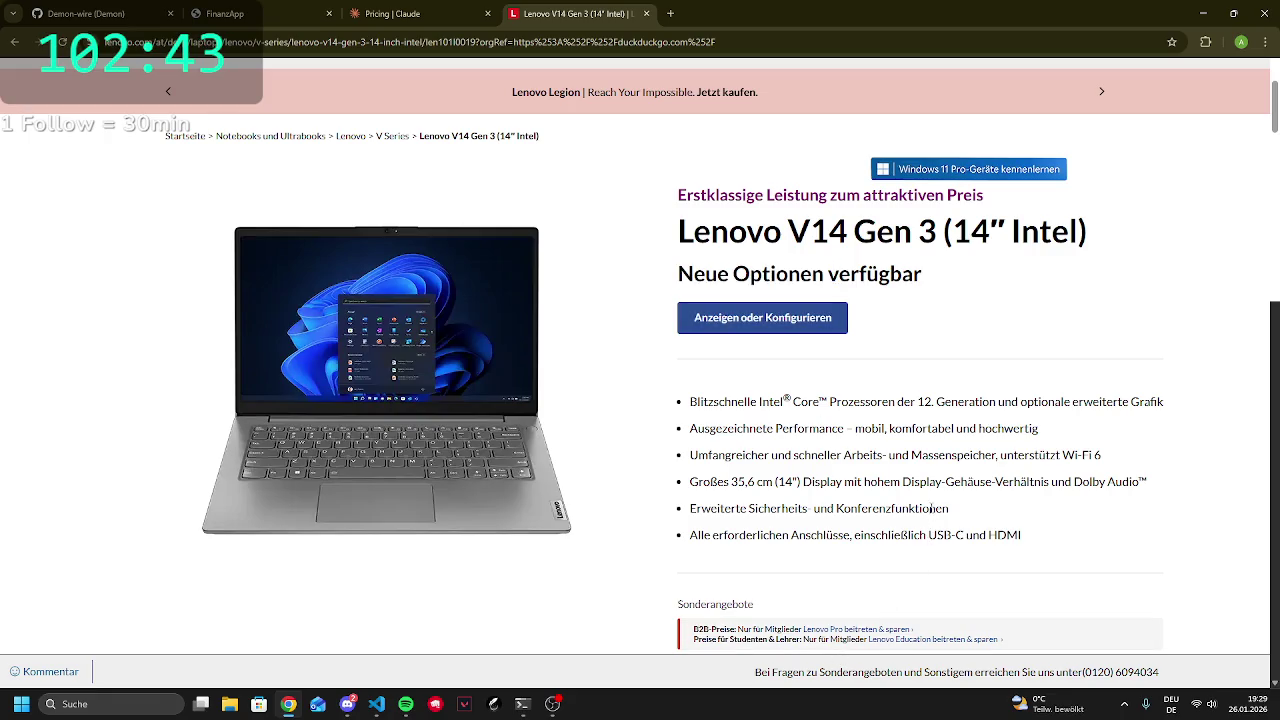
scroll(916, 443, down, 8)
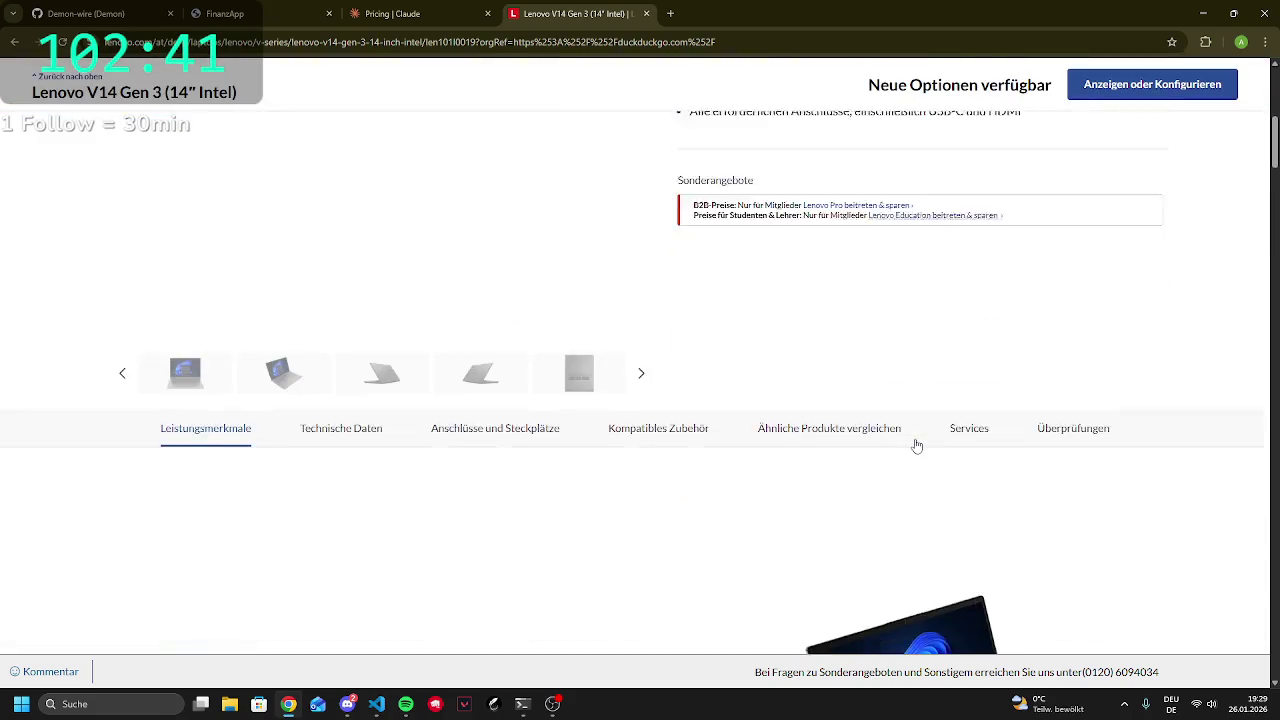
scroll(914, 443, up, 10)
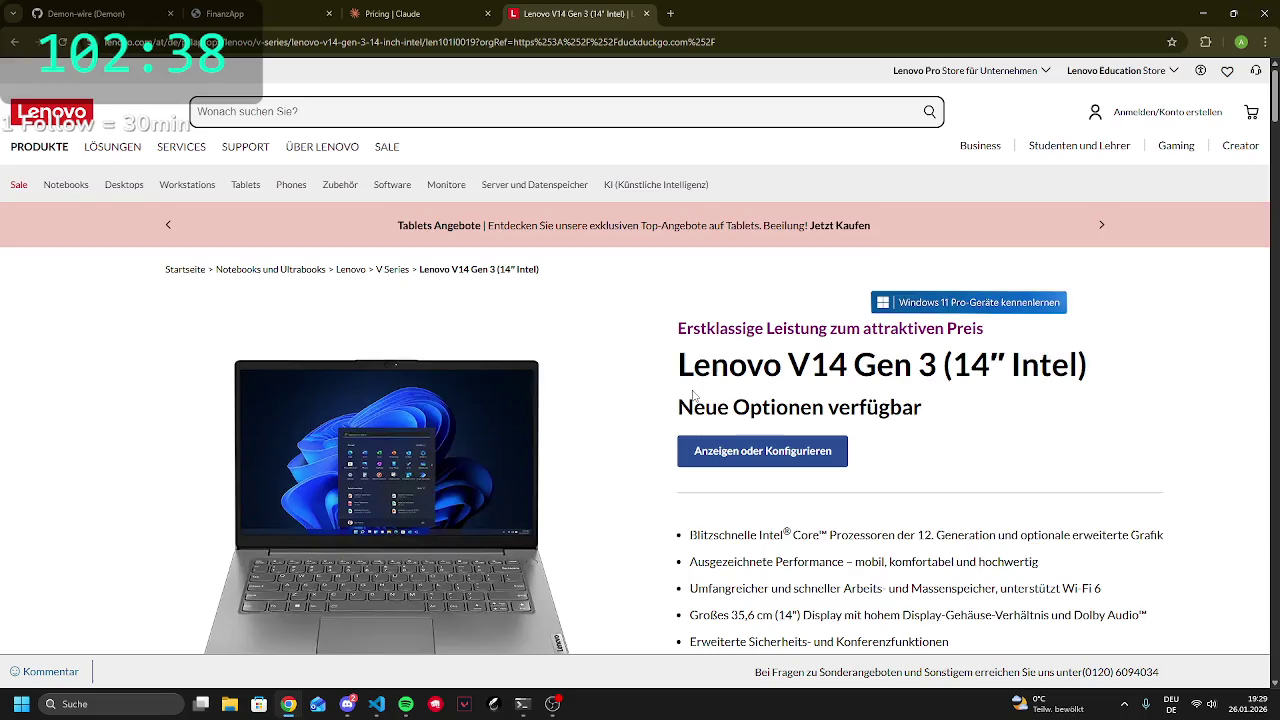
scroll(818, 329, down, 1)
mouse_move(677, 232)
mouse_down()
mouse_move(1057, 235)
mouse_move(1088, 258)
mouse_move(1090, 233)
mouse_up()
click(1008, 228)
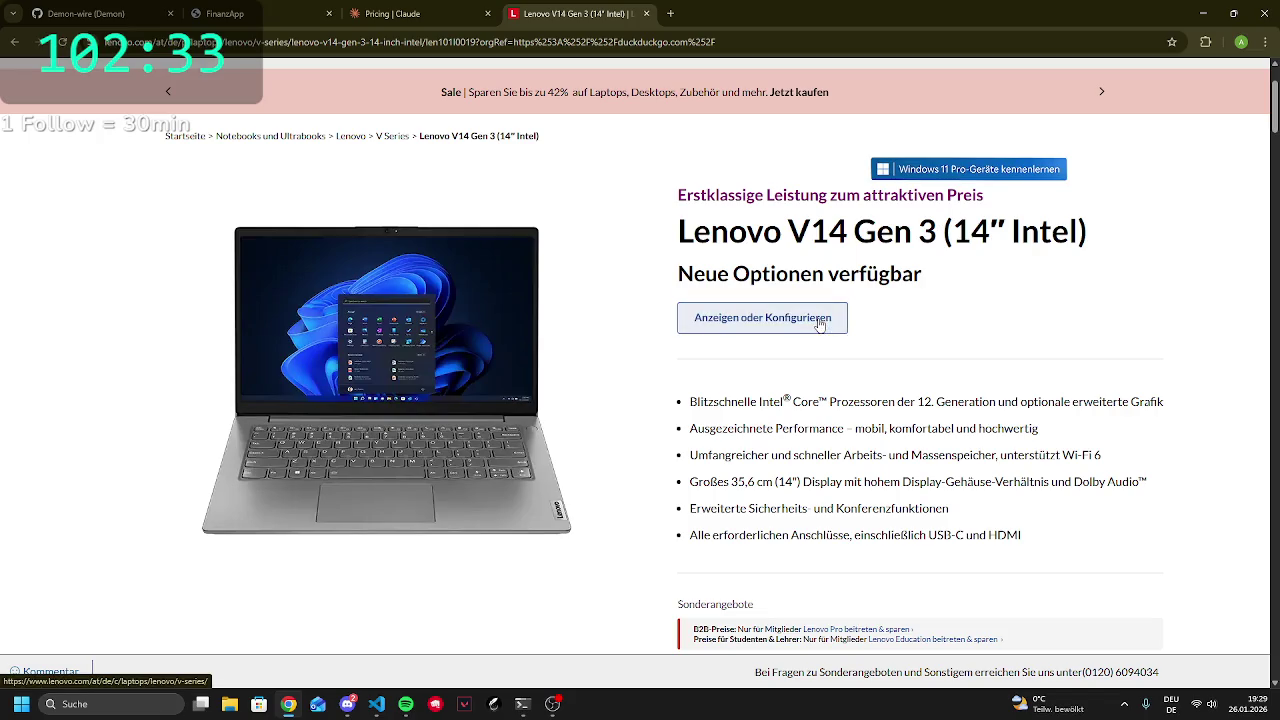
mouse_move(658, 252)
mouse_down()
mouse_move(690, 232)
mouse_move(848, 232)
mouse_up()
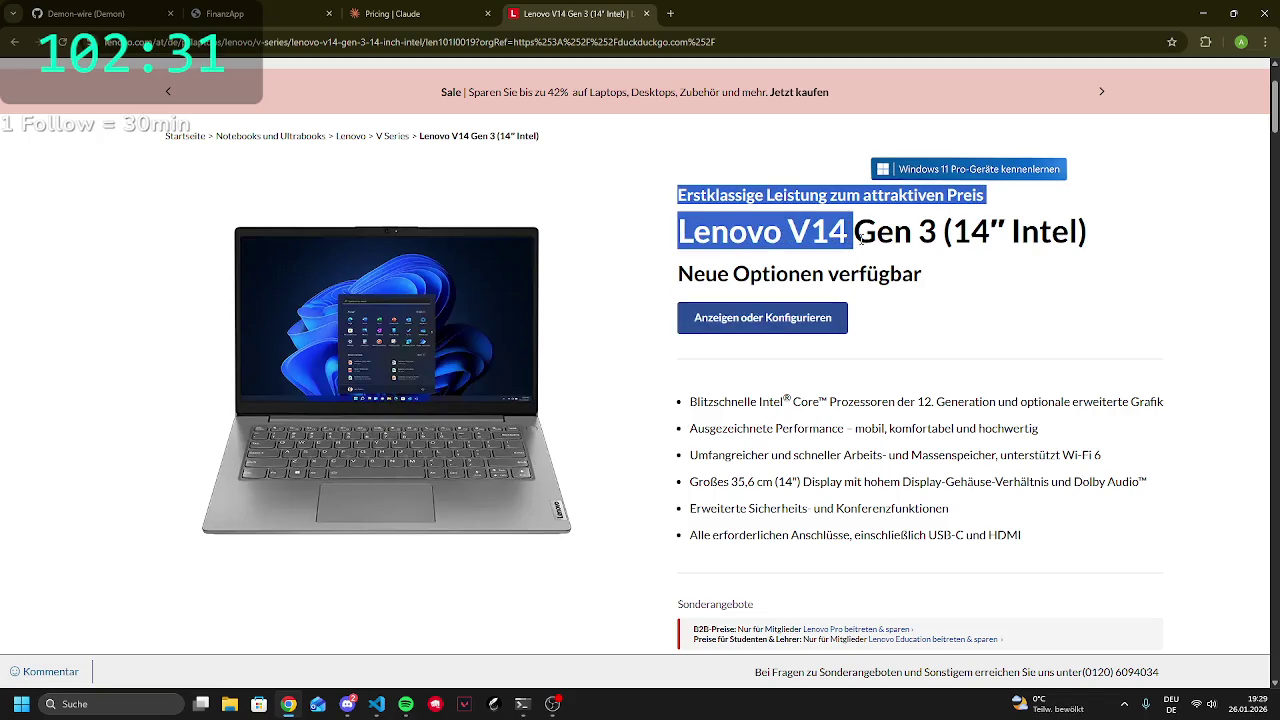
click(858, 237)
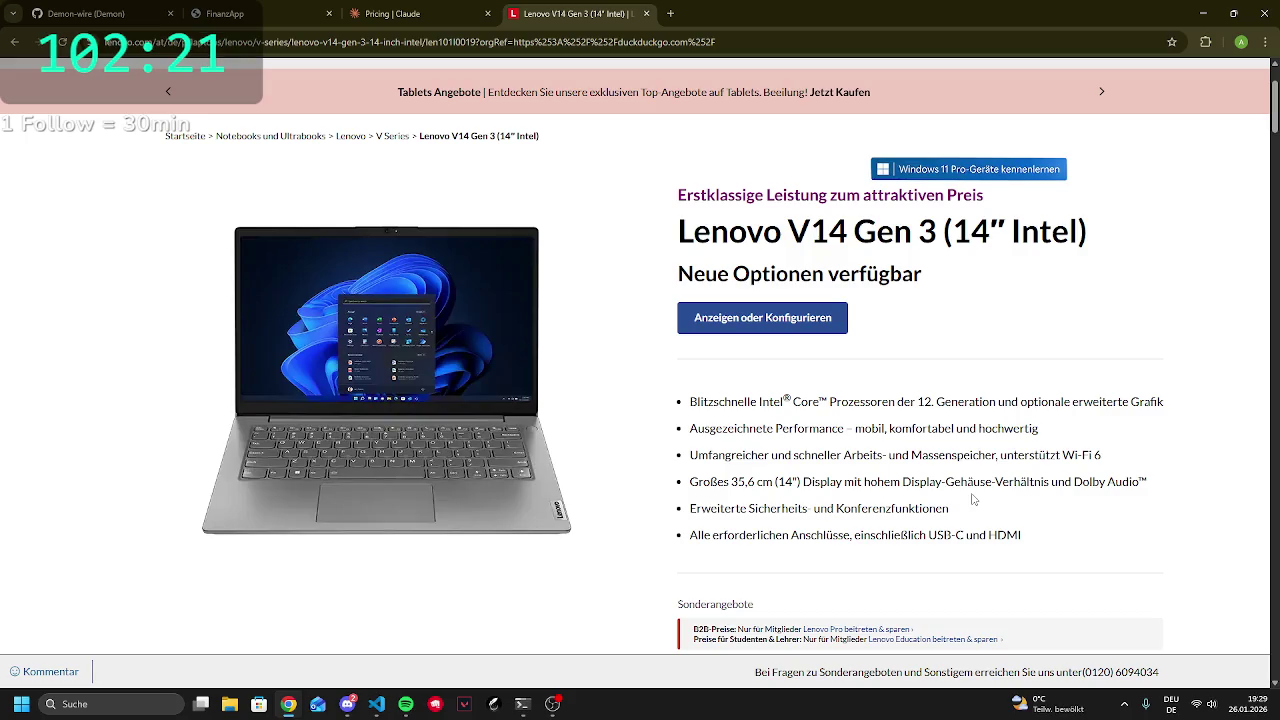
Search for LPIC, read the Linux Professional Institute Wikipedia article, then close it
click(673, 14)
text(lpi)
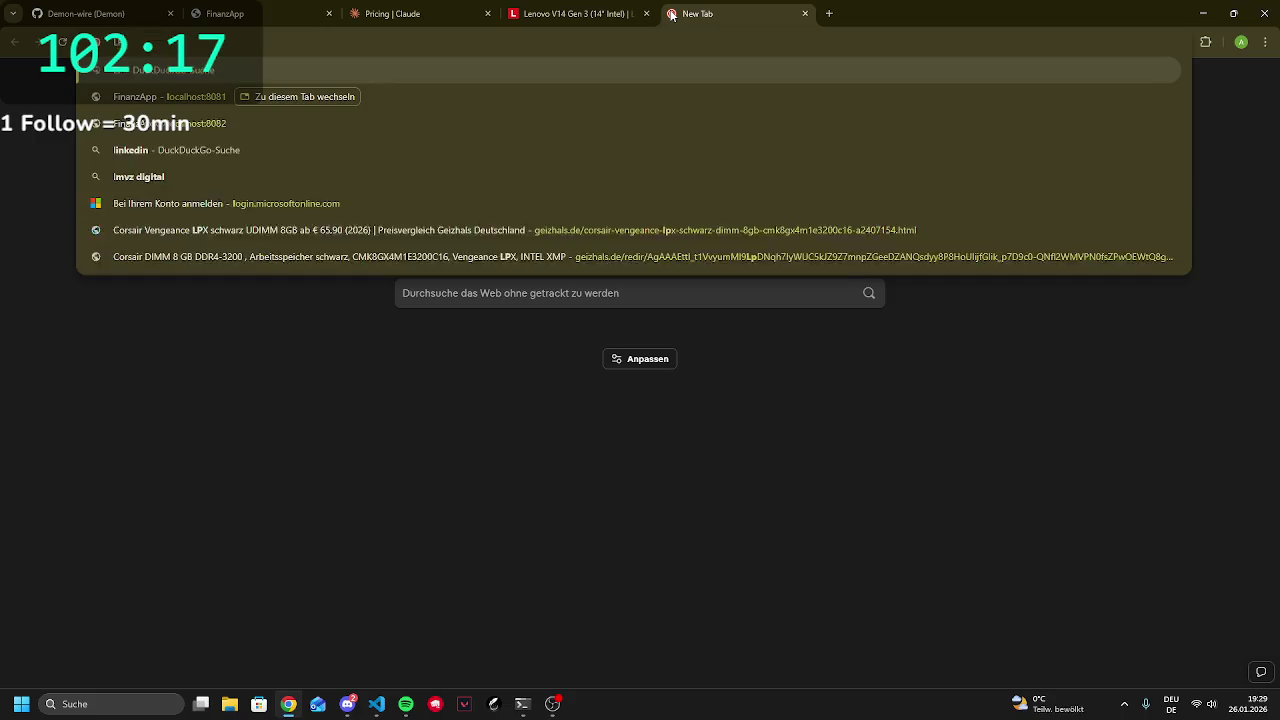
text(C)
key(shift+Return)
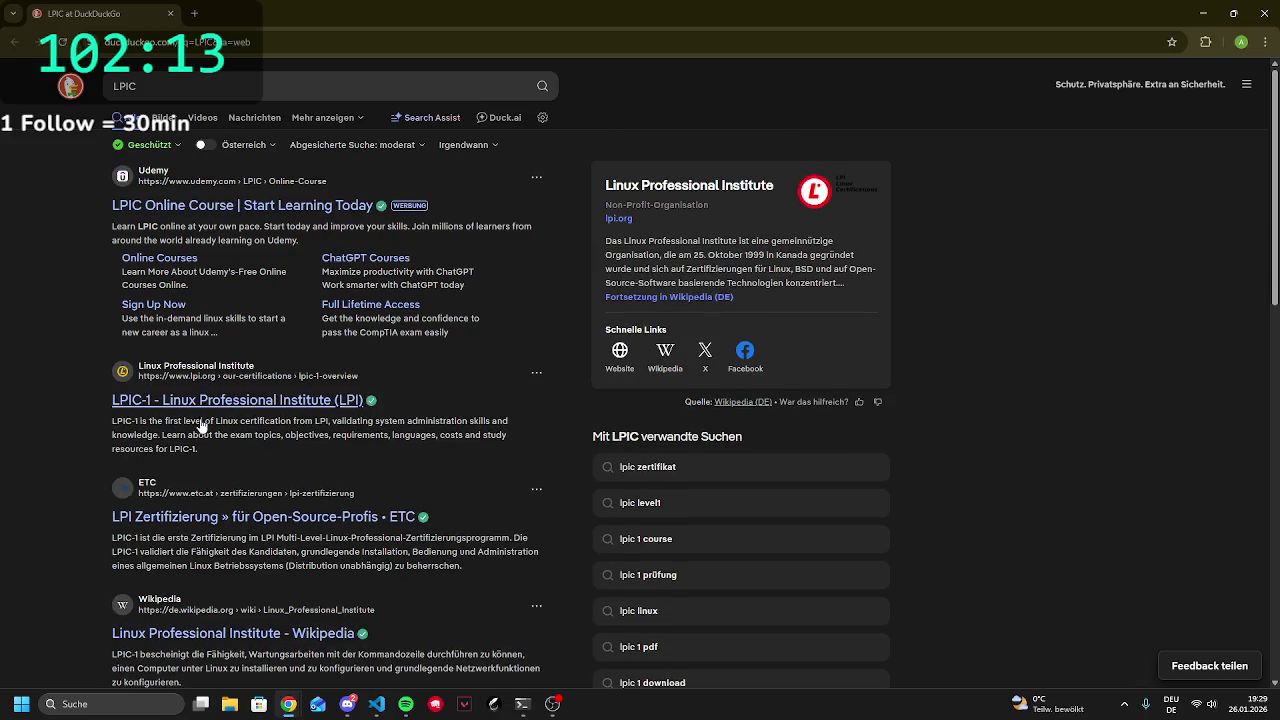
click(673, 299)
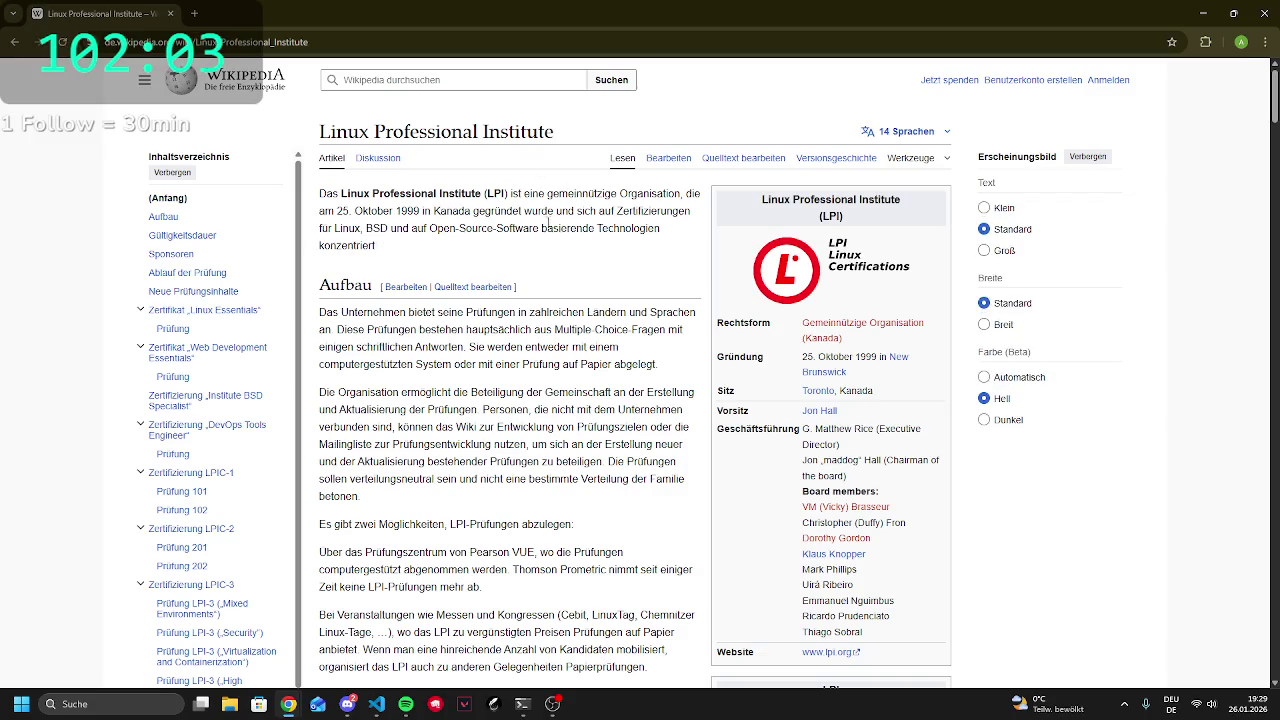
click(1264, 13)
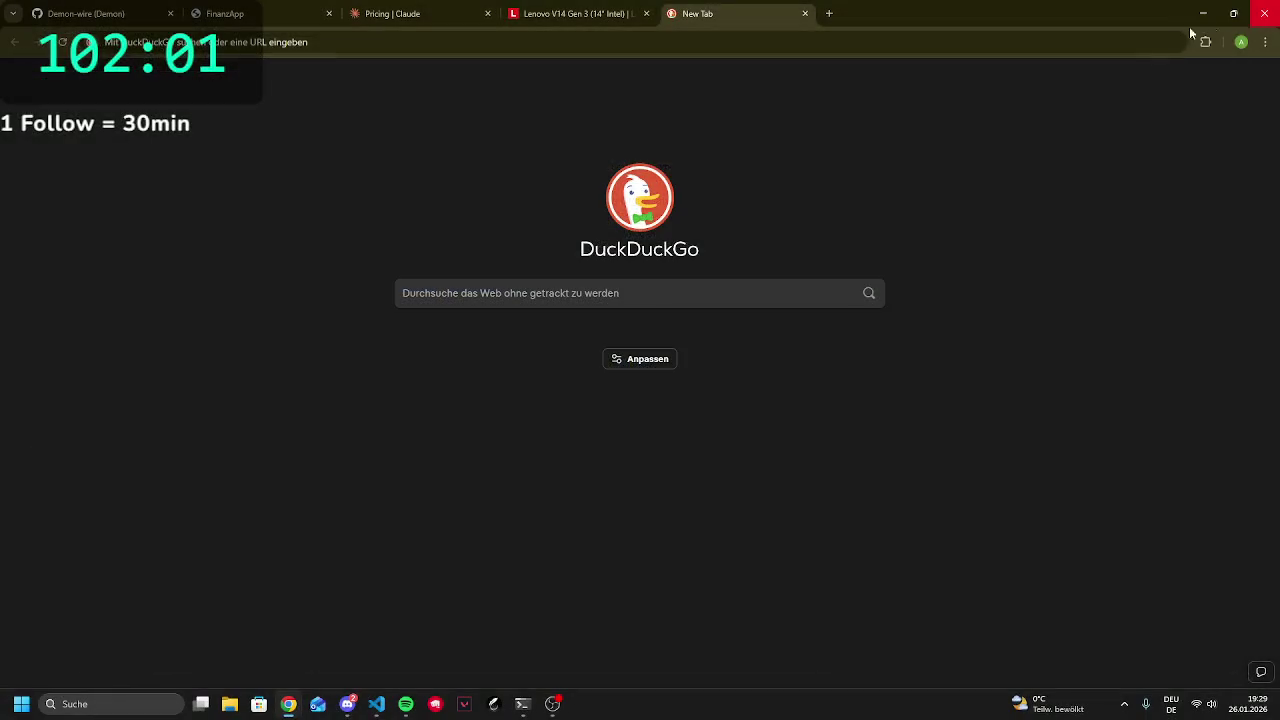
click(804, 16)
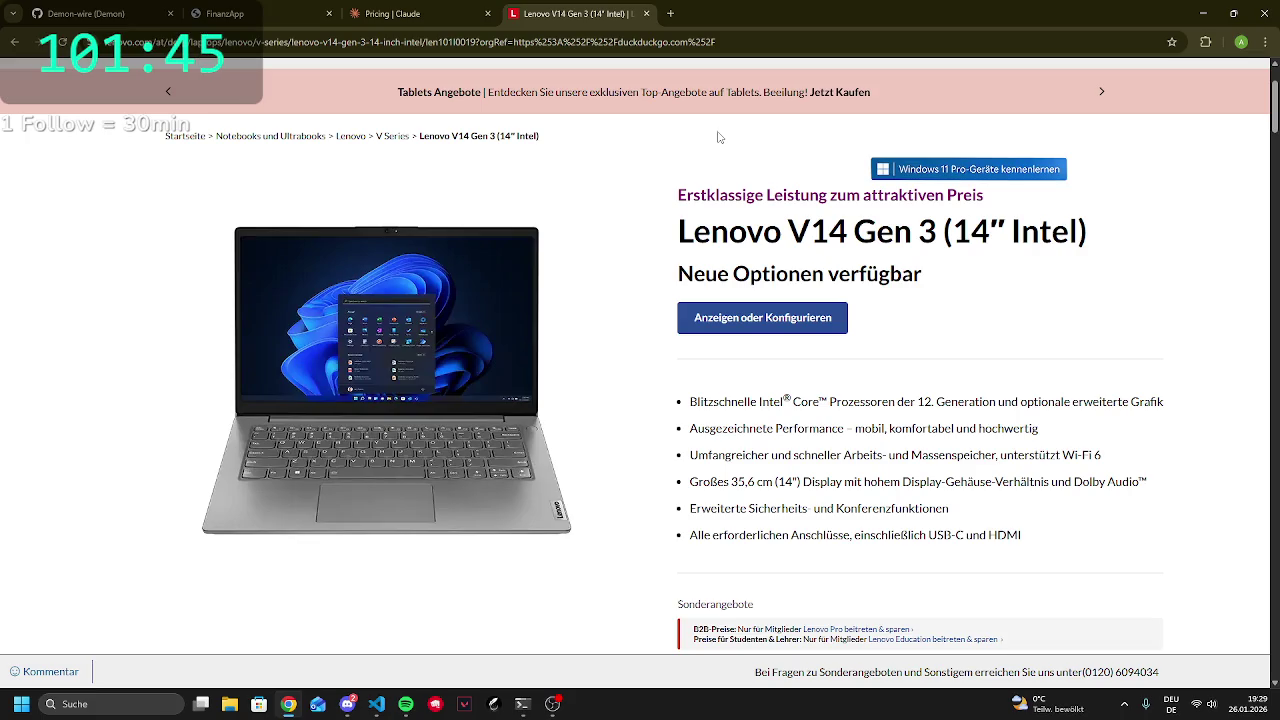
Search DuckDuckGo for 'intel nuc' in a new tab, then refine it to 'intel nuc 7th'
click(671, 14)
text(int)
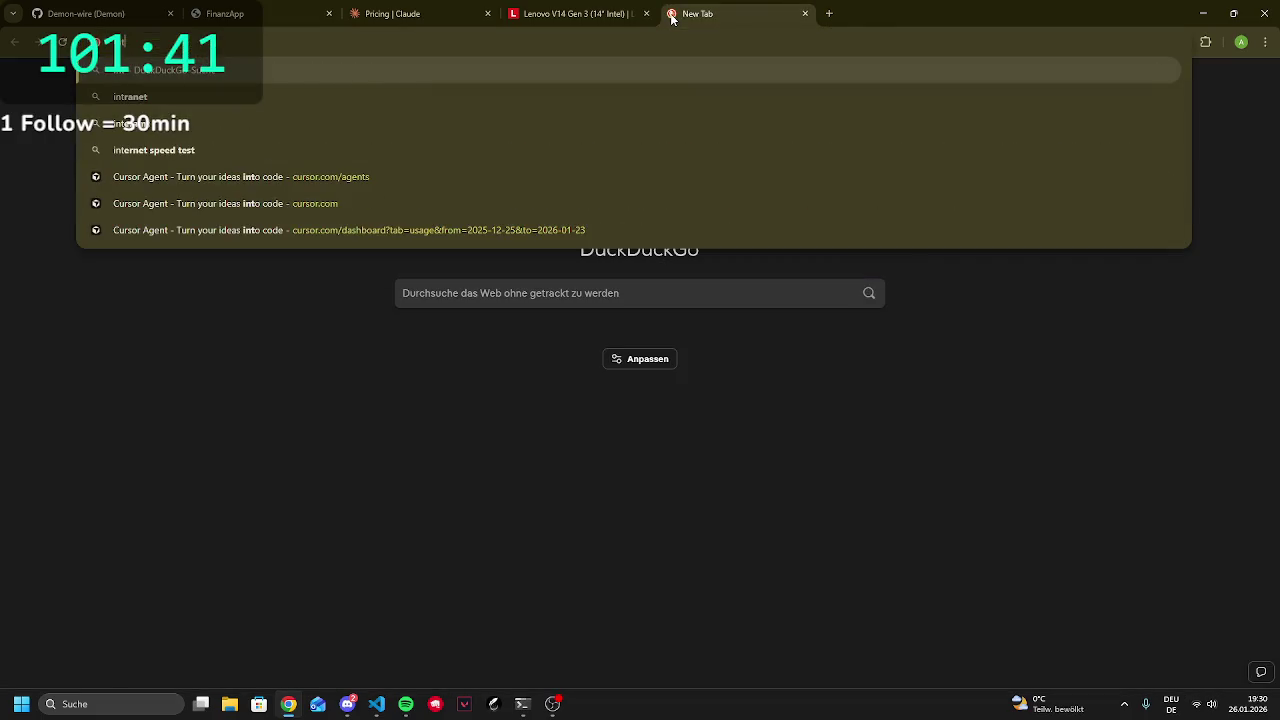
text(el nuc)
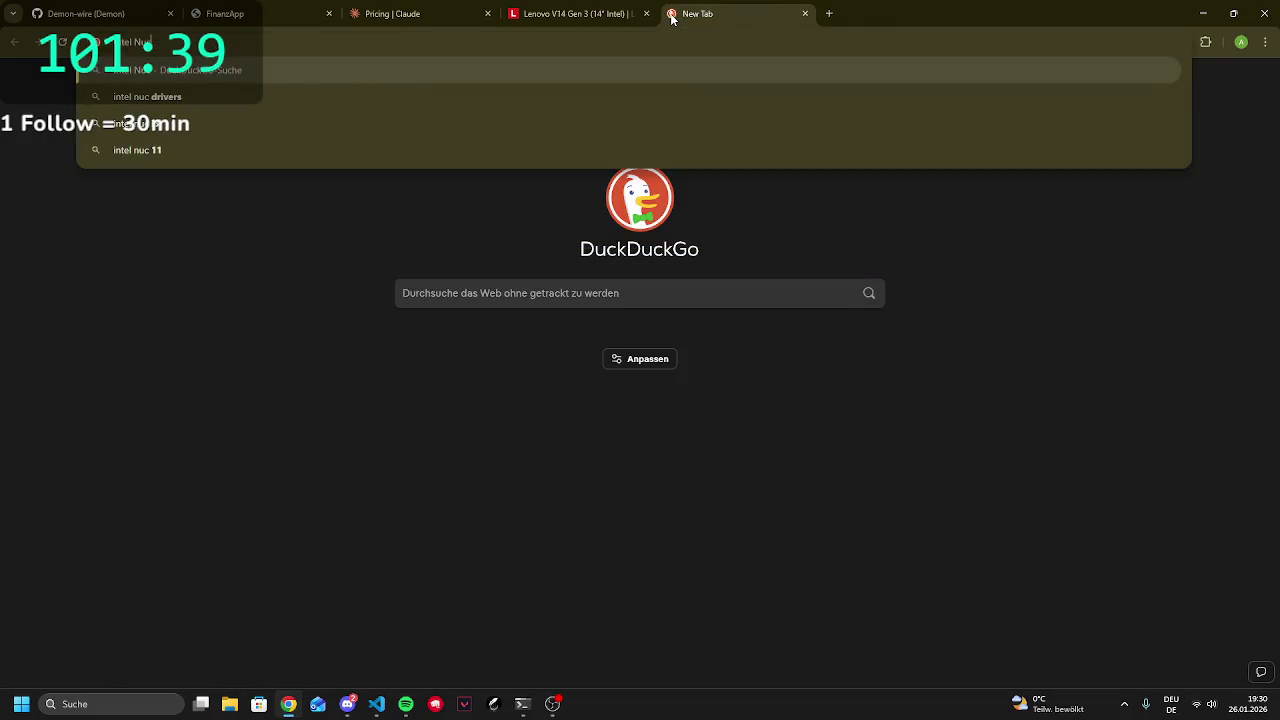
key(Return)
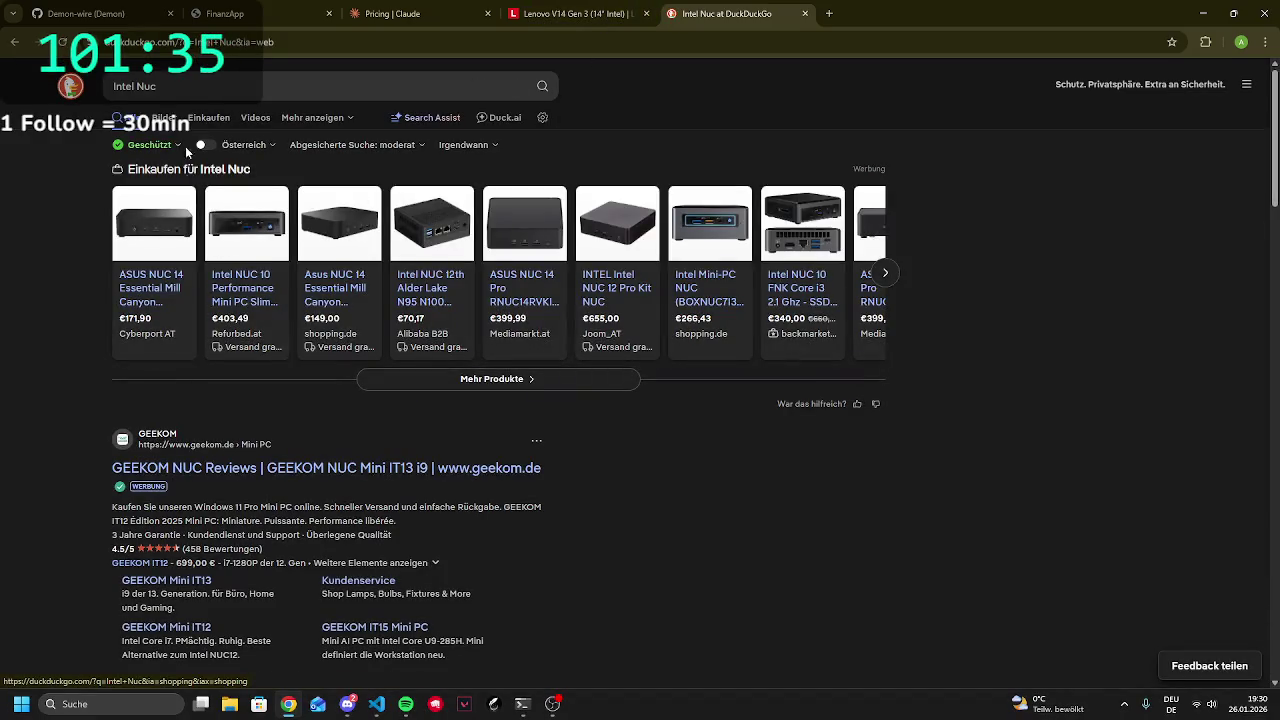
click(196, 95)
text(7)
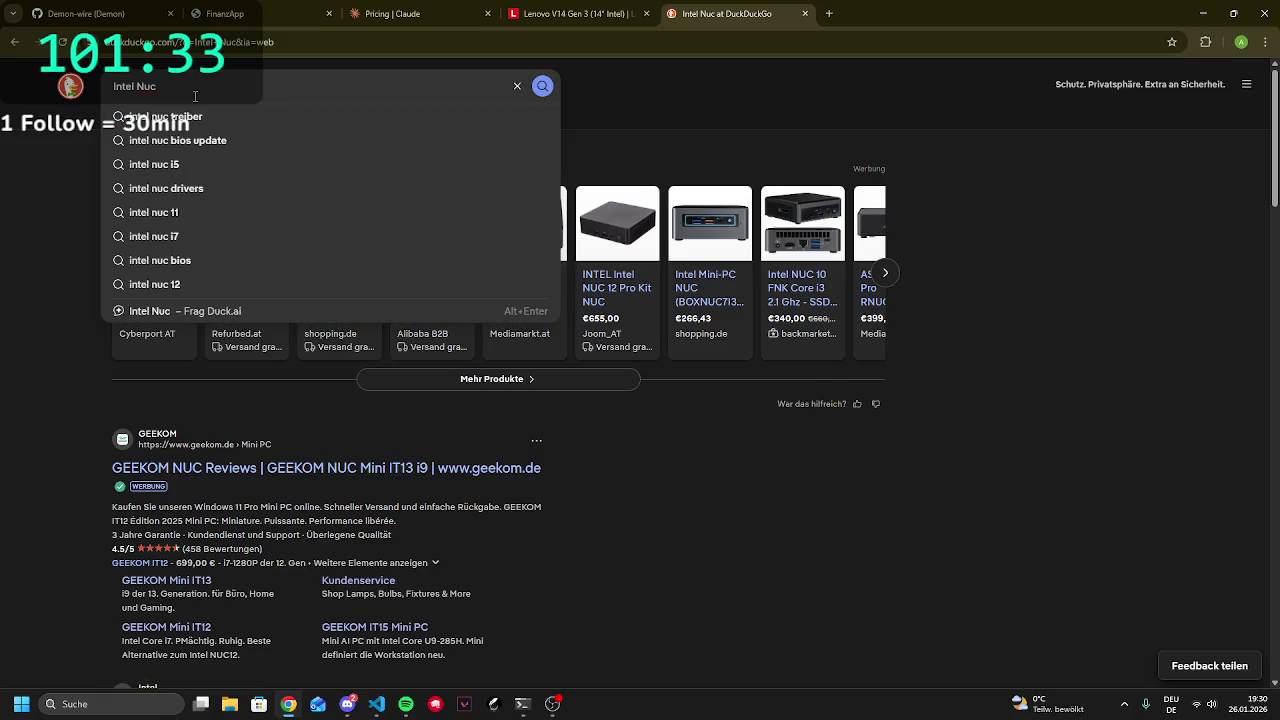
text(th)
key(Return)
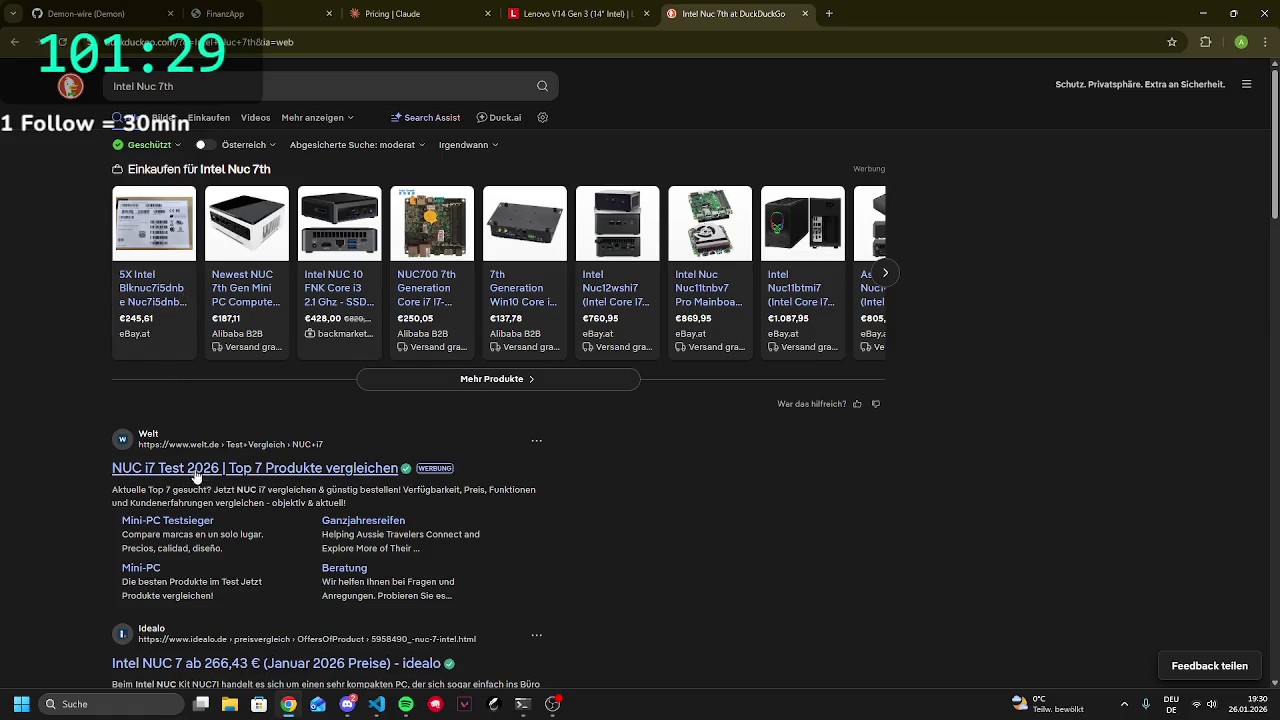
Open the €187,11 Alibaba NUC 7th Gen shopping offer
scroll(197, 485, down, 2)
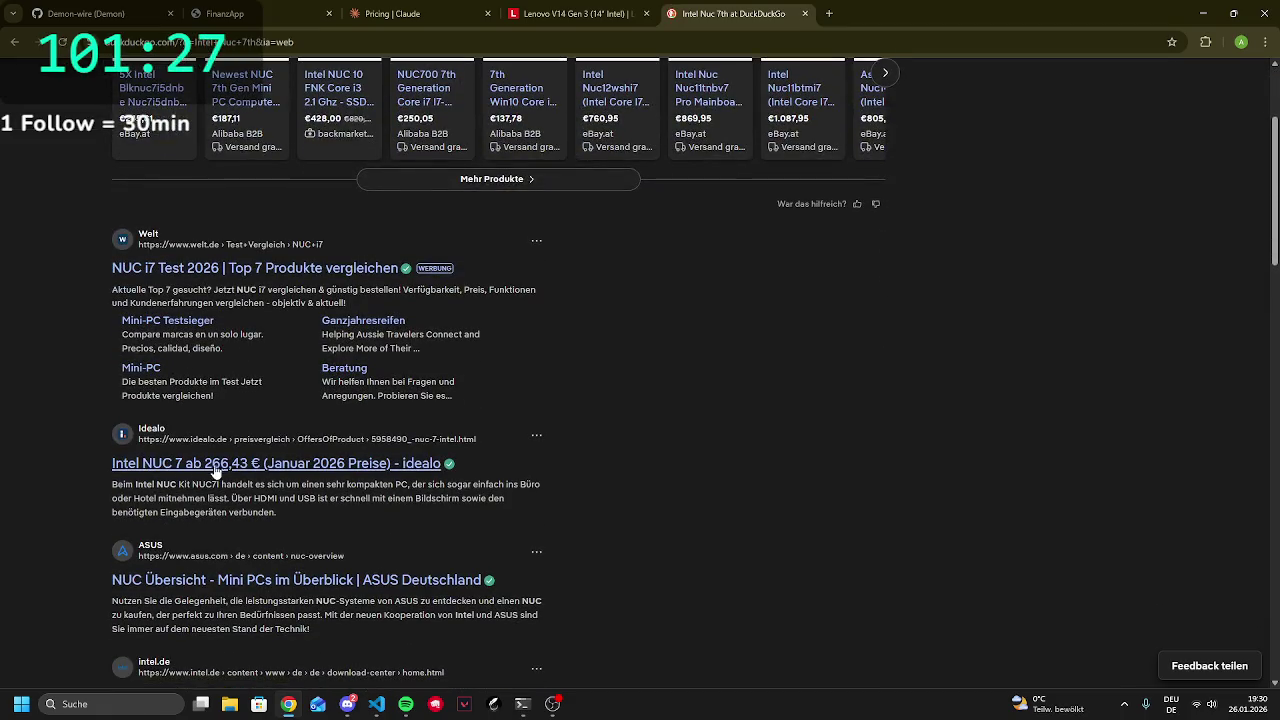
scroll(218, 287, up, 2)
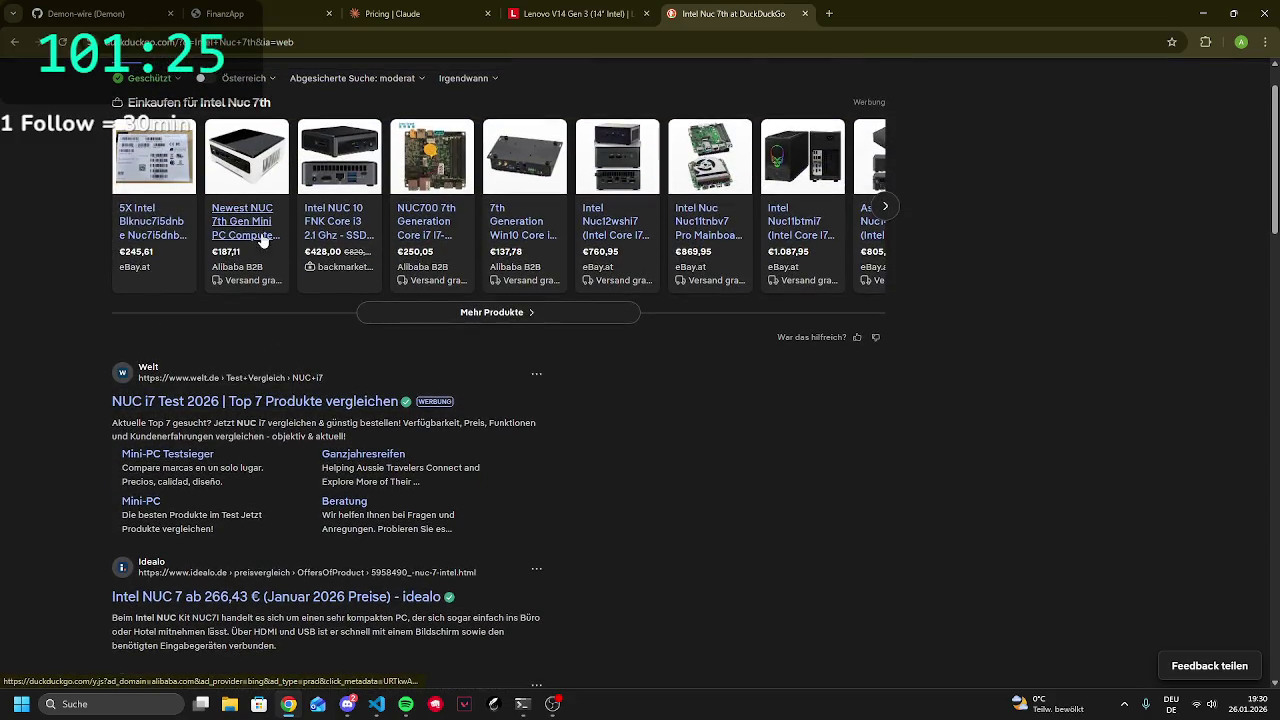
click(247, 251)
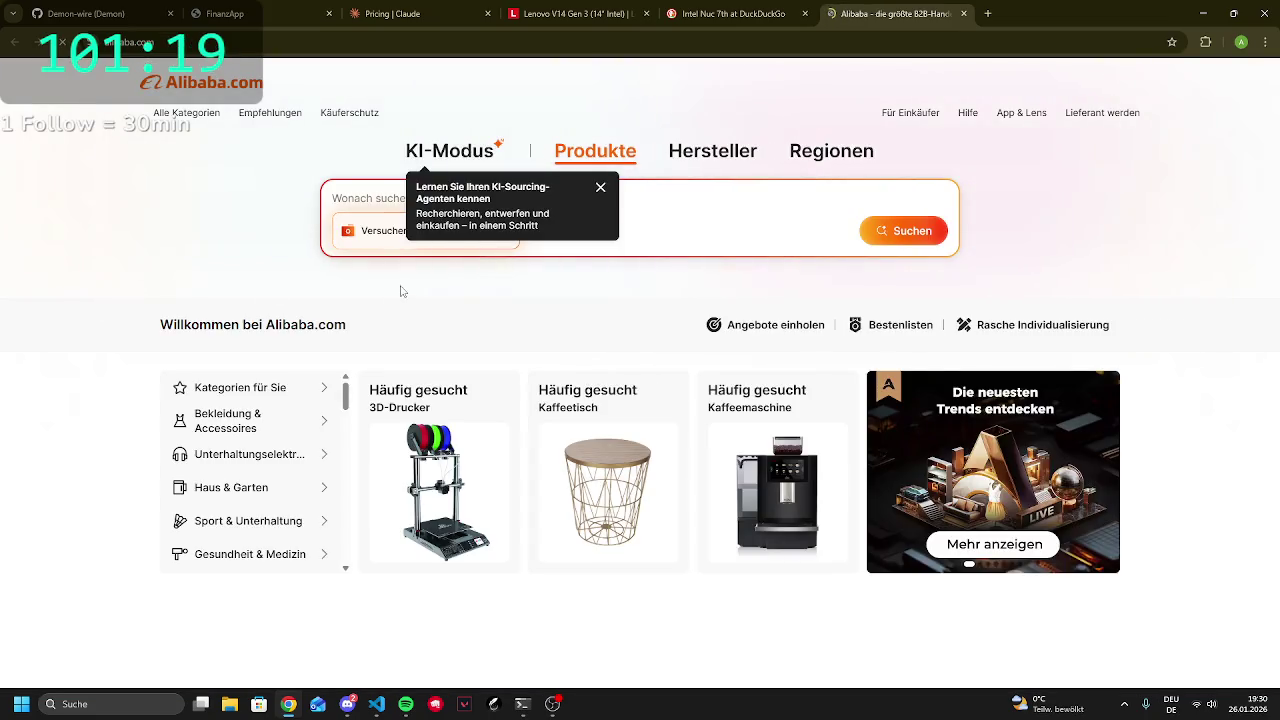
Dismiss the Google sign-in popup and close the Alibaba offer tab
scroll(405, 285, down, 2)
scroll(419, 260, down, 5)
scroll(419, 260, up, 5)
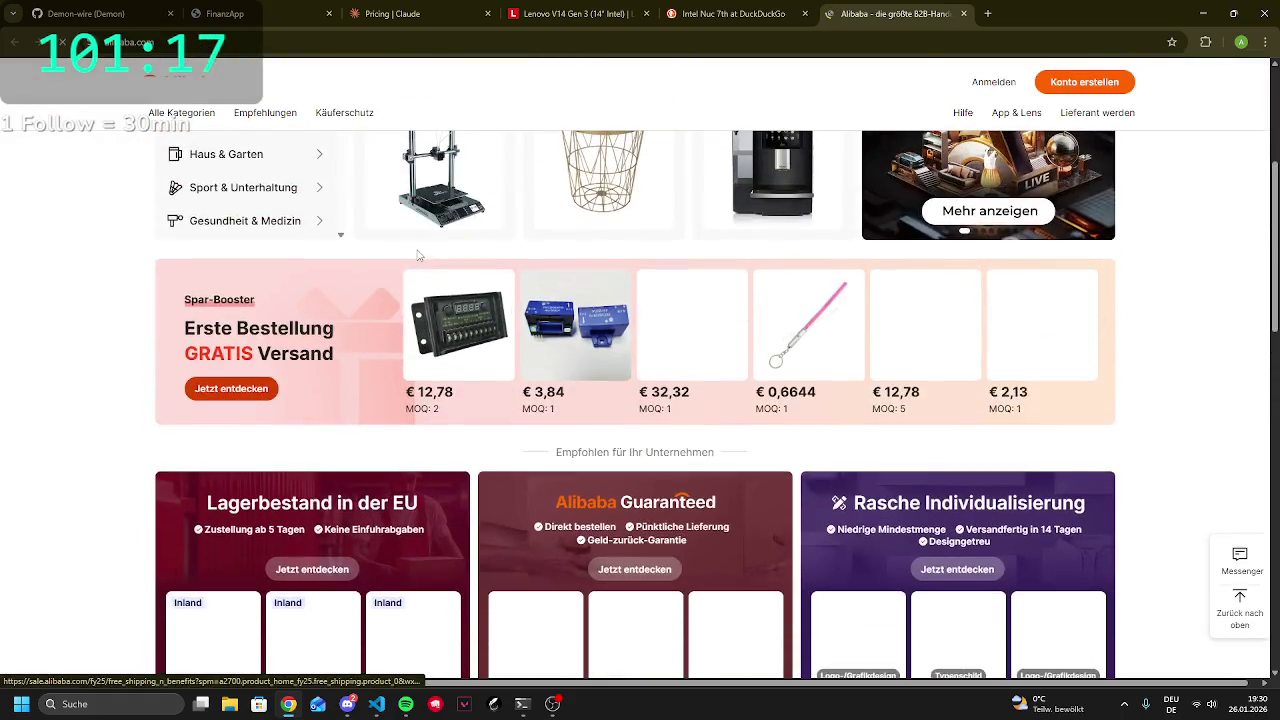
scroll(419, 260, up, 2)
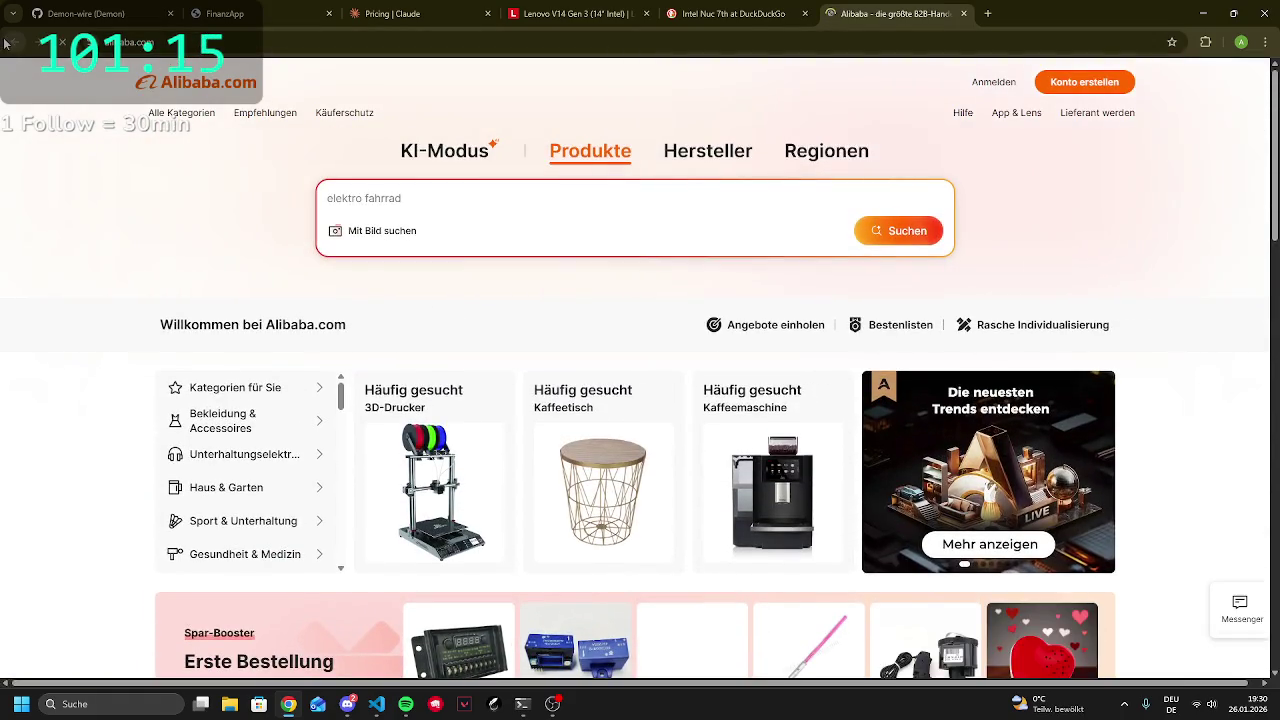
click(964, 22)
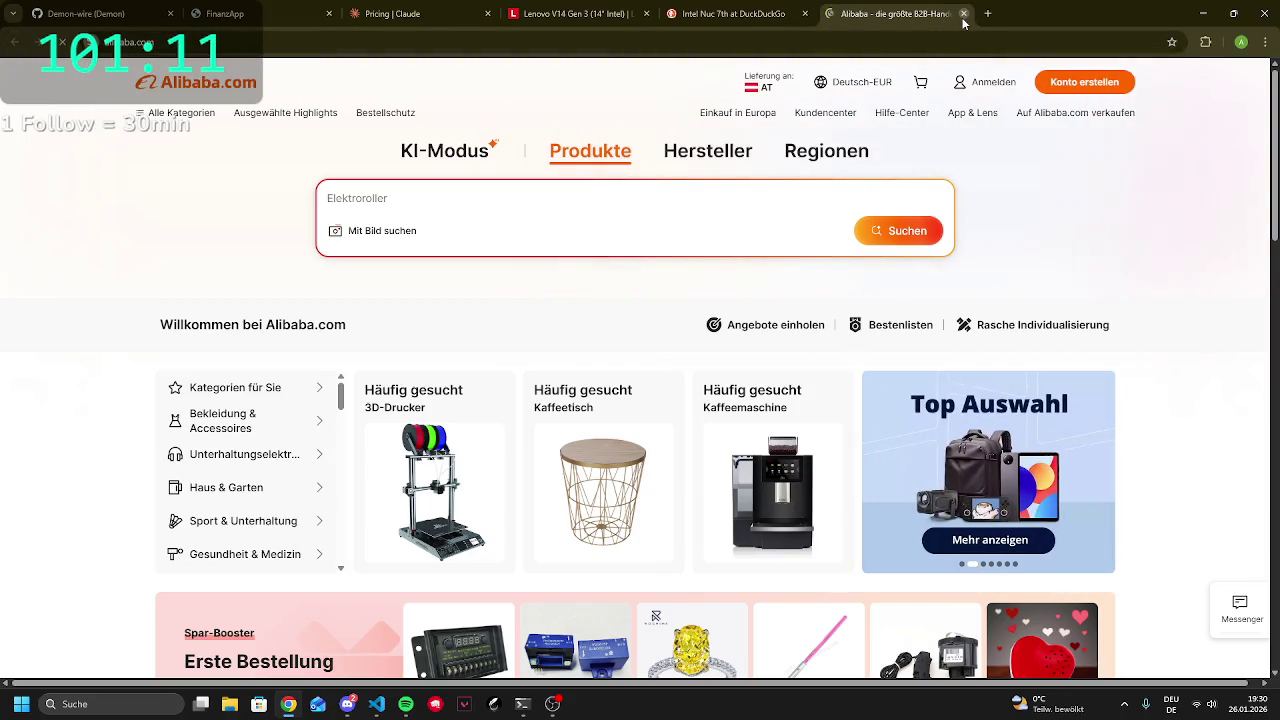
click(963, 14)
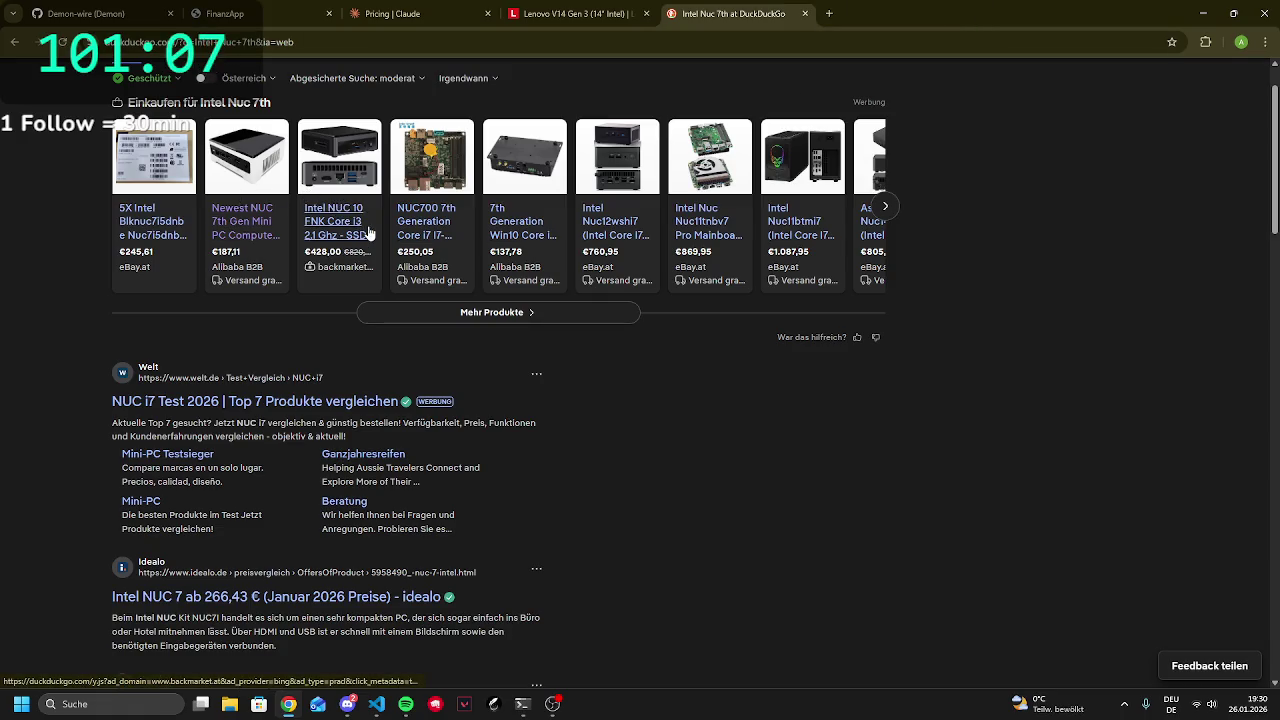
Check the €250,05 NUC700 7th Generation offer, then close it to return to the results
click(423, 215)
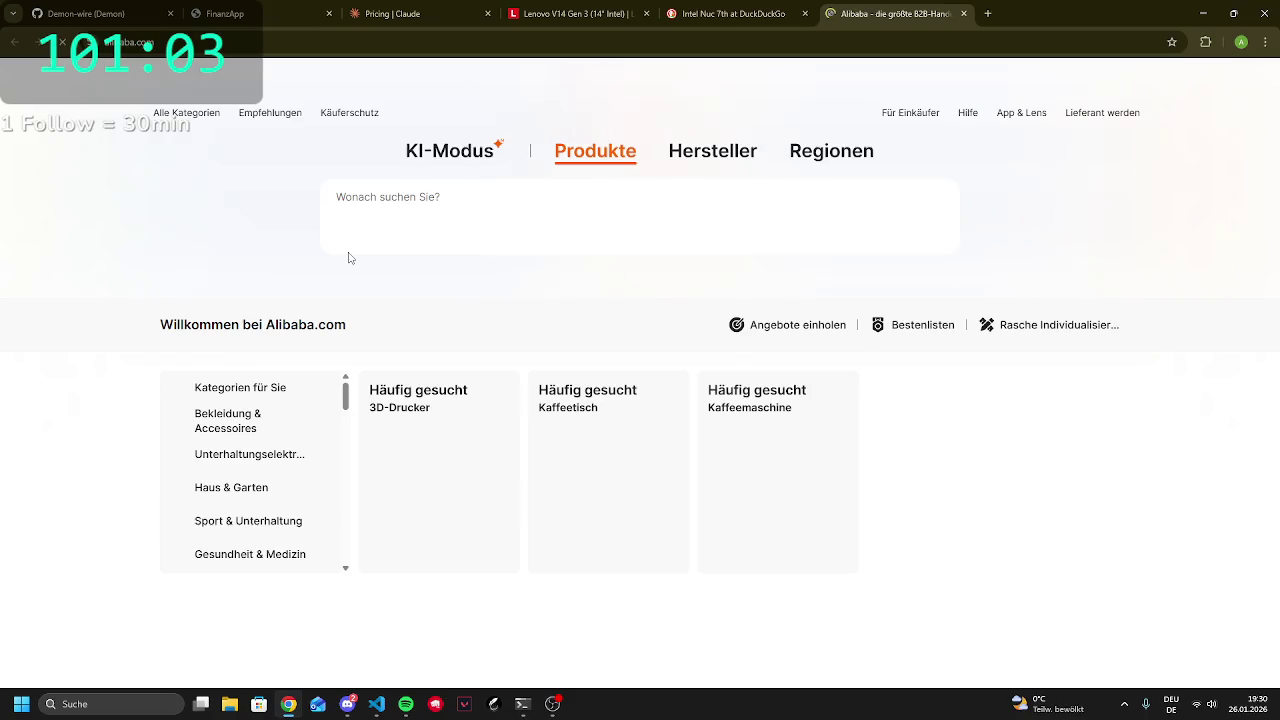
scroll(432, 336, down, 5)
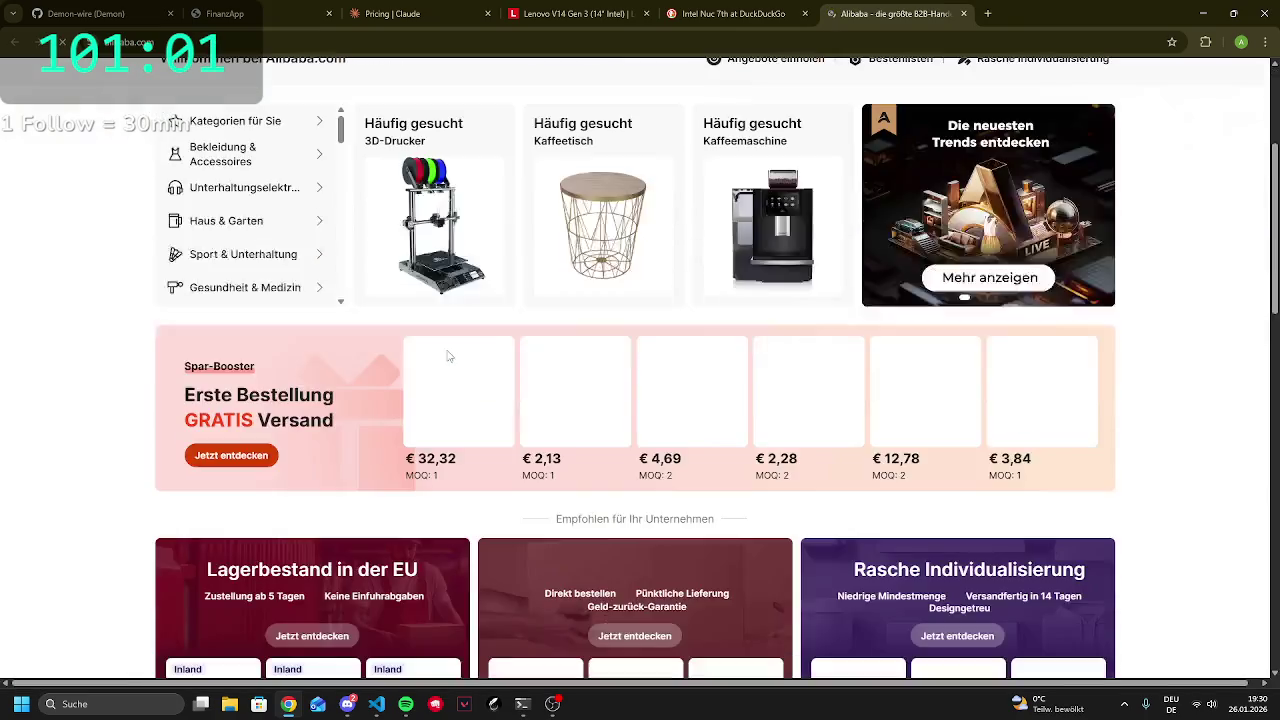
scroll(432, 336, up, 3)
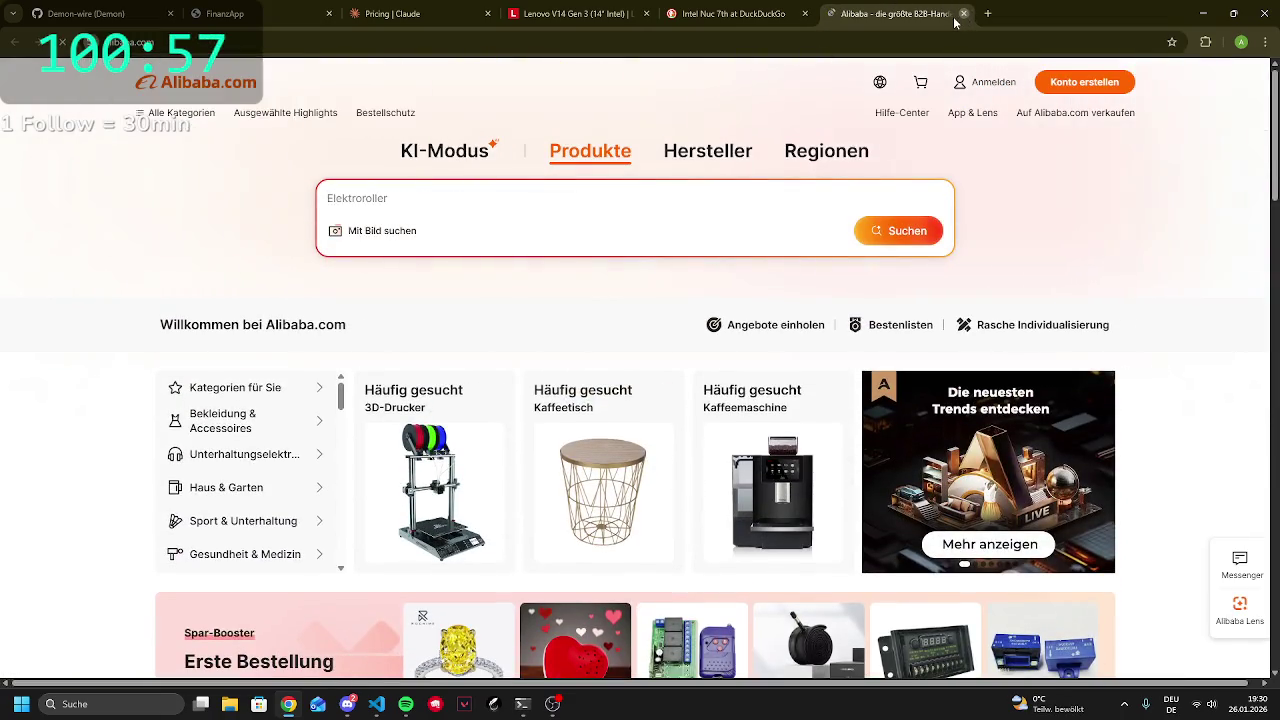
click(964, 15)
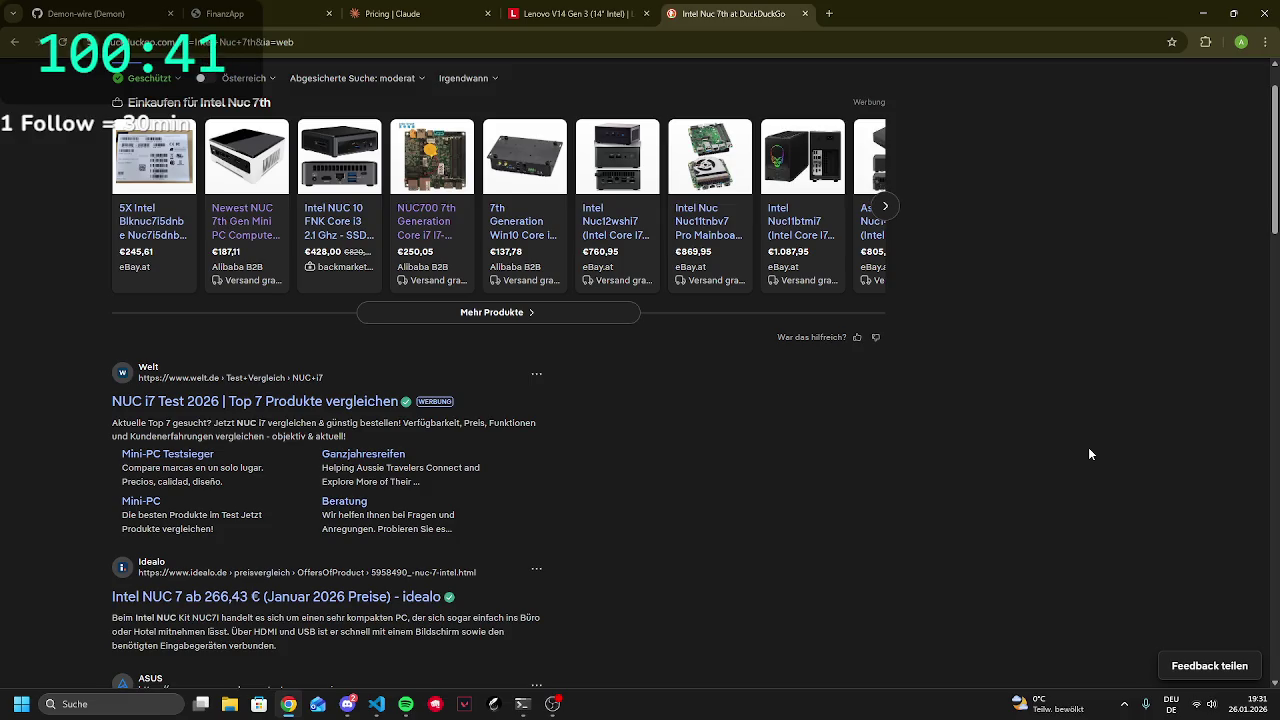
click(713, 40)
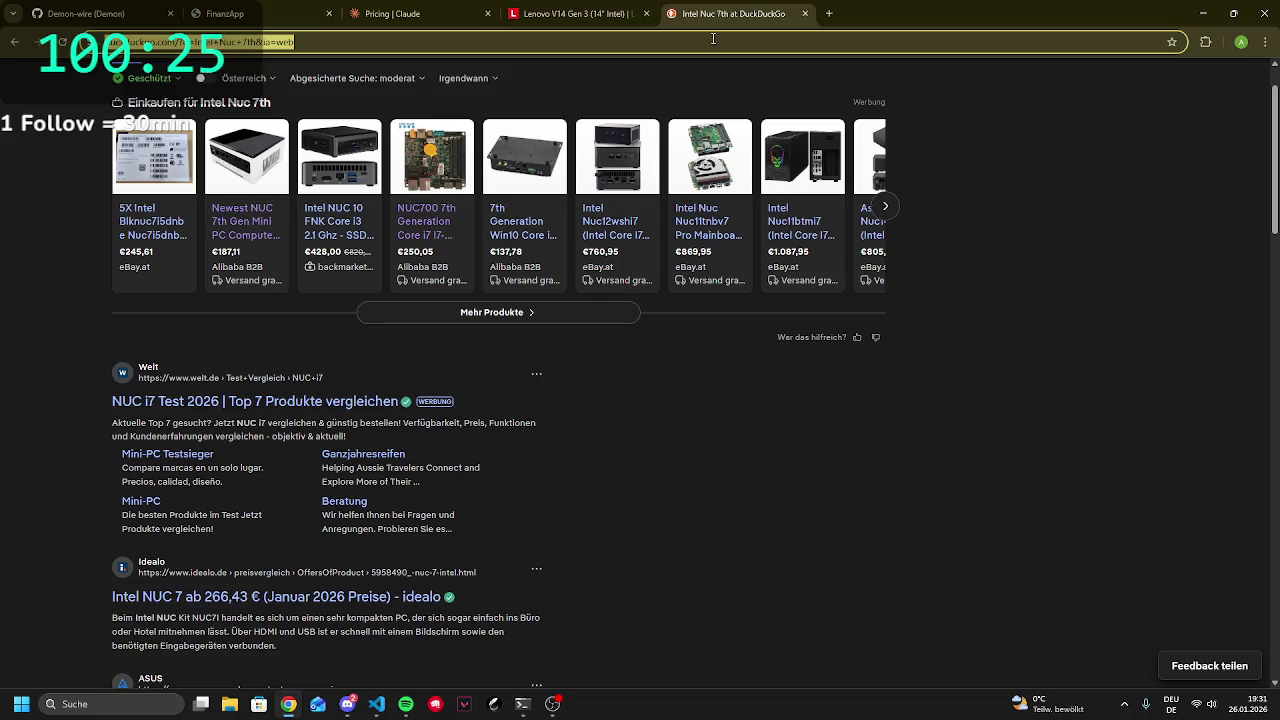
Search DuckDuckGo for 'ugreen' and look over the results
text(ugreen)
key(Return)
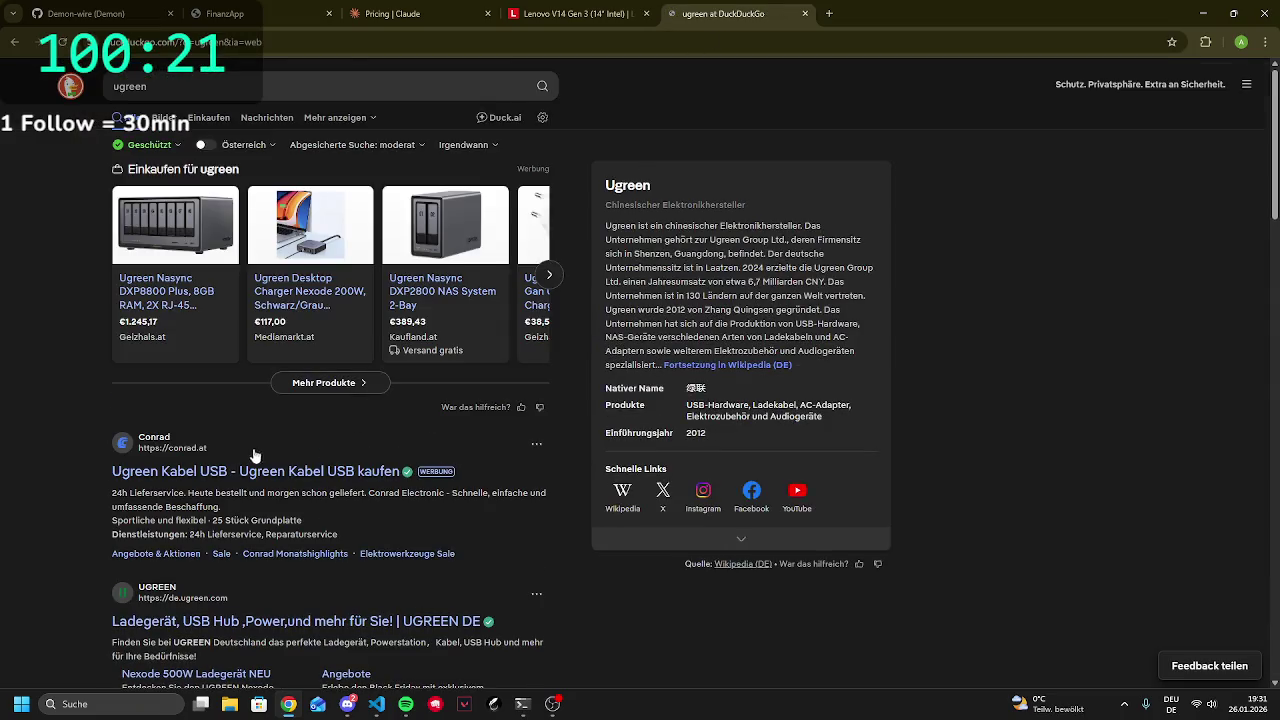
scroll(155, 675, down, 3)
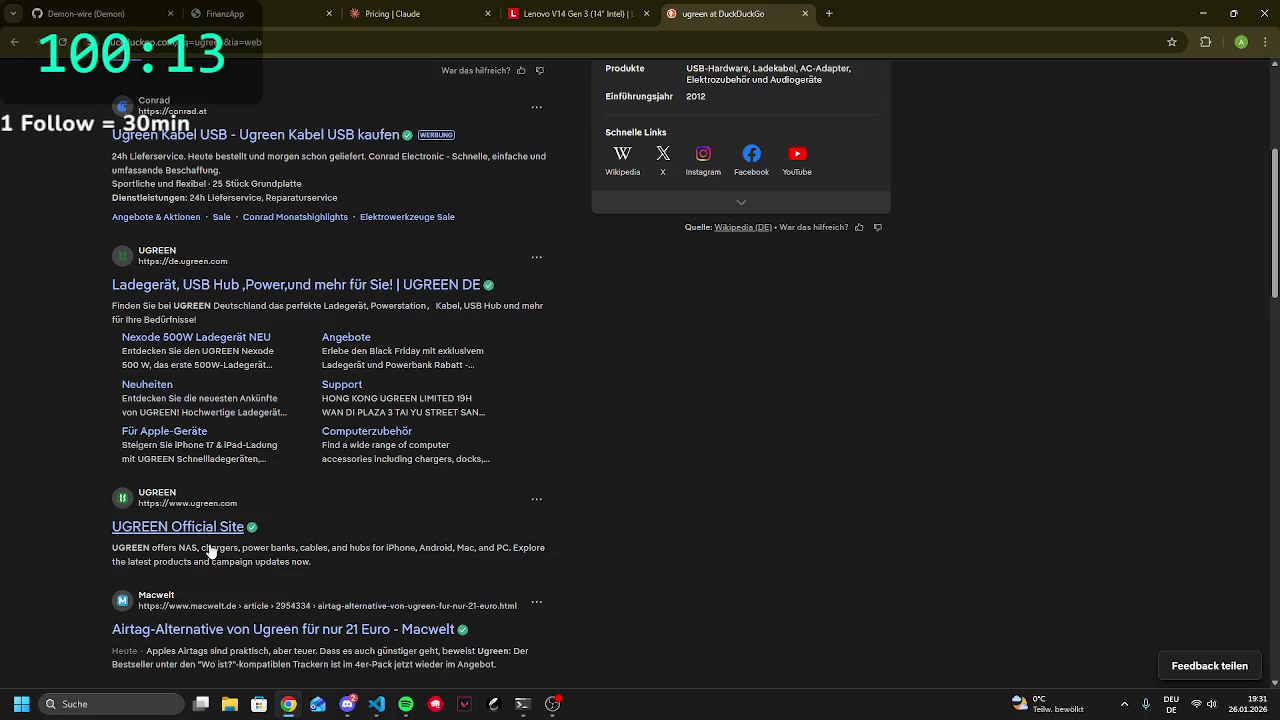
scroll(211, 553, up, 4)
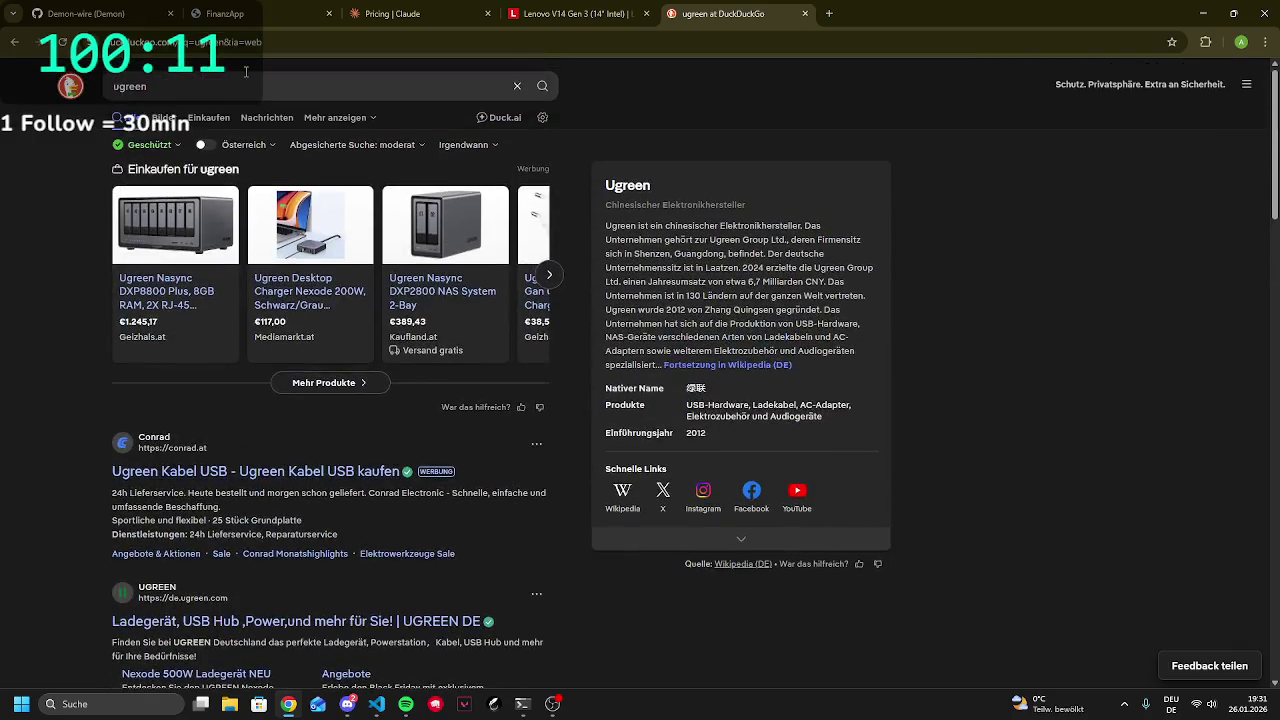
Replace the query with 'amazon' and open the Amazon.de result
click(243, 73)
key(BackSpace)
key(BackSpace)
key(BackSpace)
text(amazon)
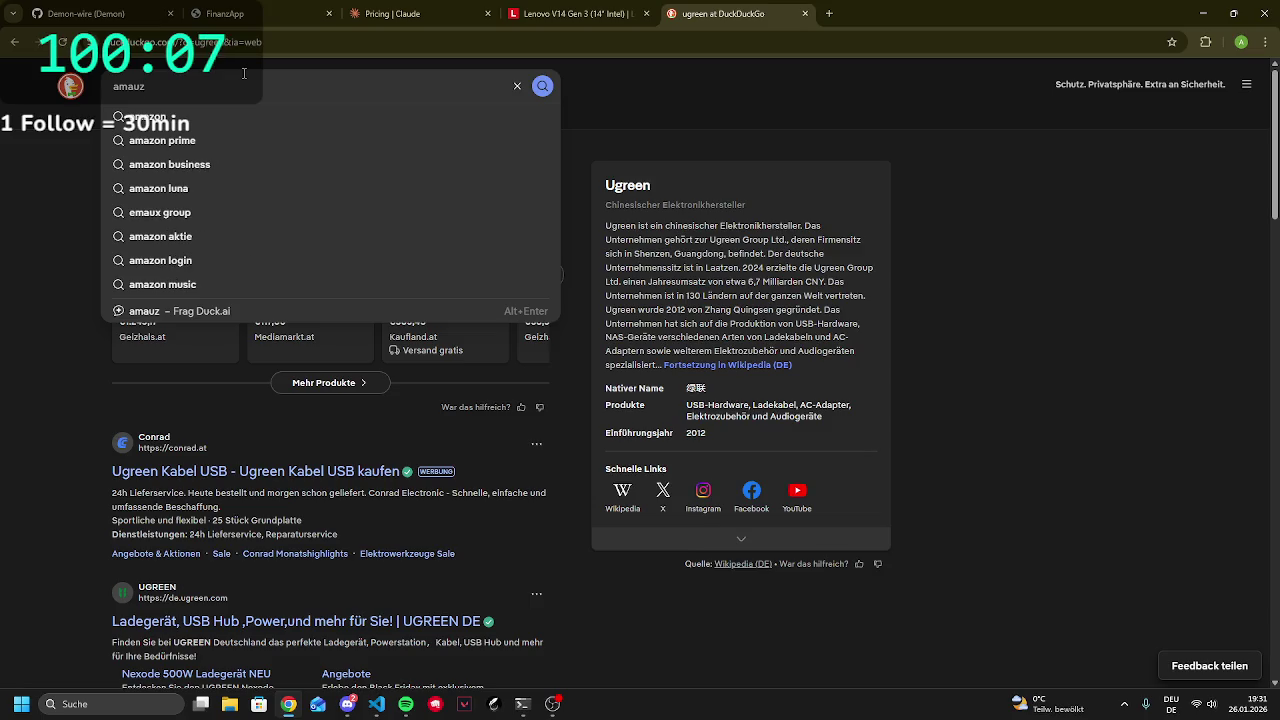
key(Return)
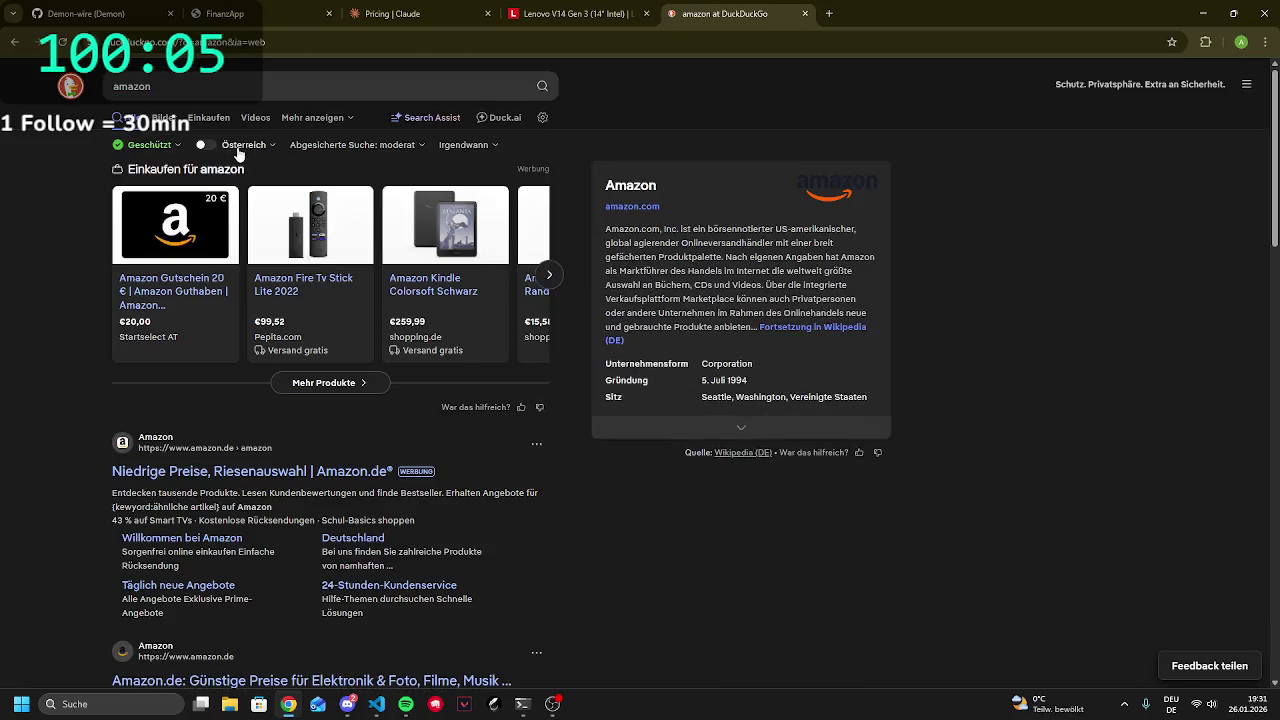
scroll(241, 471, down, 2)
click(245, 483)
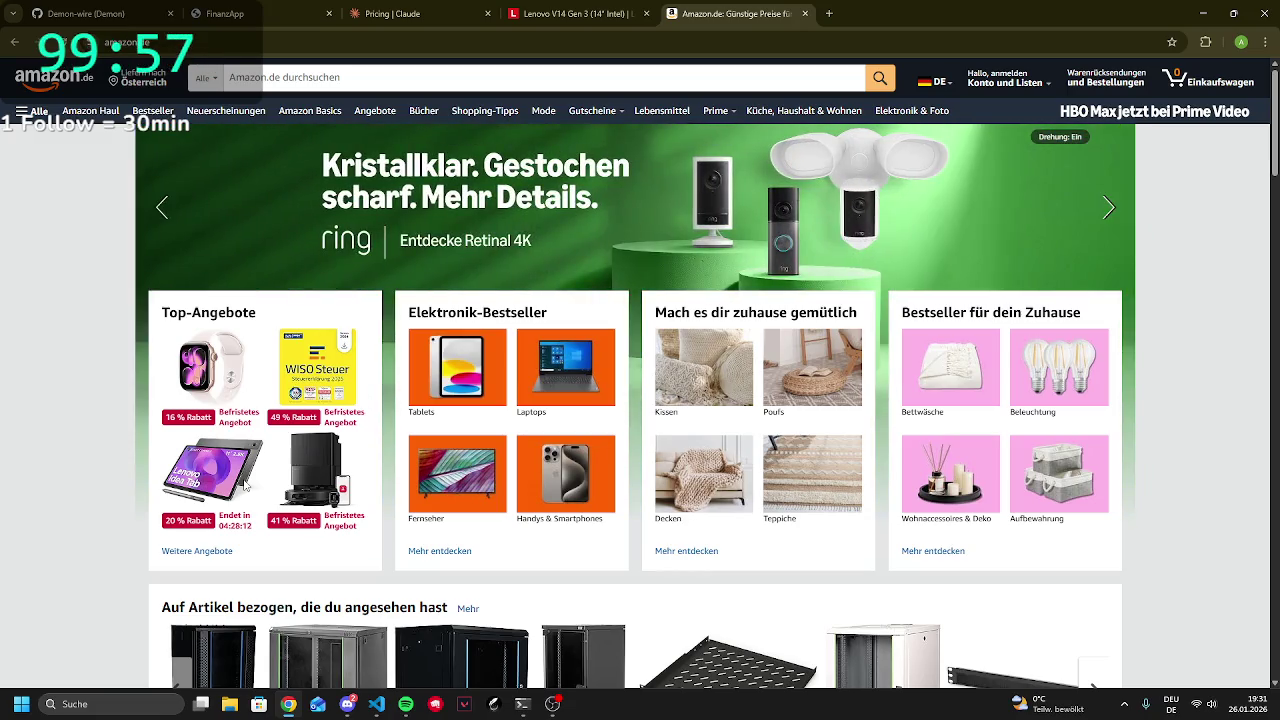
Search Amazon.de for 'nas server'
click(320, 79)
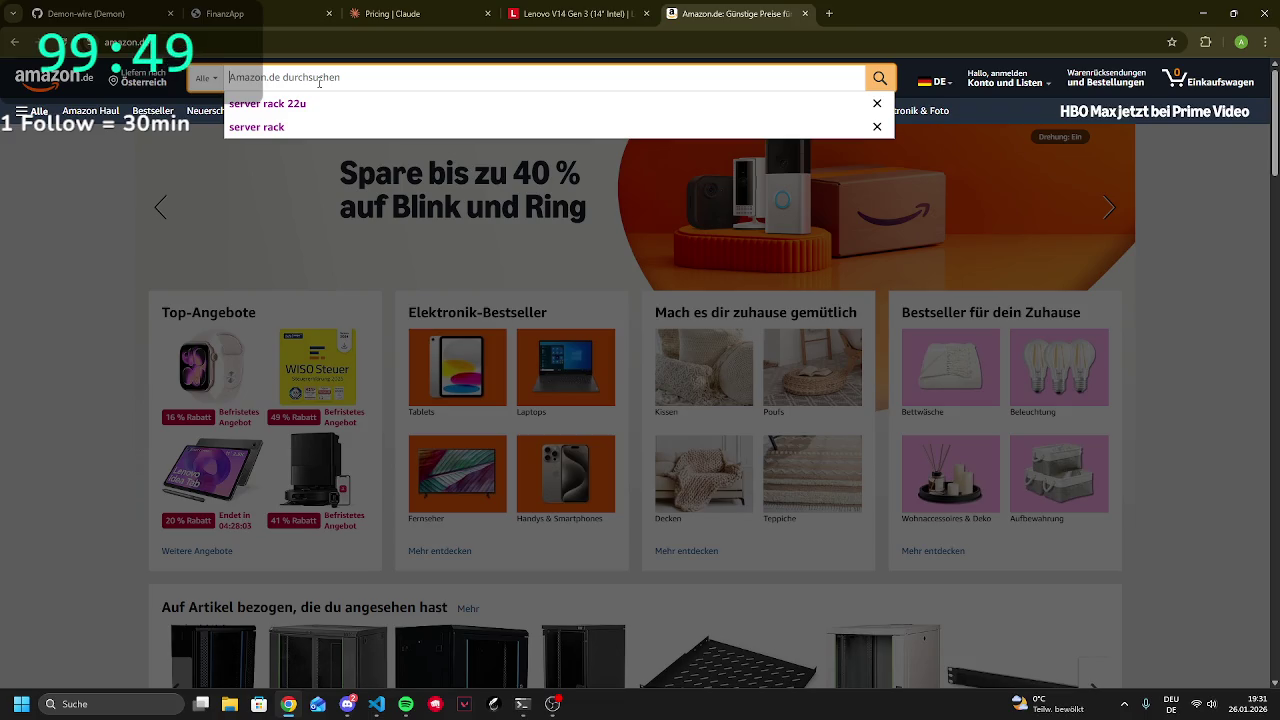
text(nas server)
key(Return)
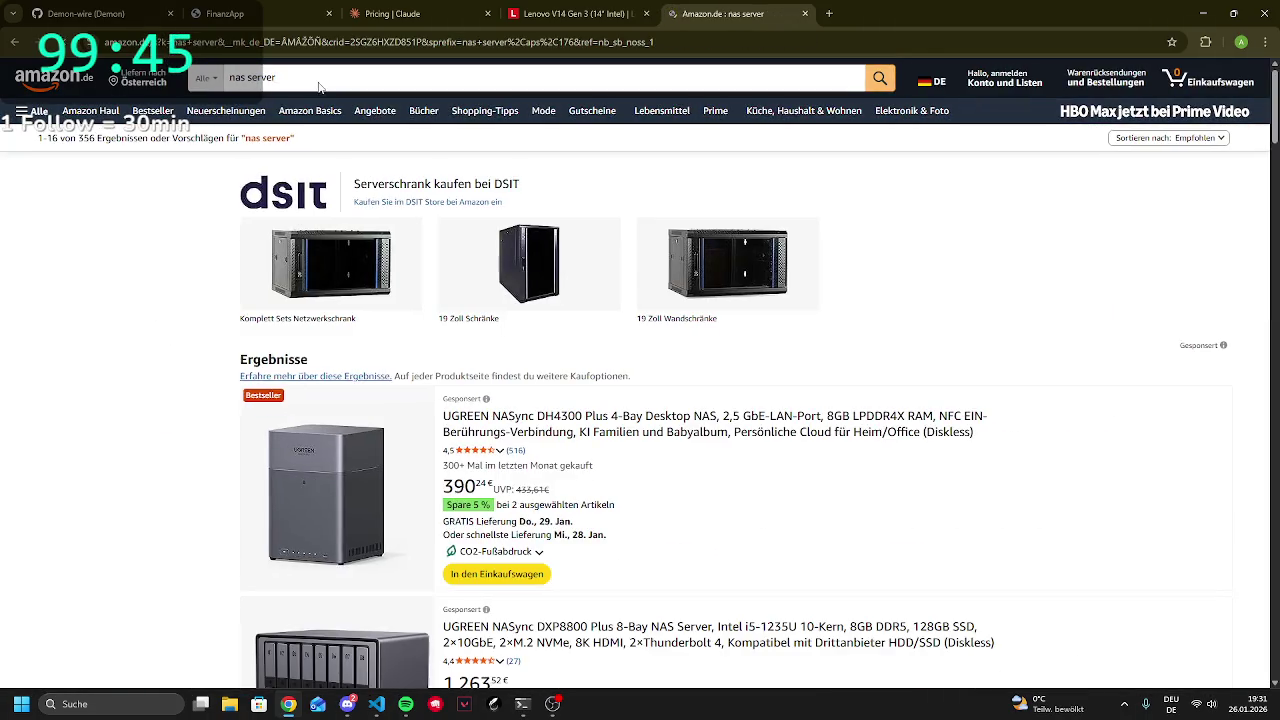
scroll(447, 258, down, 5)
scroll(447, 258, down, 3)
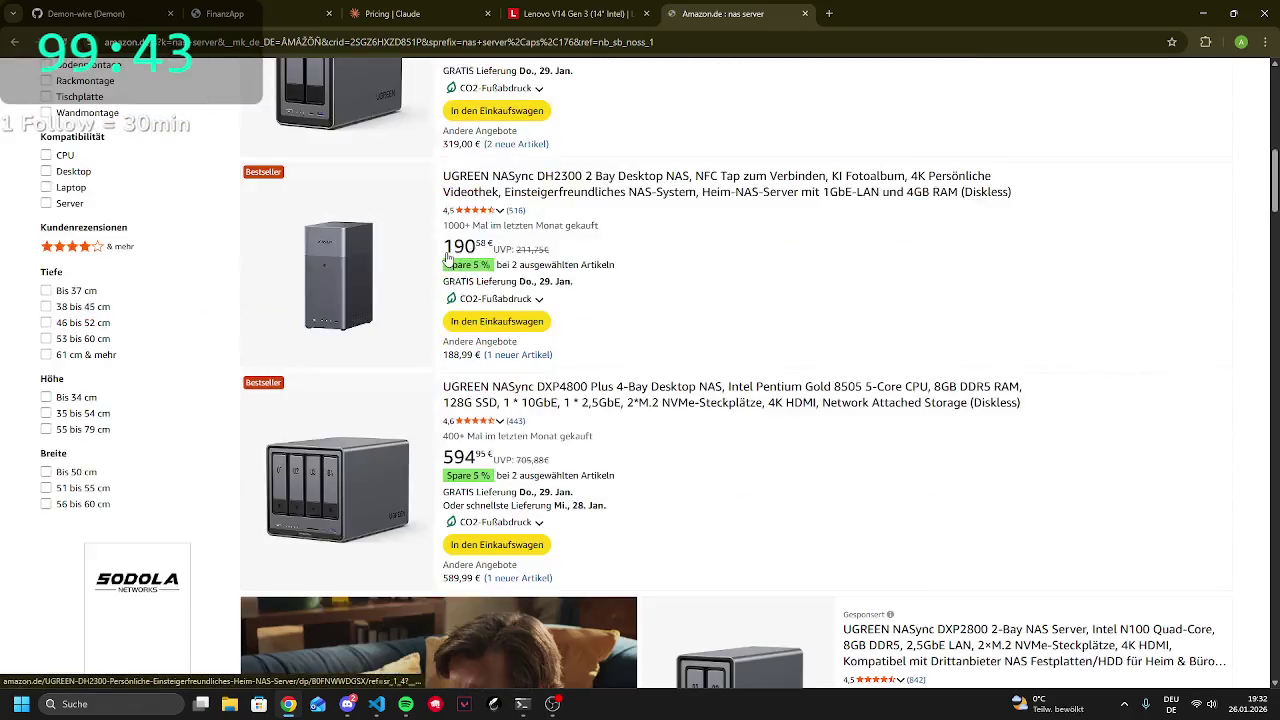
scroll(105, 270, up, 7)
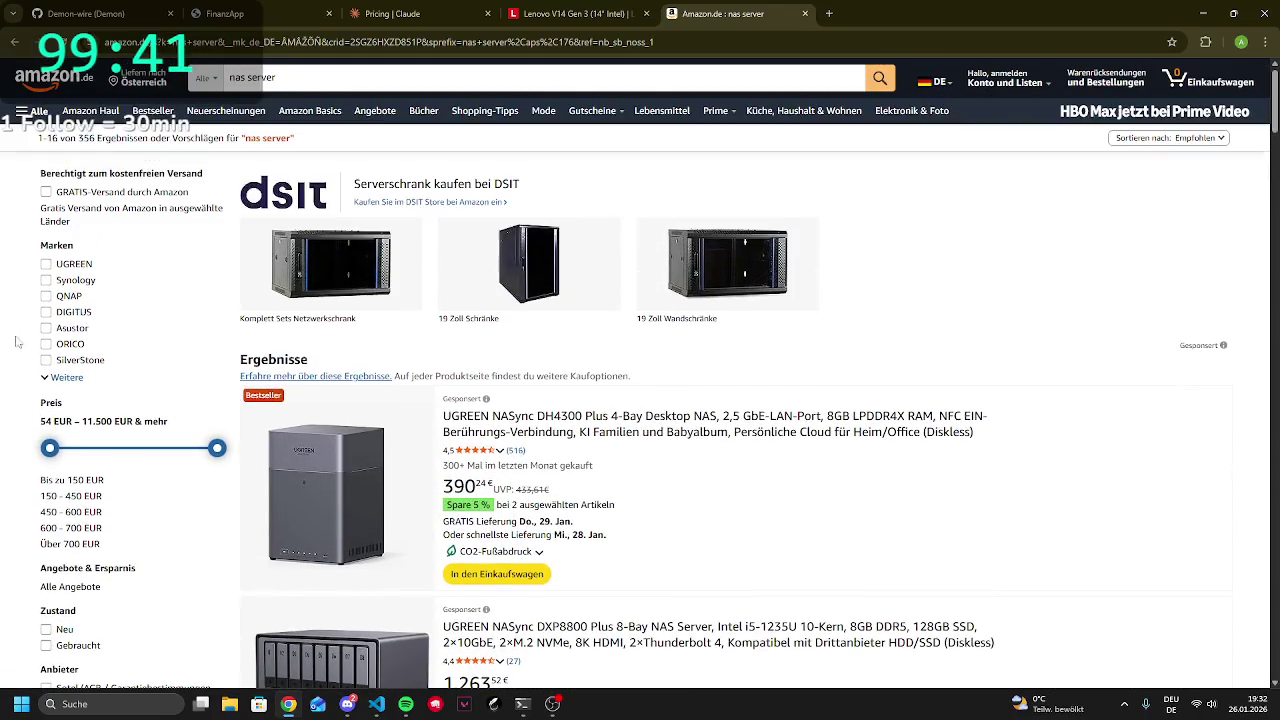
Filter the nas server results to the Asustor brand and browse them
click(62, 377)
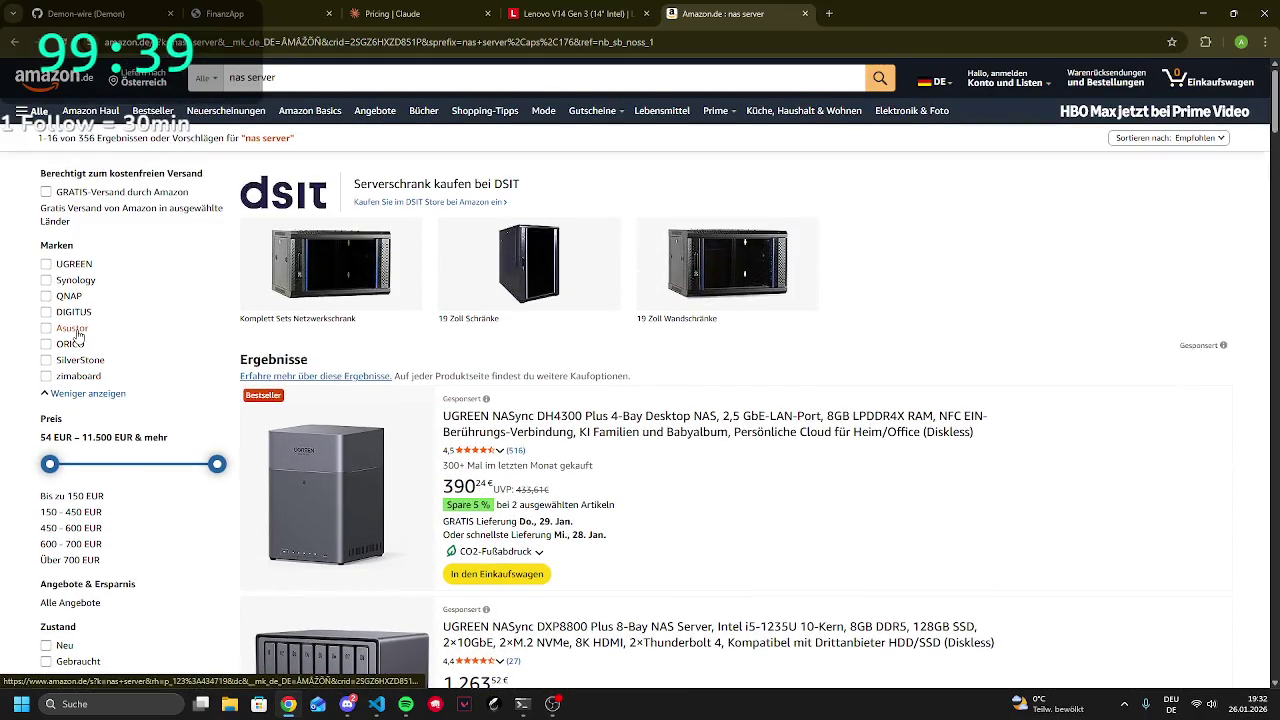
click(78, 334)
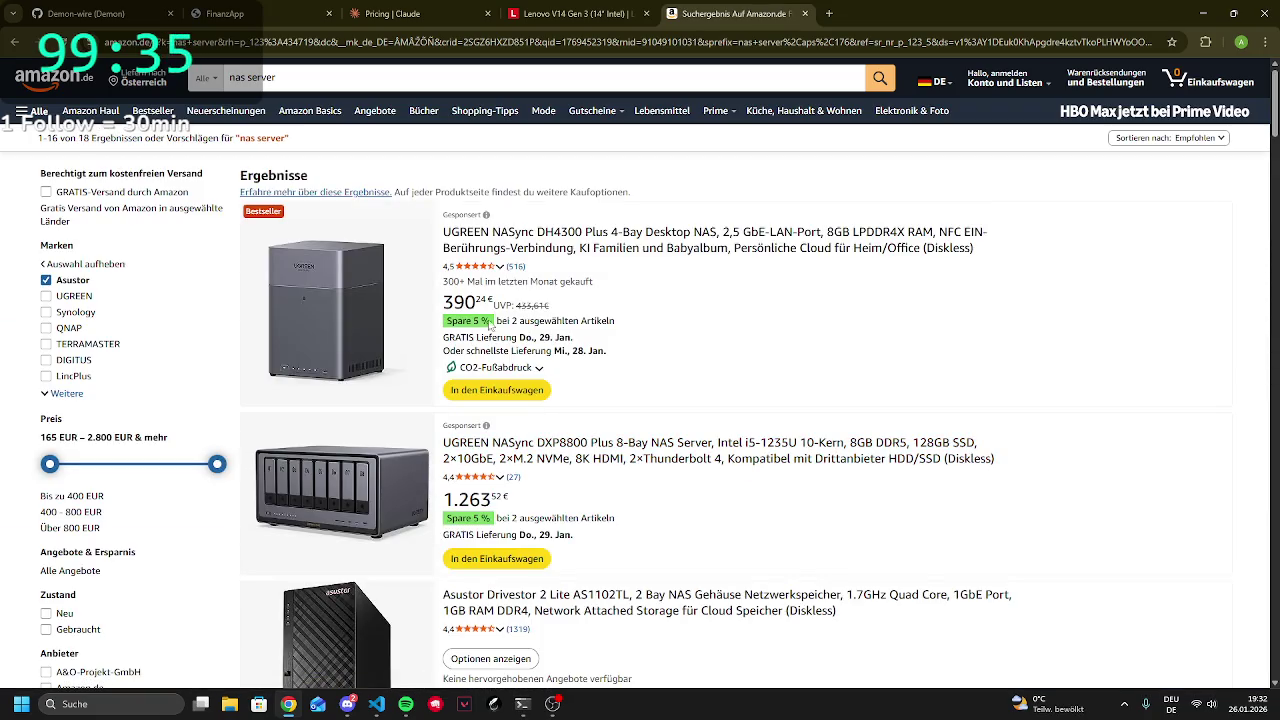
scroll(358, 417, down, 10)
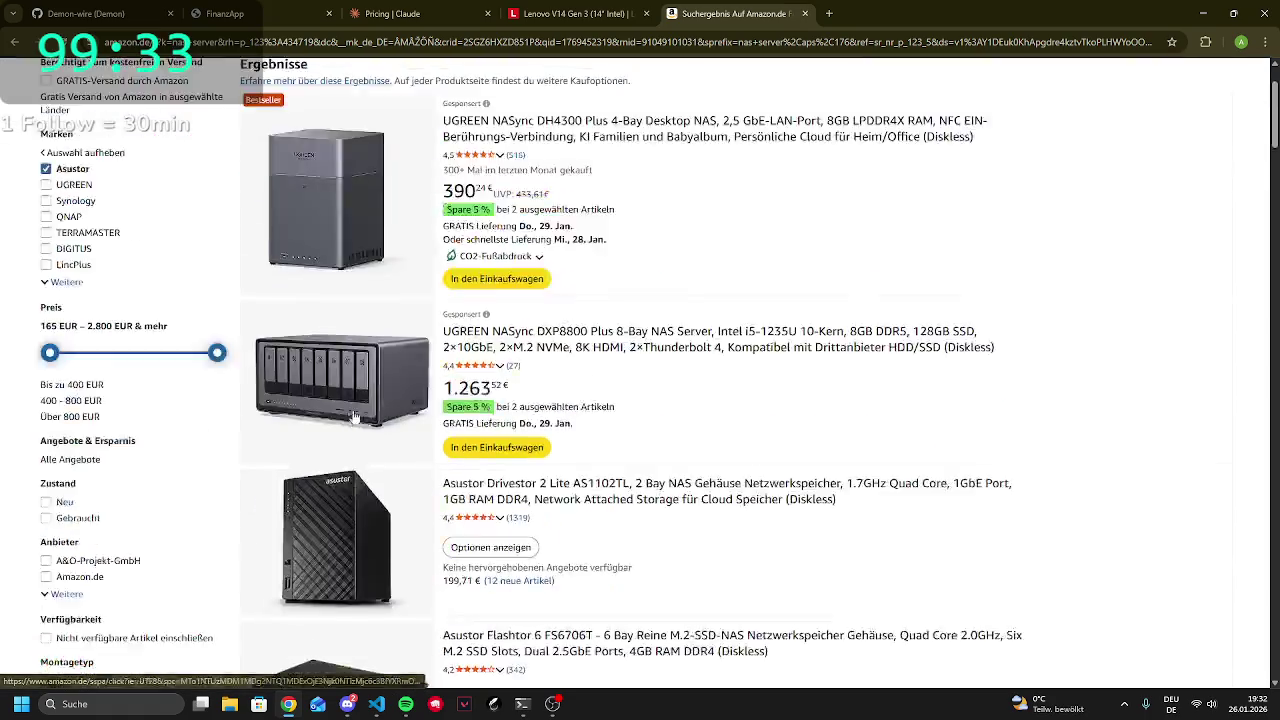
scroll(358, 417, up, 5)
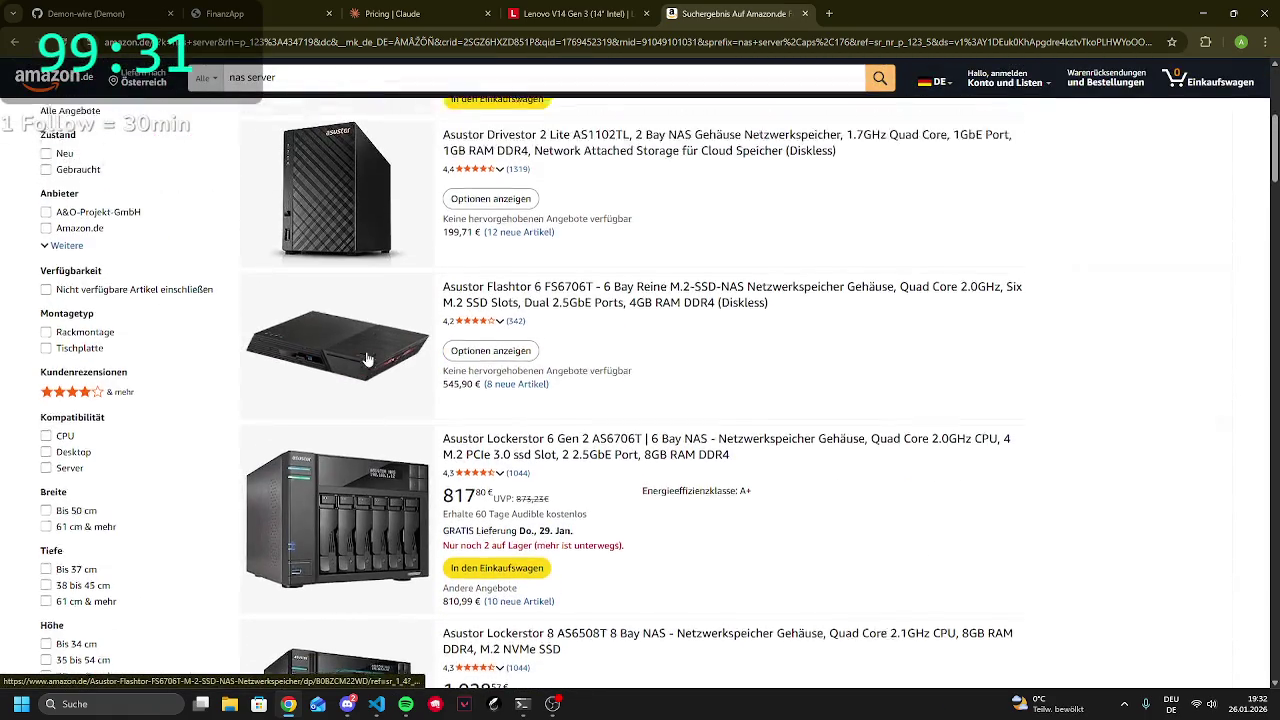
scroll(367, 360, up, 4)
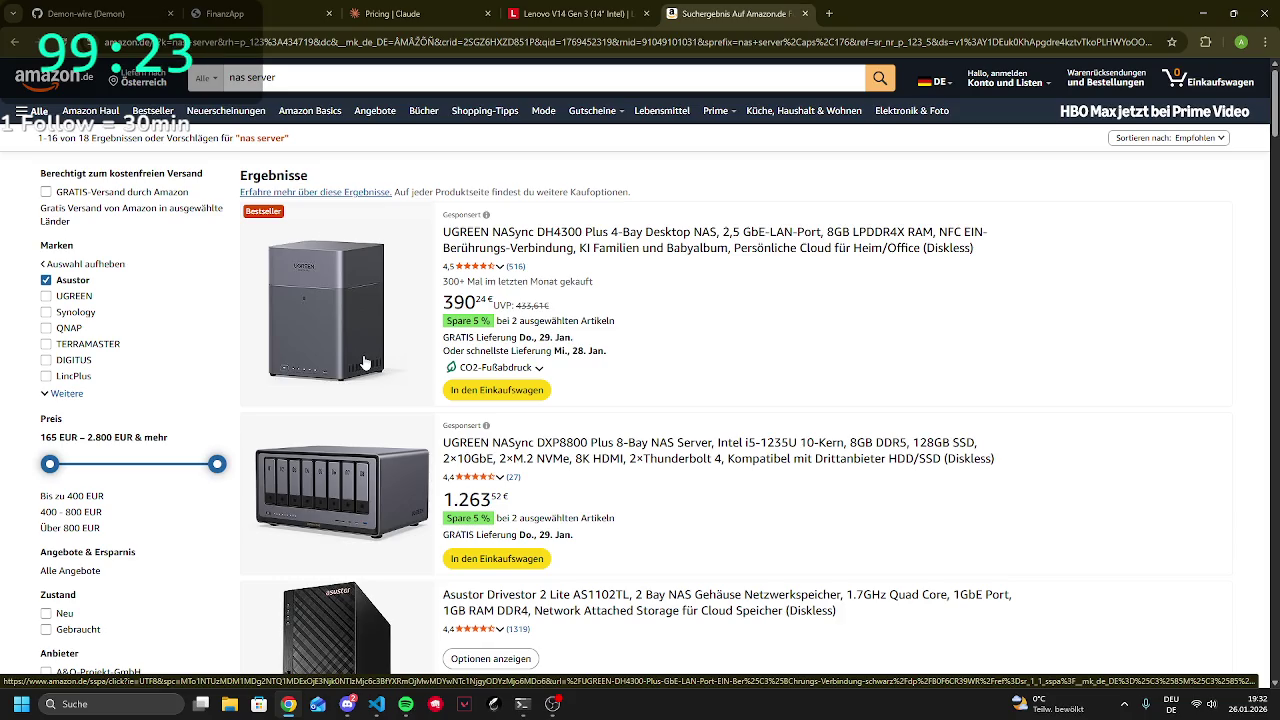
scroll(116, 307, down, 3)
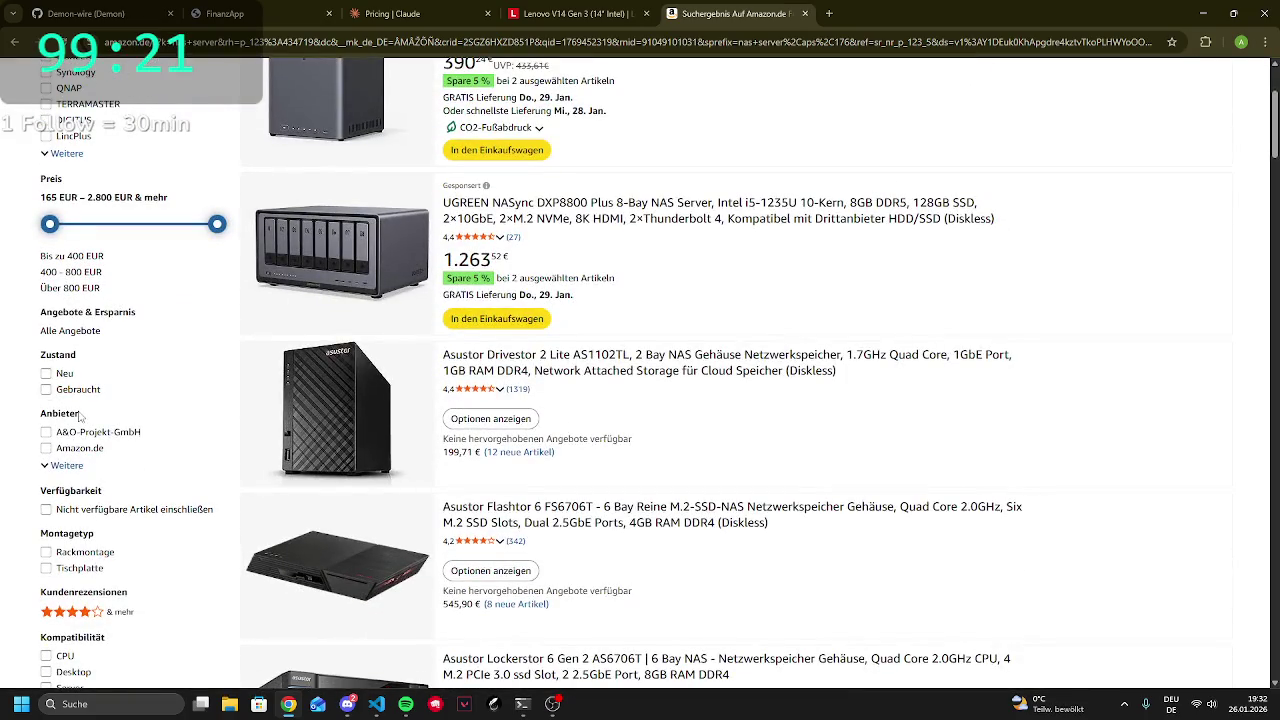
scroll(96, 410, down, 1)
scroll(96, 410, down, 3)
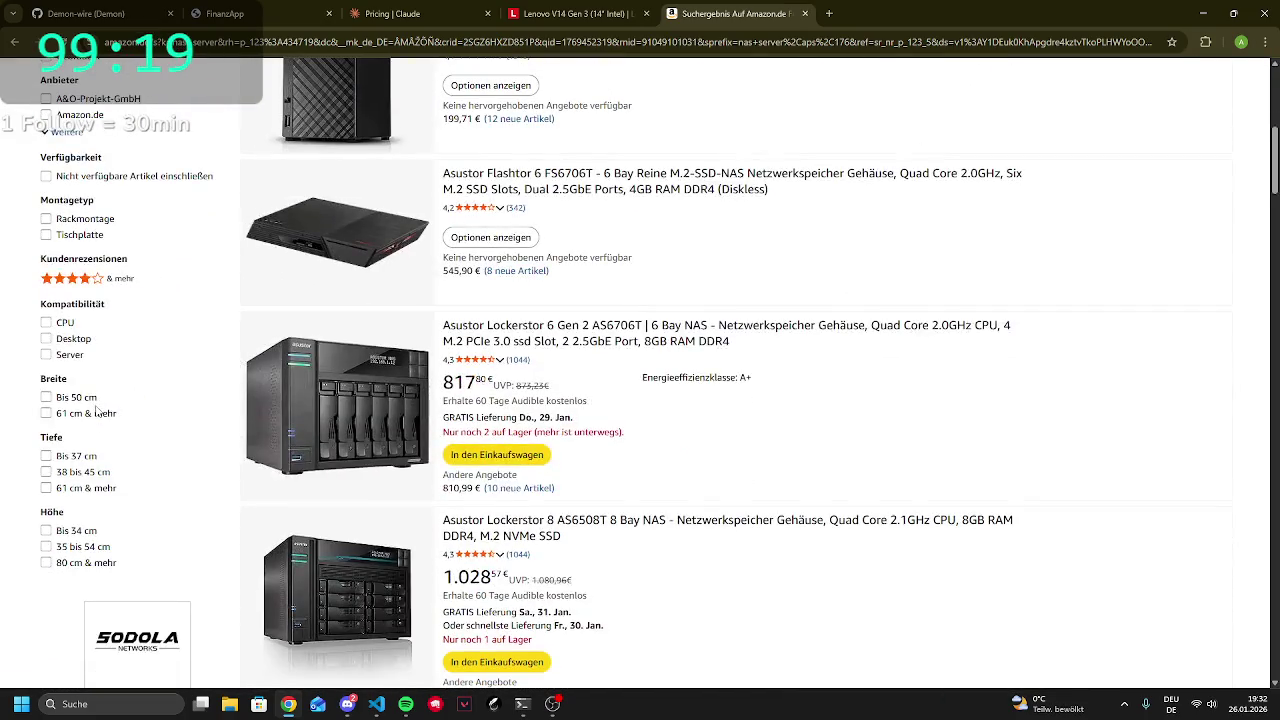
scroll(80, 418, up, 4)
scroll(84, 357, up, 2)
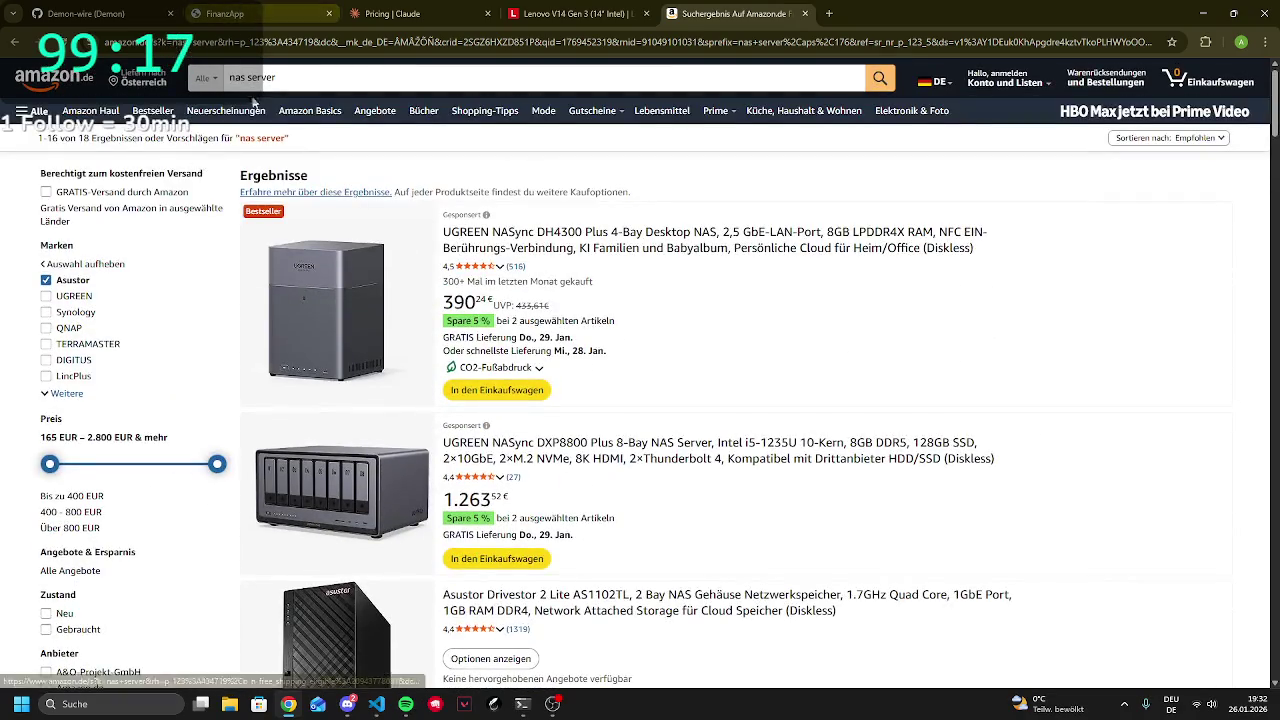
Close the Amazon search results tab
click(634, 80)
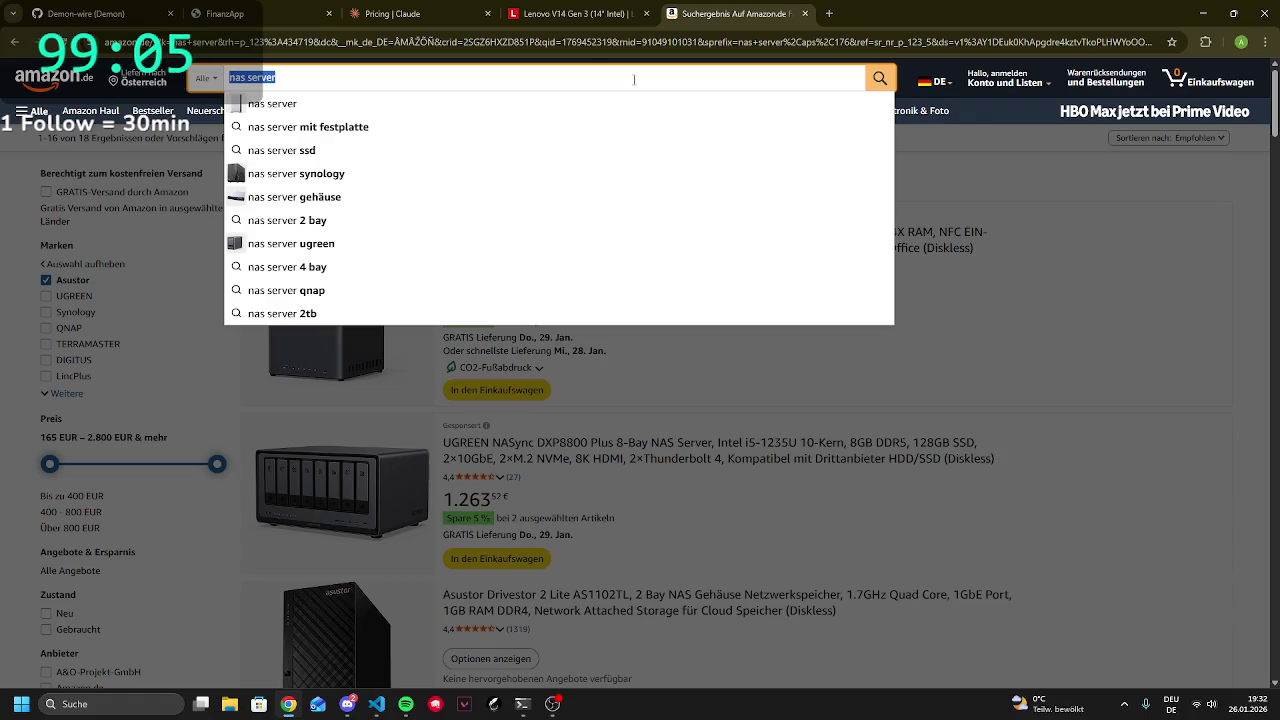
click(594, 44)
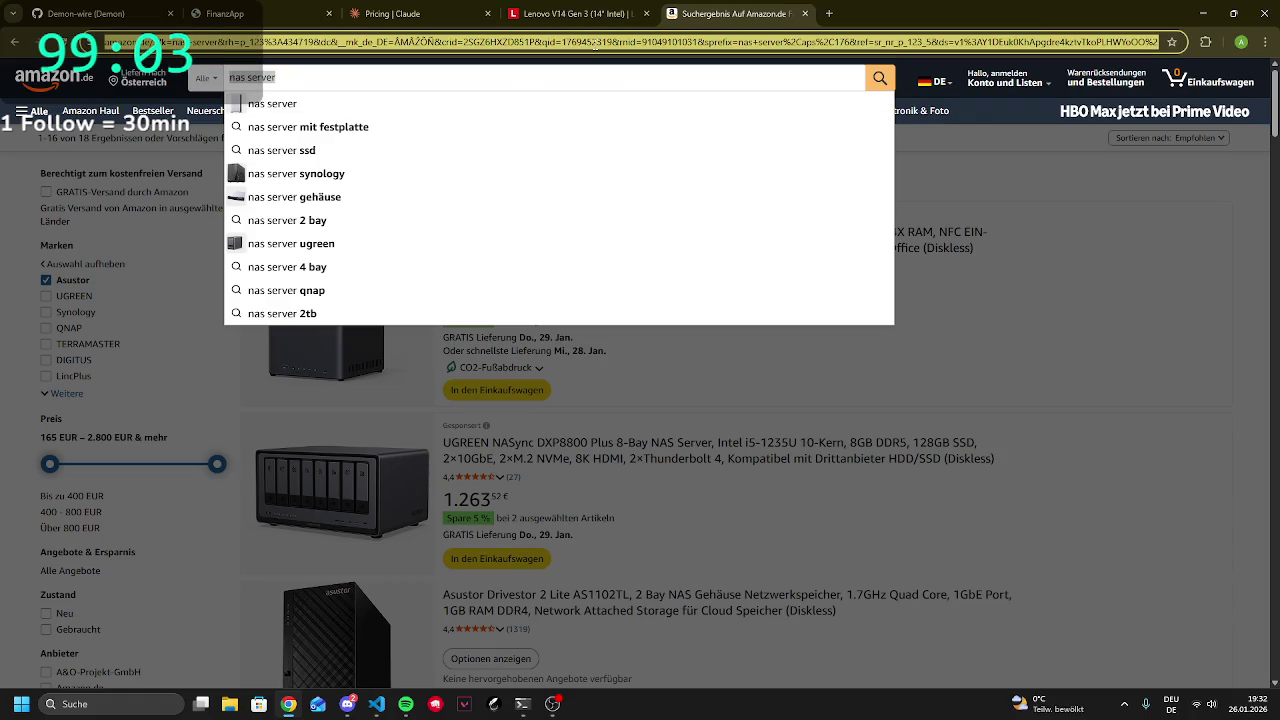
click(804, 13)
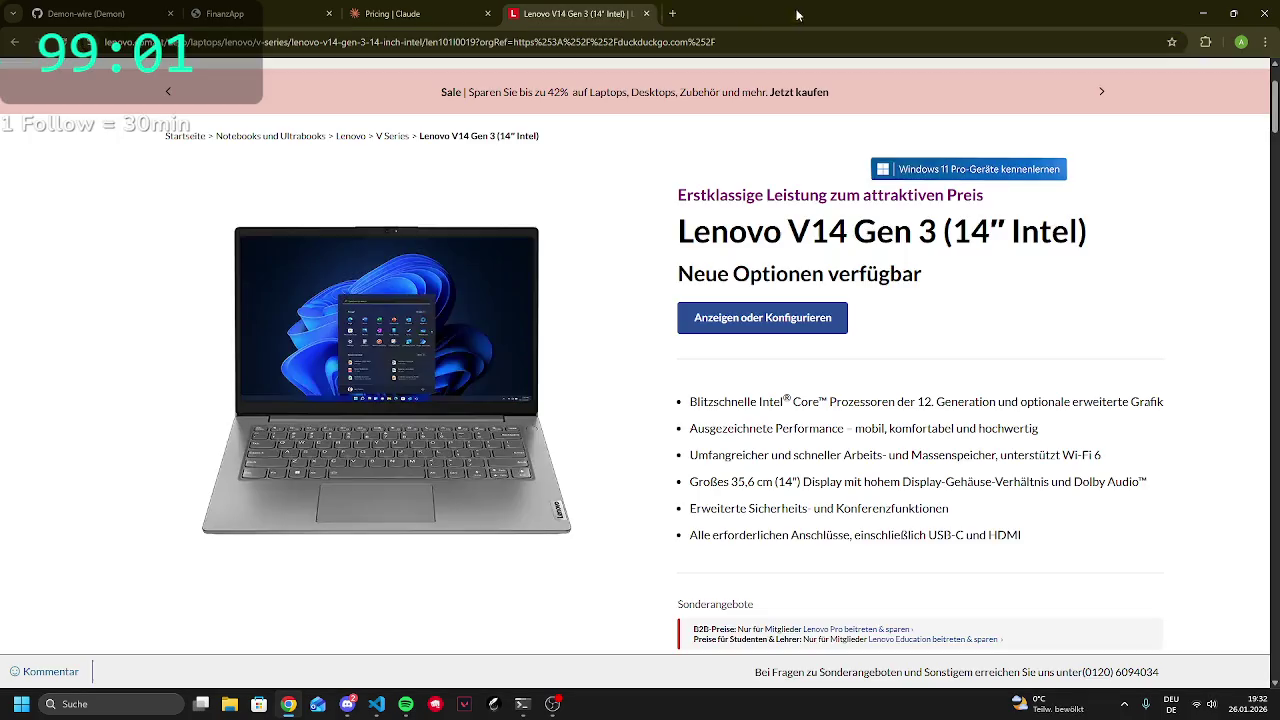
Search DuckDuckGo for 'sophos sg220' in a new tab
click(670, 13)
text(sophos sv)
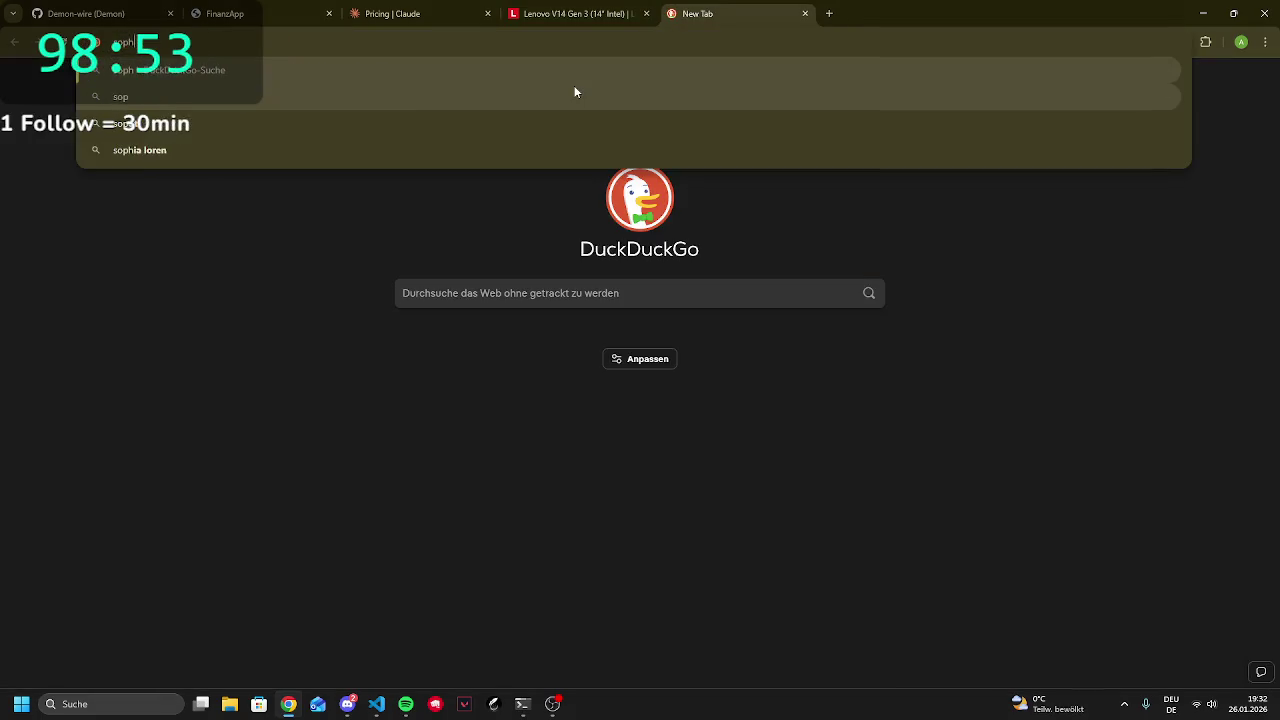
key(BackSpace)
text(g)
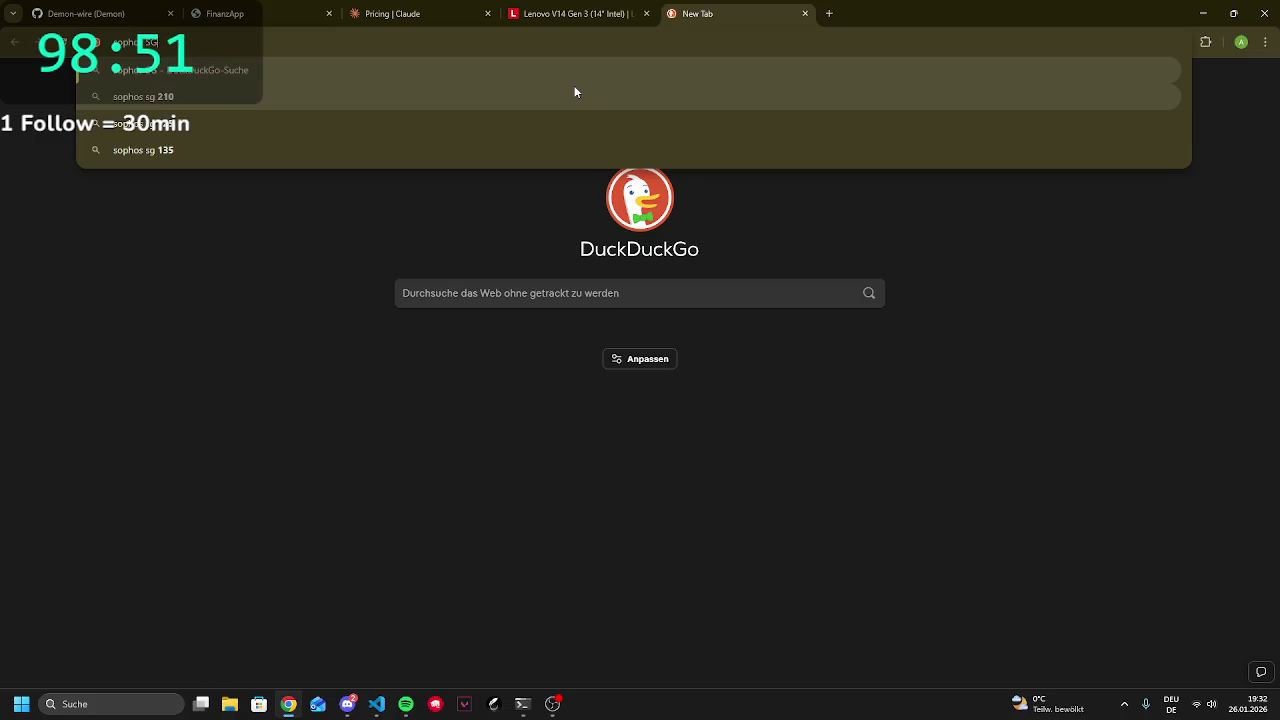
text( 220)
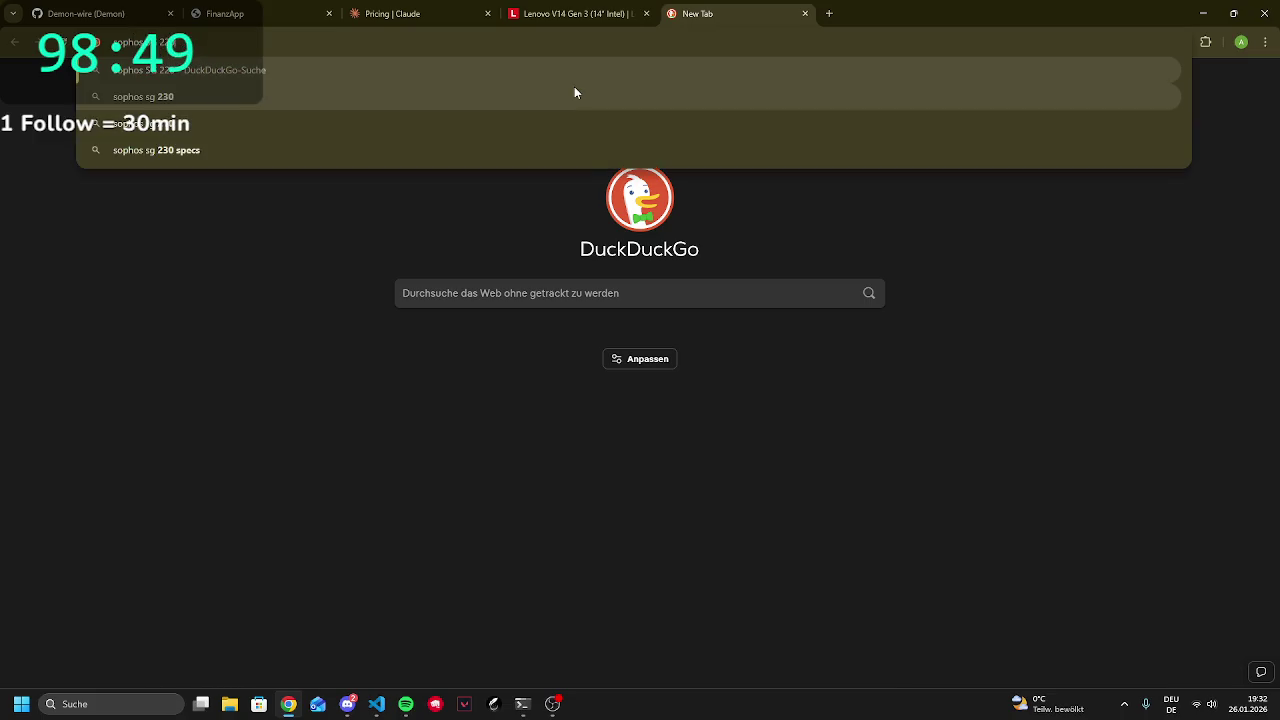
key(Return)
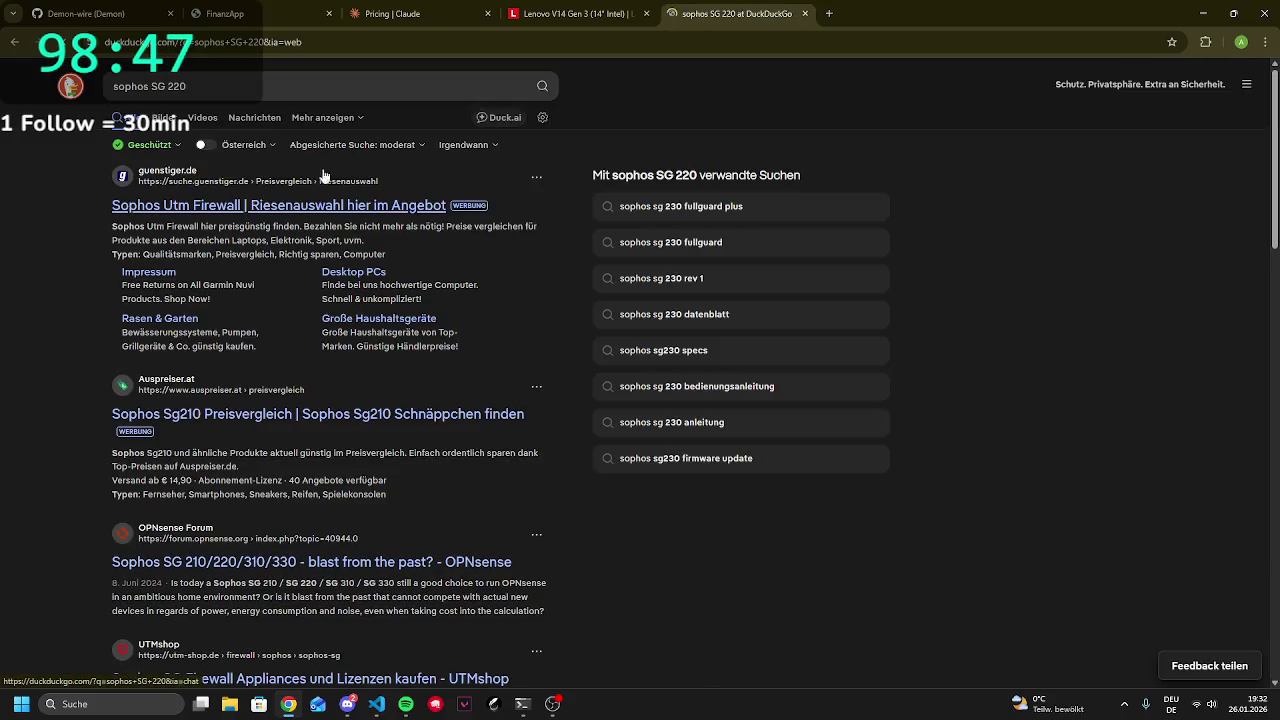
Read the OPNsense forum thread on Sophos SG, go back to the results, then close the tab
click(222, 562)
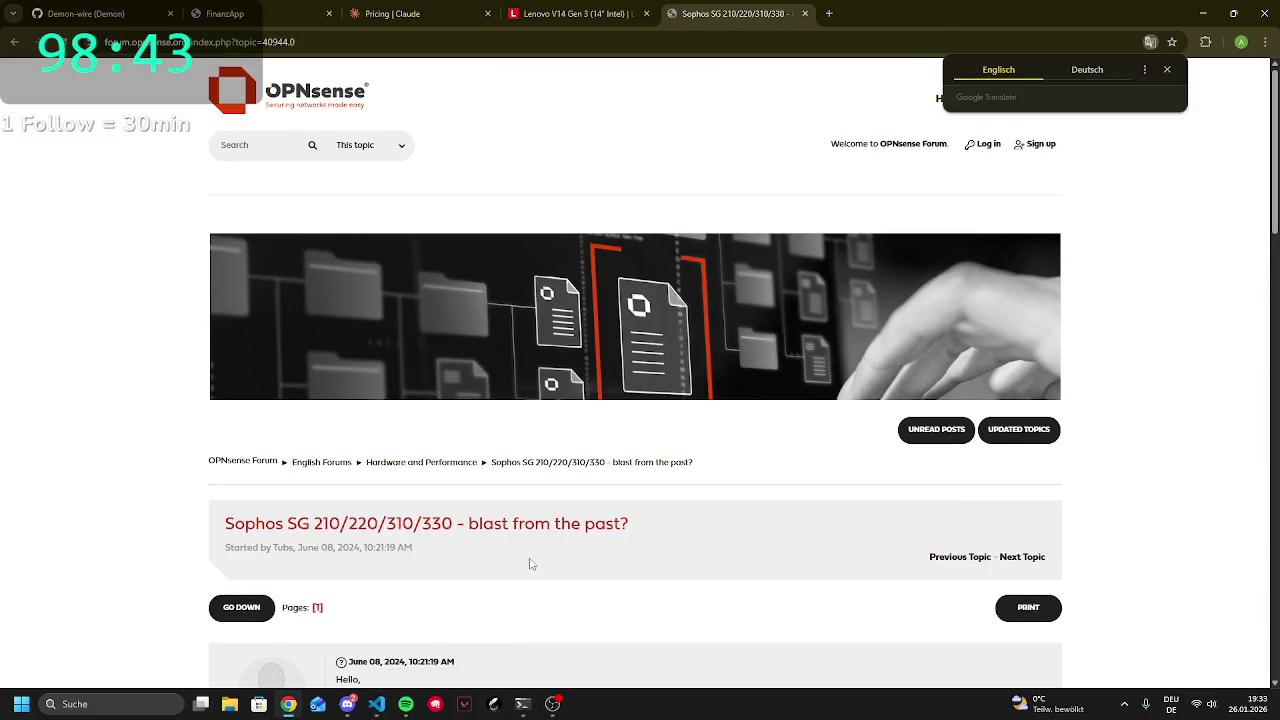
scroll(530, 563, down, 2)
scroll(530, 563, down, 1)
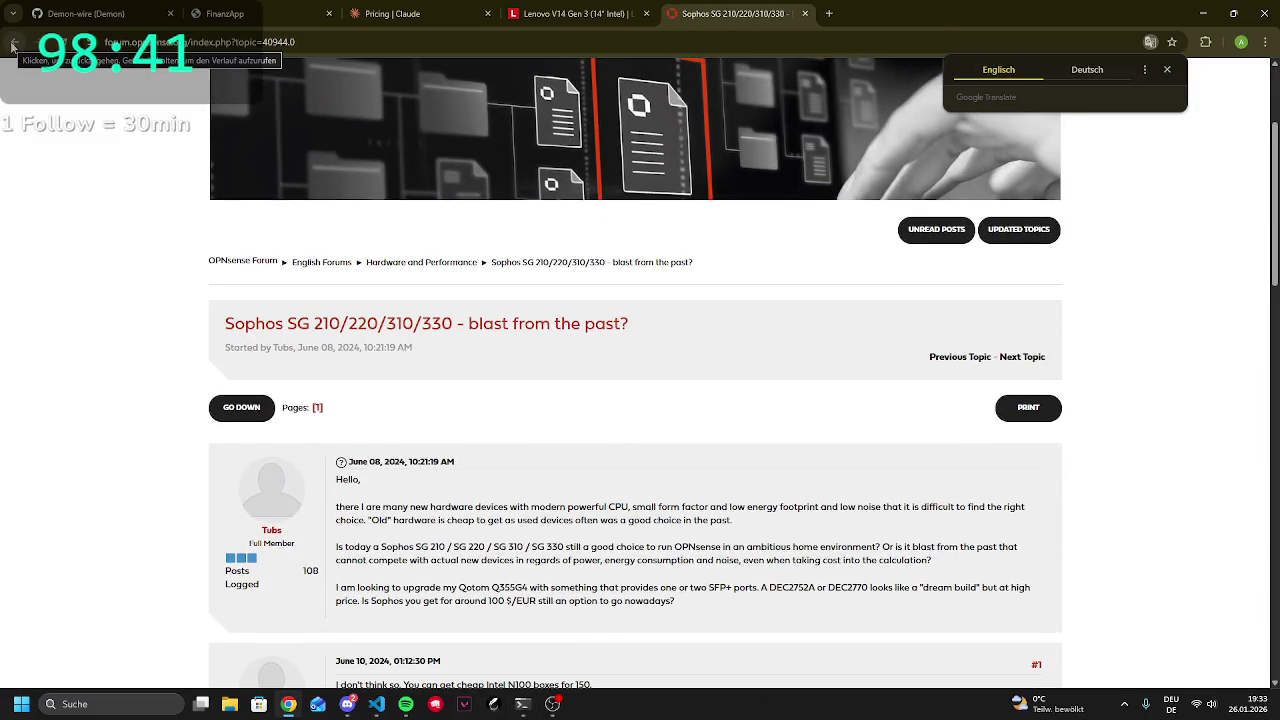
click(13, 43)
scroll(235, 505, down, 2)
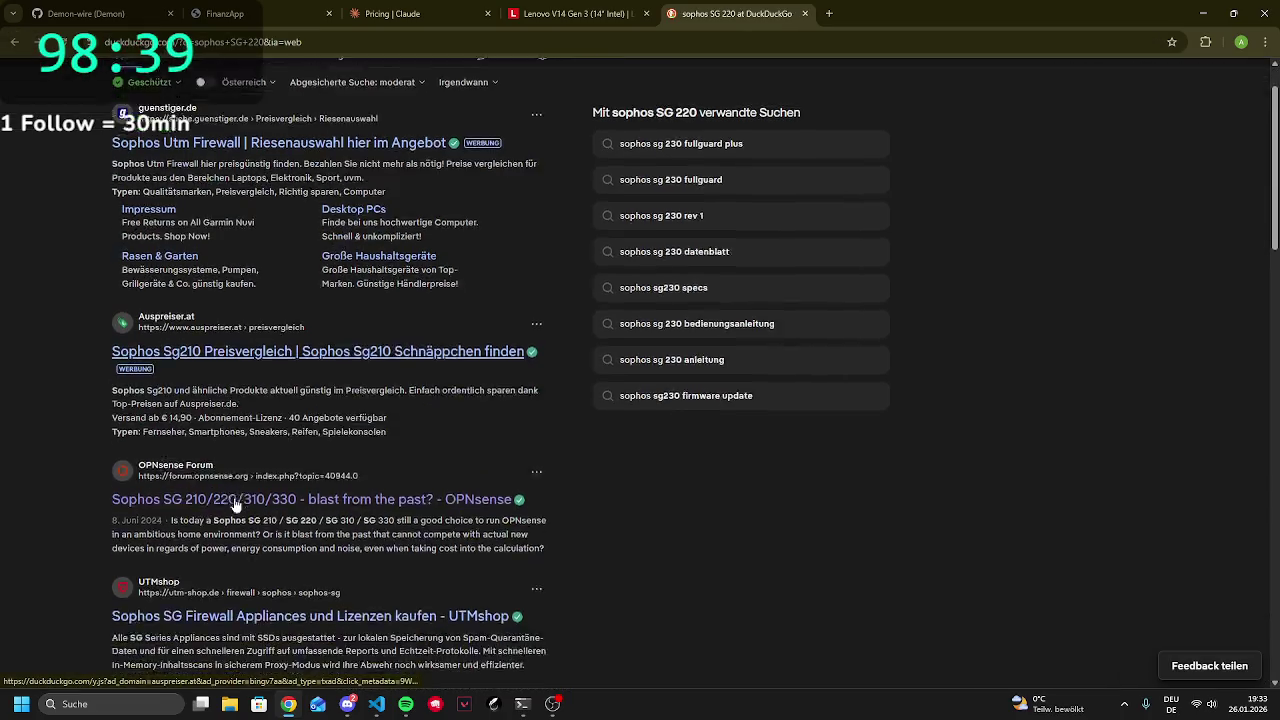
scroll(265, 492, down, 3)
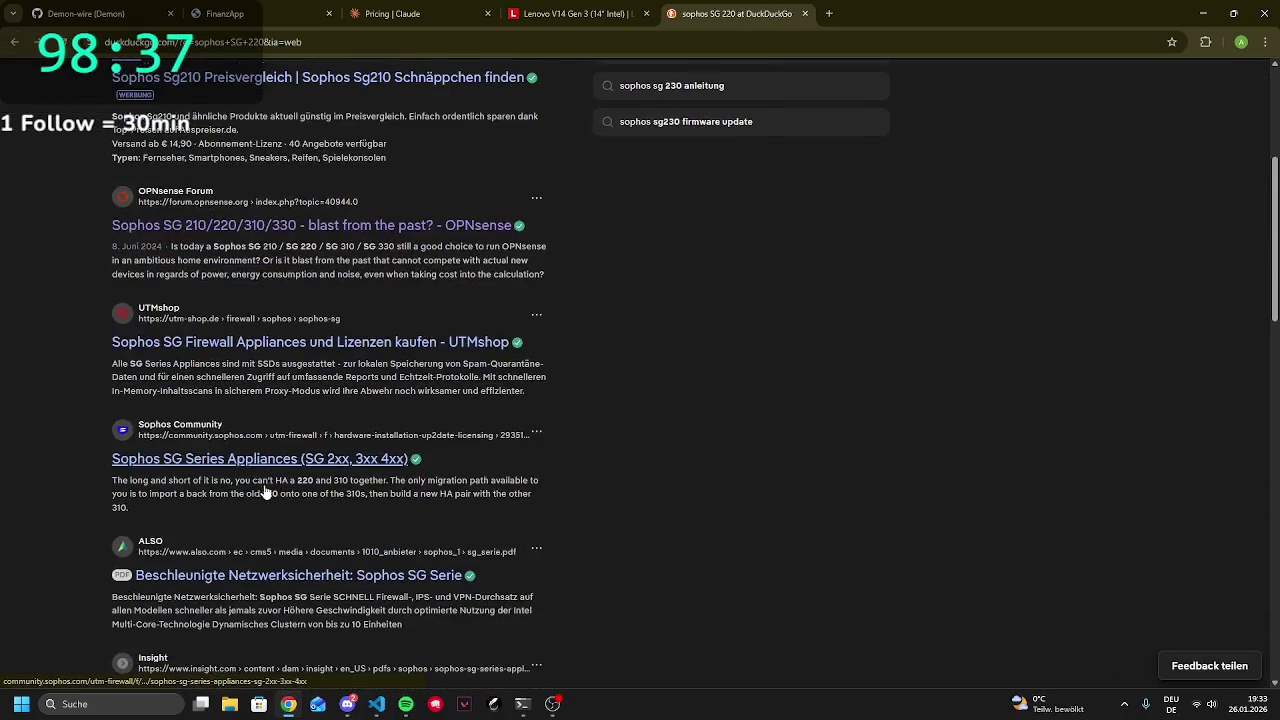
scroll(280, 484, up, 6)
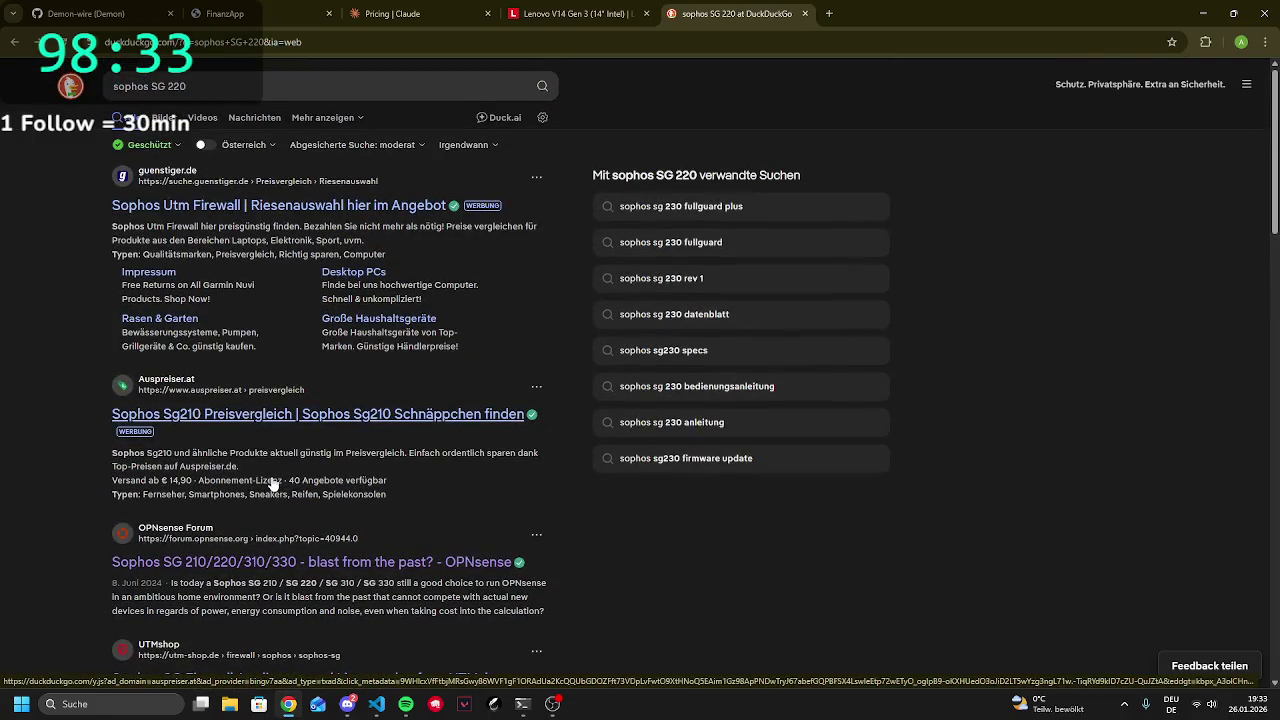
click(805, 13)
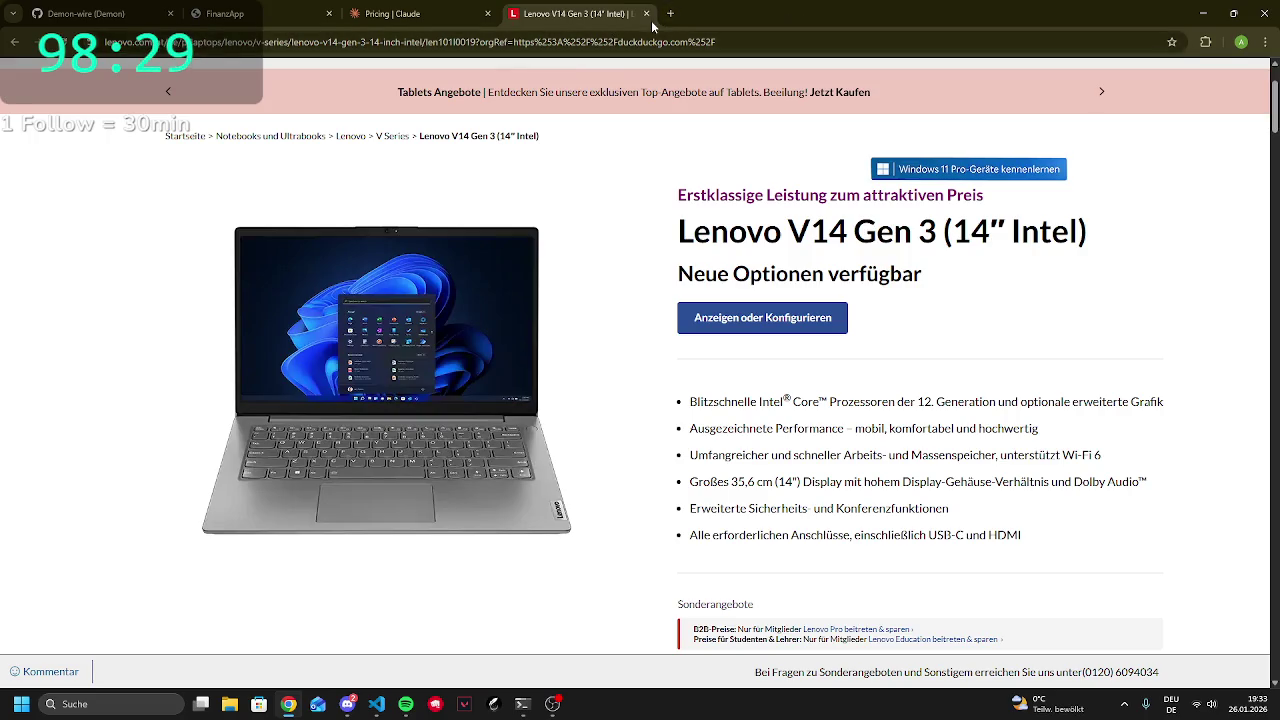
Scroll the Lenovo V14 Gen 3 product page down and back to the top
scroll(823, 500, down, 7)
scroll(800, 410, up, 3)
scroll(797, 394, up, 5)
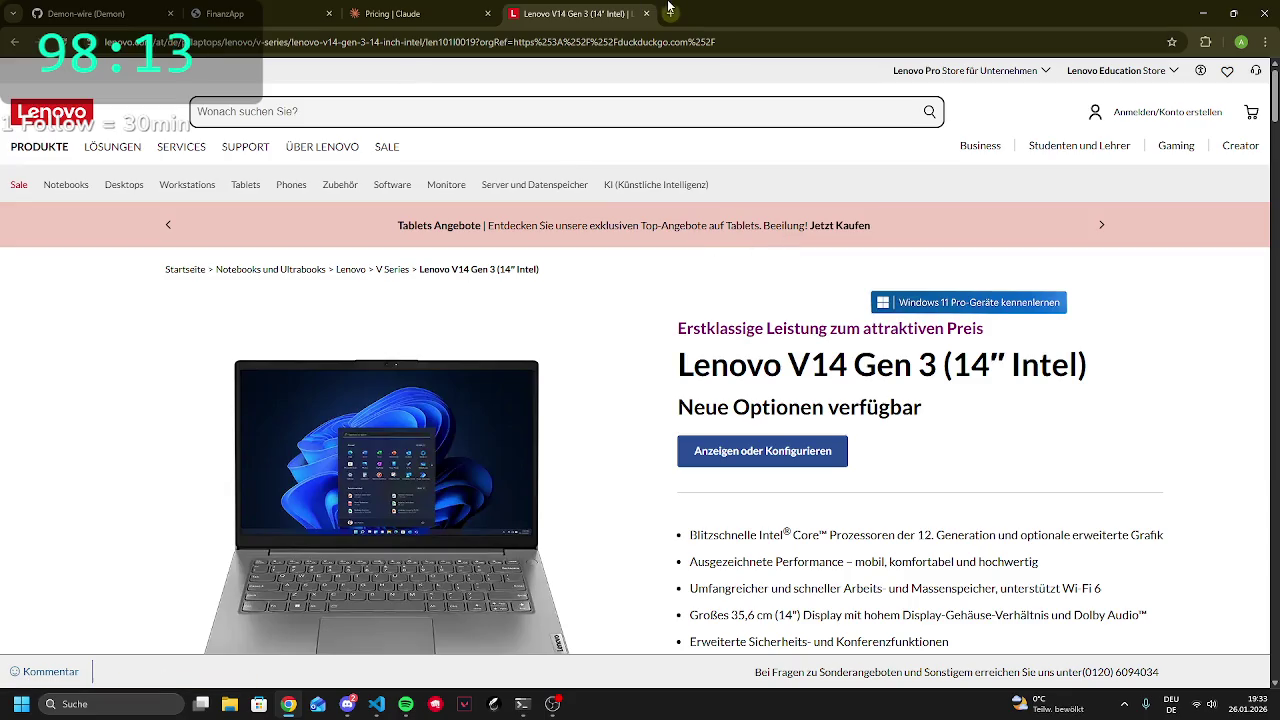
Allow Gemini's StatistikScreen.js edit for this session from the FinanzApp tab, then return to Lenovo
click(260, 13)
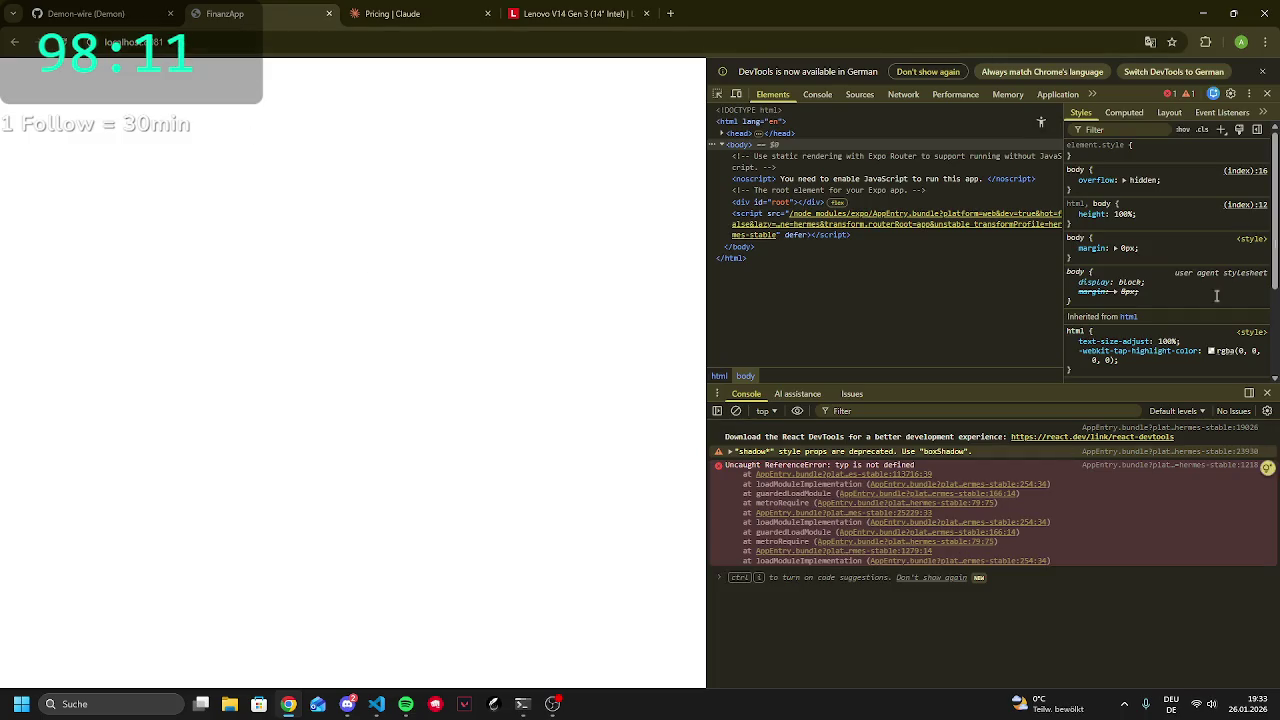
click(1262, 71)
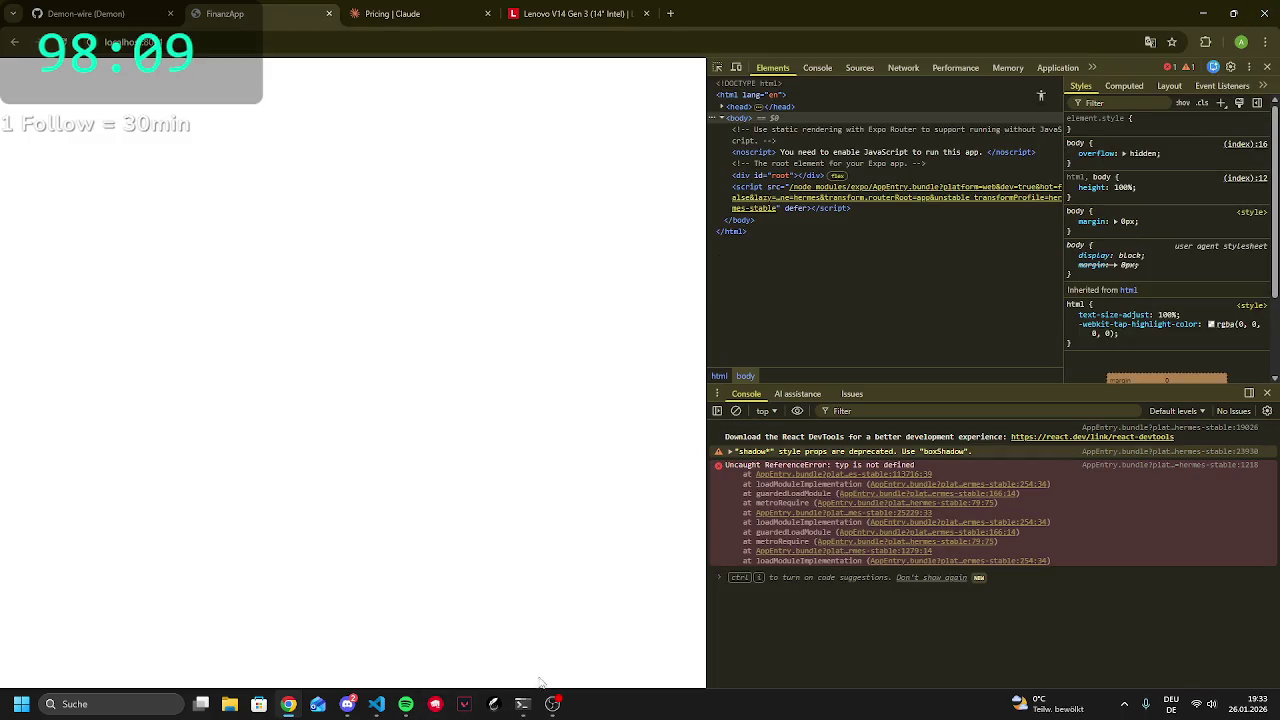
click(522, 704)
key(Down)
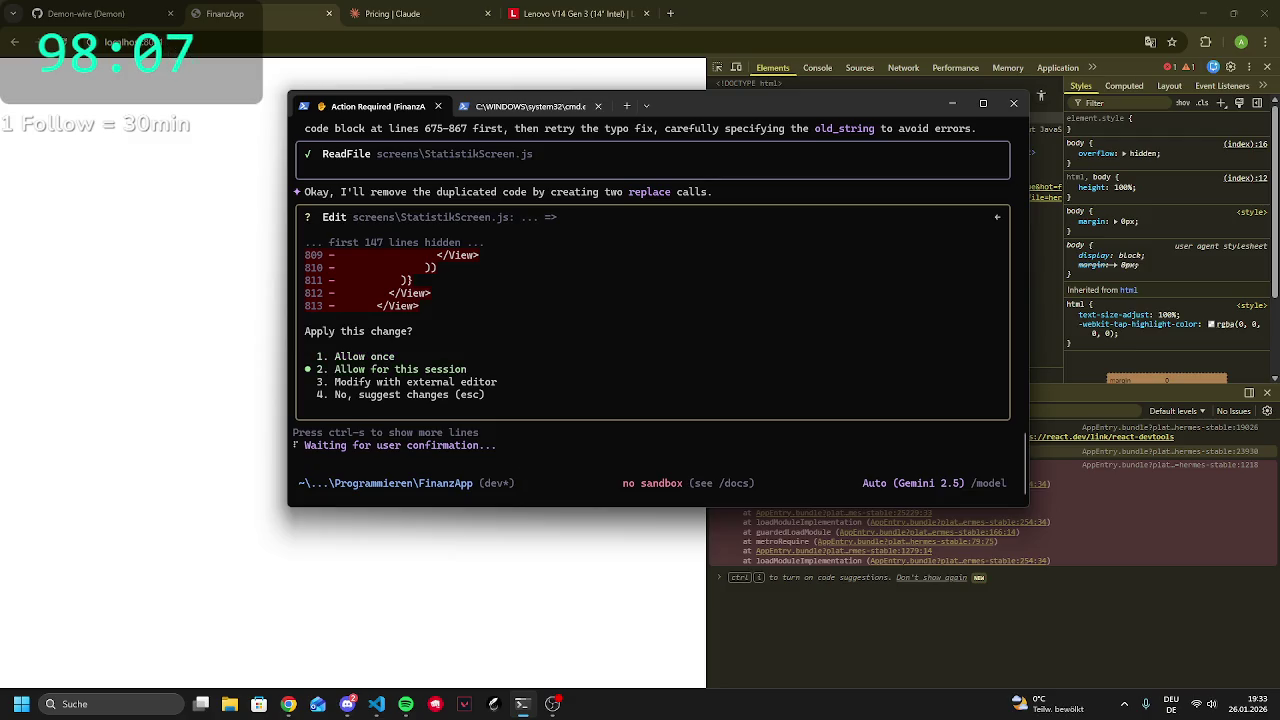
key(Return)
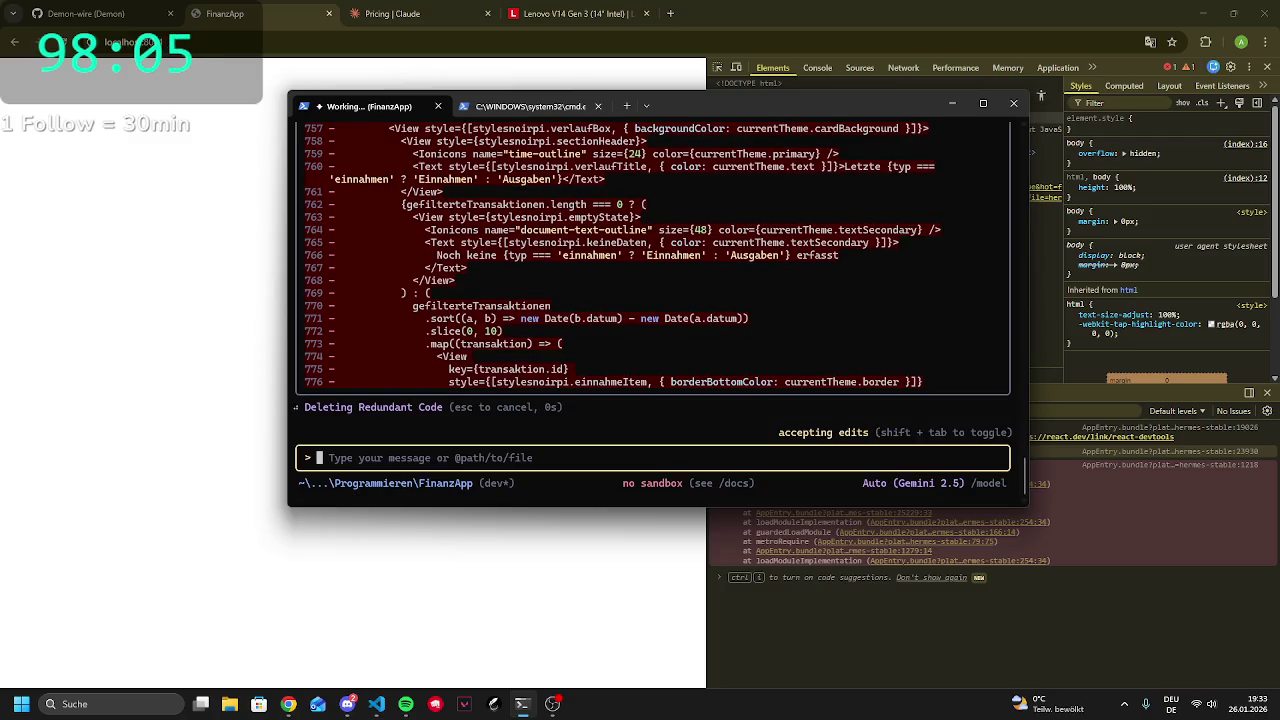
click(1270, 72)
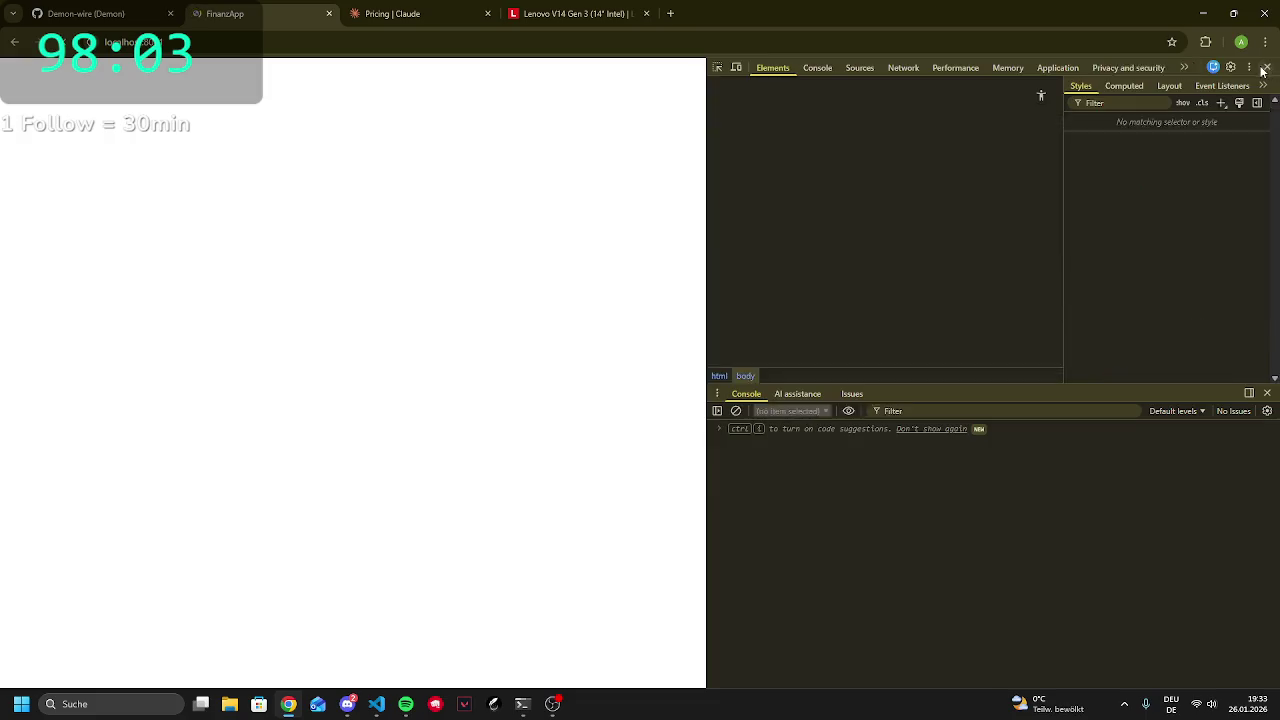
key(ctrl+Tab)
key(ctrl+Tab)
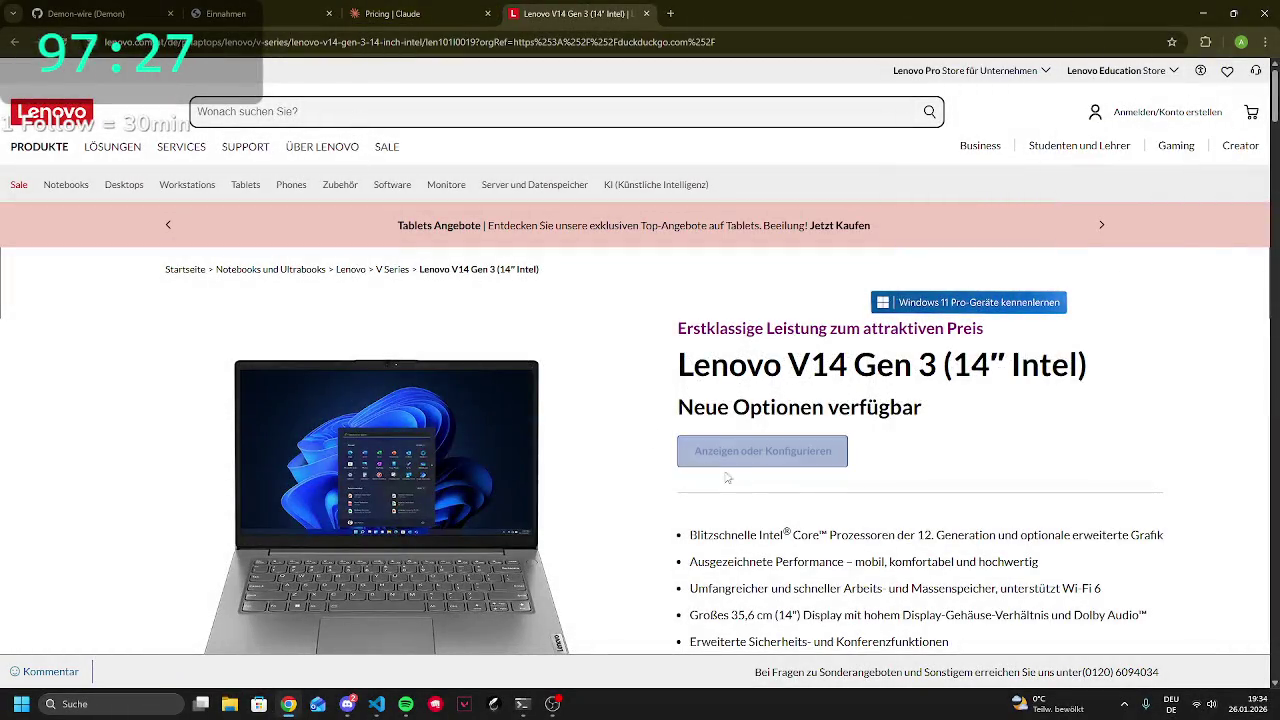
Scroll through the V14 Gen 3 Technische Daten table, then open a new DuckDuckGo tab
scroll(657, 271, down, 10)
scroll(590, 305, down, 3)
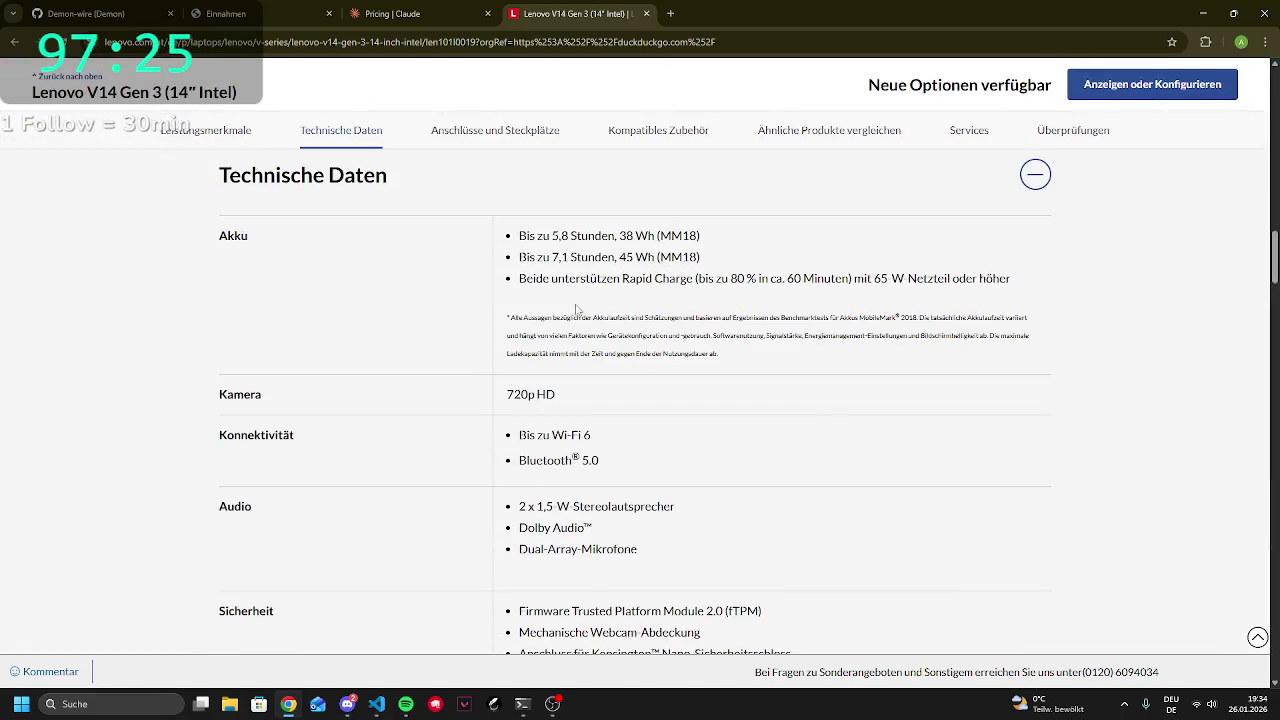
scroll(545, 450, up, 5)
scroll(545, 450, up, 10)
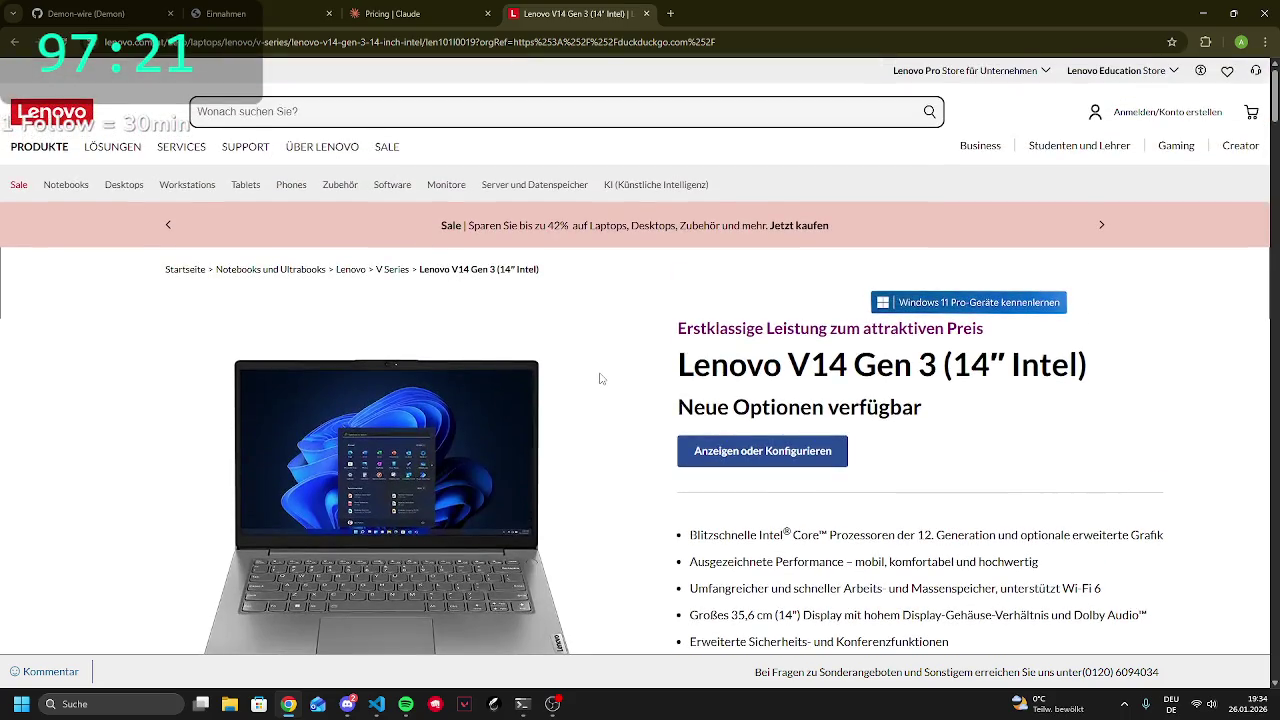
click(672, 14)
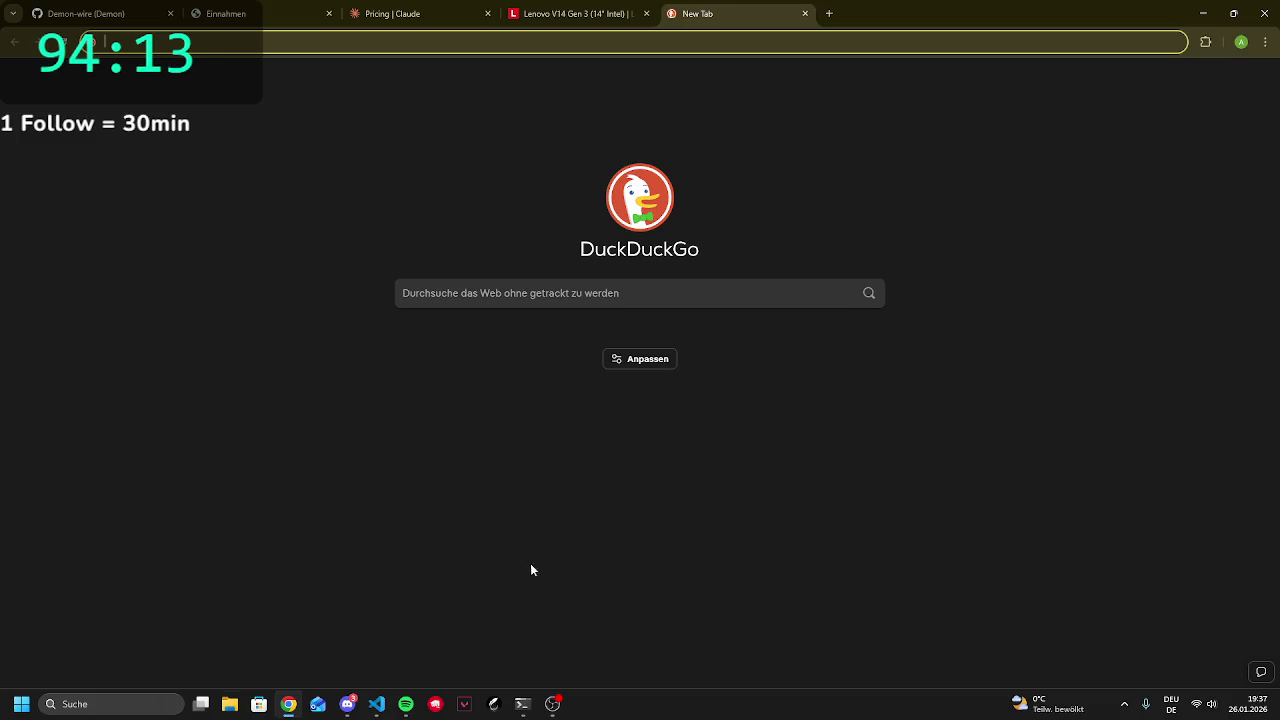
Accept the switch to gemini-2.5-flash in the Gemini terminal, then go back to the Lenovo tab
click(521, 704)
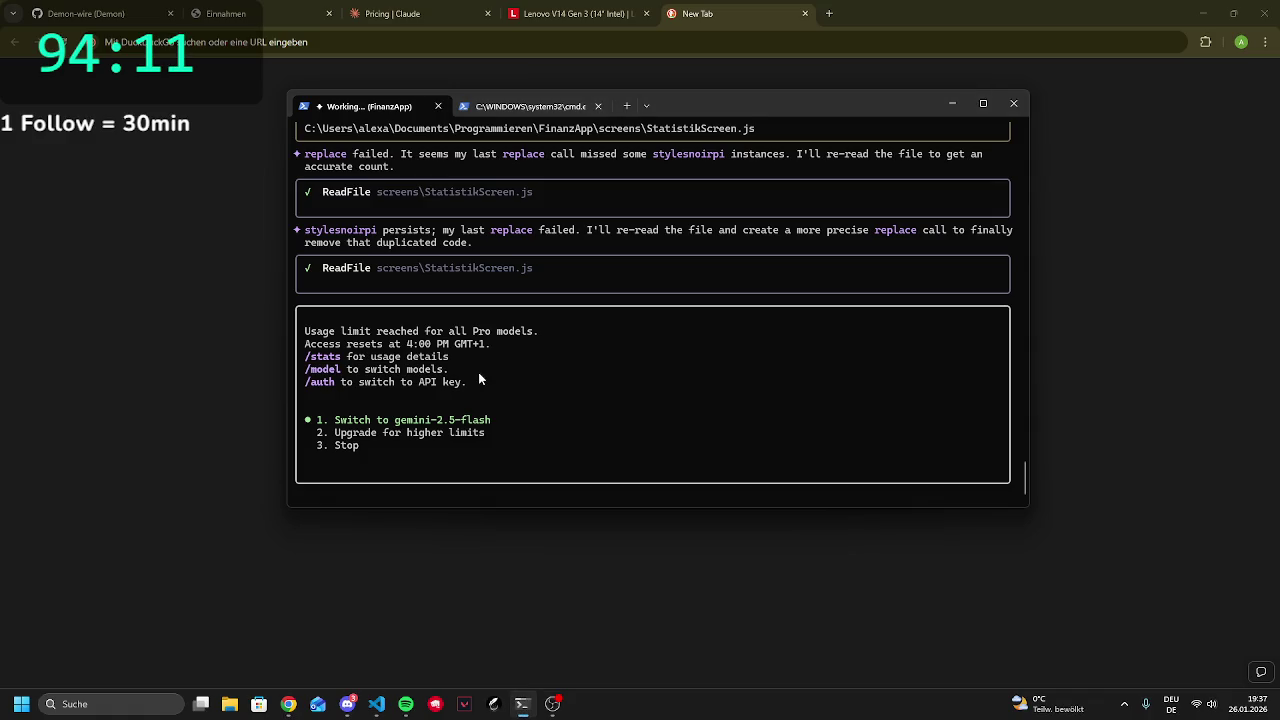
key(Return)
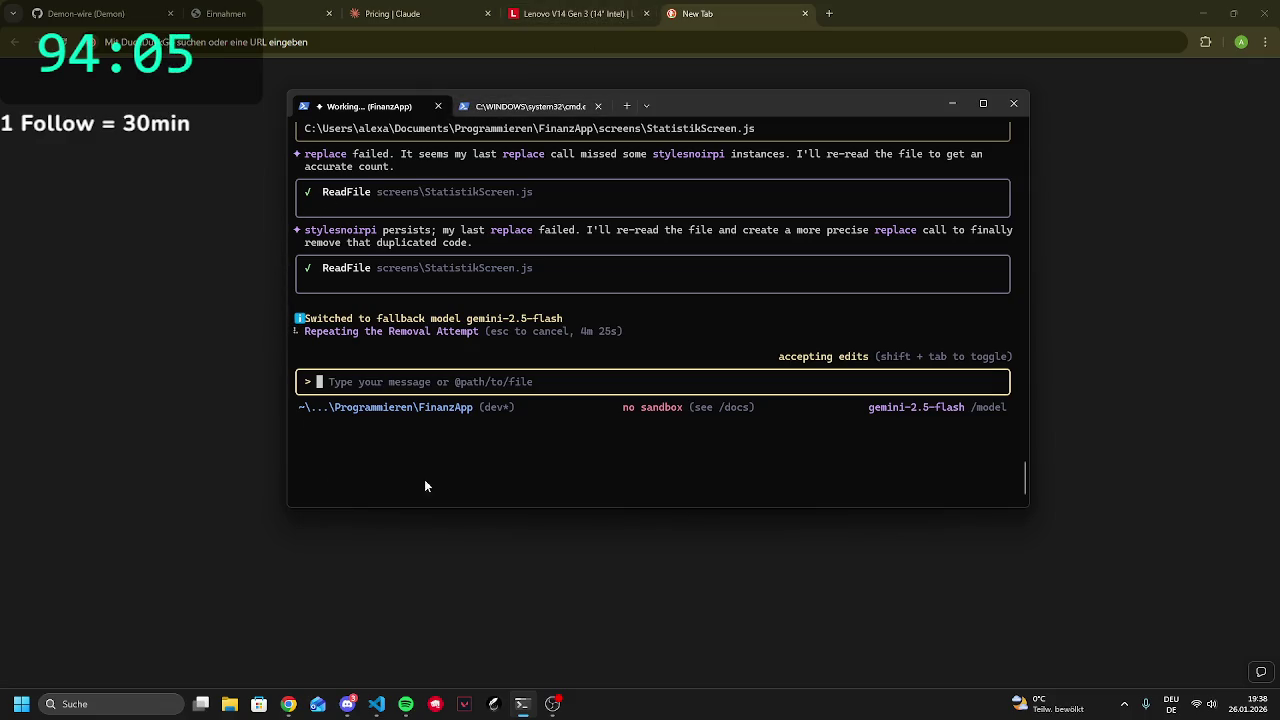
click(1231, 423)
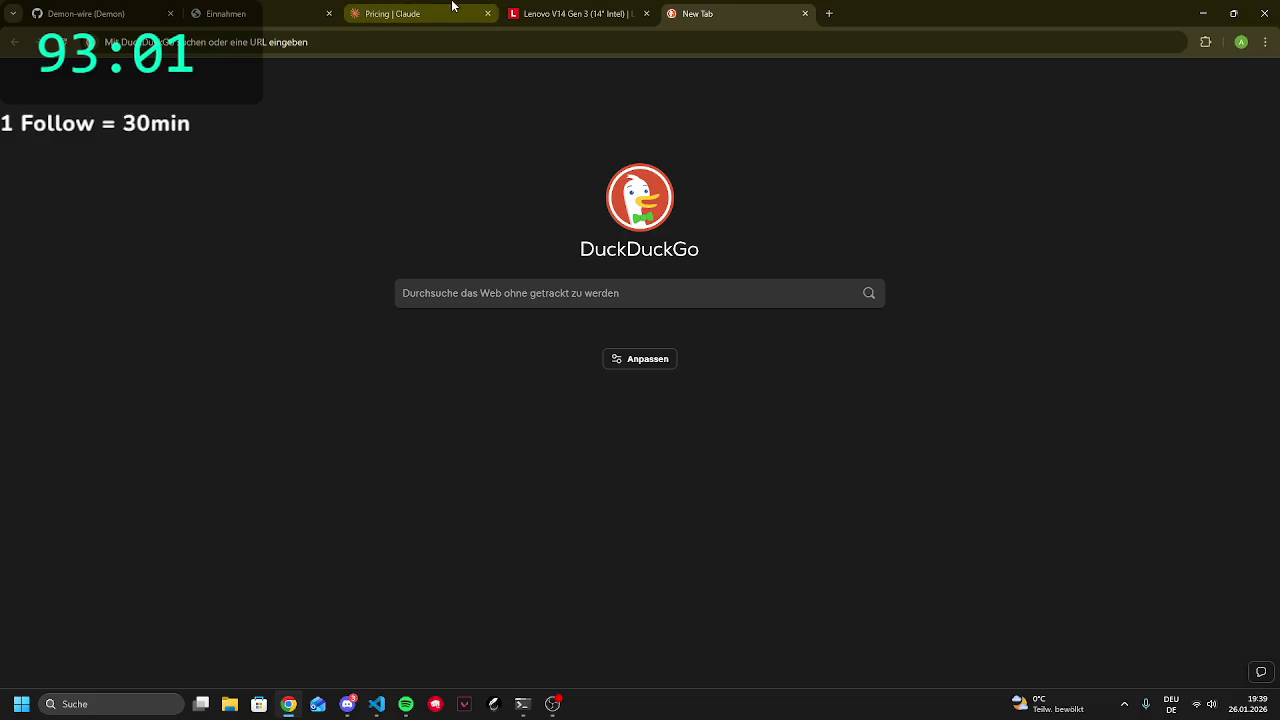
click(571, 13)
Scroll through the Lenovo V14 Gen 3 specification table and similar products
scroll(734, 558, down, 20)
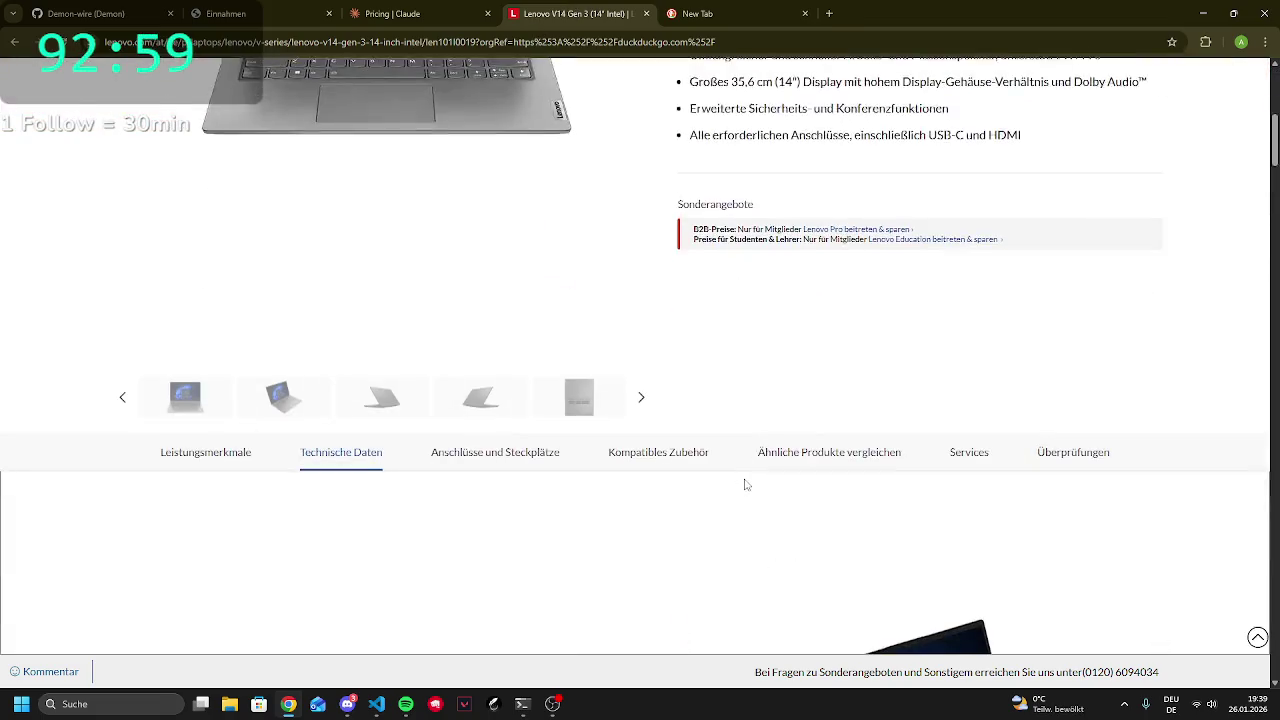
scroll(757, 503, down, 3)
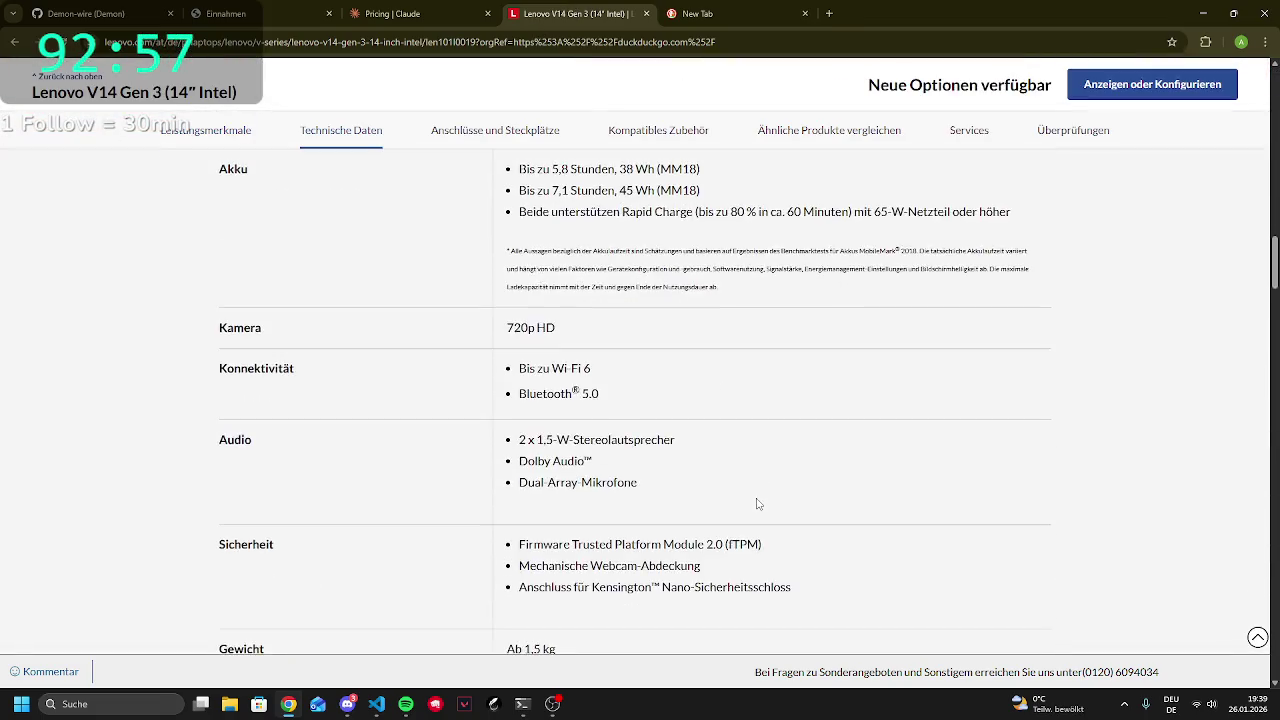
scroll(707, 530, down, 5)
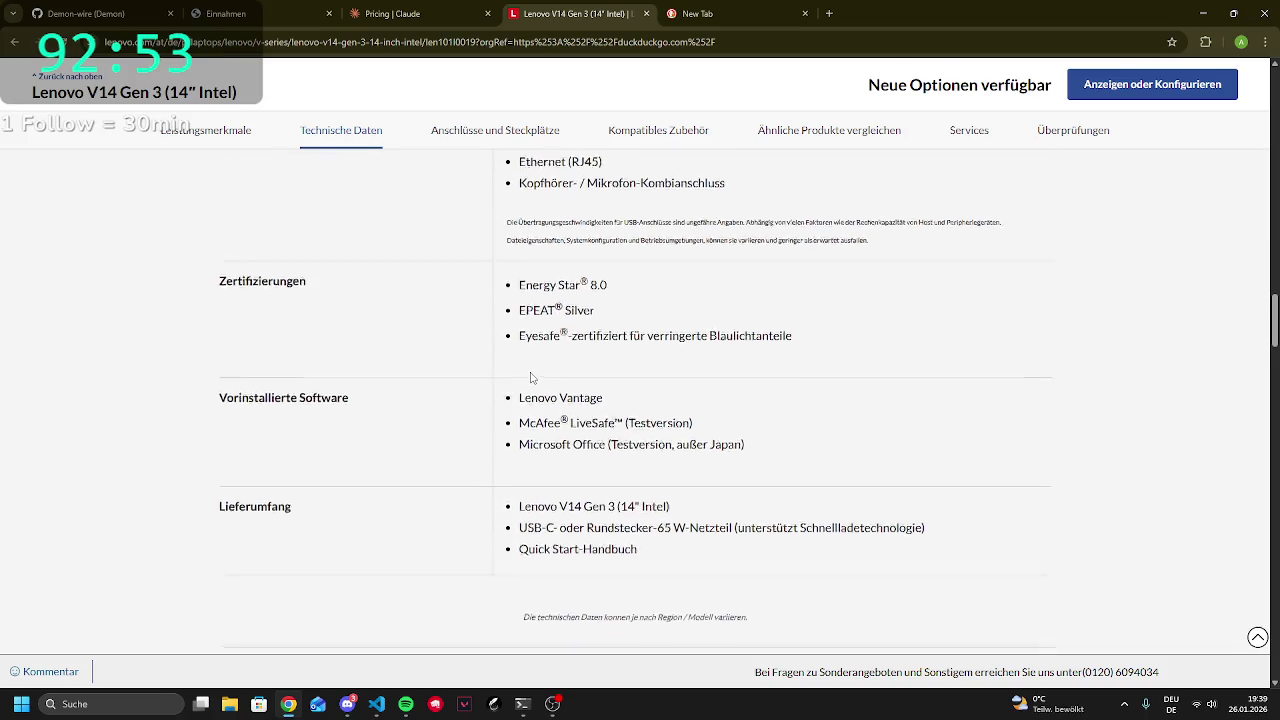
scroll(450, 368, up, 5)
scroll(316, 343, up, 3)
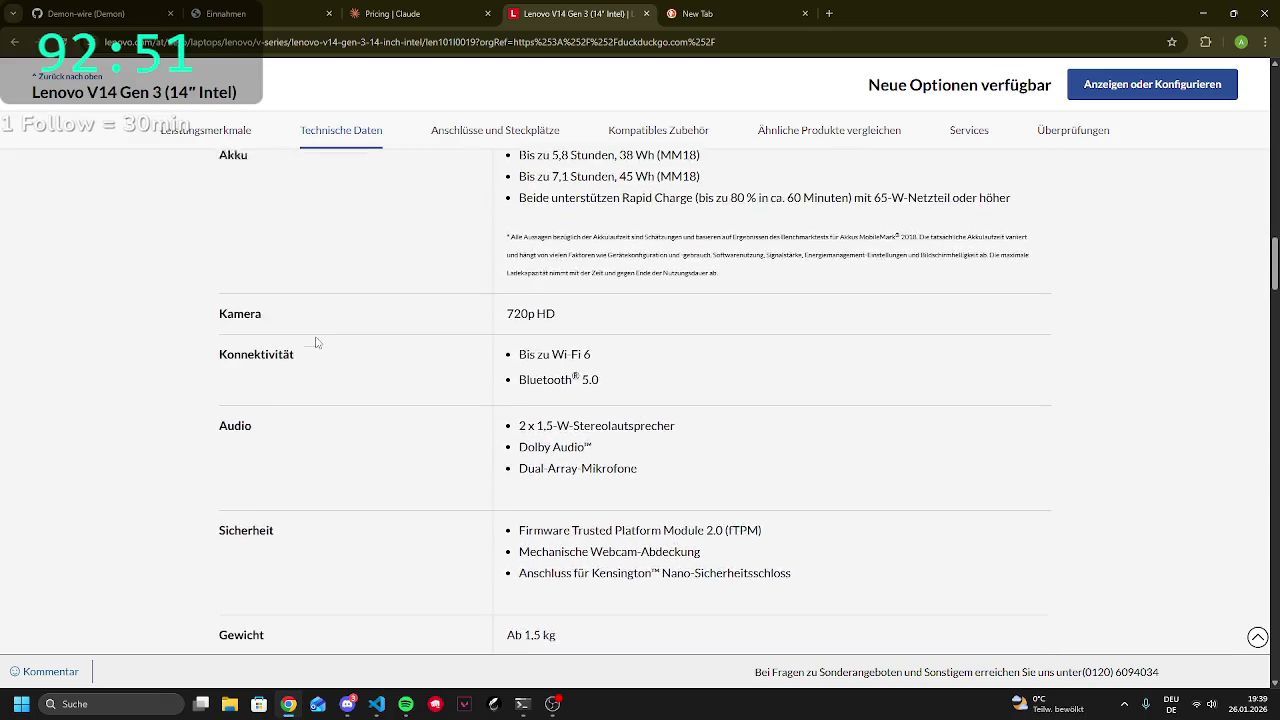
scroll(434, 349, down, 10)
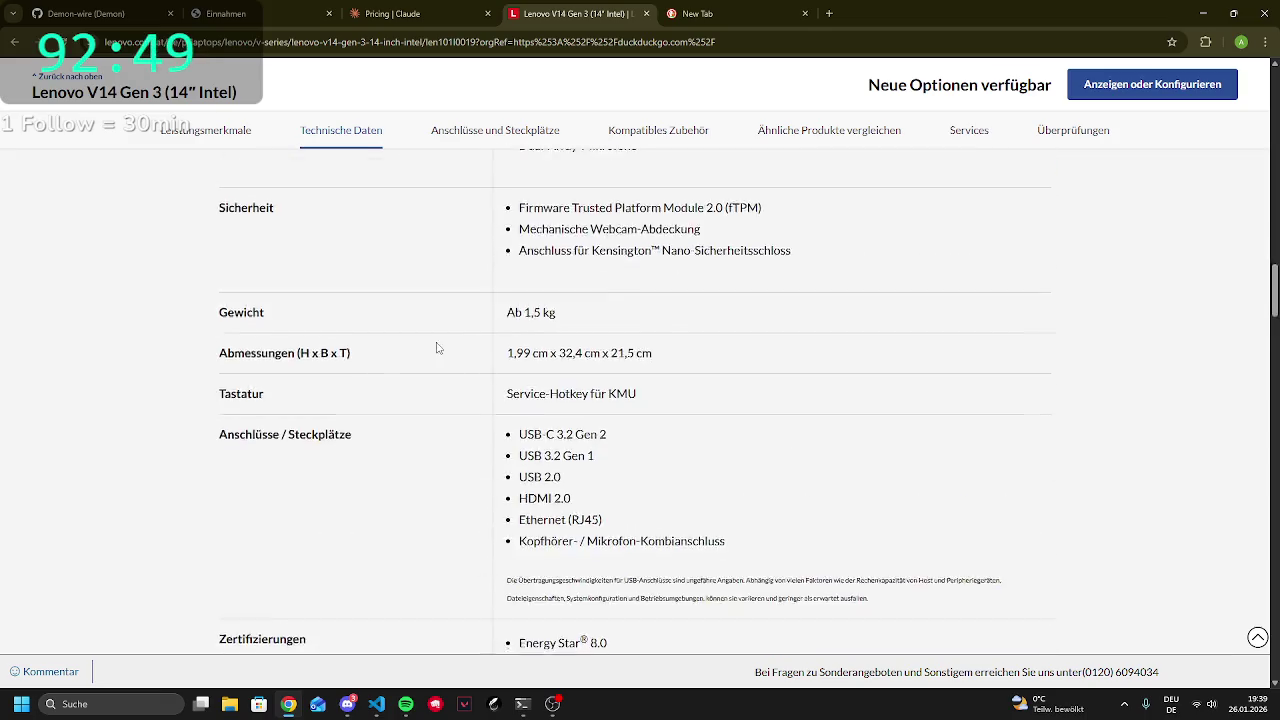
drag(570, 312, 670, 300)
scroll(620, 286, down, 8)
scroll(538, 356, down, 5)
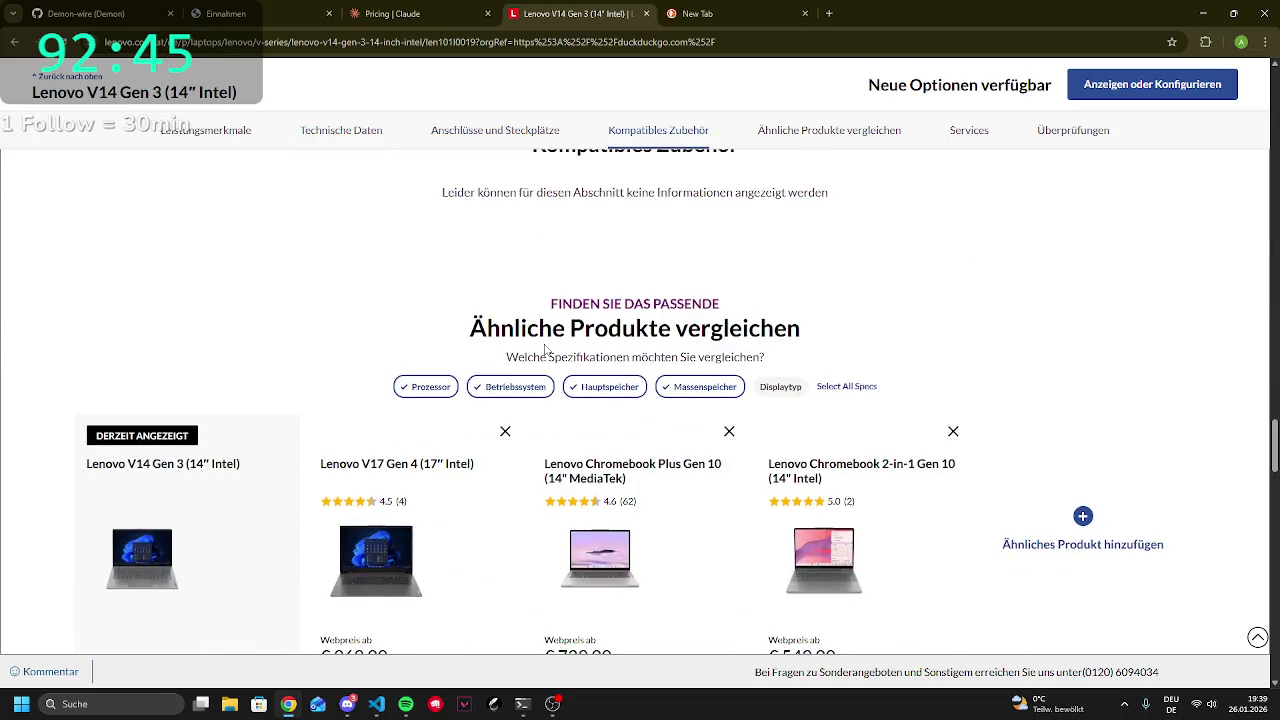
scroll(547, 350, down, 3)
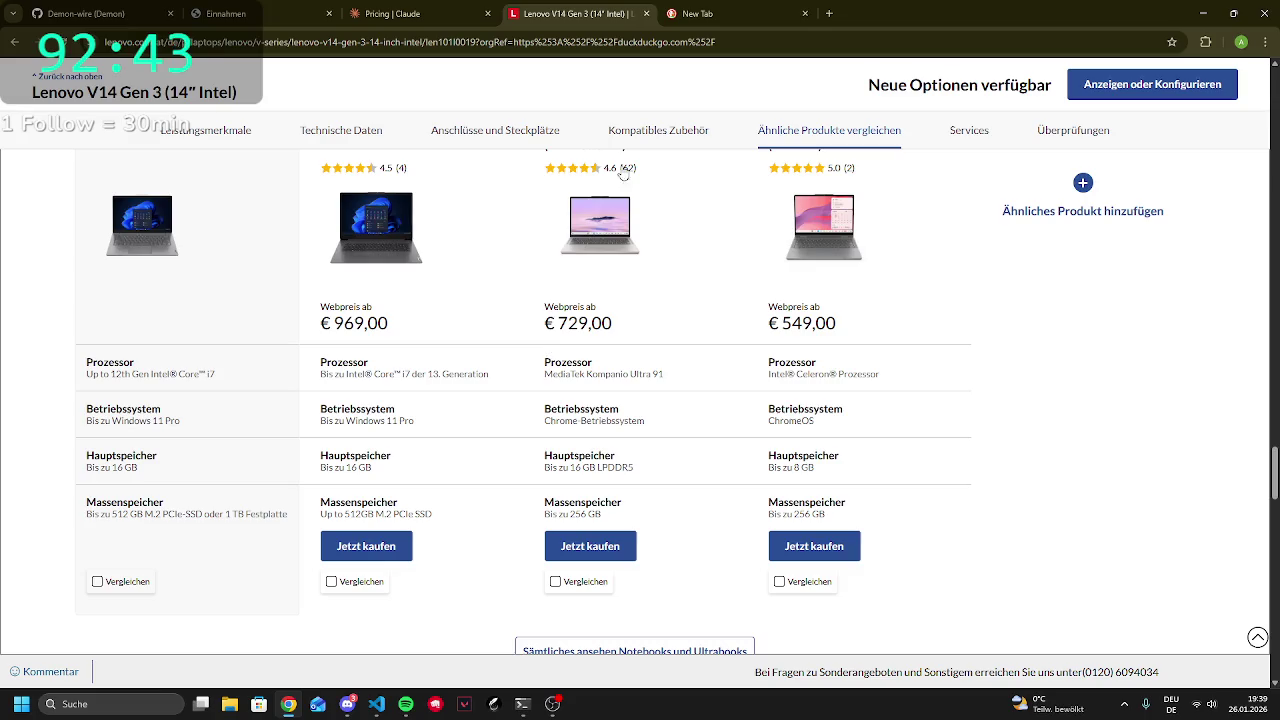
Go to twitch.tv in the new tab by typing 'tw' in the address bar
click(705, 12)
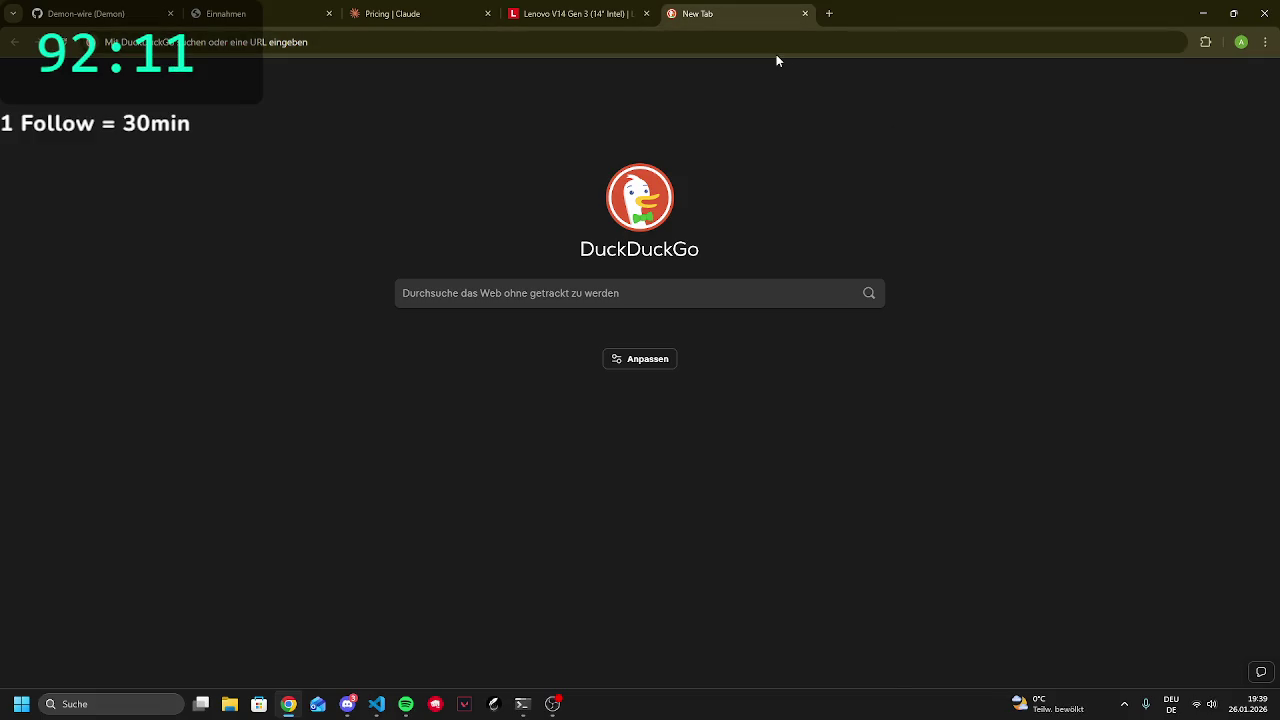
click(470, 42)
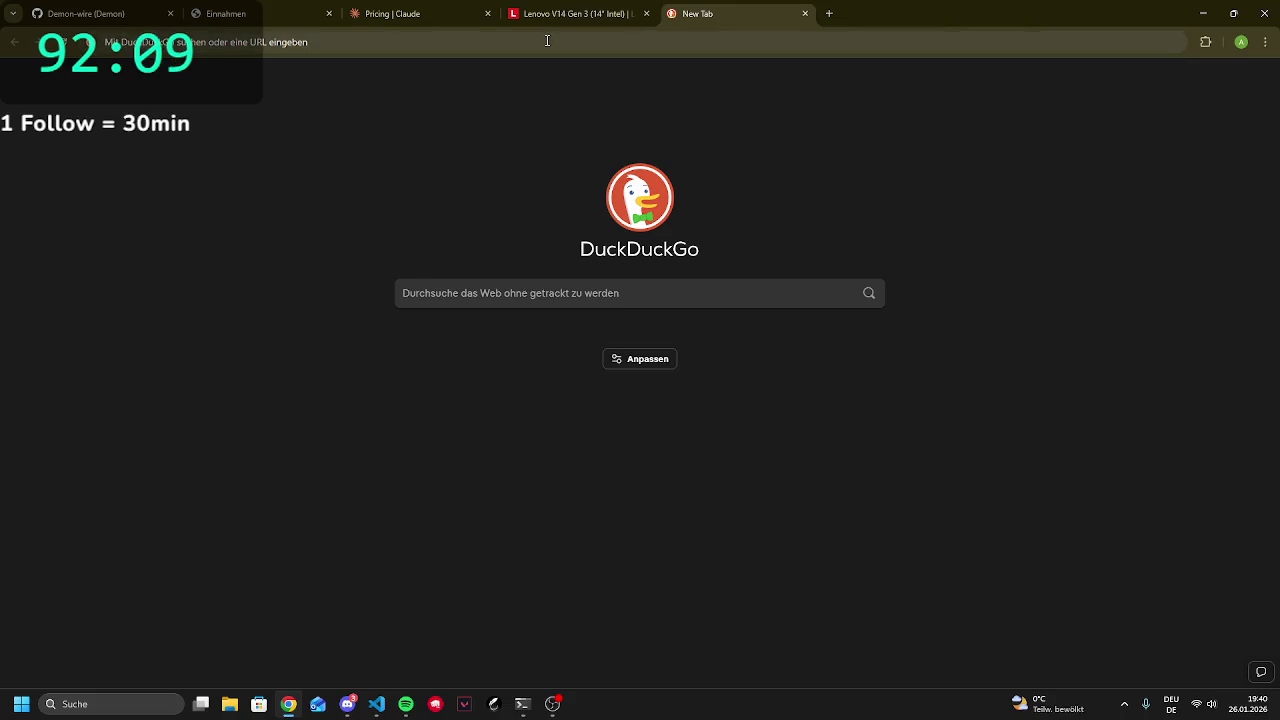
text(tw)
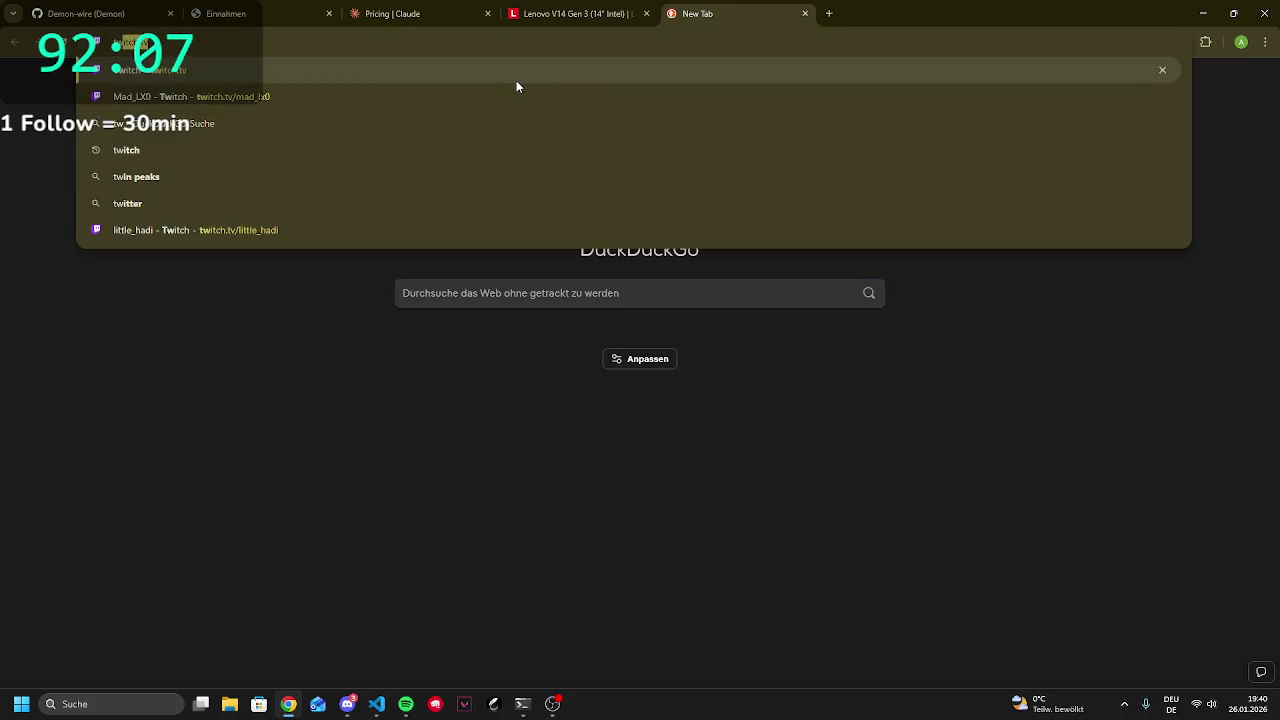
key(Return)
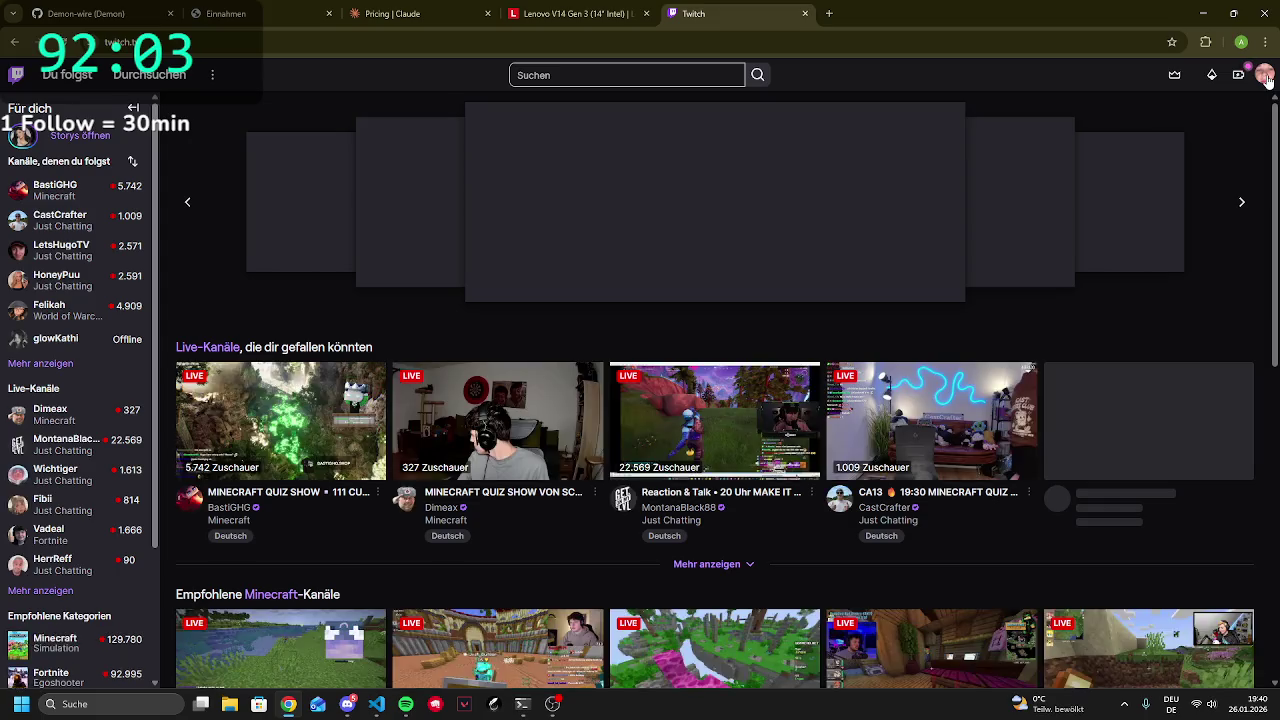
Go to your Twitch channel page from the account menu and pause the stream player
click(1264, 76)
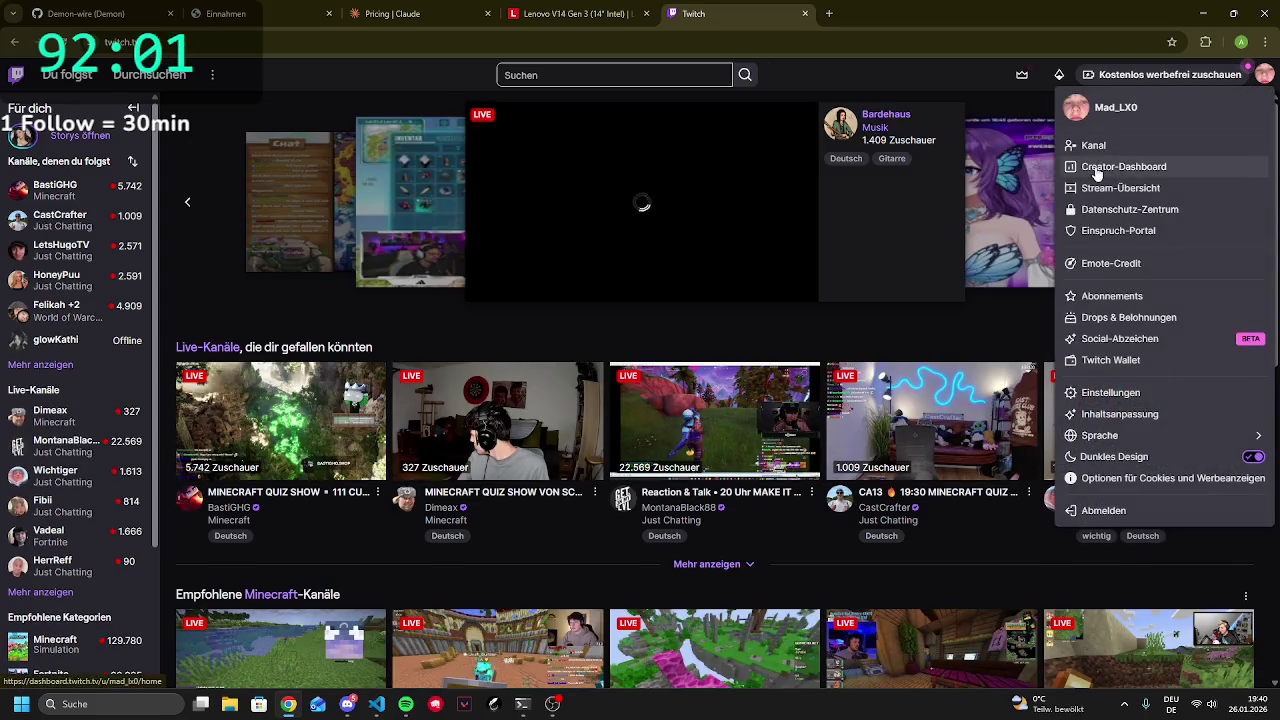
click(1126, 147)
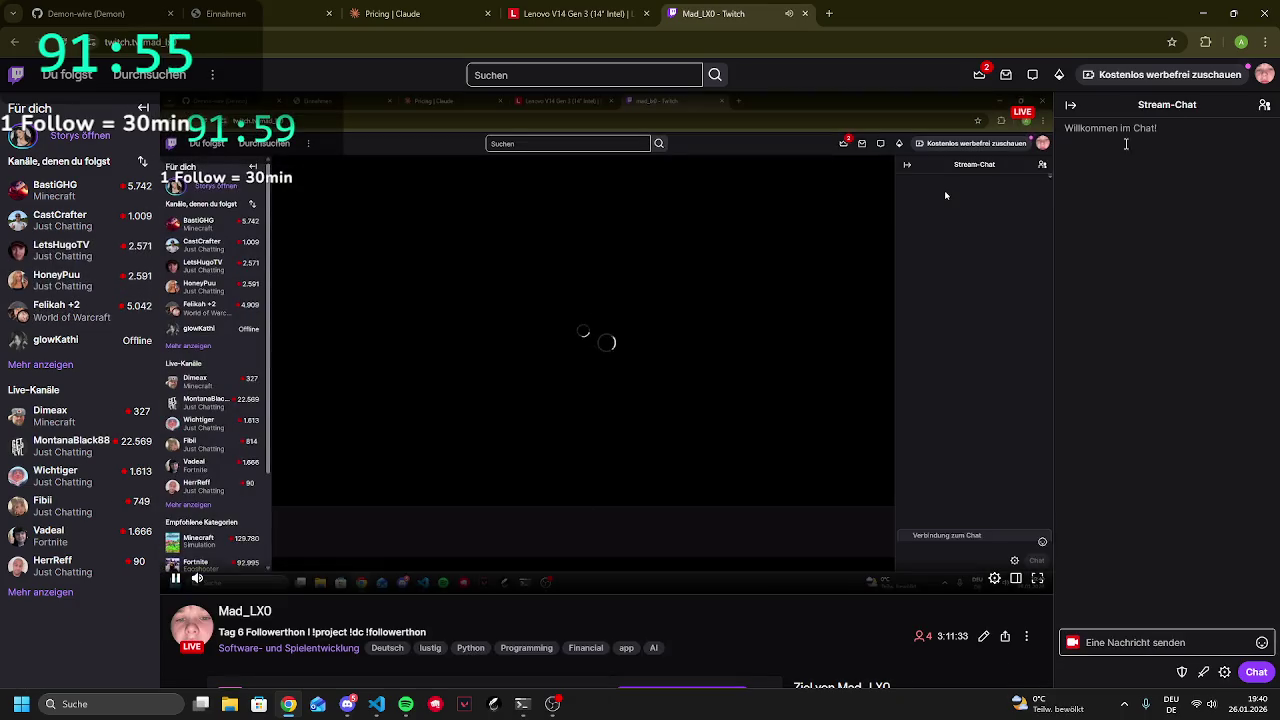
click(176, 578)
click(178, 578)
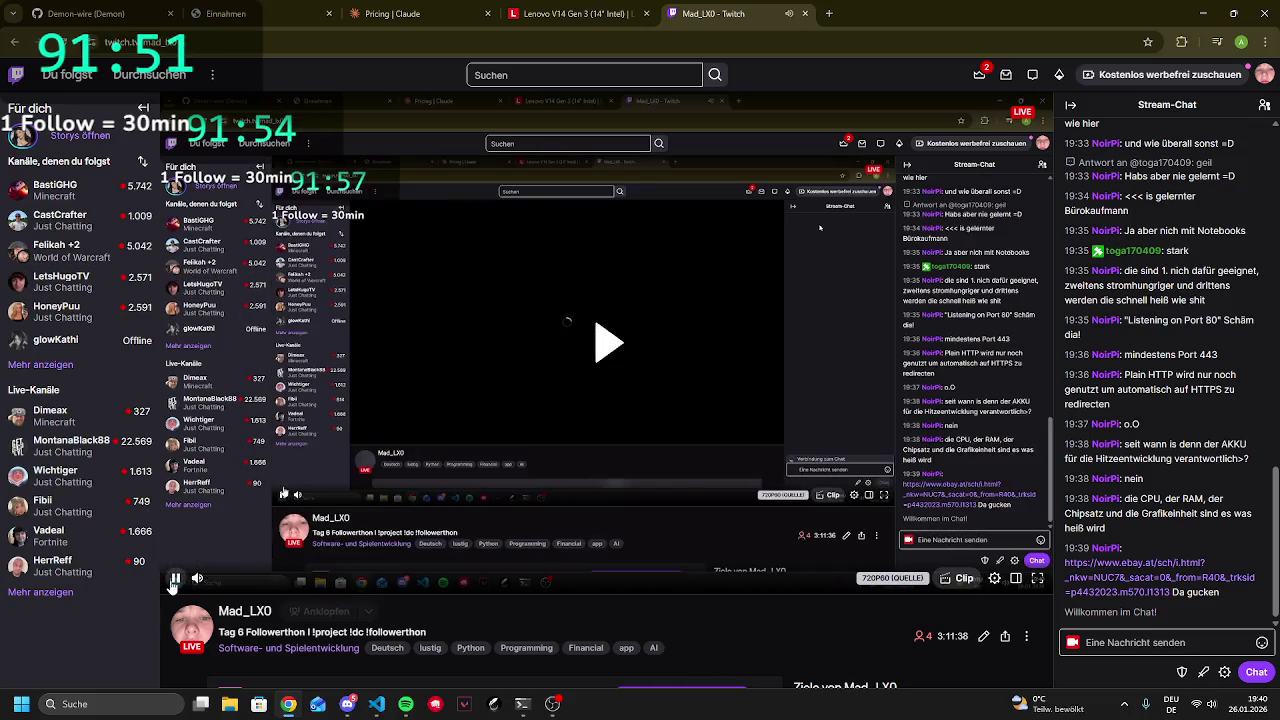
click(188, 577)
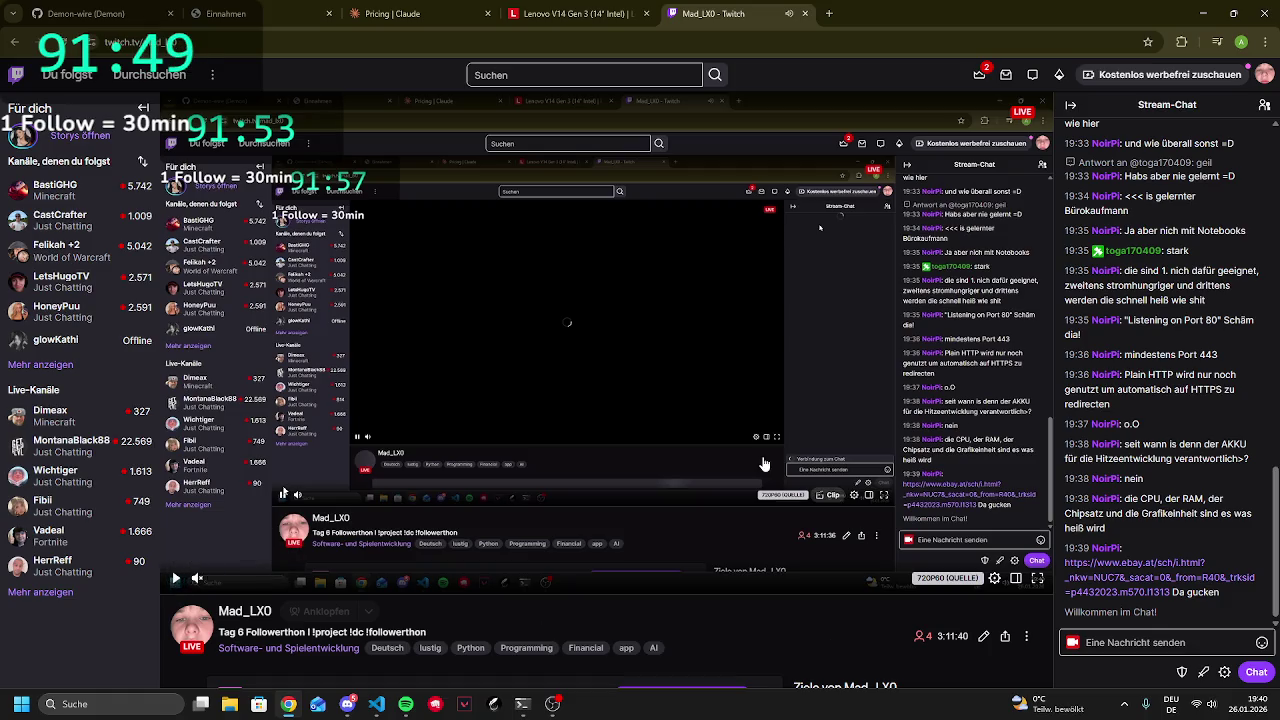
Open the ebay.at NUC7 link from the stream chat in a new tab
scroll(762, 462, down, 2)
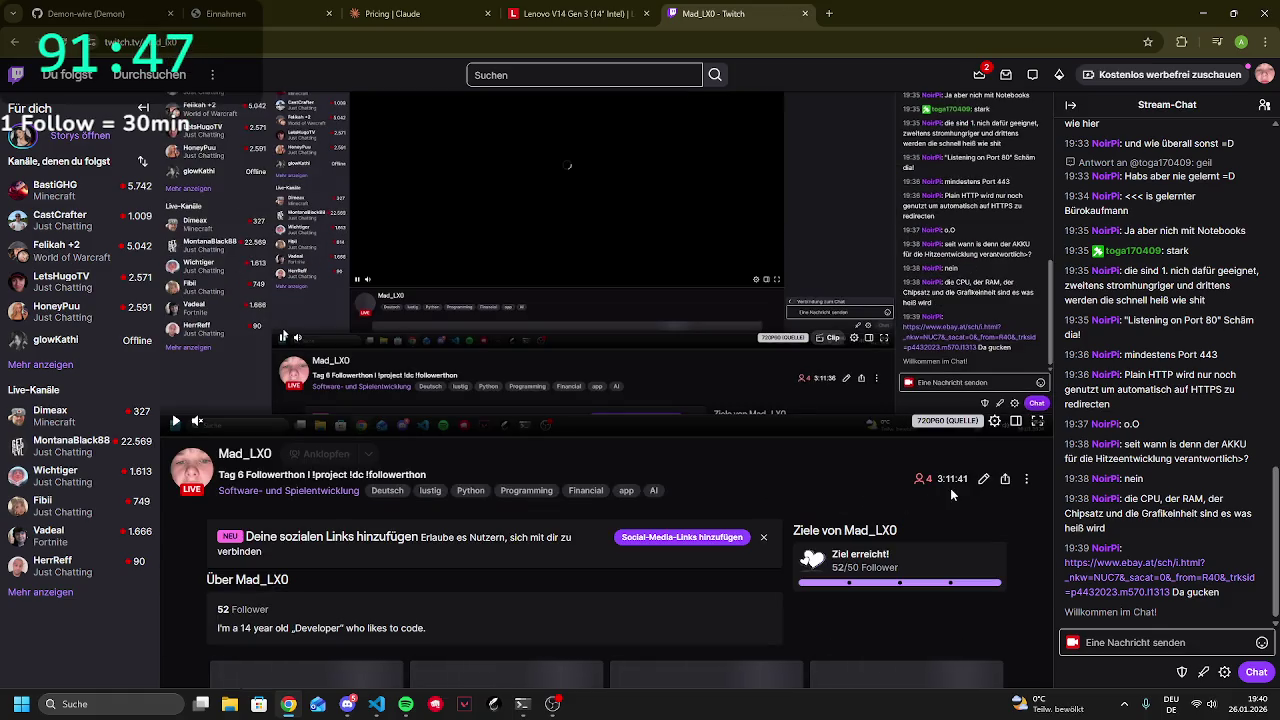
scroll(950, 490, up, 1)
click(829, 13)
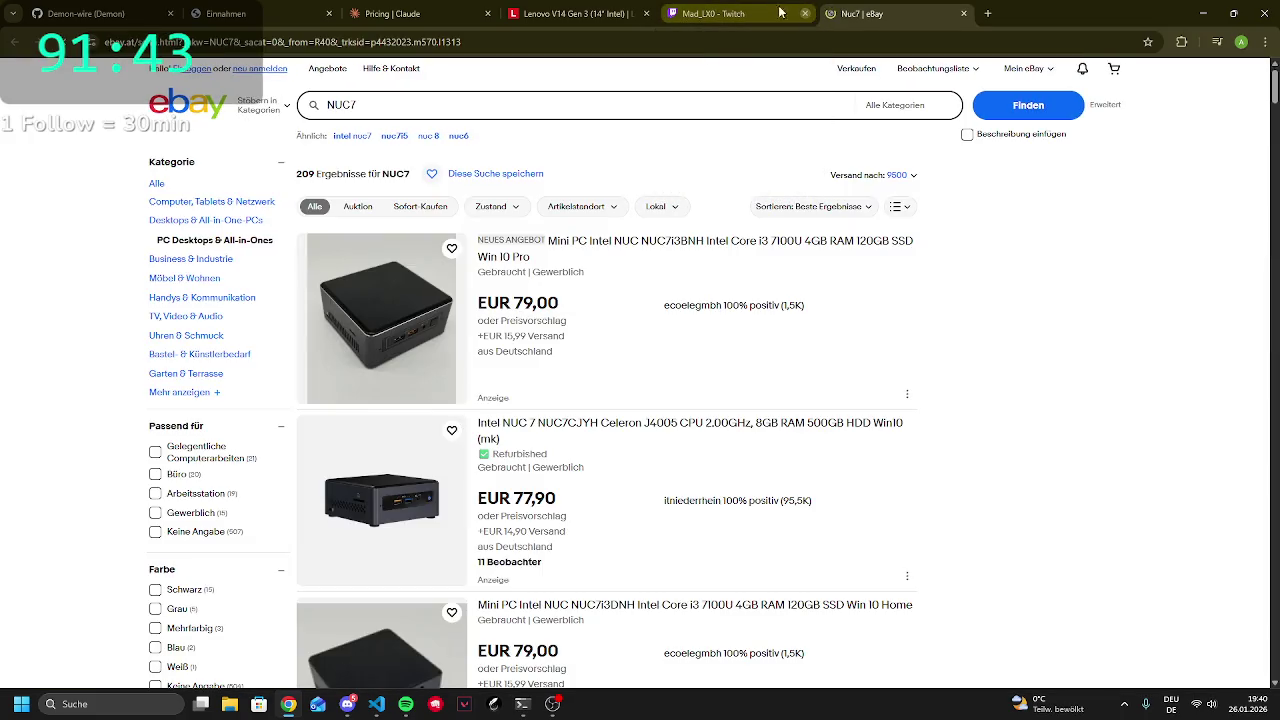
Close the Twitch and Claude tabs and dismiss the eBay cookie notice
click(805, 13)
click(487, 13)
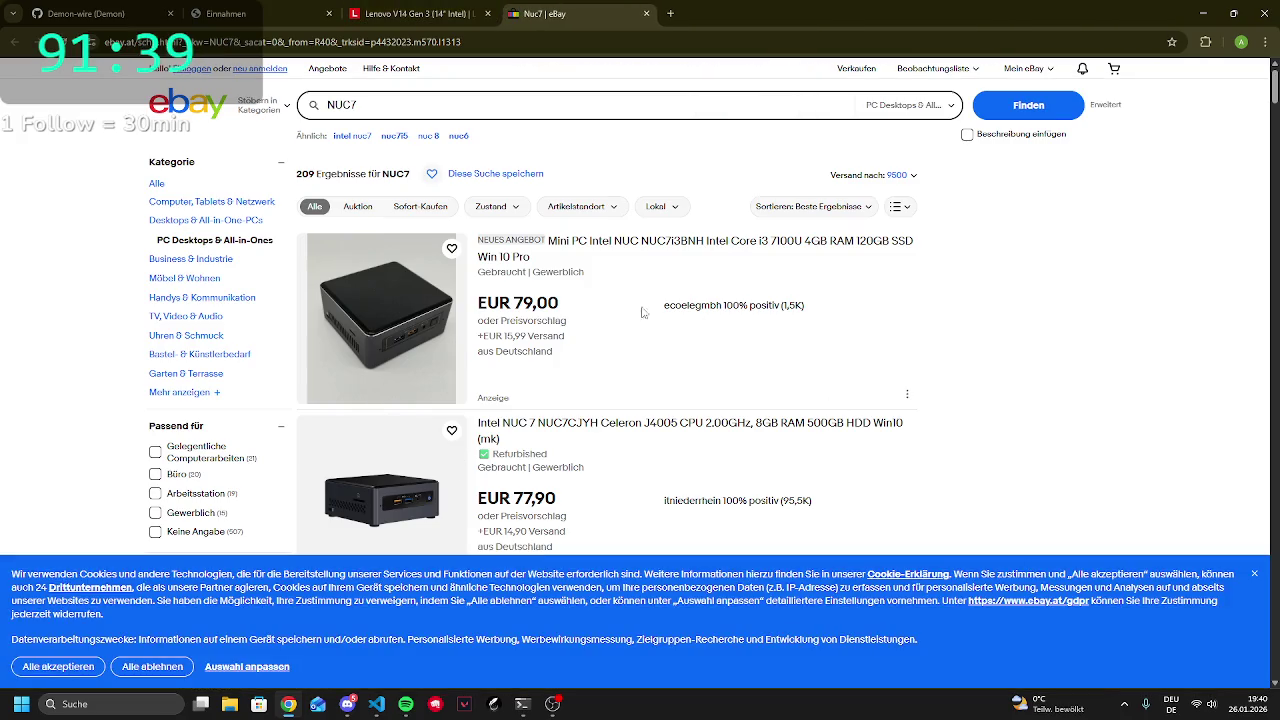
click(1255, 575)
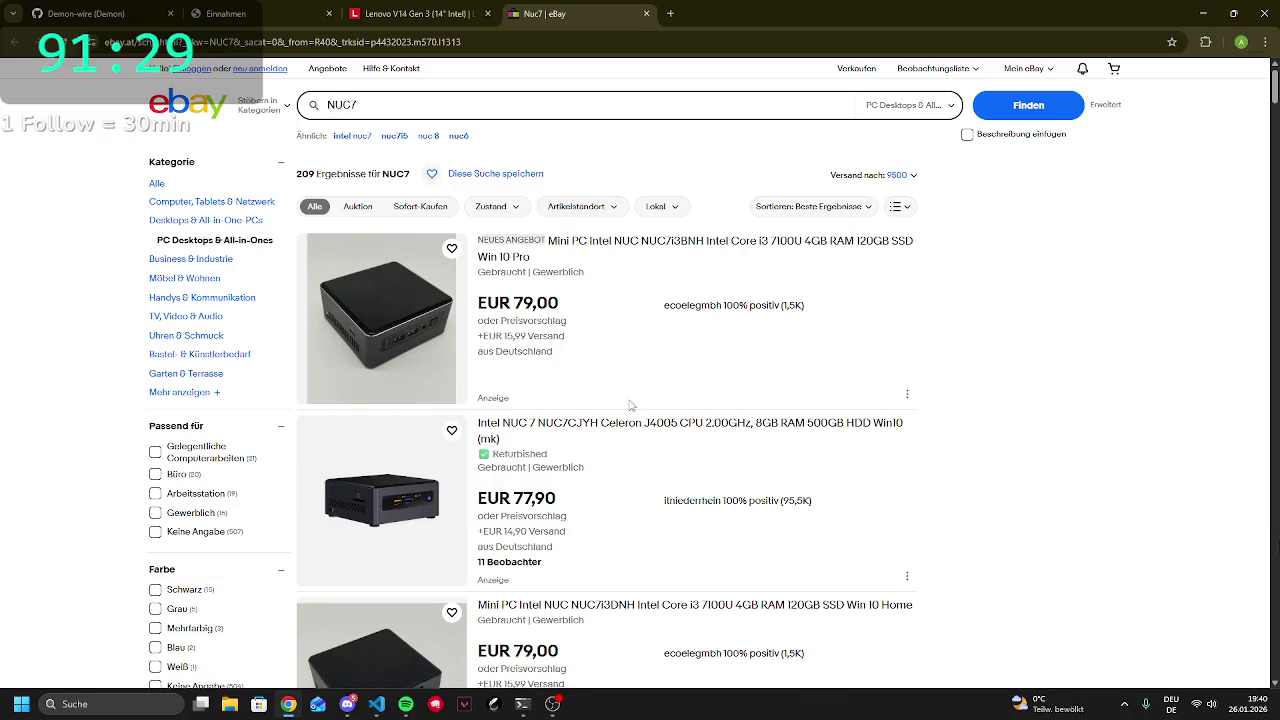
Open the EUR 79,00 NUC7i3BNH listing in its own tab, then start a new tab
click(382, 320)
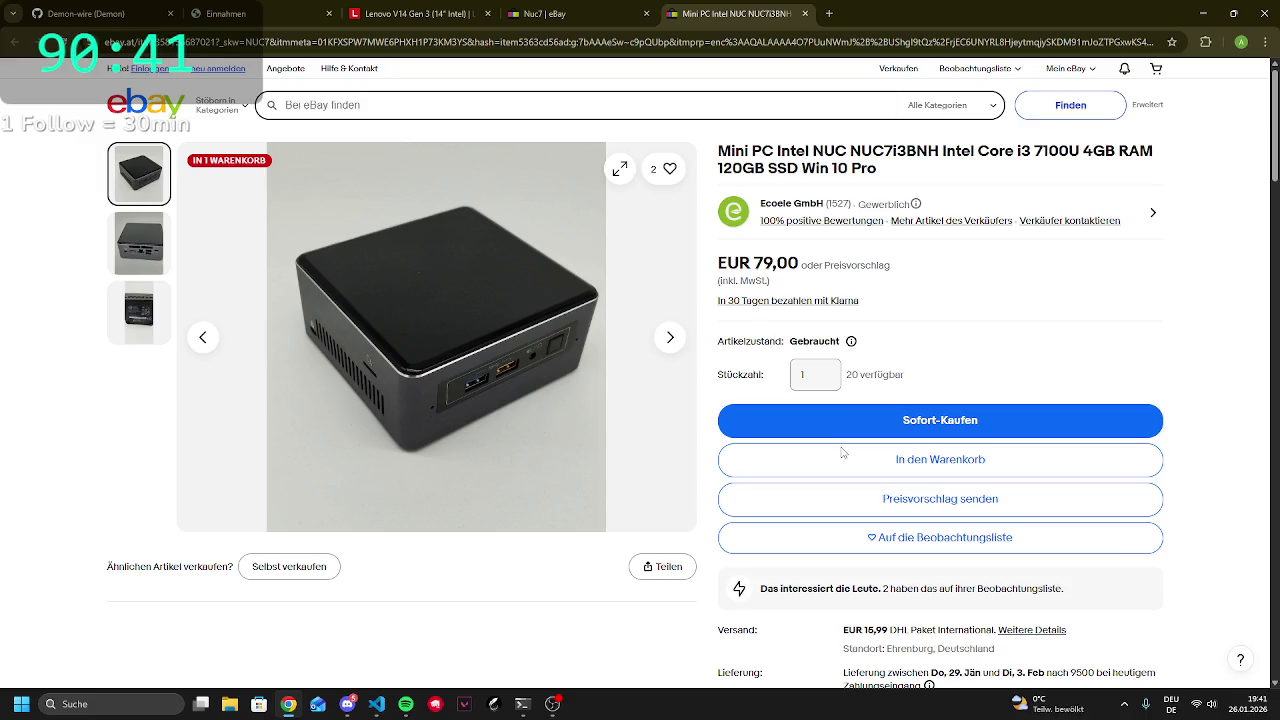
click(556, 16)
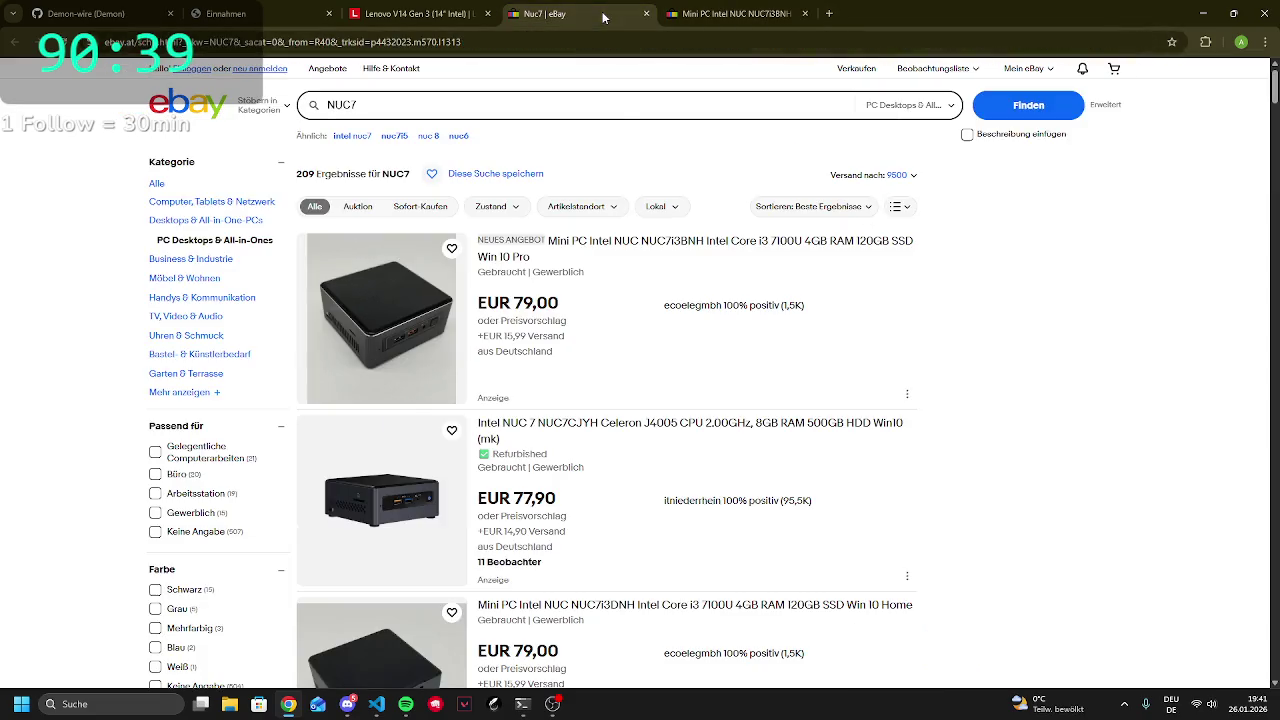
click(828, 12)
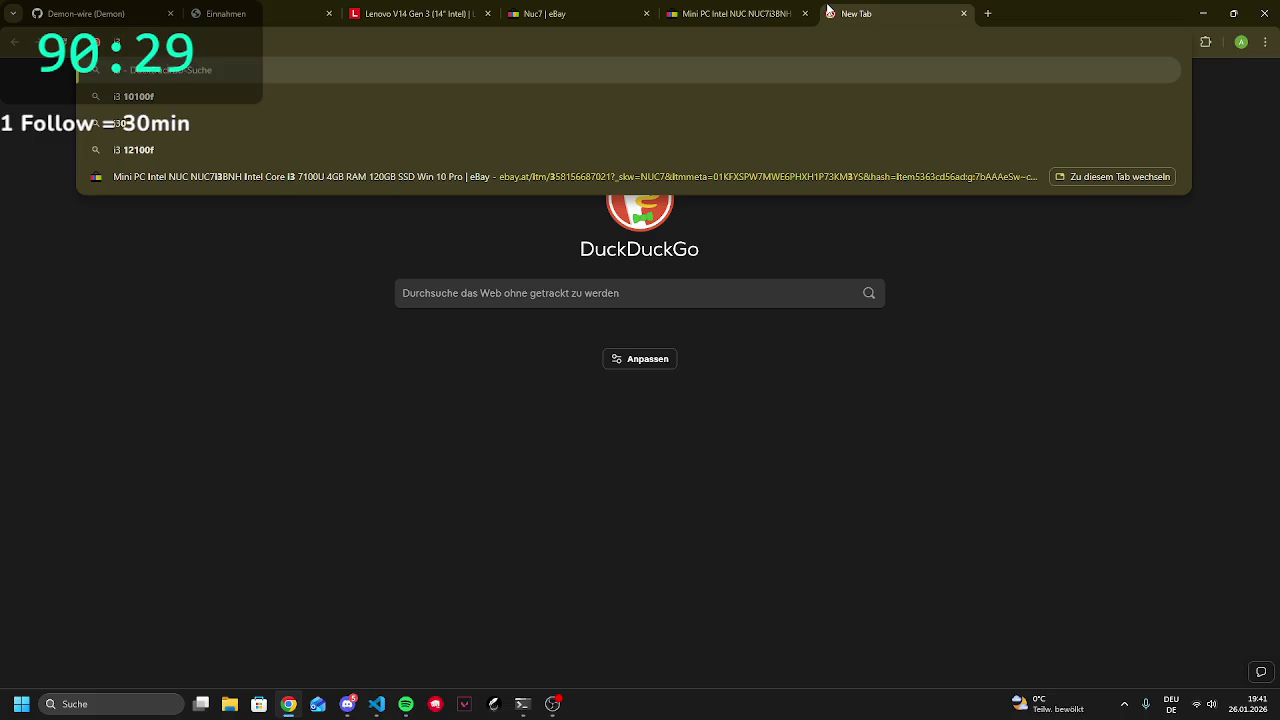
Search DuckDuckGo for i3-1215u and open the intel.de Core i3-1215U processor page
text(-12)
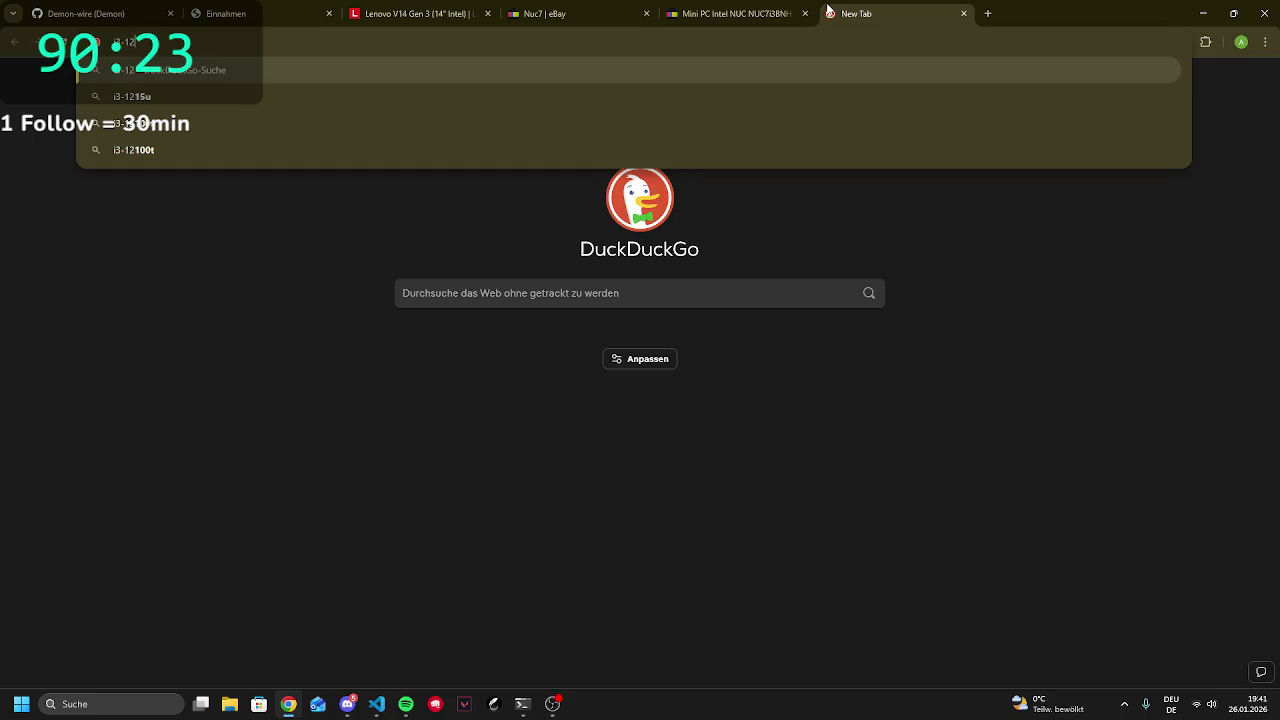
text(15u)
key(Return)
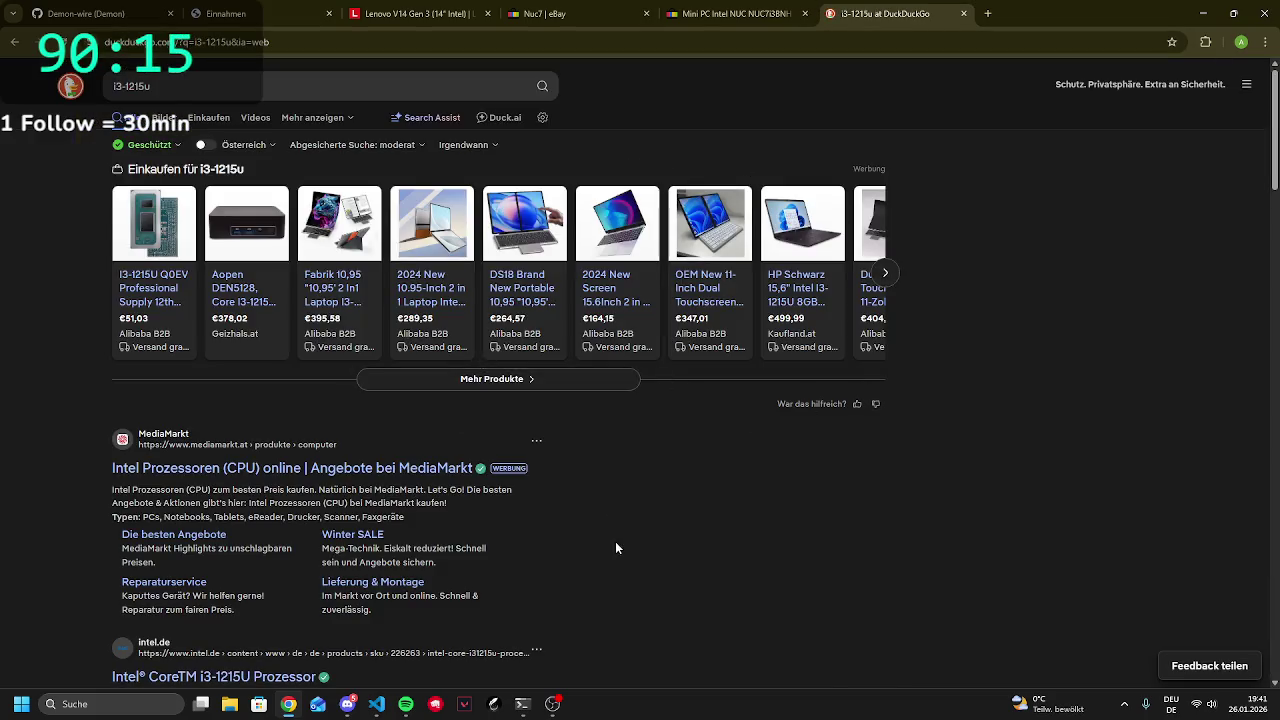
scroll(268, 494, down, 3)
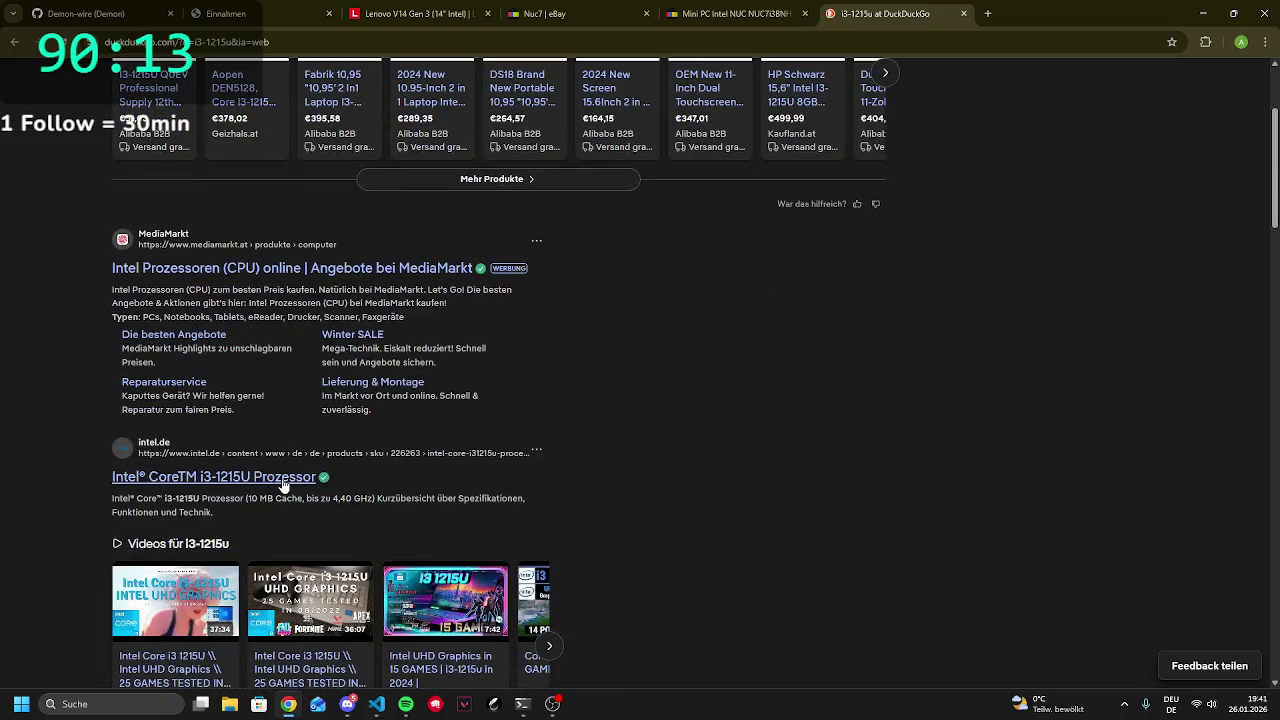
click(282, 480)
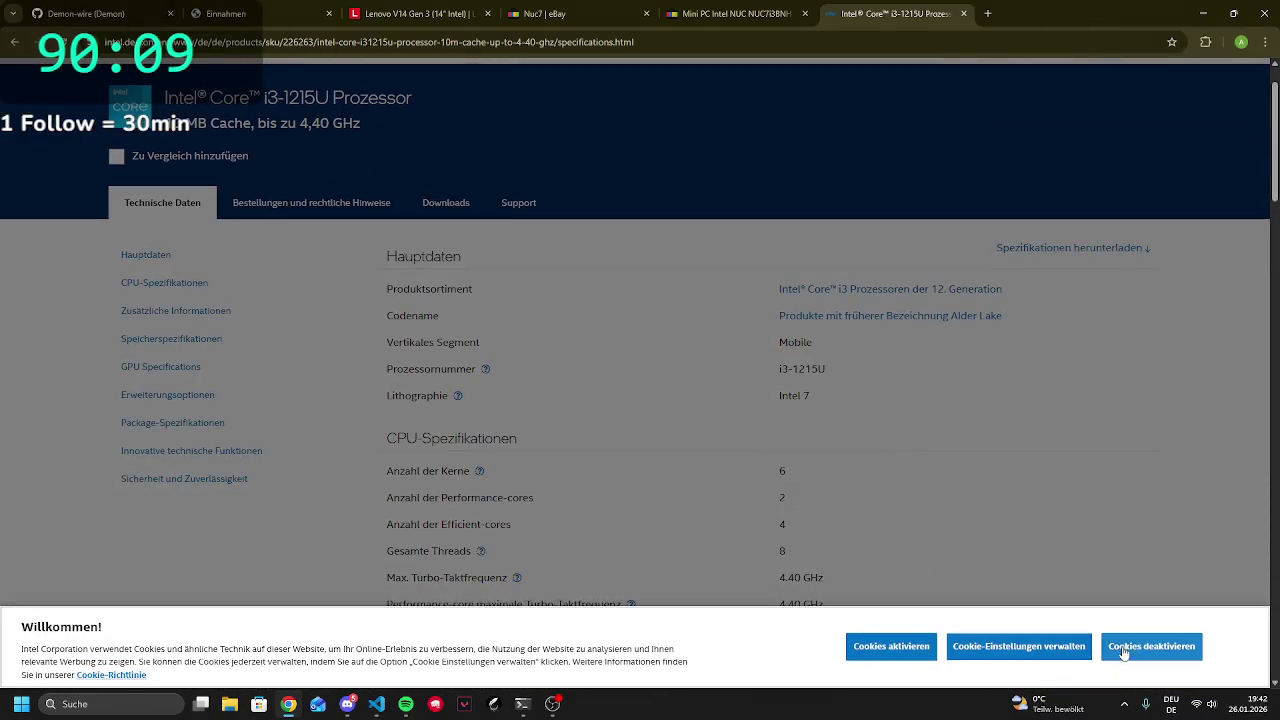
Dismiss the Intel cookie prompt and check the i3-1215U's core count
click(1028, 659)
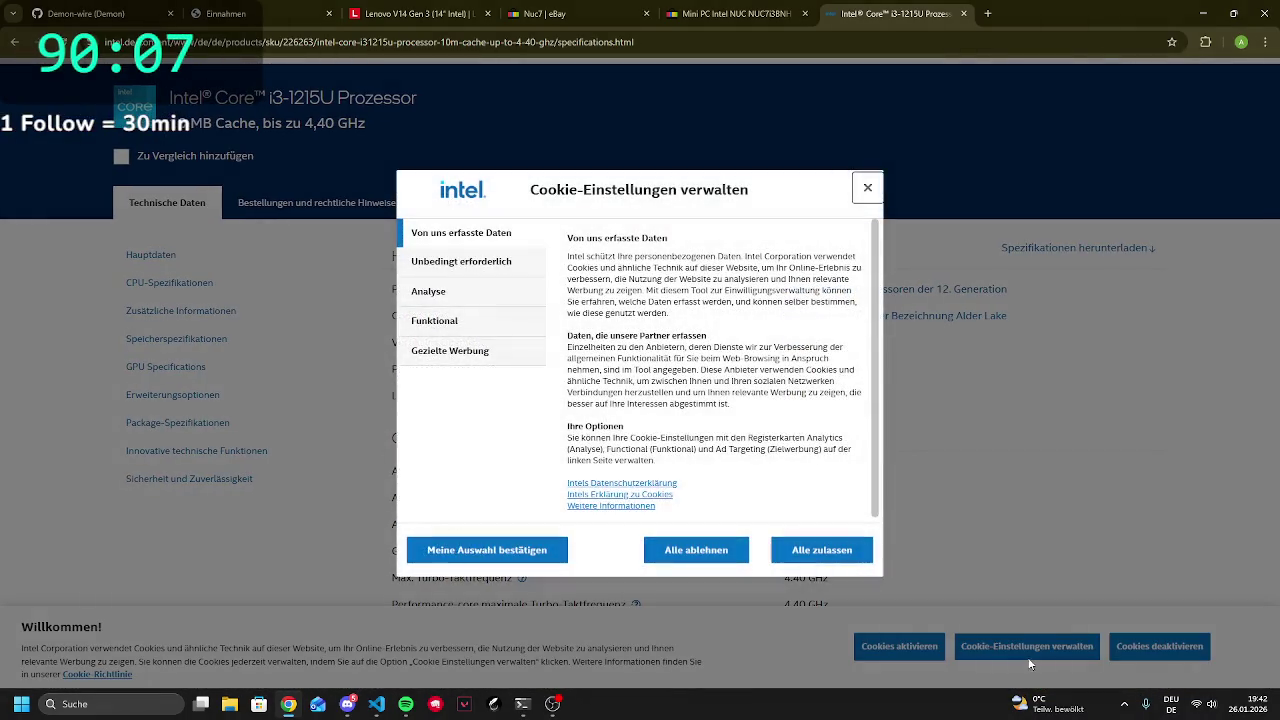
click(696, 550)
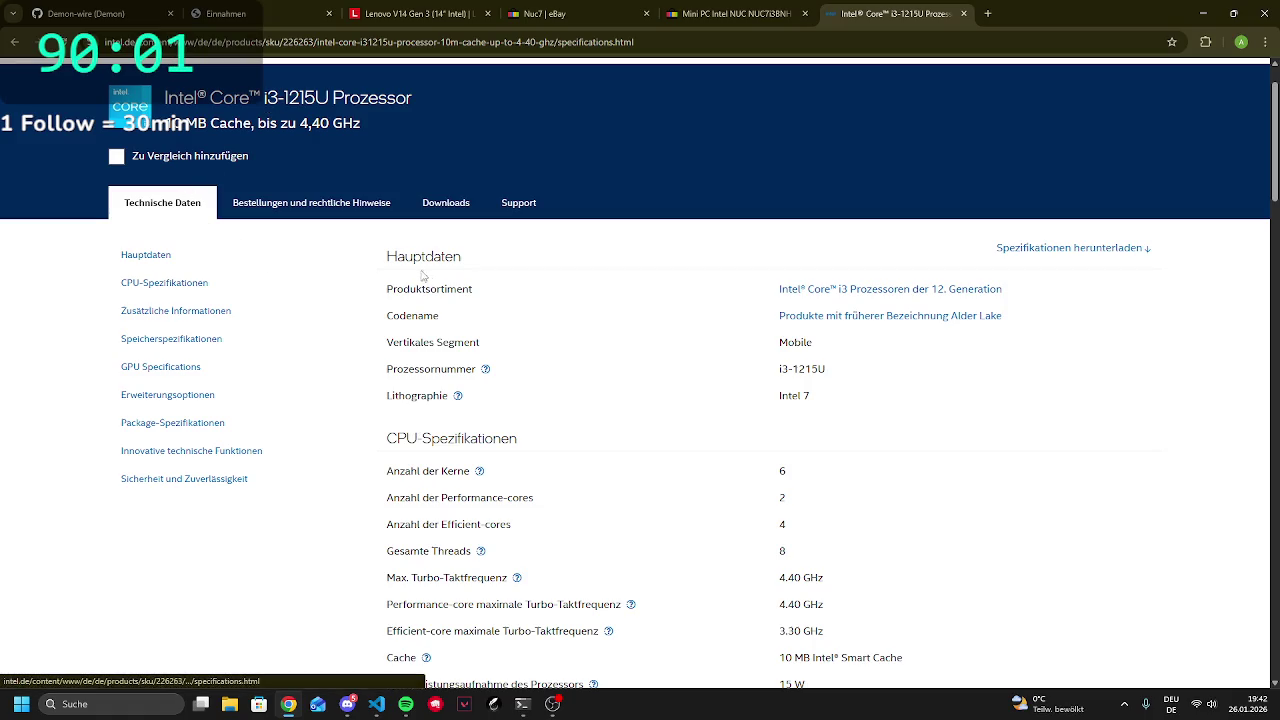
scroll(488, 456, down, 2)
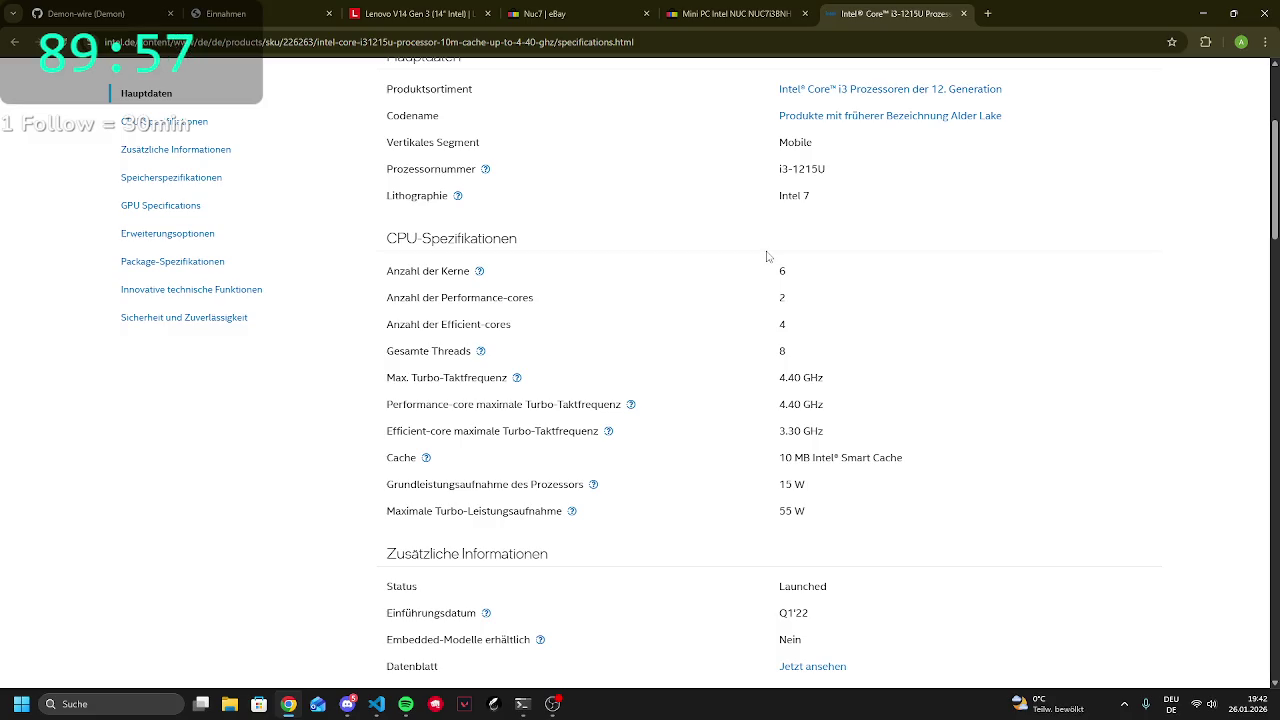
scroll(740, 252, up, 3)
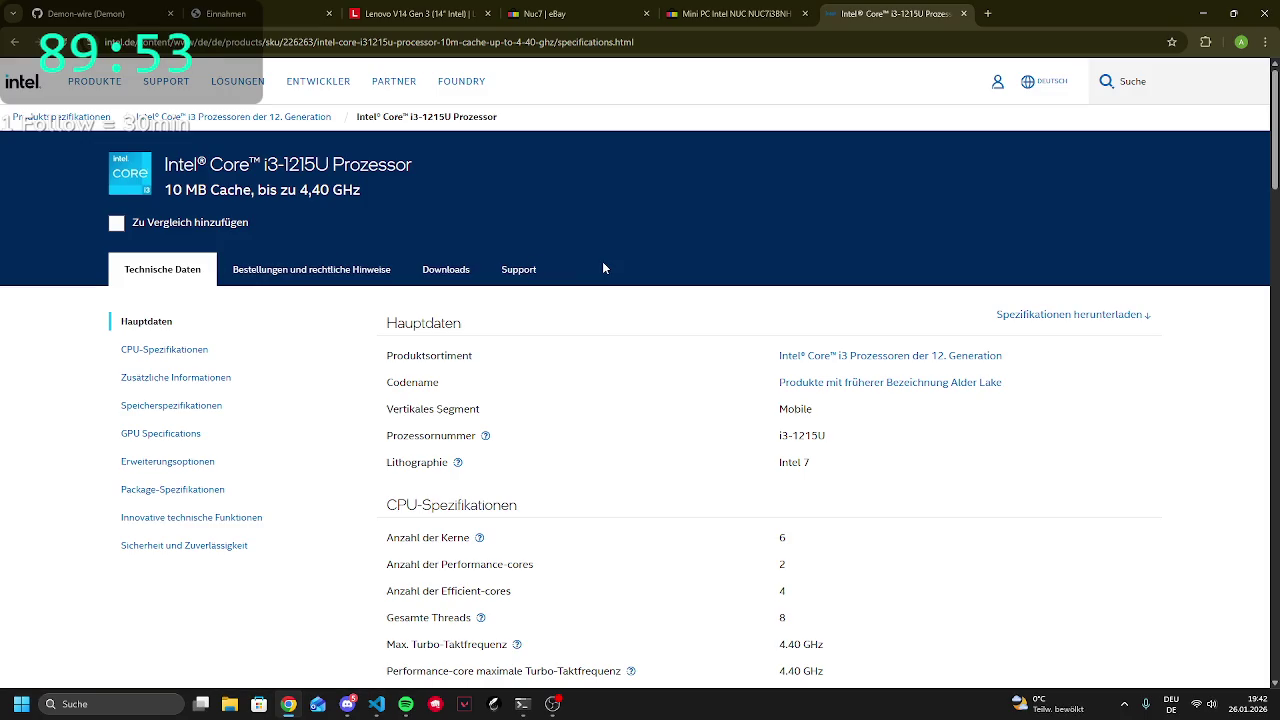
scroll(603, 268, down, 4)
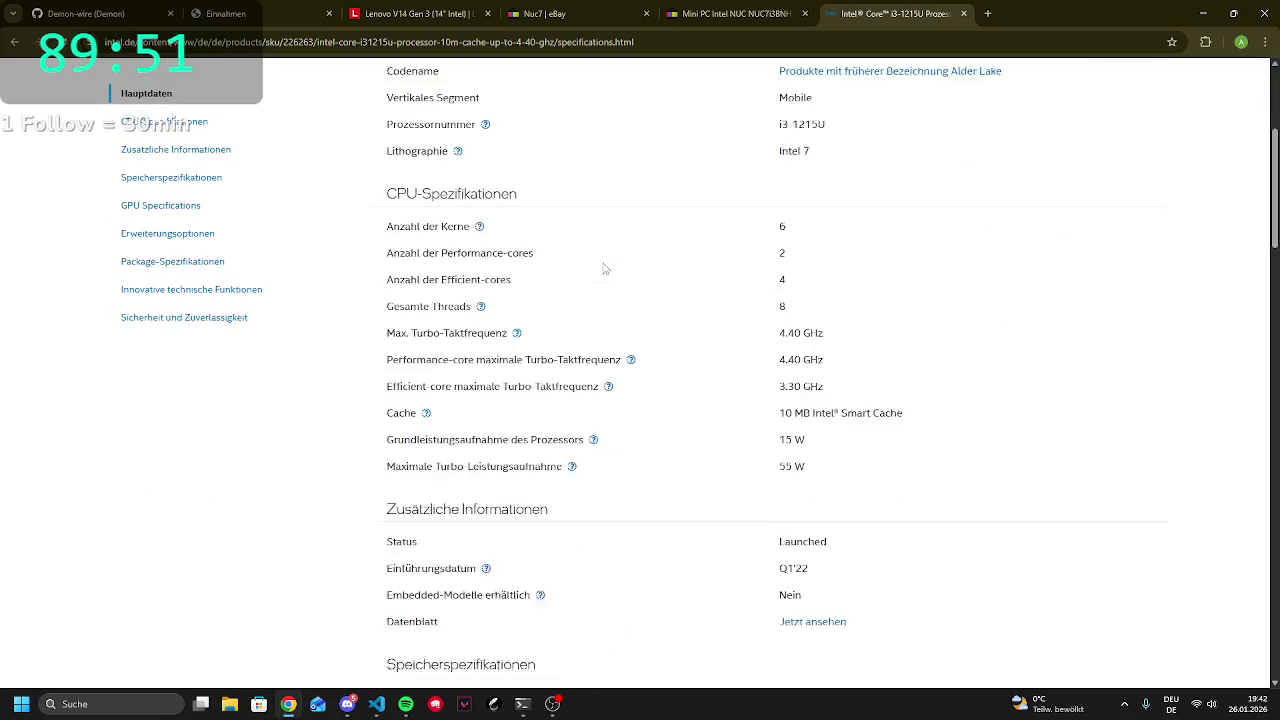
mouse_move(763, 142)
mouse_down()
mouse_move(789, 163)
mouse_move(786, 269)
mouse_up()
click(795, 270)
Look over the i3-1215U's GPU specifications, then return to the eBay NUC listing tab
scroll(795, 270, down, 3)
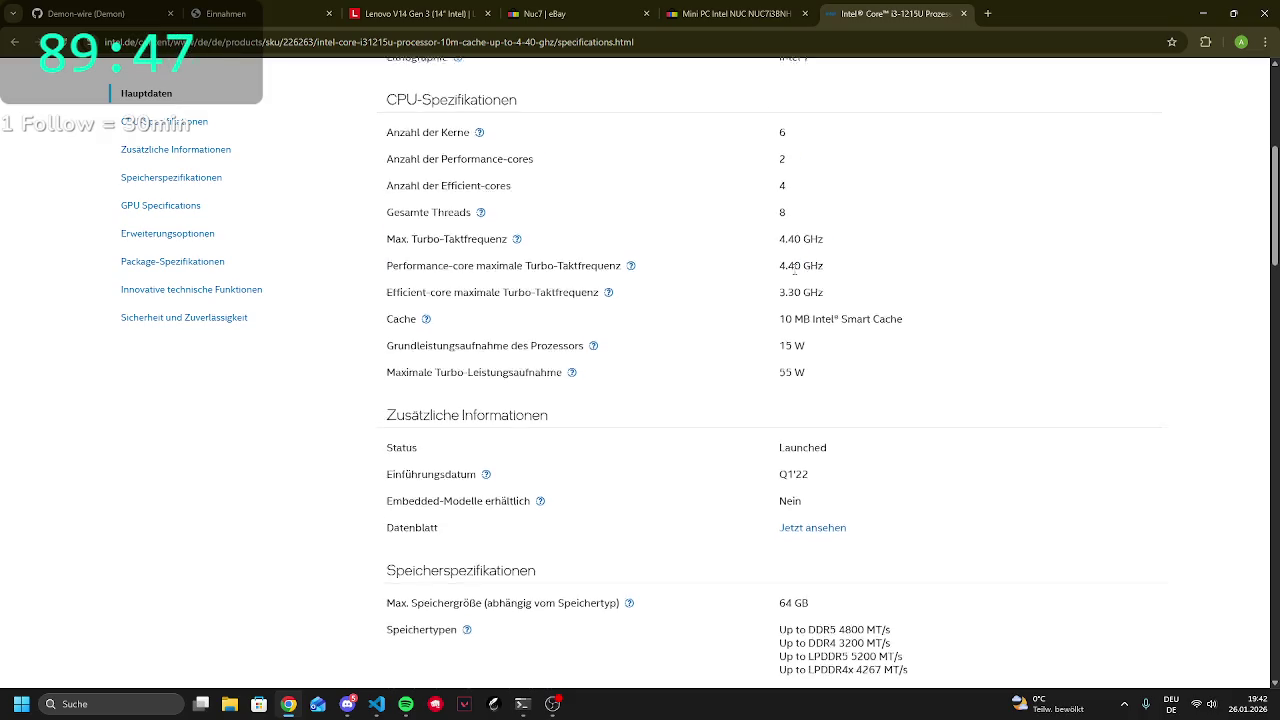
scroll(795, 272, up, 2)
scroll(795, 277, down, 3)
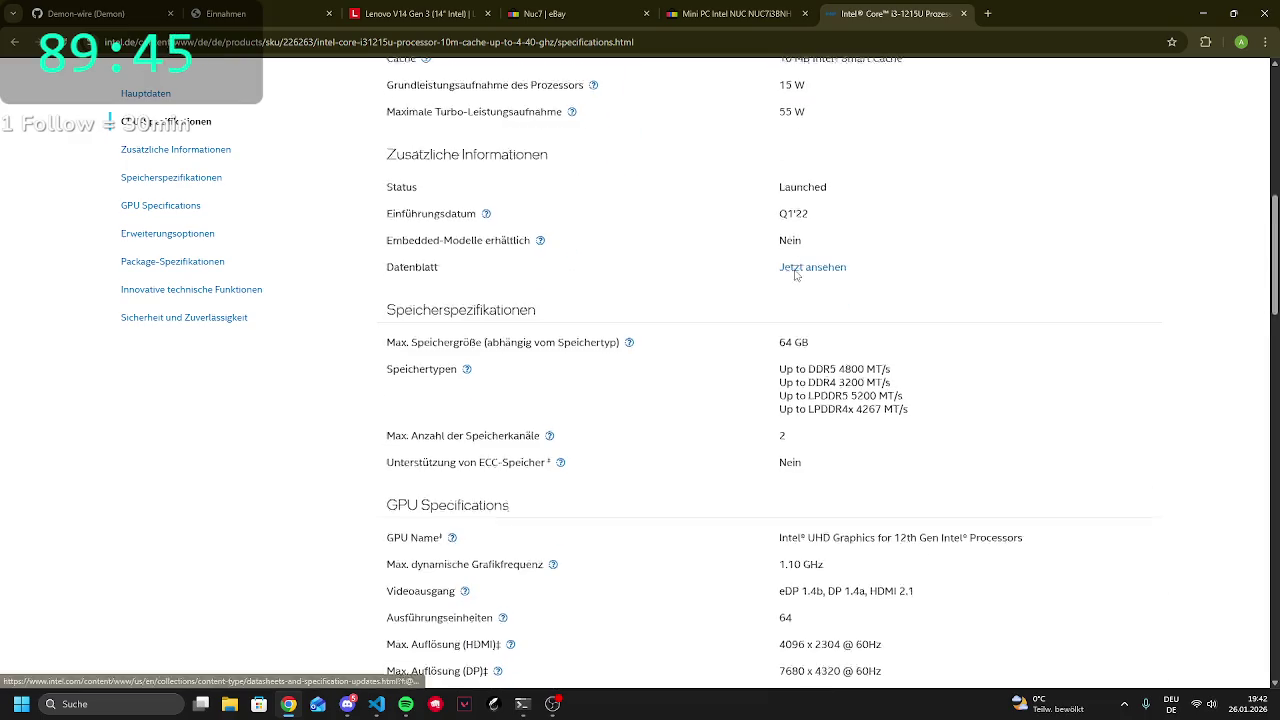
mouse_move(801, 470)
mouse_down()
mouse_move(985, 489)
mouse_move(1013, 471)
mouse_up()
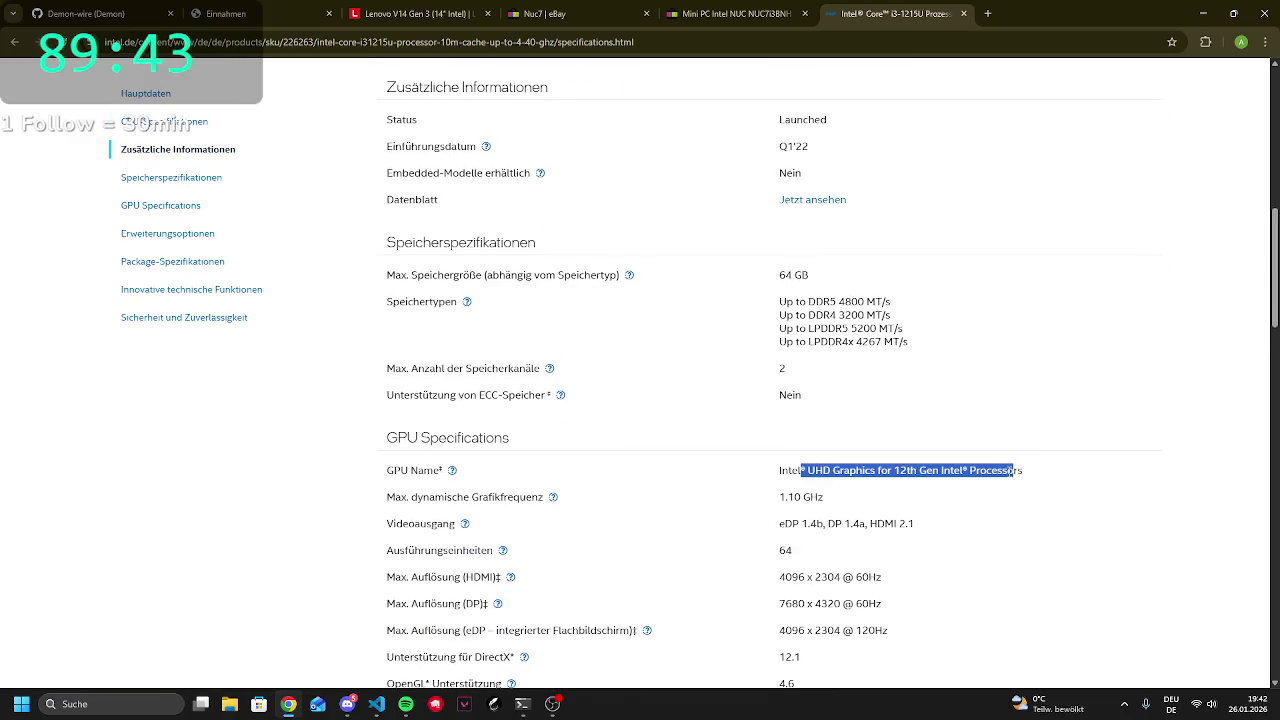
click(985, 475)
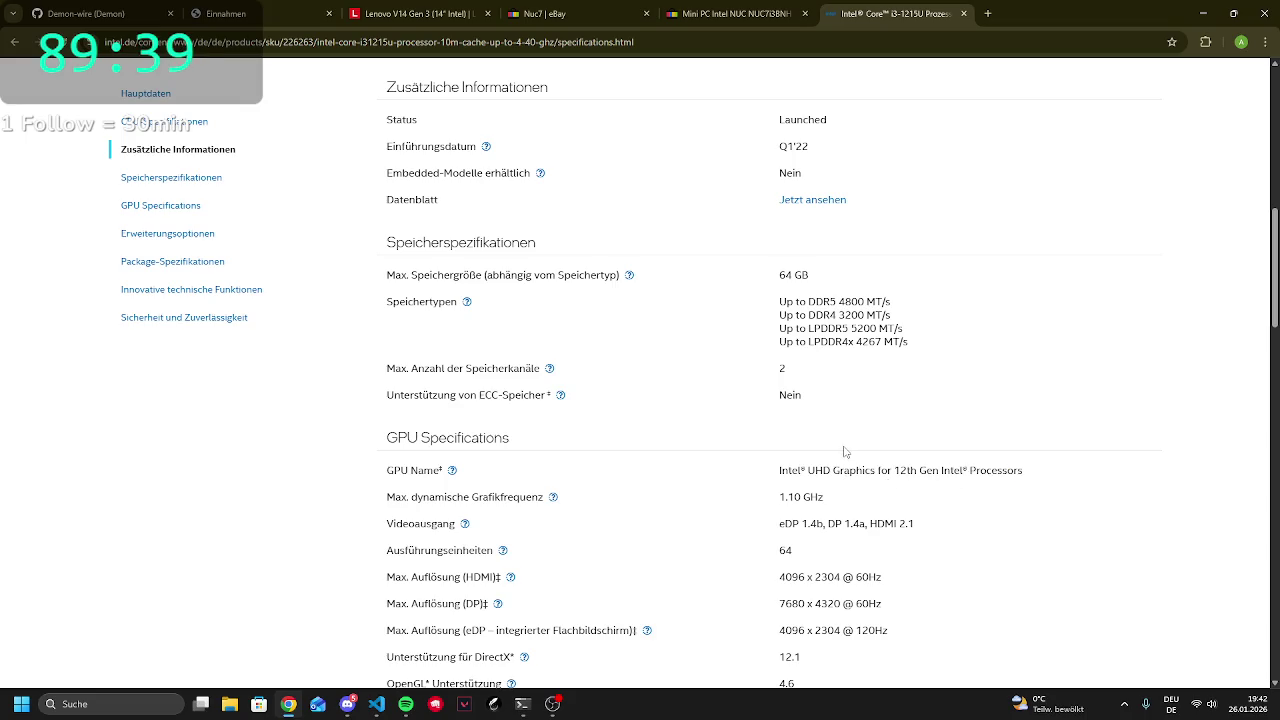
scroll(844, 451, down, 3)
scroll(731, 657, up, 8)
scroll(727, 607, up, 2)
scroll(727, 607, down, 3)
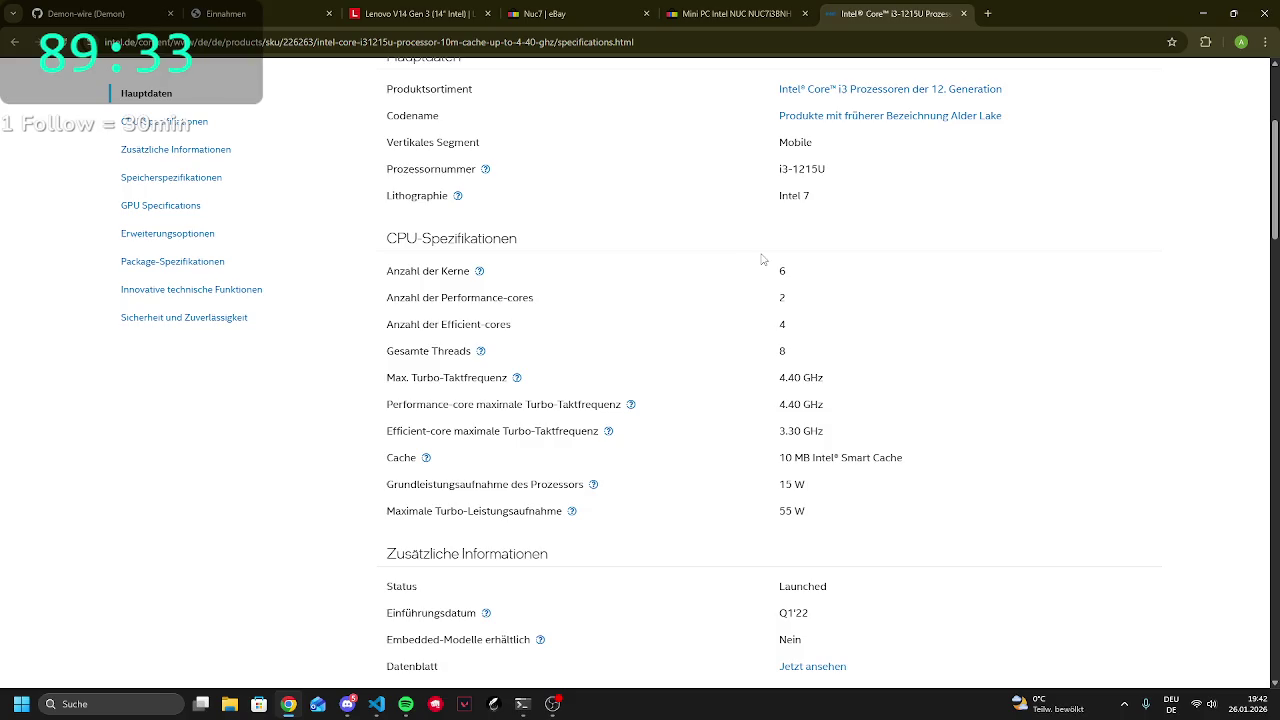
click(738, 13)
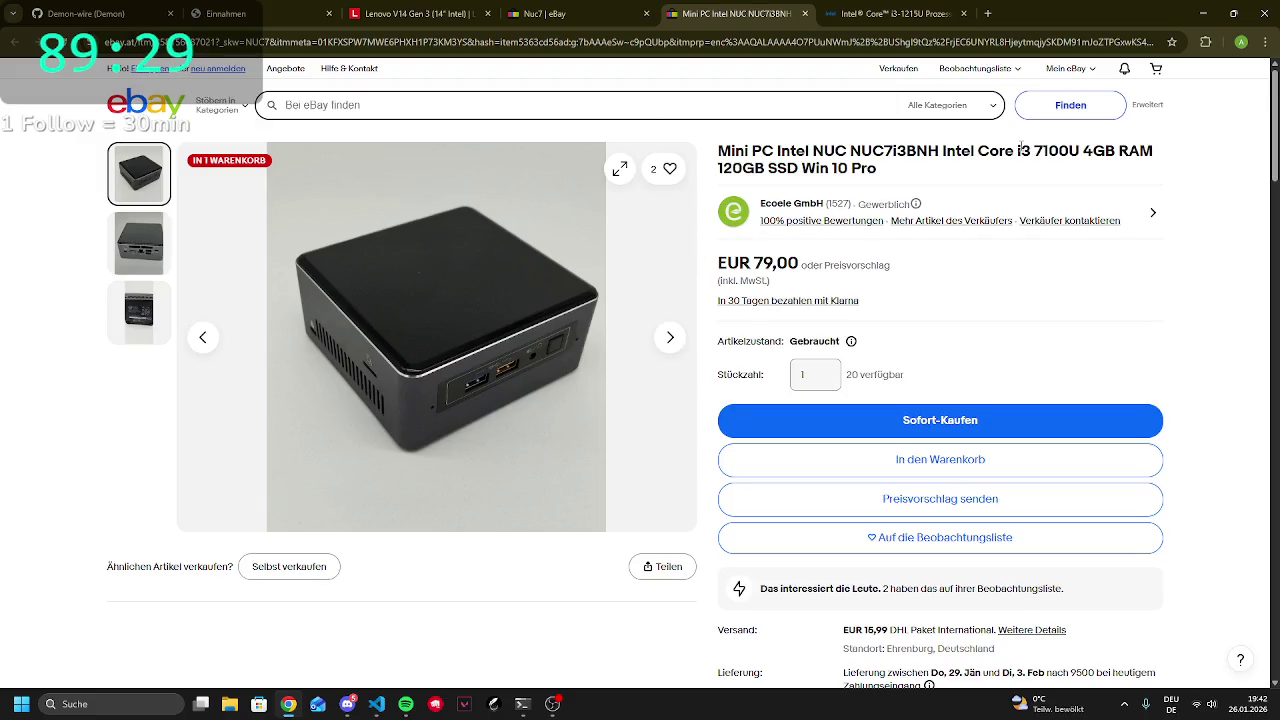
Copy 'i3 7100U' from the listing title, search it, and open Intel's i3-7100U page
mouse_move(1013, 150)
mouse_down()
mouse_move(950, 168)
mouse_move(705, 150)
mouse_move(1080, 151)
mouse_up()
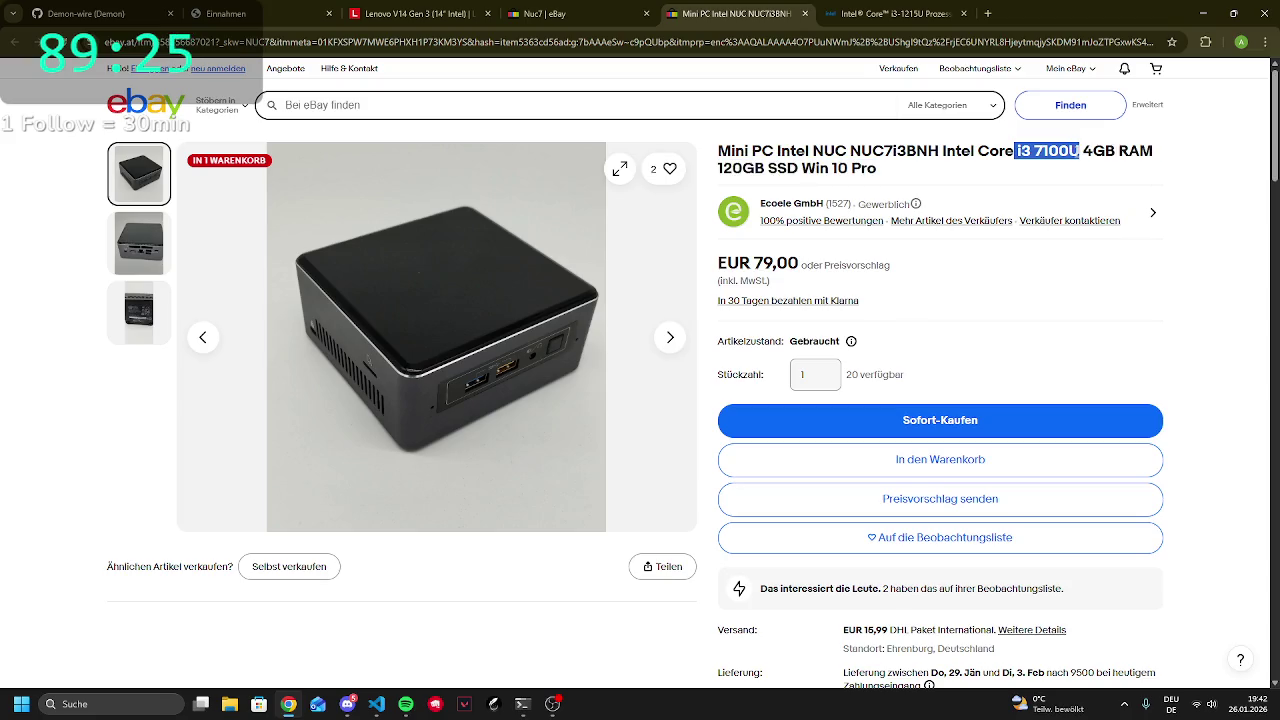
key(ctrl+c)
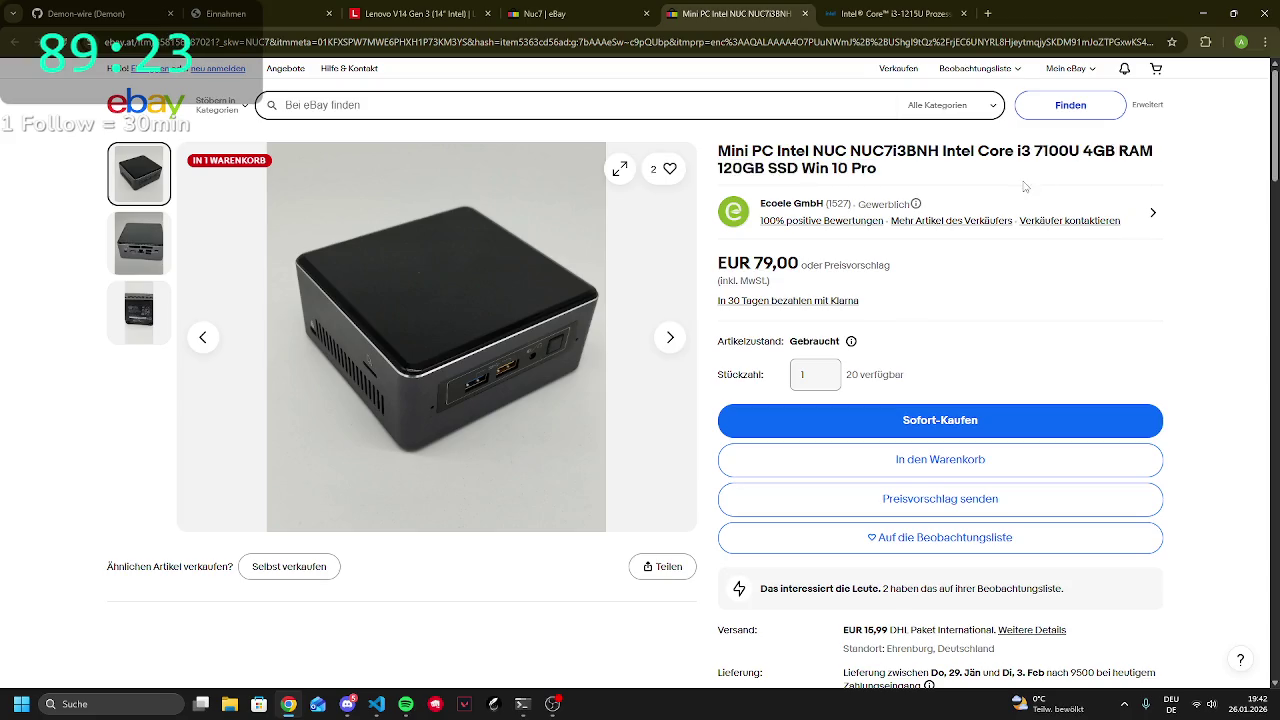
click(987, 13)
key(ctrl+v)
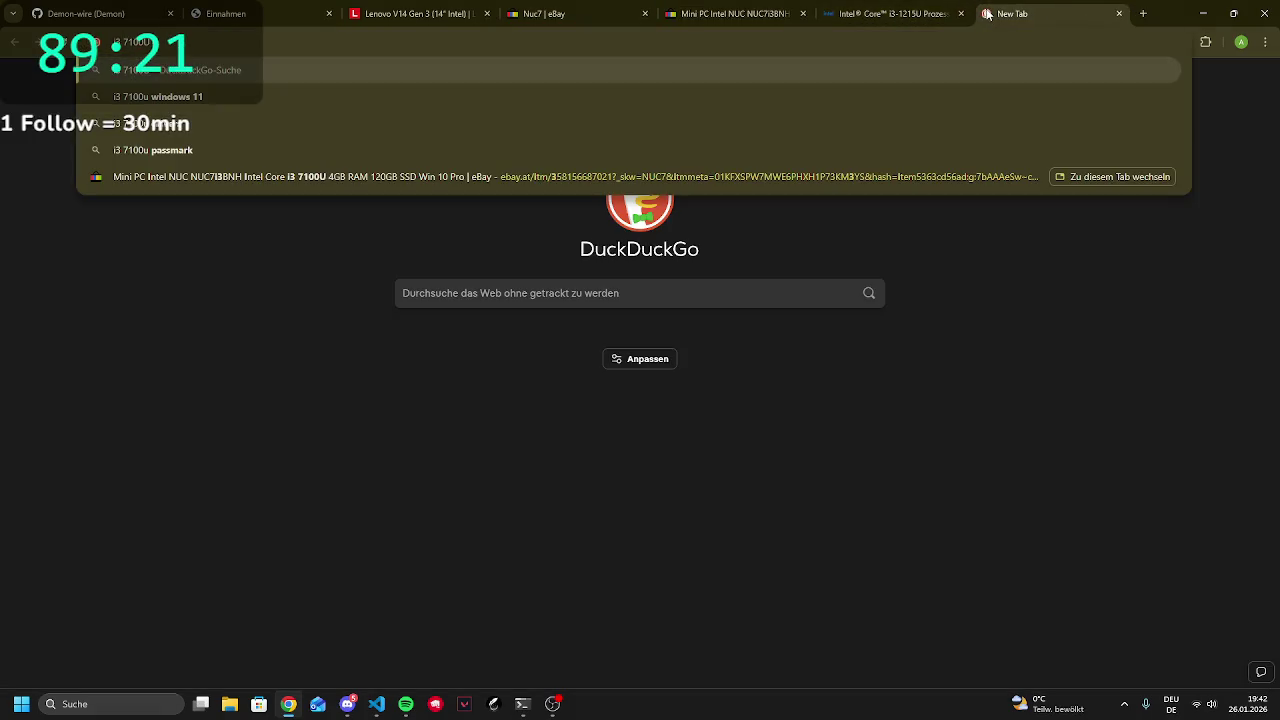
key(Return)
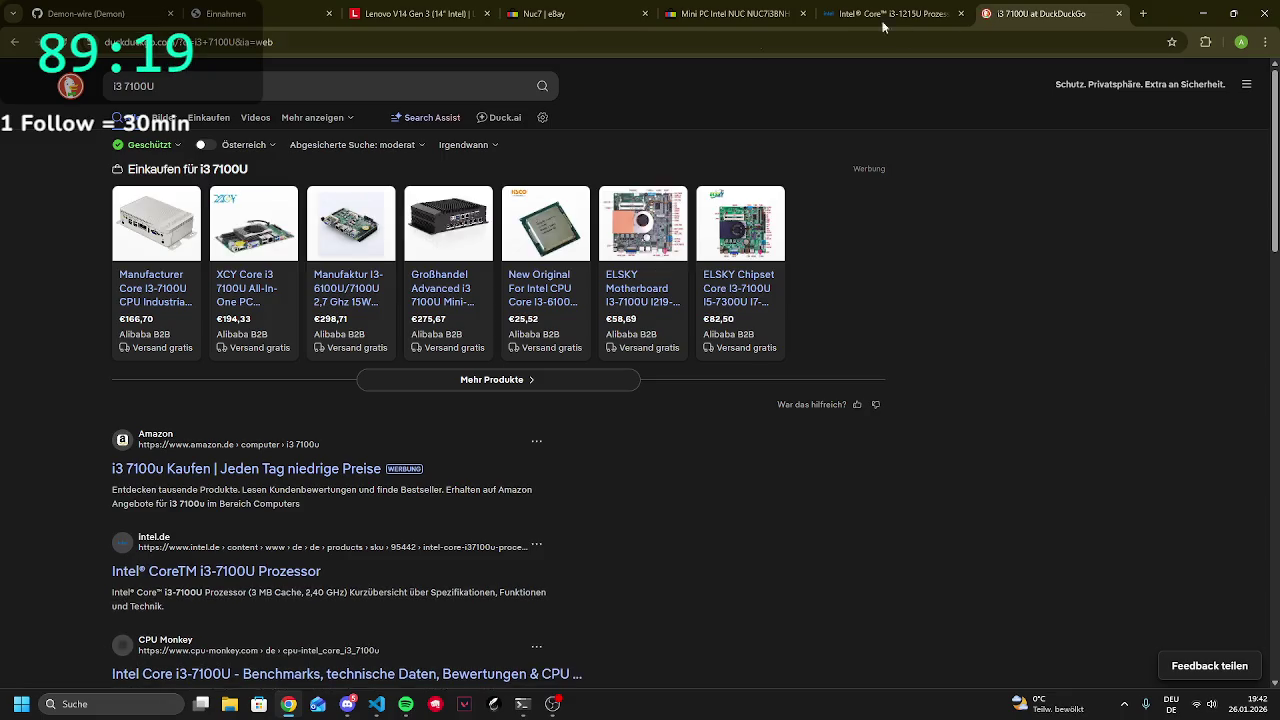
click(267, 563)
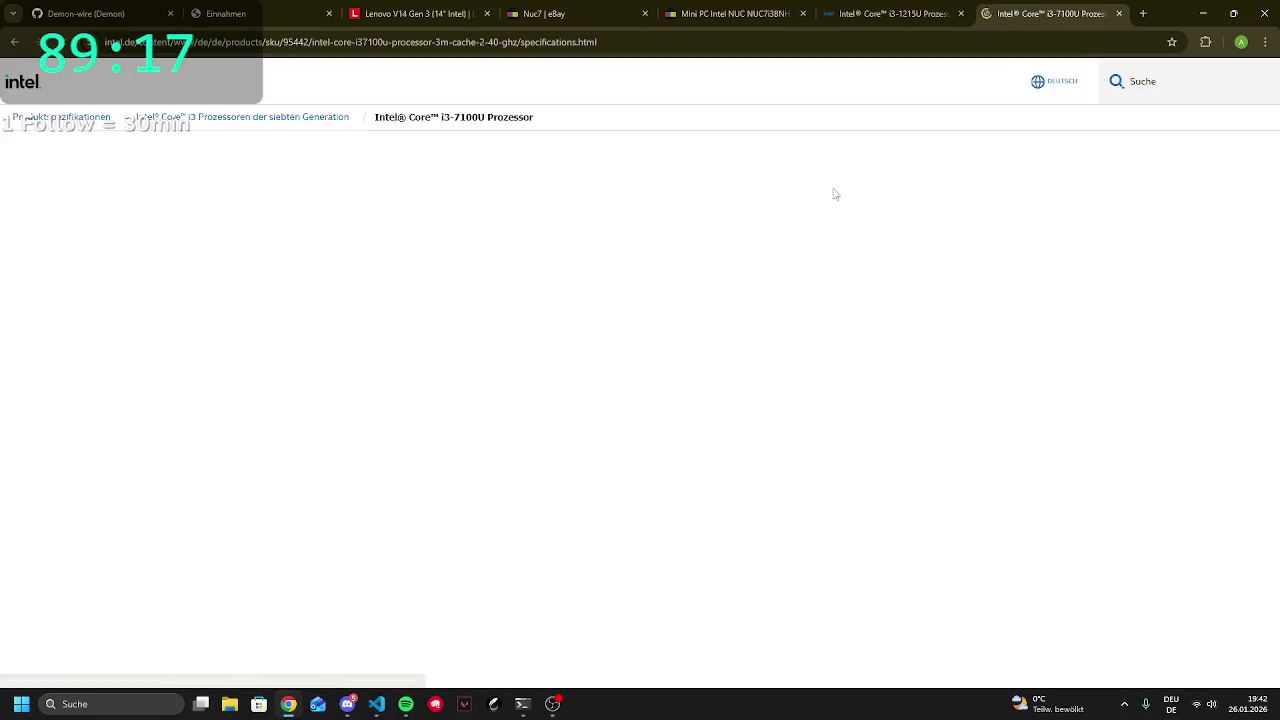
Compare tabs and highlight the i3-7100U's 2 cores and 4 threads
scroll(768, 308, down, 3)
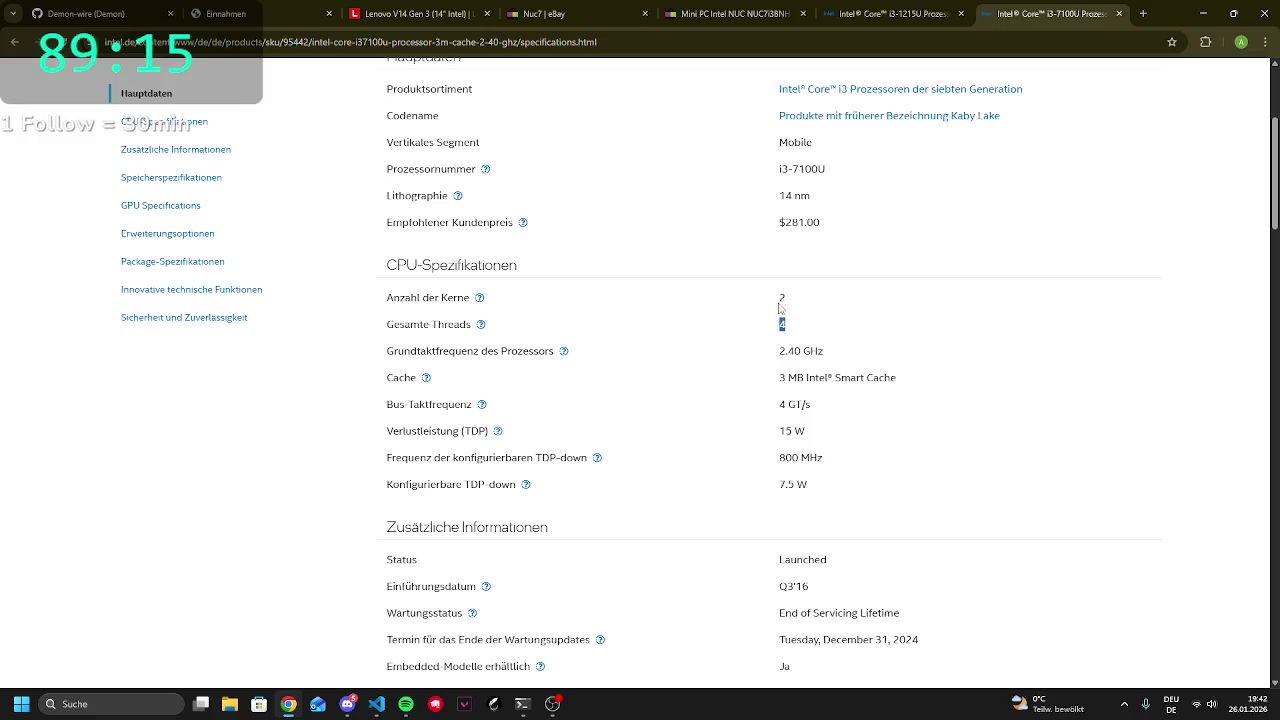
key(ctrl+shift+Tab)
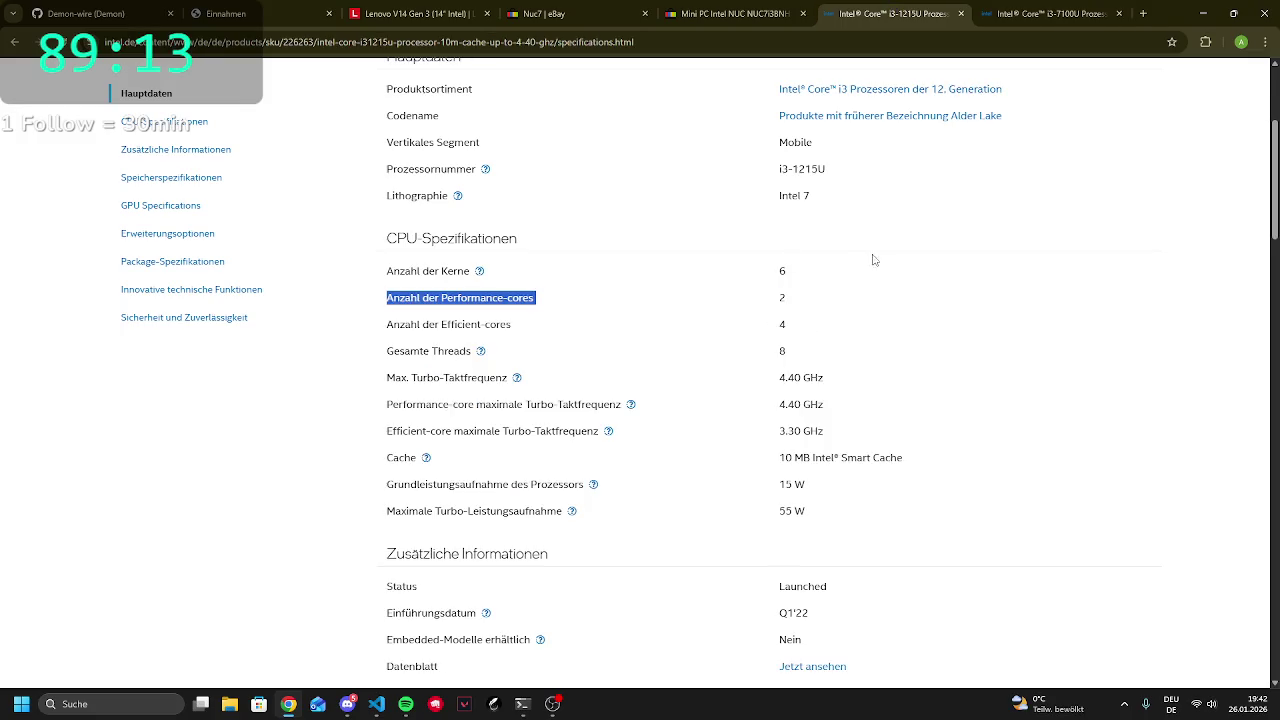
key(ctrl+Tab)
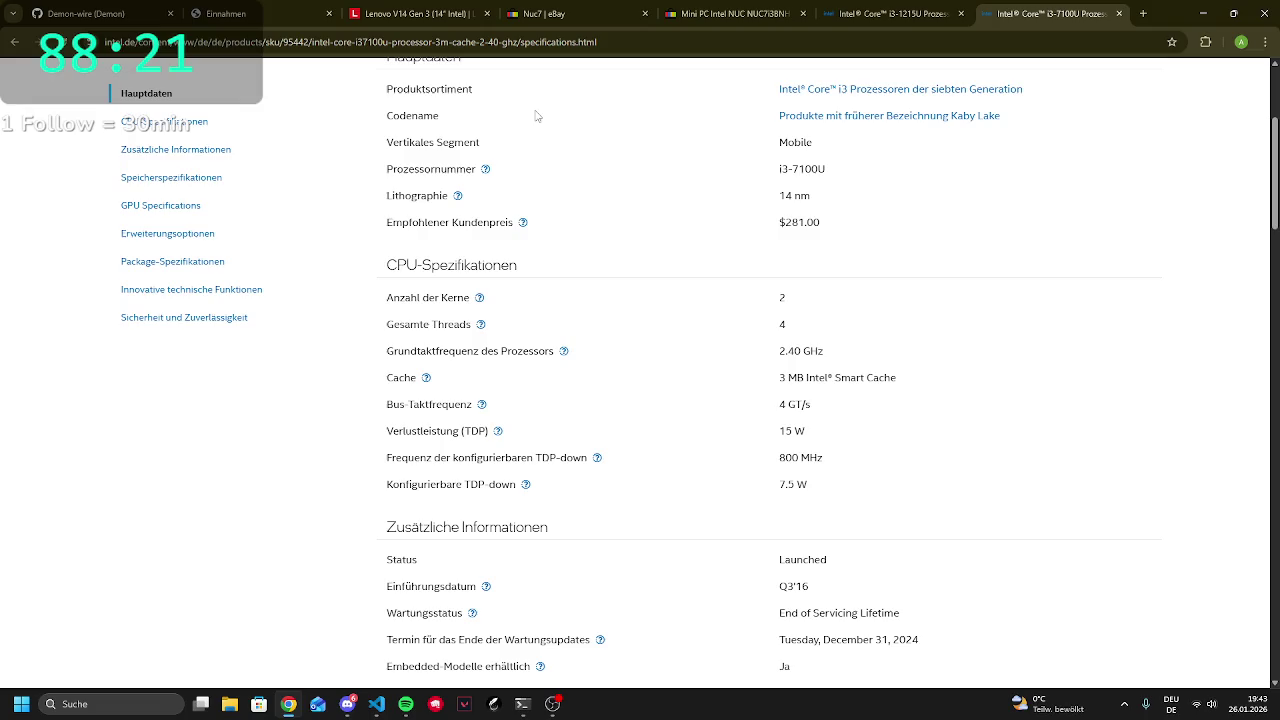
mouse_move(777, 297)
mouse_down()
mouse_move(804, 299)
mouse_move(787, 329)
mouse_up()
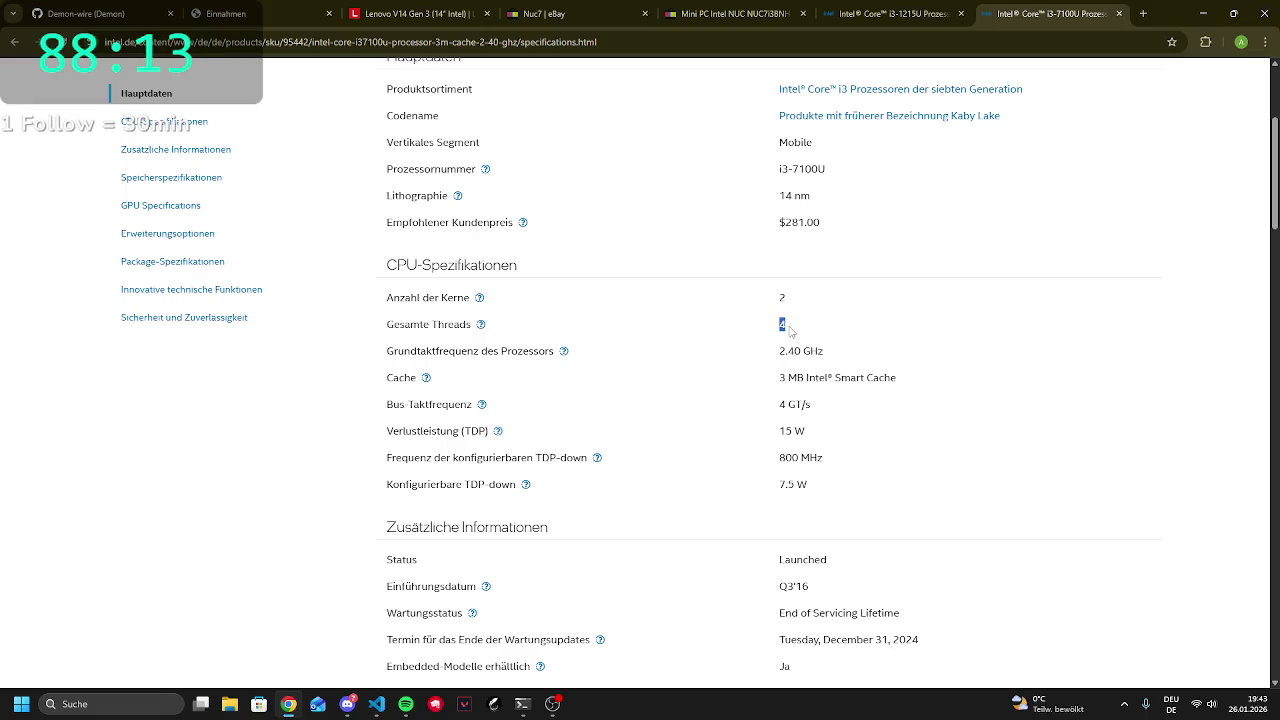
click(790, 330)
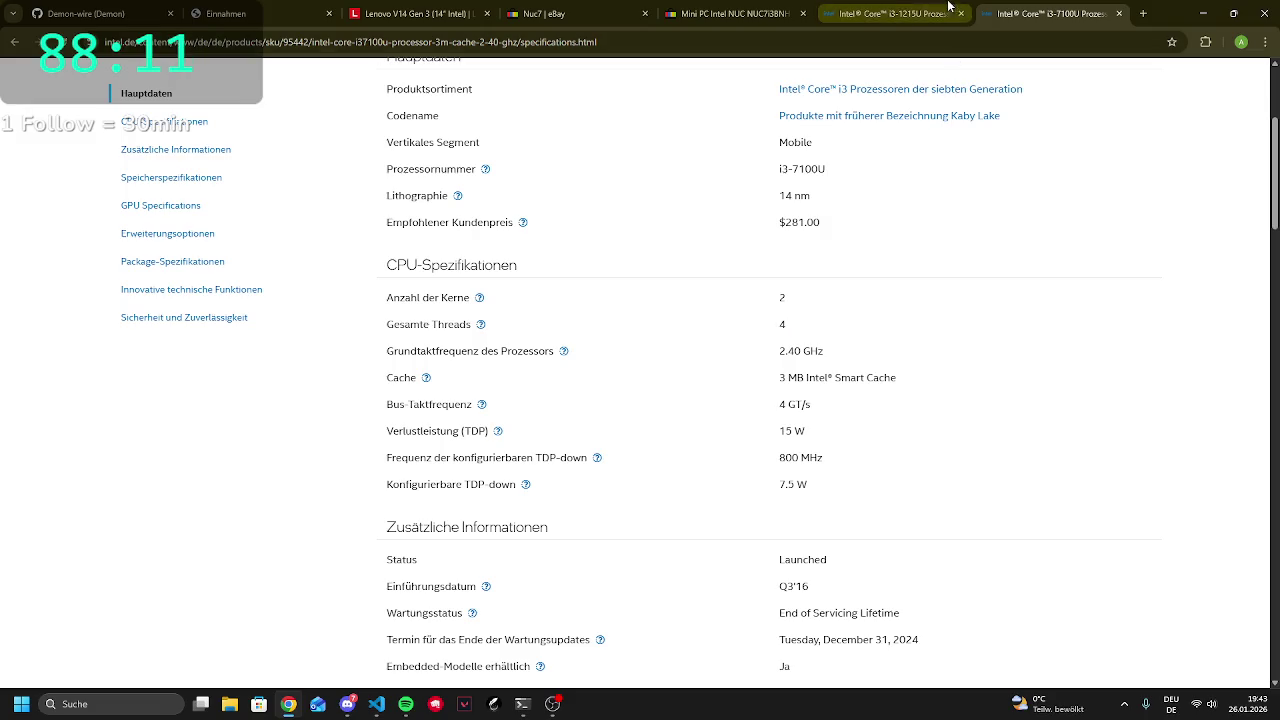
double_click(785, 300)
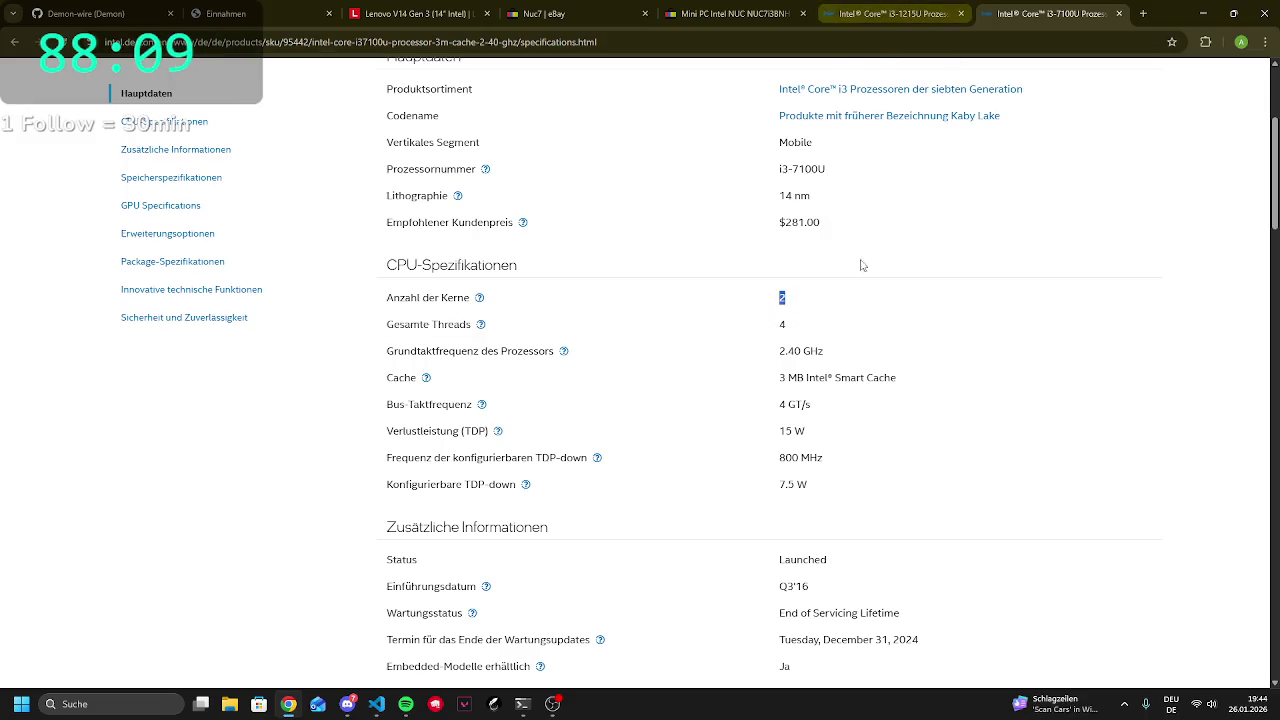
Switch between the i3-1215U and i3-7100U specs, then close the i3-7100U tab
click(902, 6)
click(916, 300)
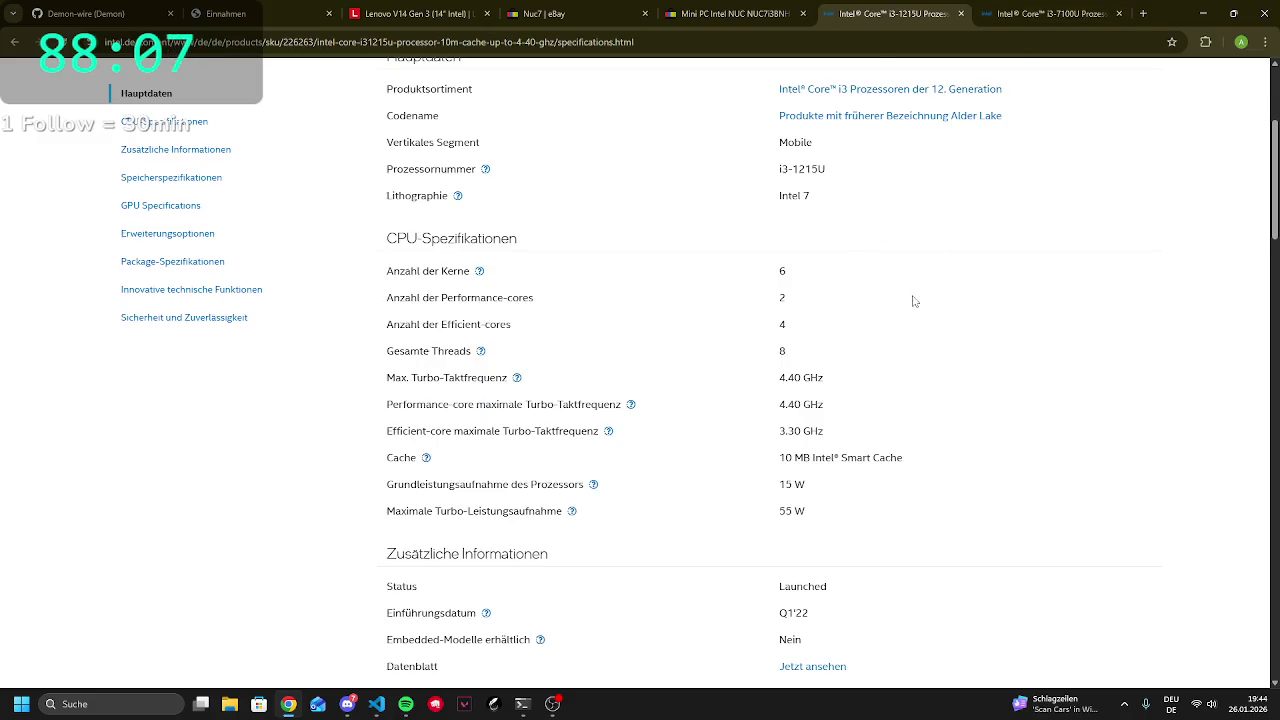
click(1040, 14)
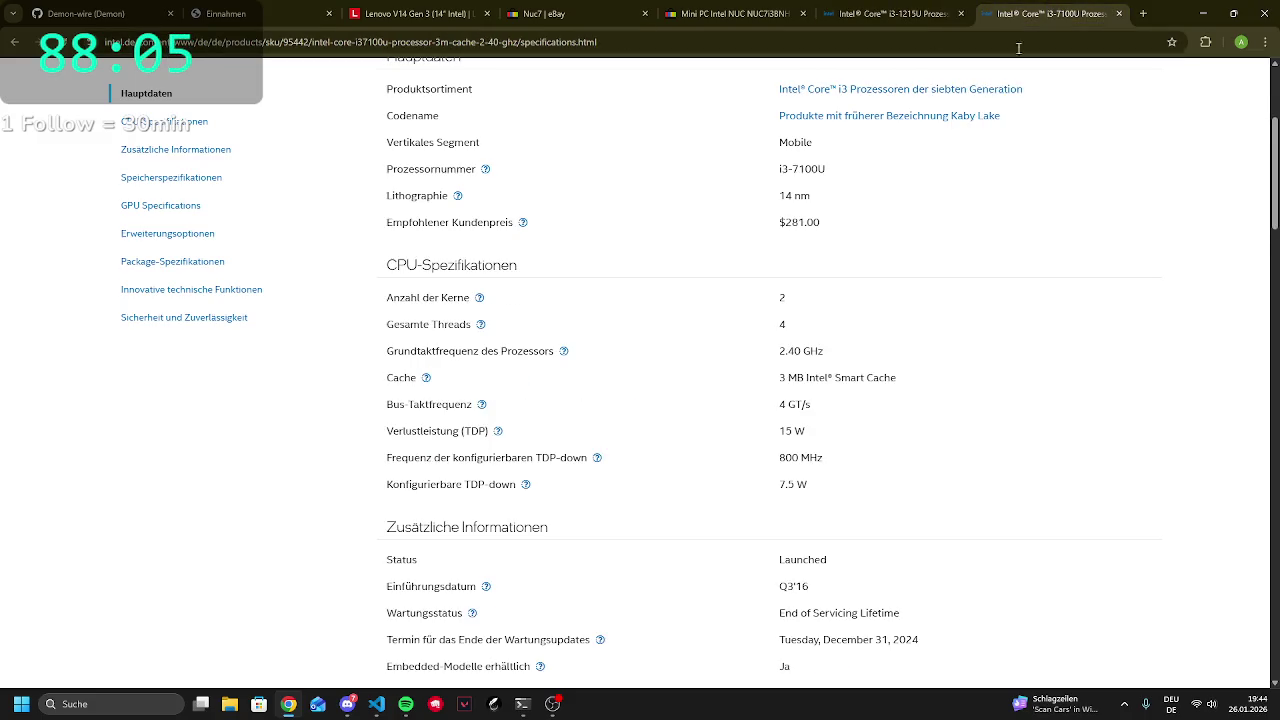
click(900, 12)
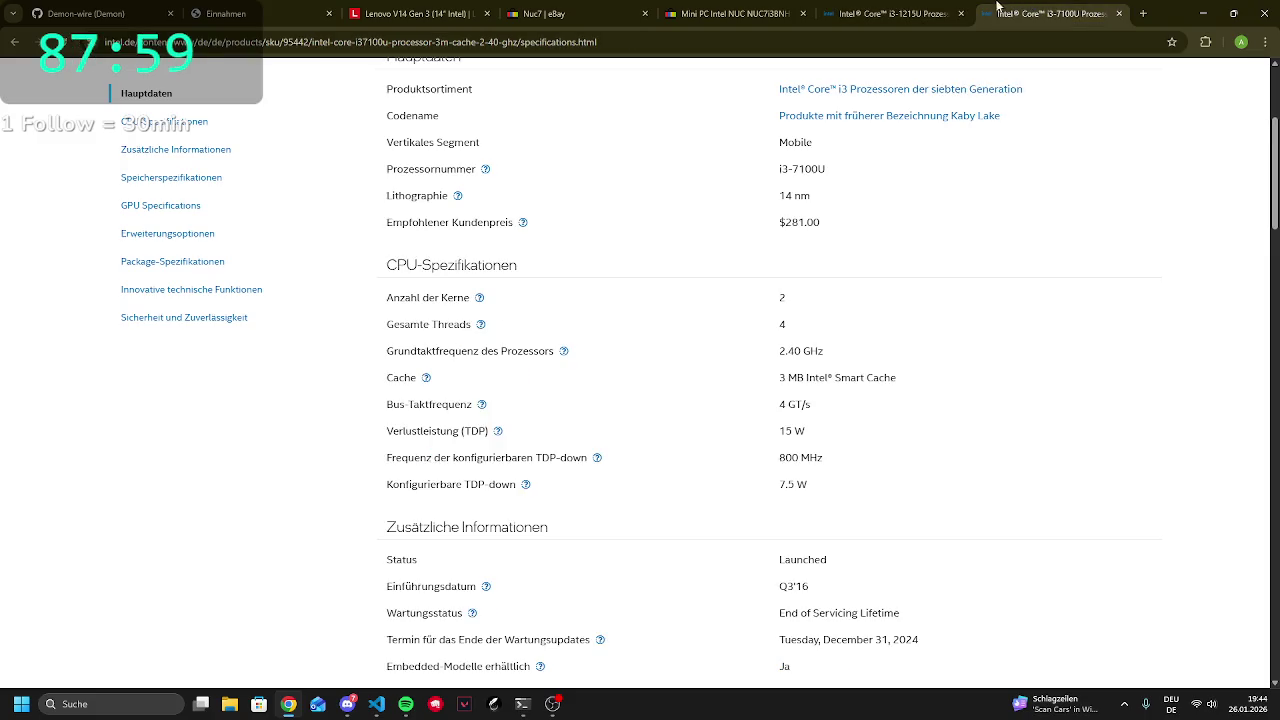
scroll(623, 211, up, 3)
click(1118, 14)
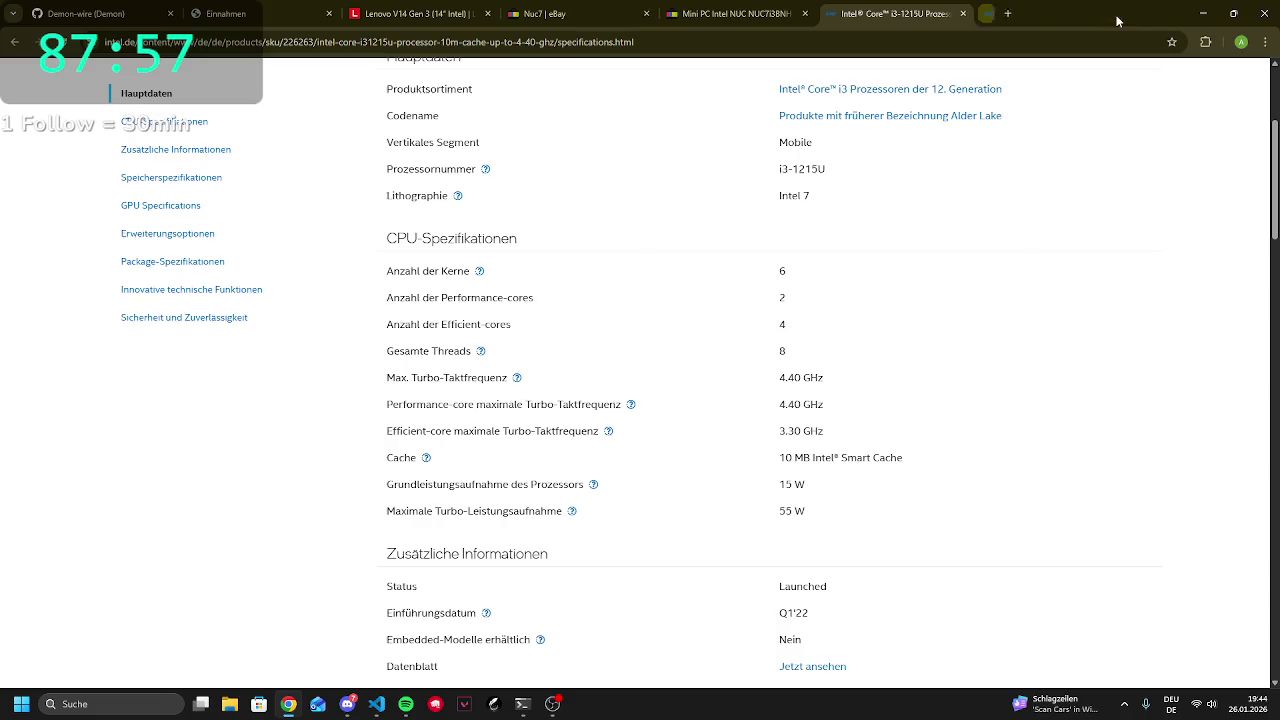
Highlight the i3-1215U's 6-core count, then switch to the eBay NUC7i3BNH listing tab
drag(776, 271, 800, 272)
click(803, 284)
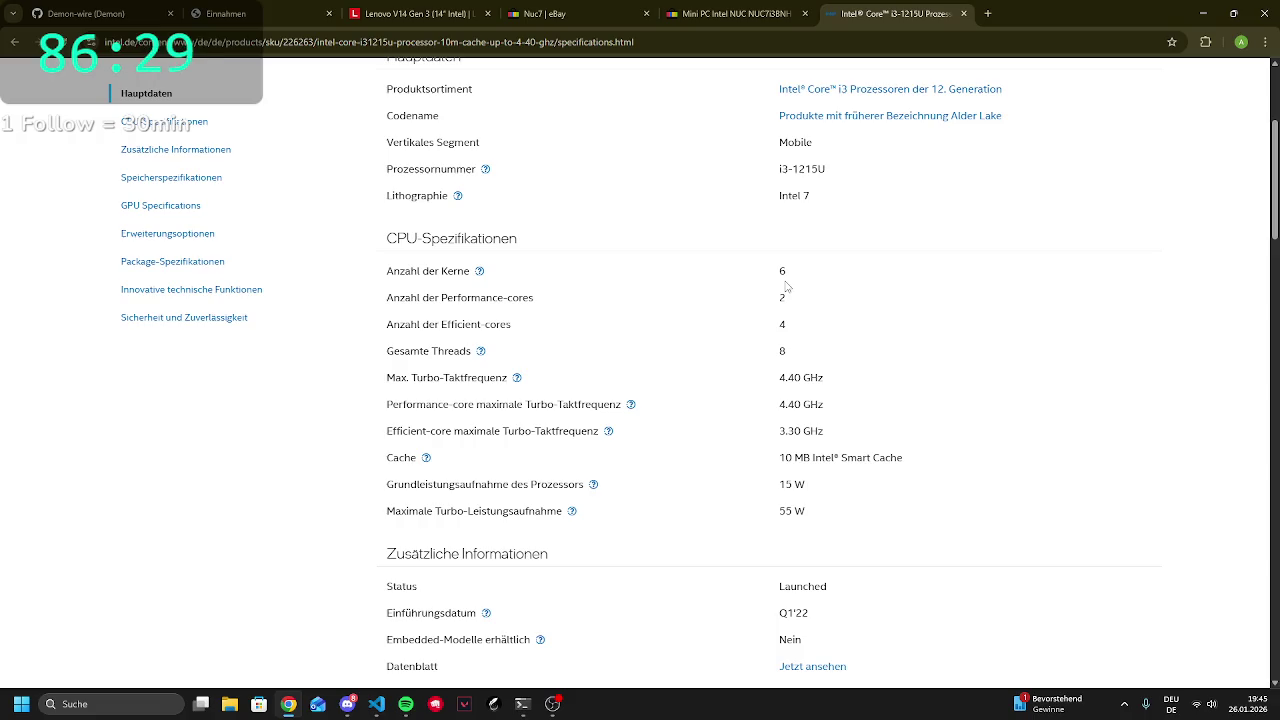
click(712, 15)
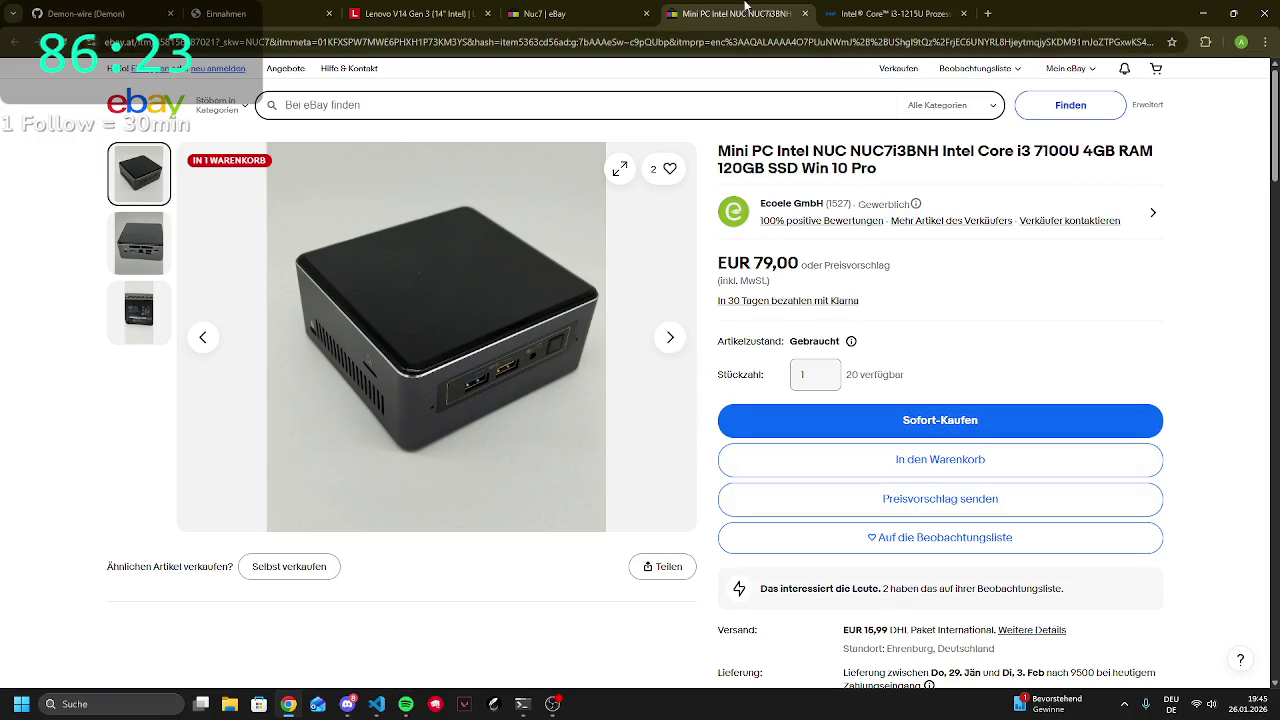
Scroll through the eBay NUC7 mini PC search results and back to the top
click(801, 14)
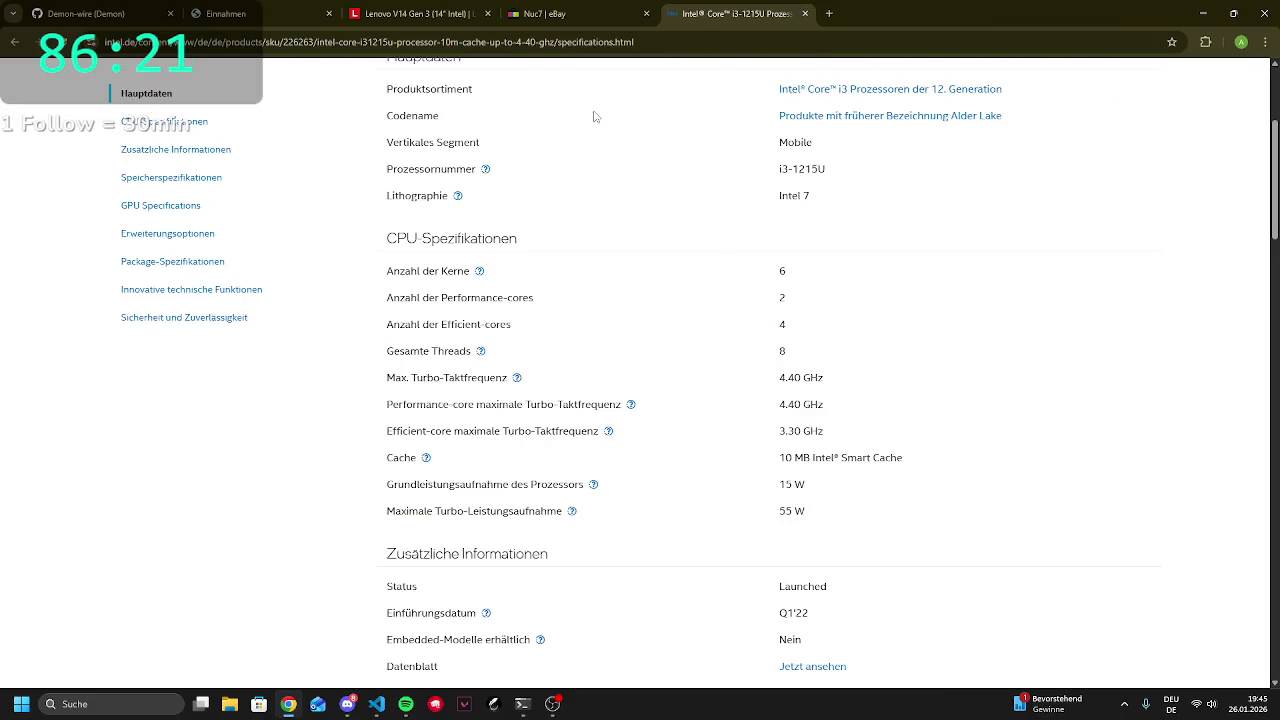
click(540, 14)
scroll(497, 466, down, 2)
scroll(497, 466, down, 15)
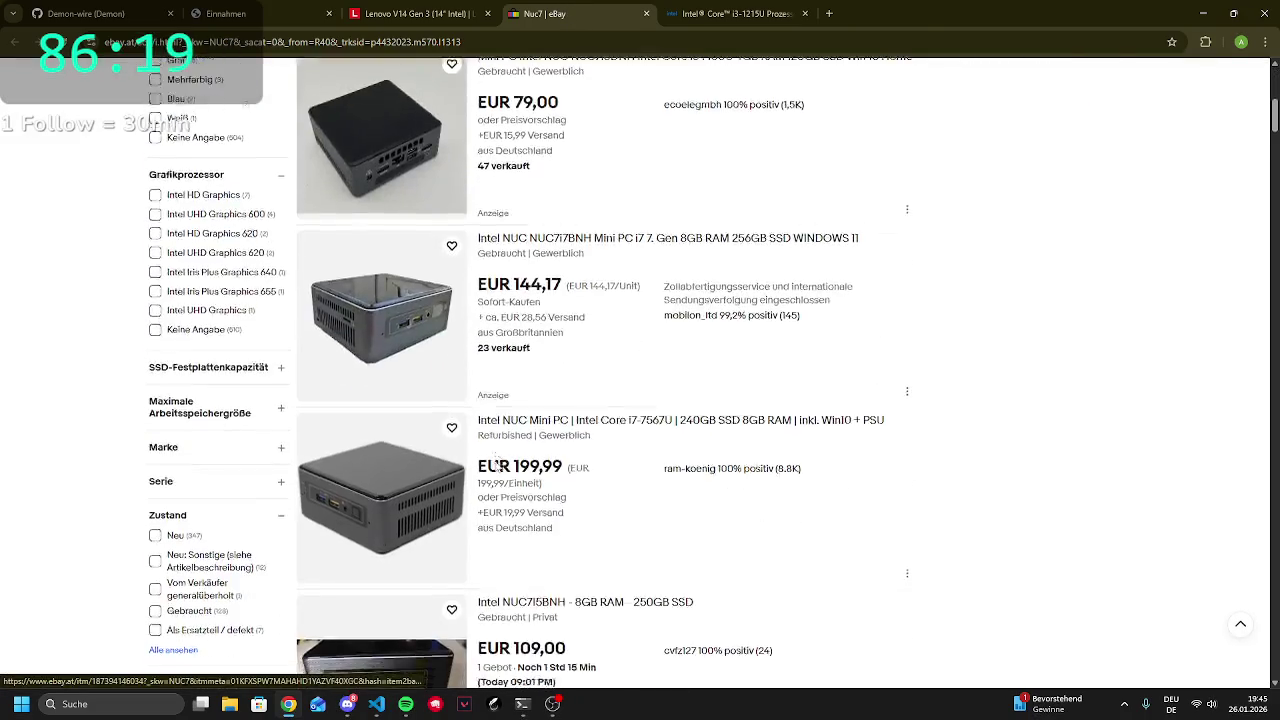
scroll(422, 397, down, 3)
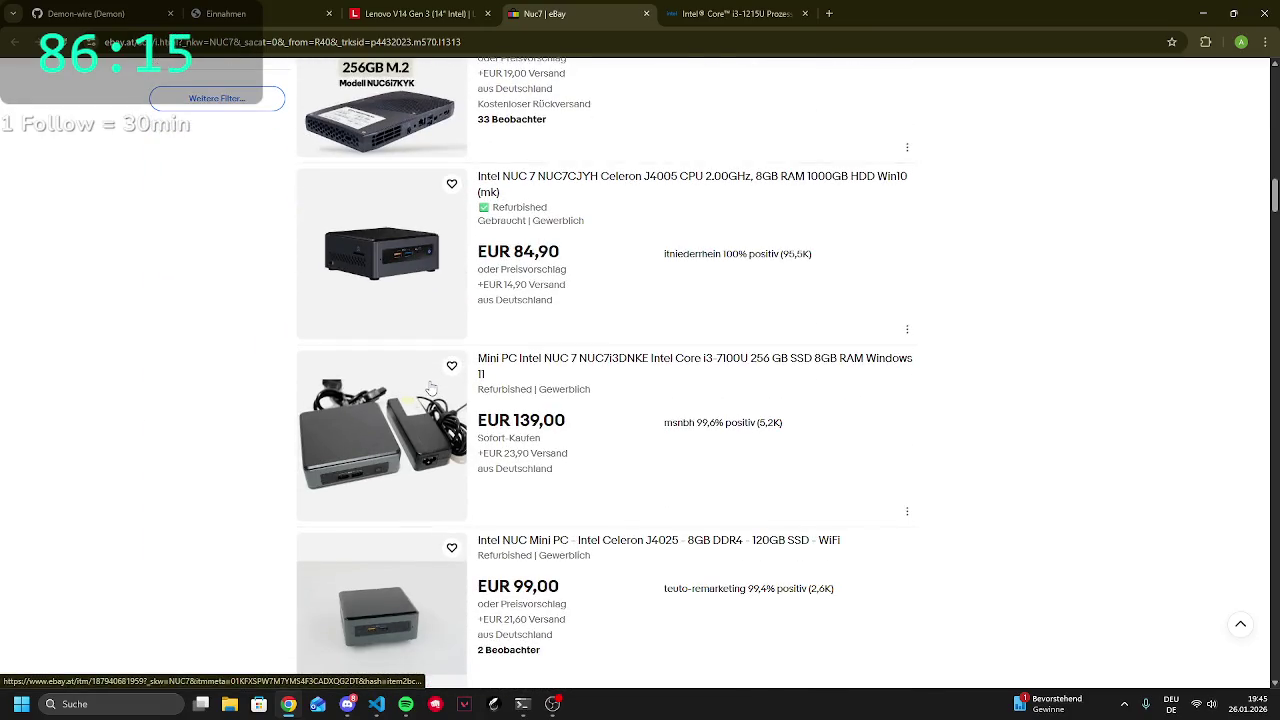
scroll(434, 385, down, 4)
scroll(435, 383, down, 4)
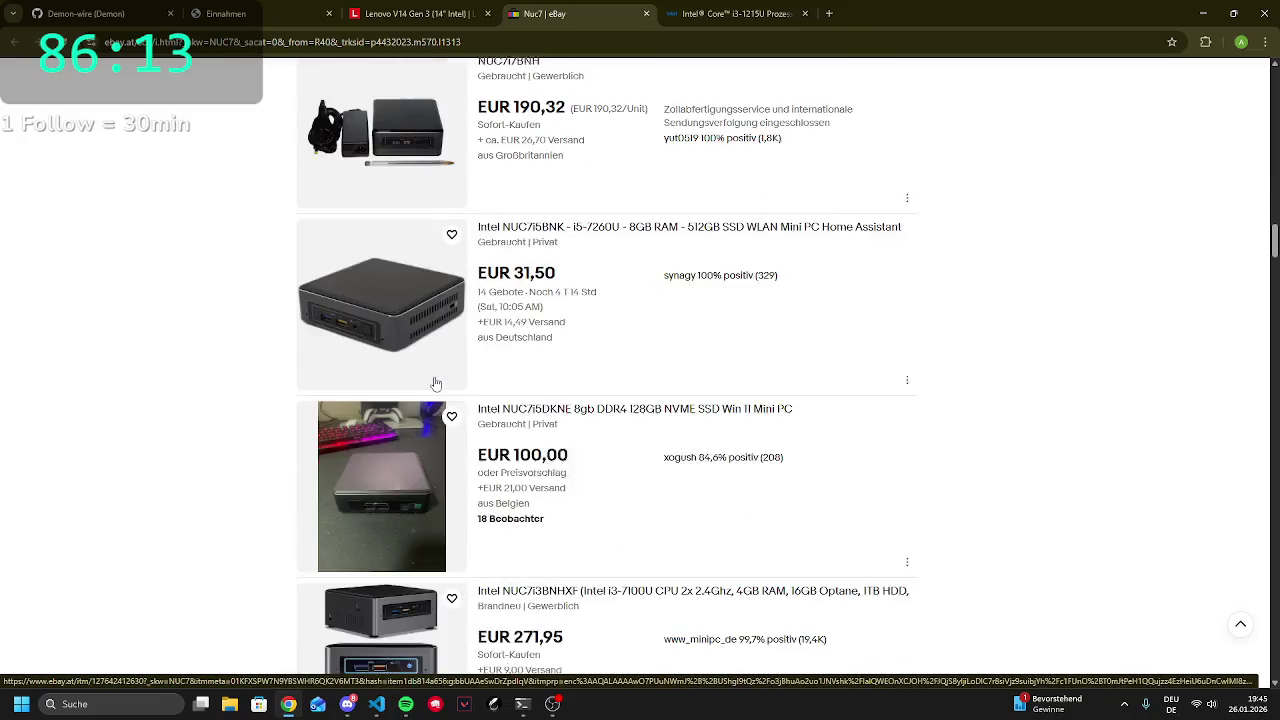
scroll(434, 380, up, 7)
scroll(592, 360, up, 15)
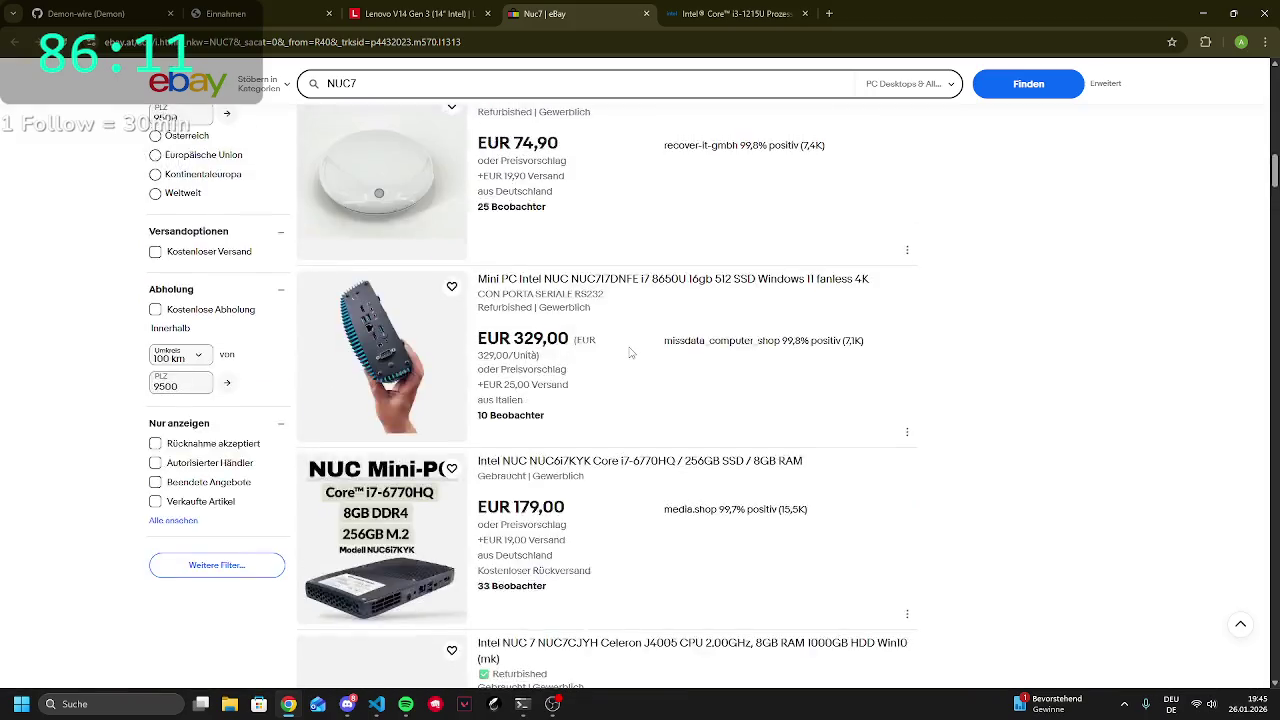
scroll(690, 344, up, 2)
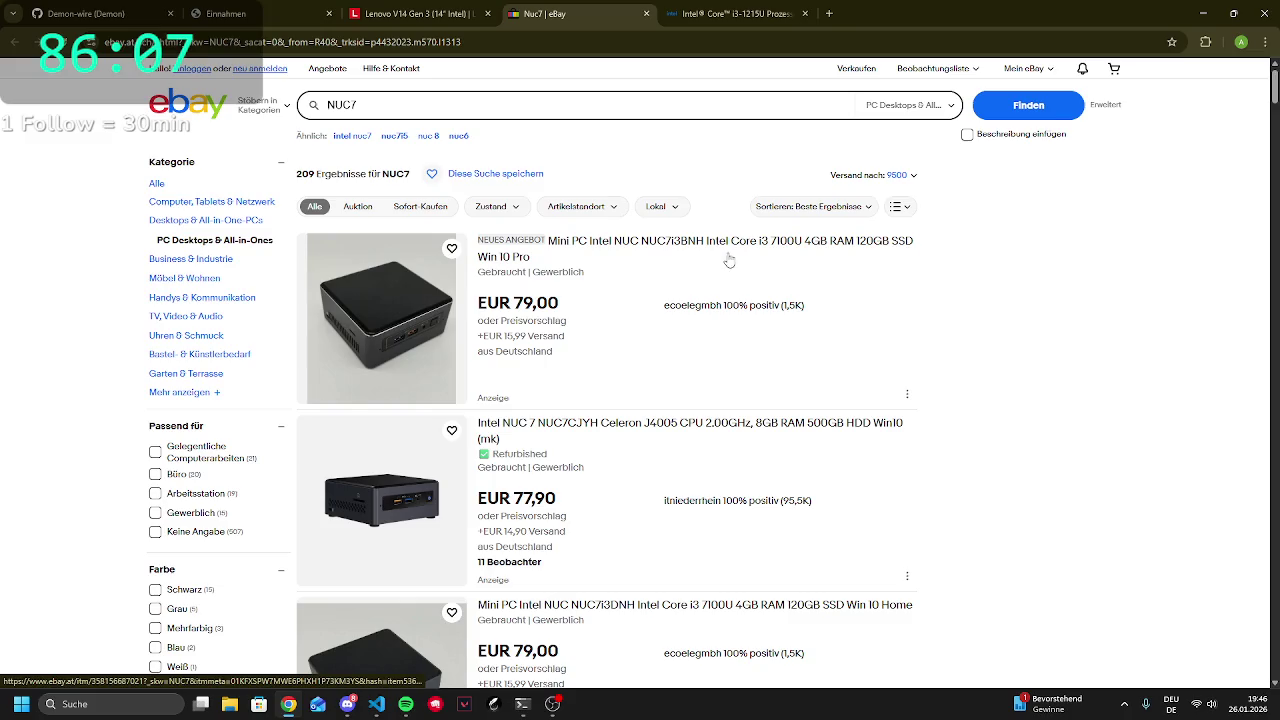
click(420, 6)
Collapse the Technische Daten section on the Lenovo V14 Gen 3 page and scroll to the top
scroll(497, 255, up, 5)
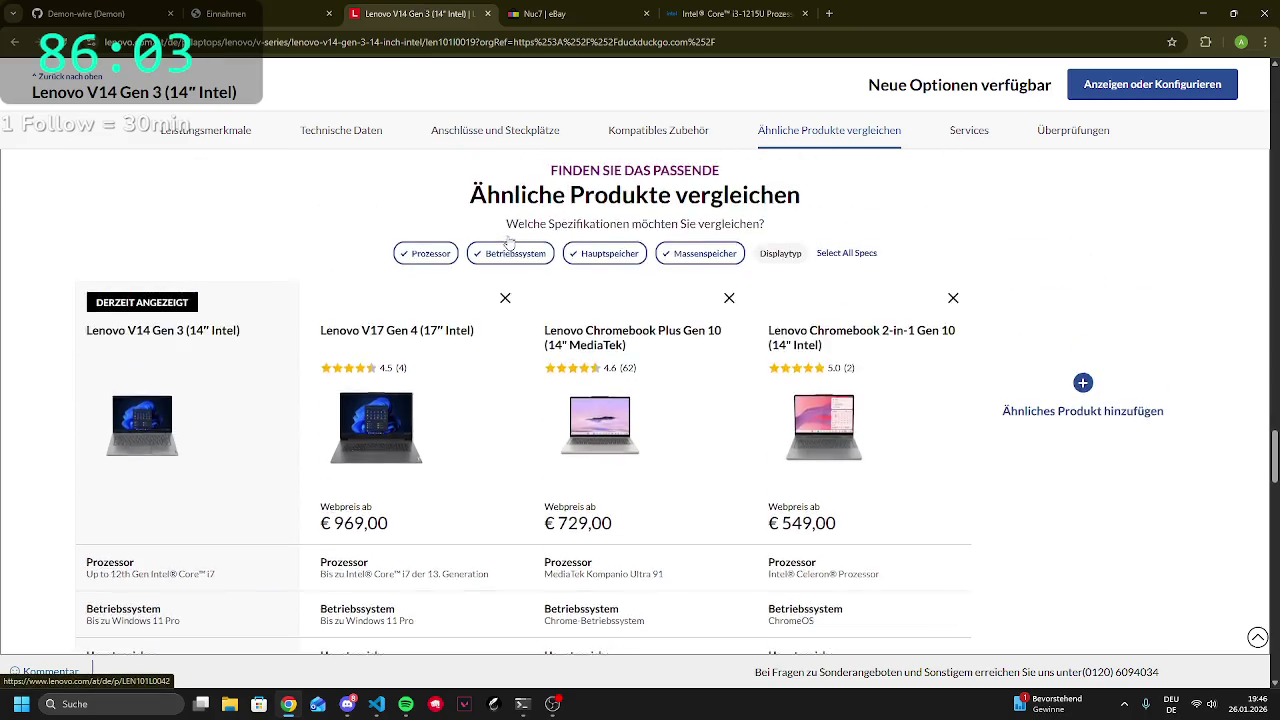
scroll(494, 260, up, 15)
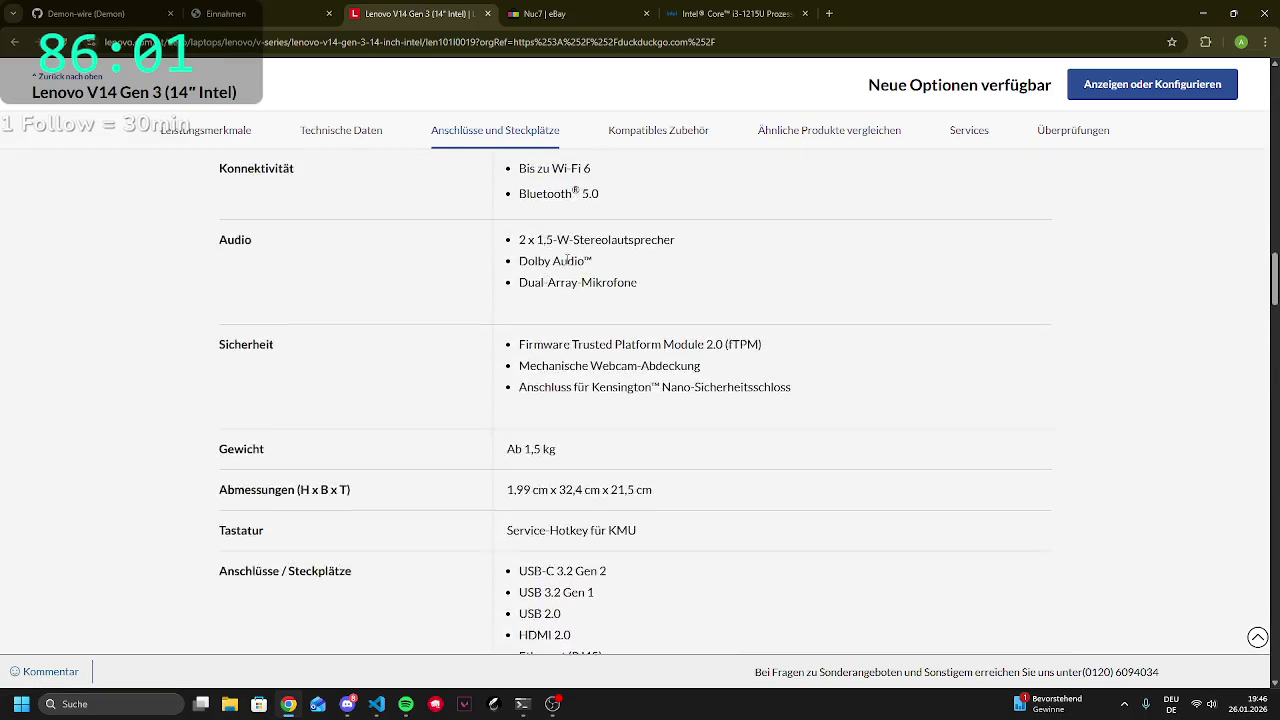
click(604, 392)
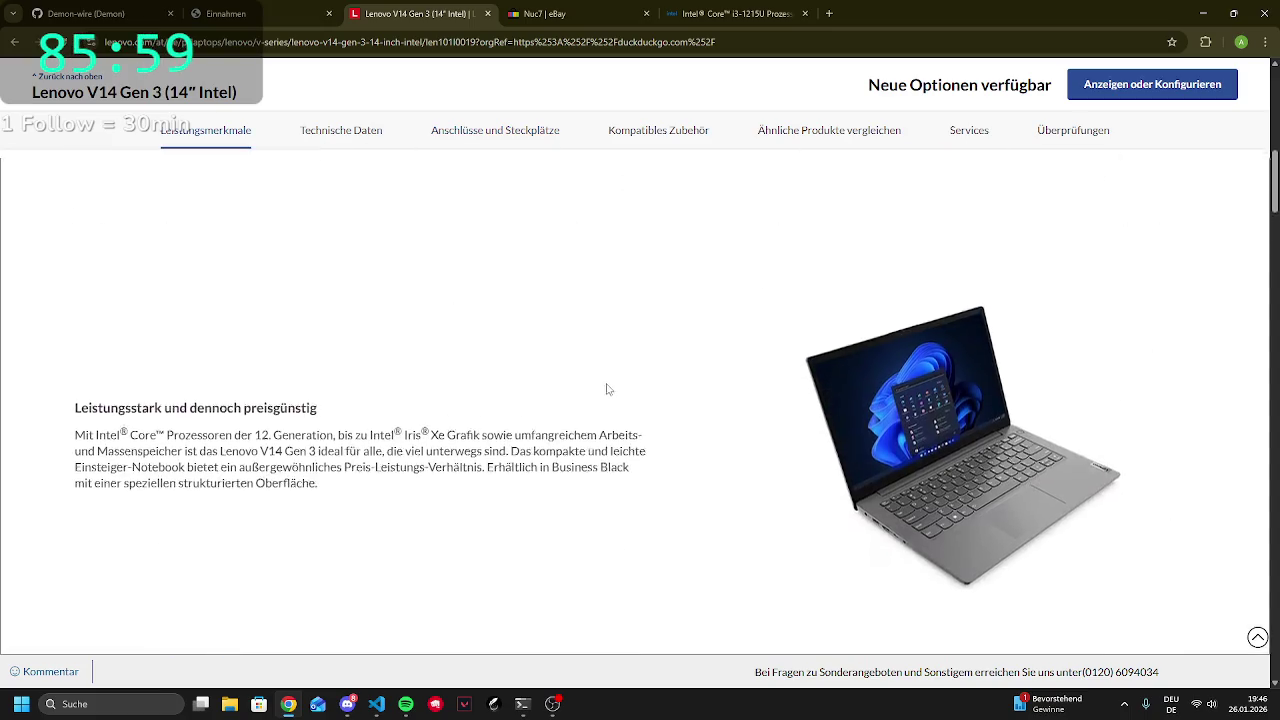
scroll(624, 397, down, 15)
scroll(632, 391, up, 3)
scroll(632, 391, up, 15)
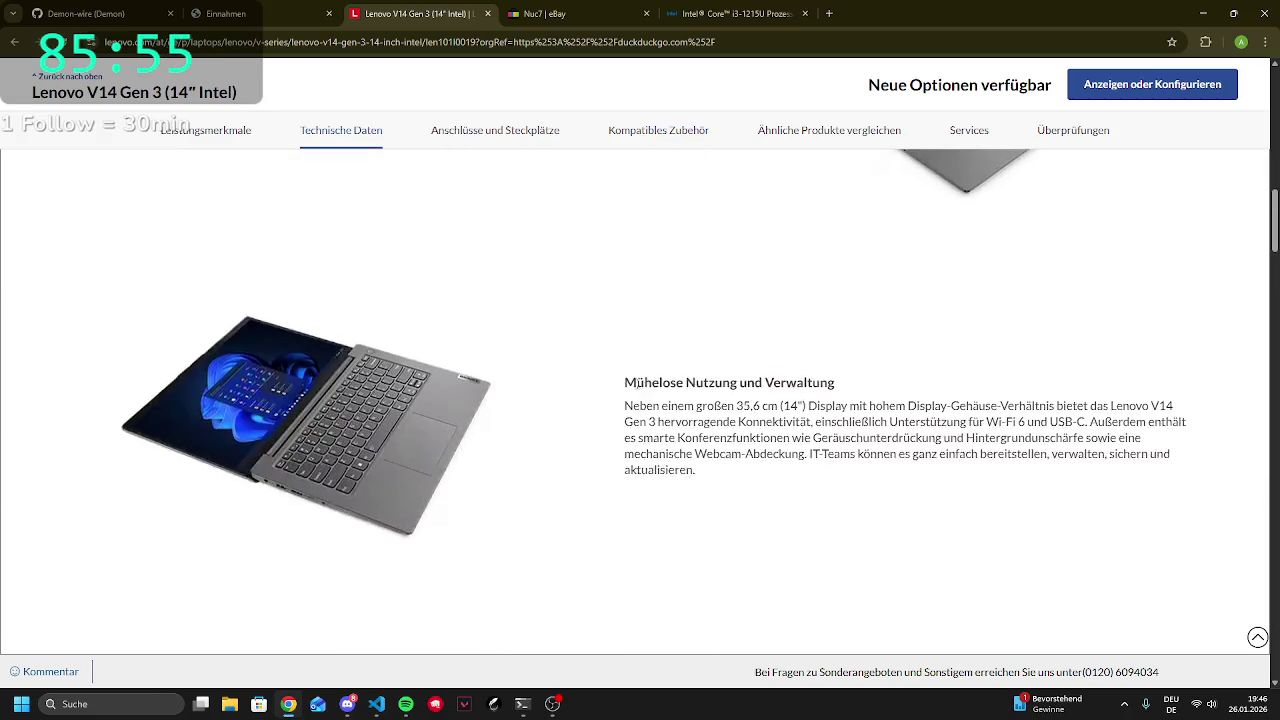
scroll(640, 390, up, 10)
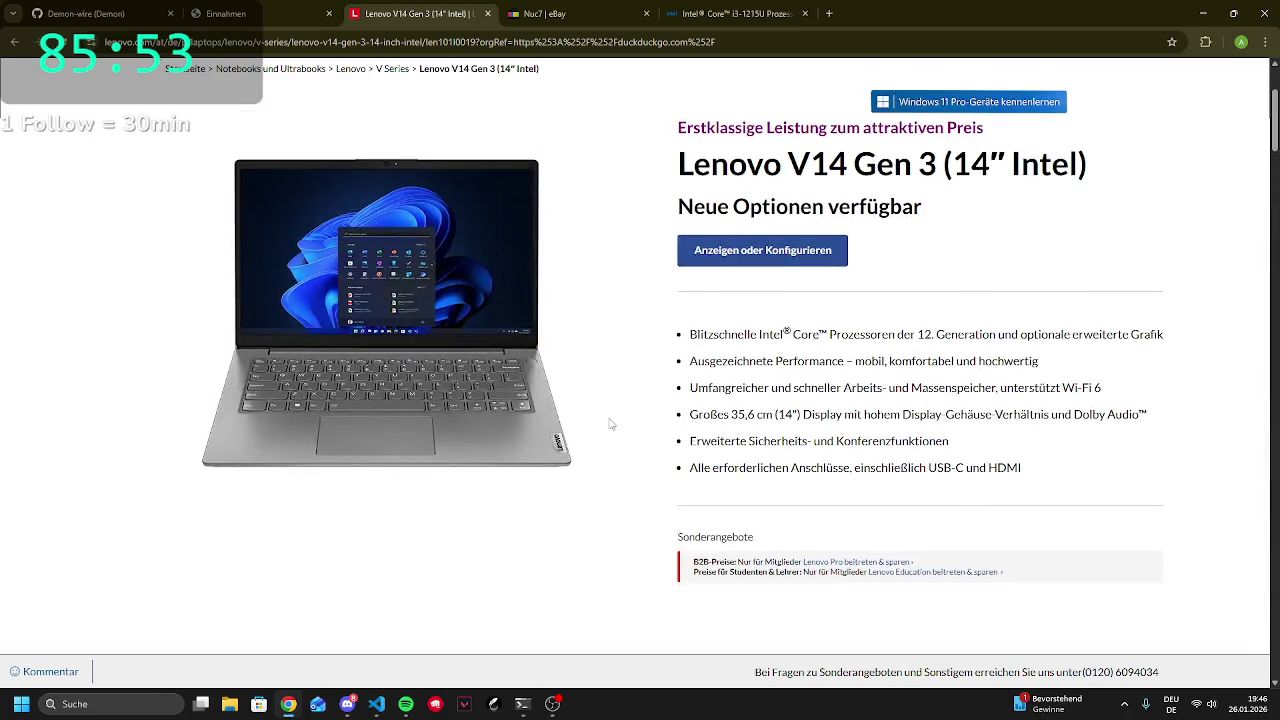
Select the model name 'V14' in the product heading, then deselect it
mouse_move(783, 165)
mouse_down()
mouse_move(822, 205)
mouse_move(838, 171)
mouse_move(829, 187)
mouse_up()
click(841, 155)
double_click(823, 160)
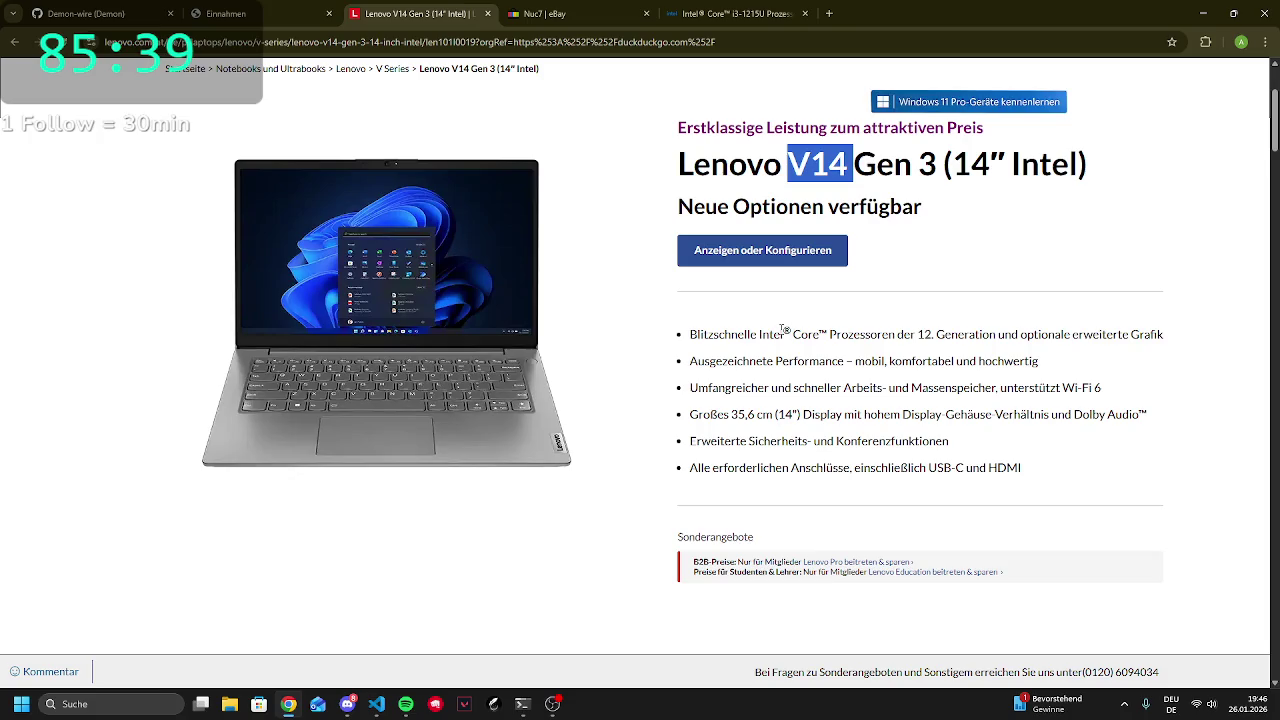
click(835, 174)
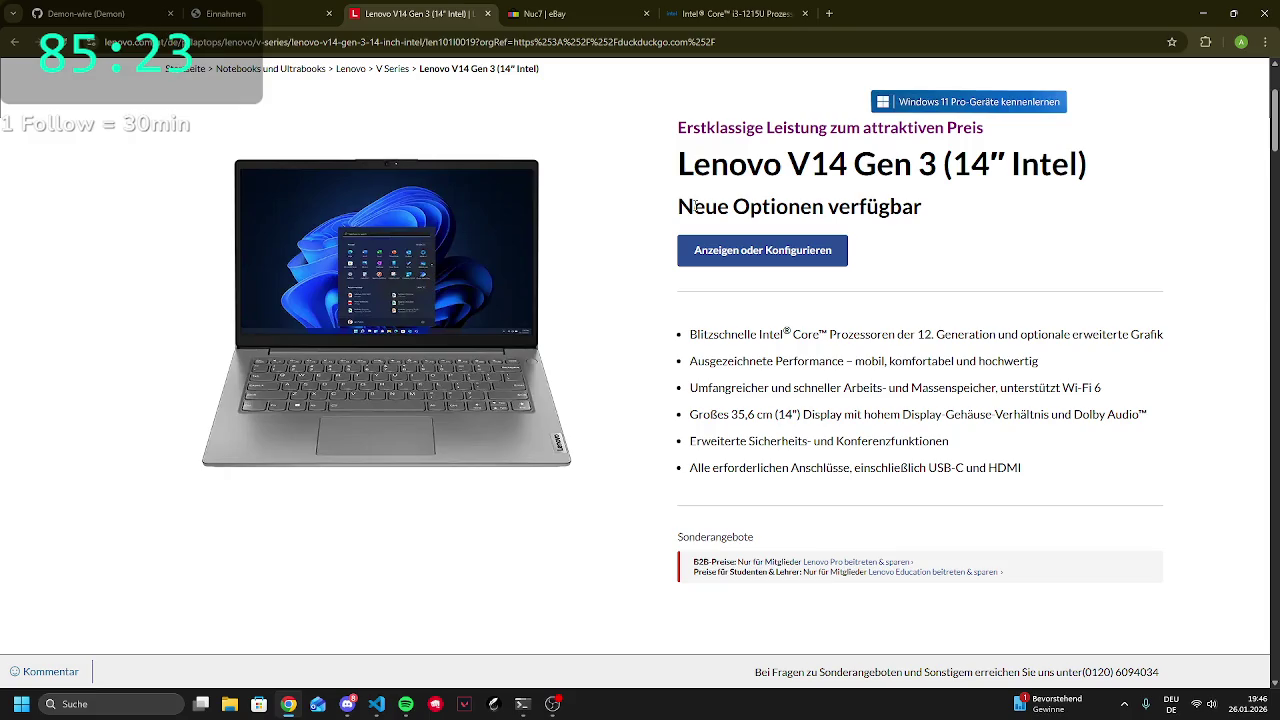
click(552, 704)
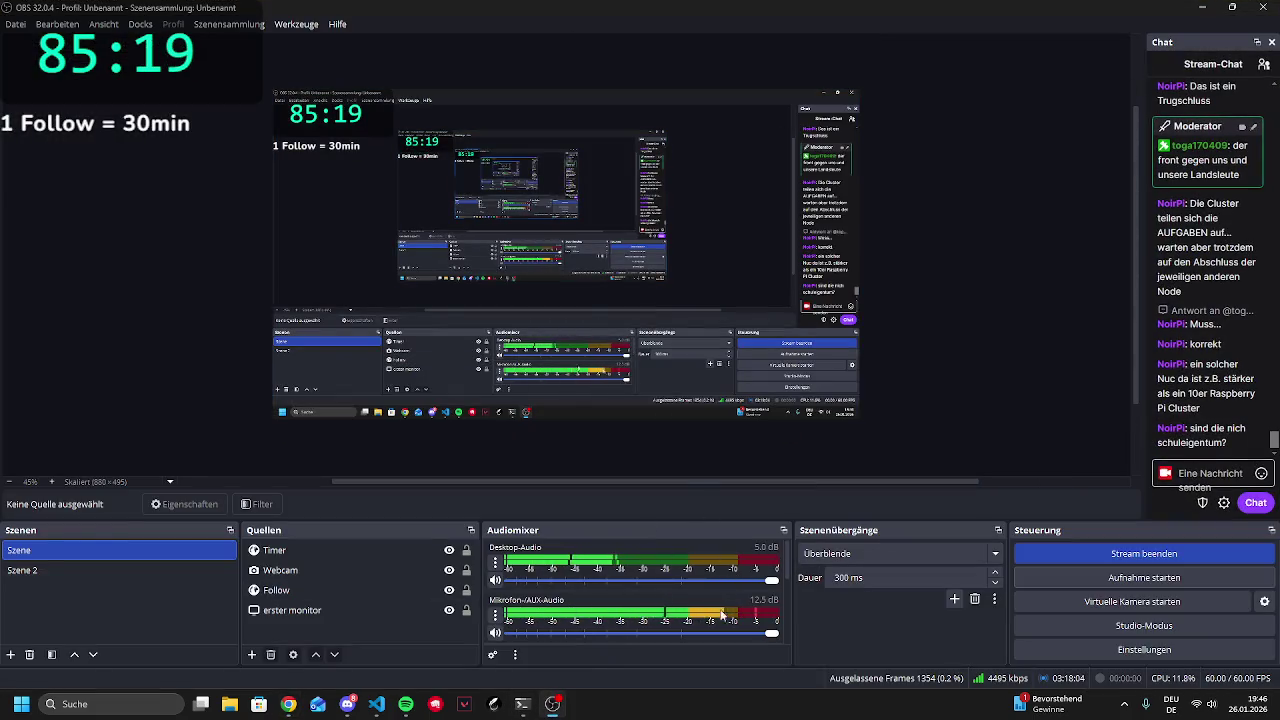
Review OBS's Video, Audio, Stream and Output settings, confirm with OK, and minimize OBS
click(1088, 646)
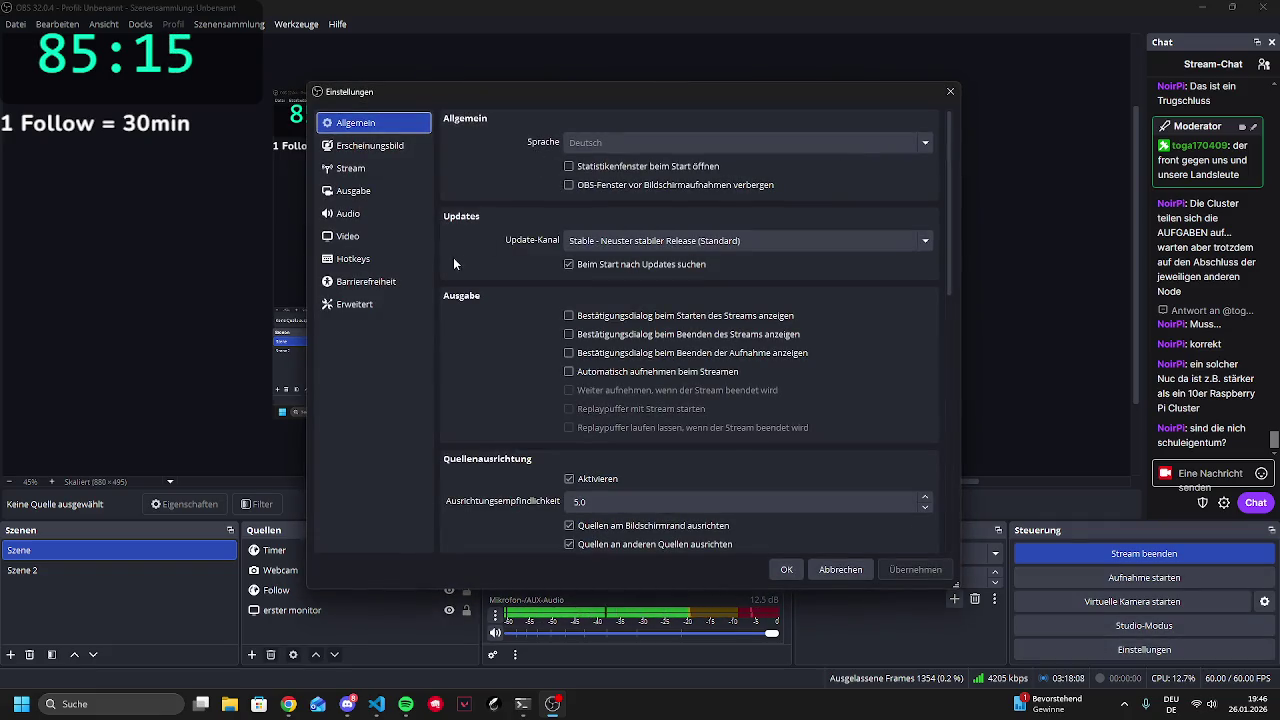
click(345, 236)
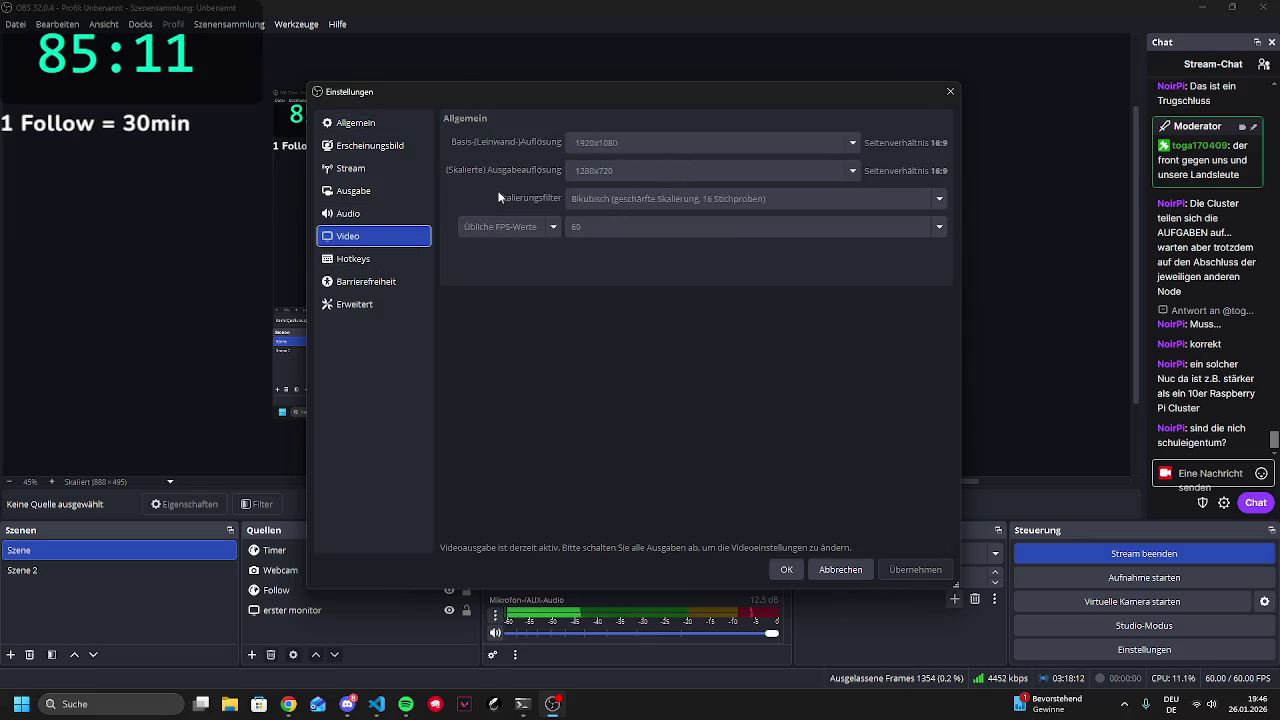
click(390, 213)
click(390, 236)
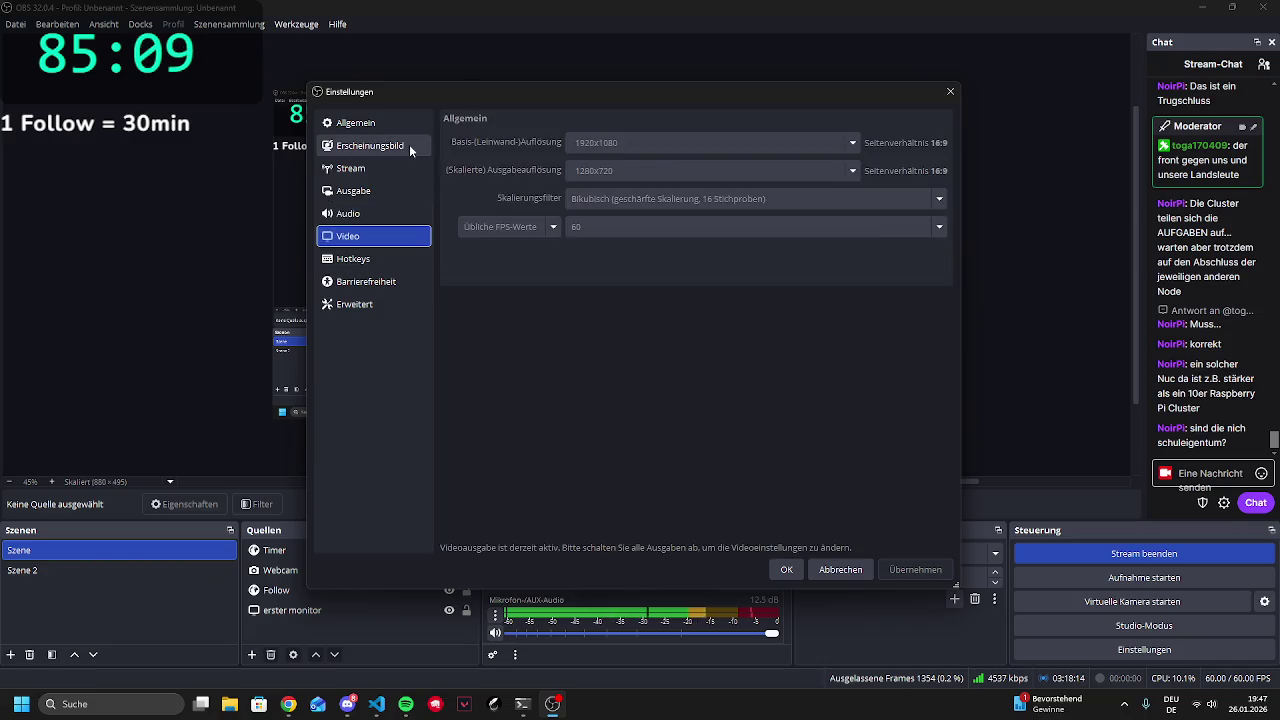
click(379, 172)
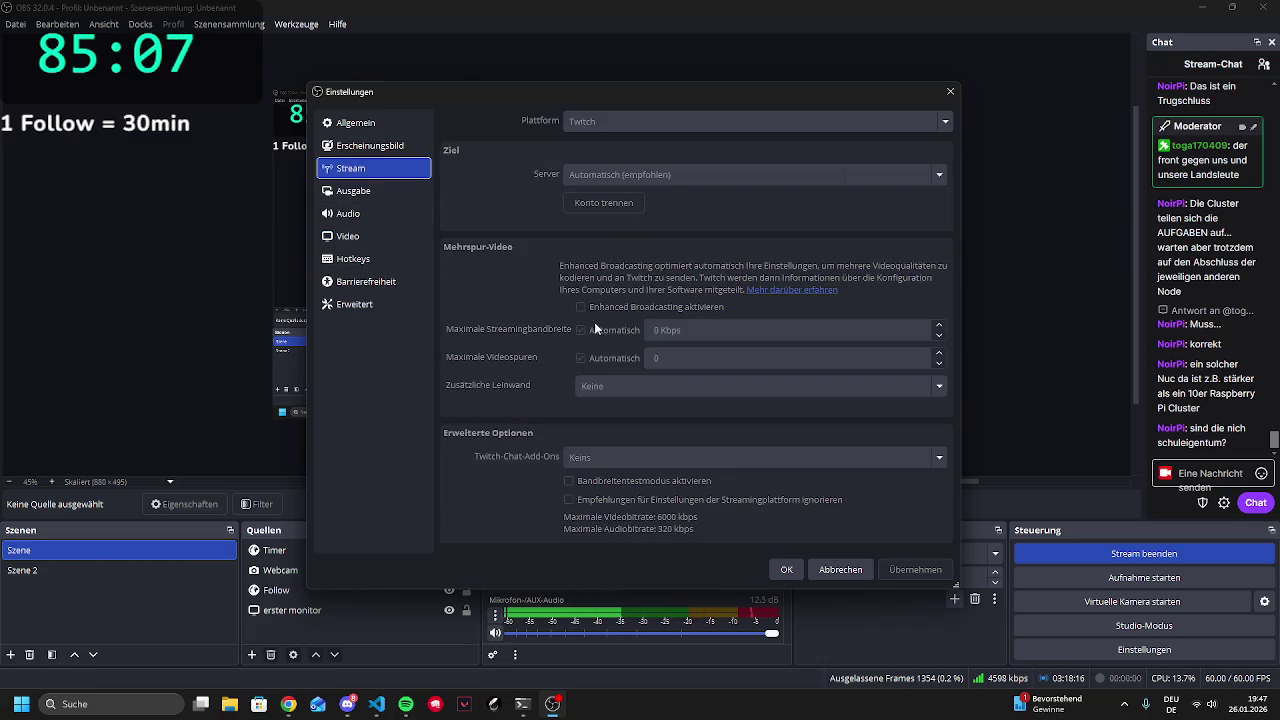
click(375, 190)
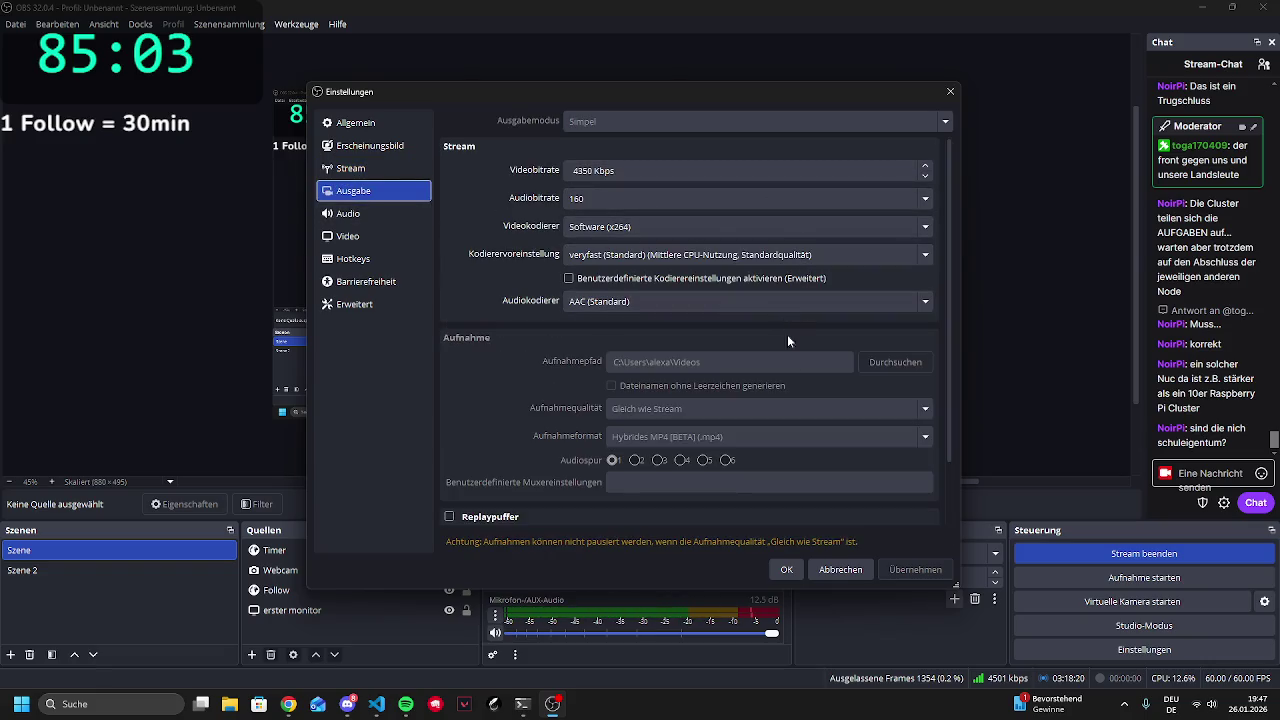
scroll(846, 425, down, 2)
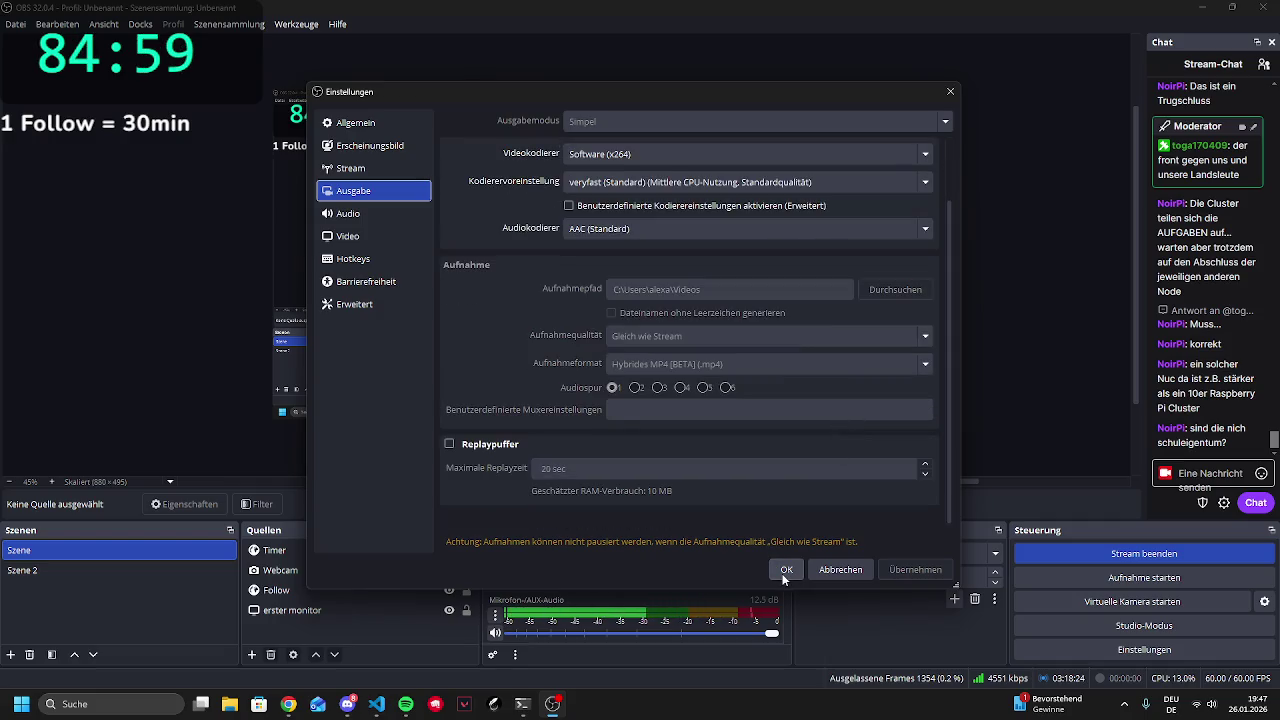
click(784, 570)
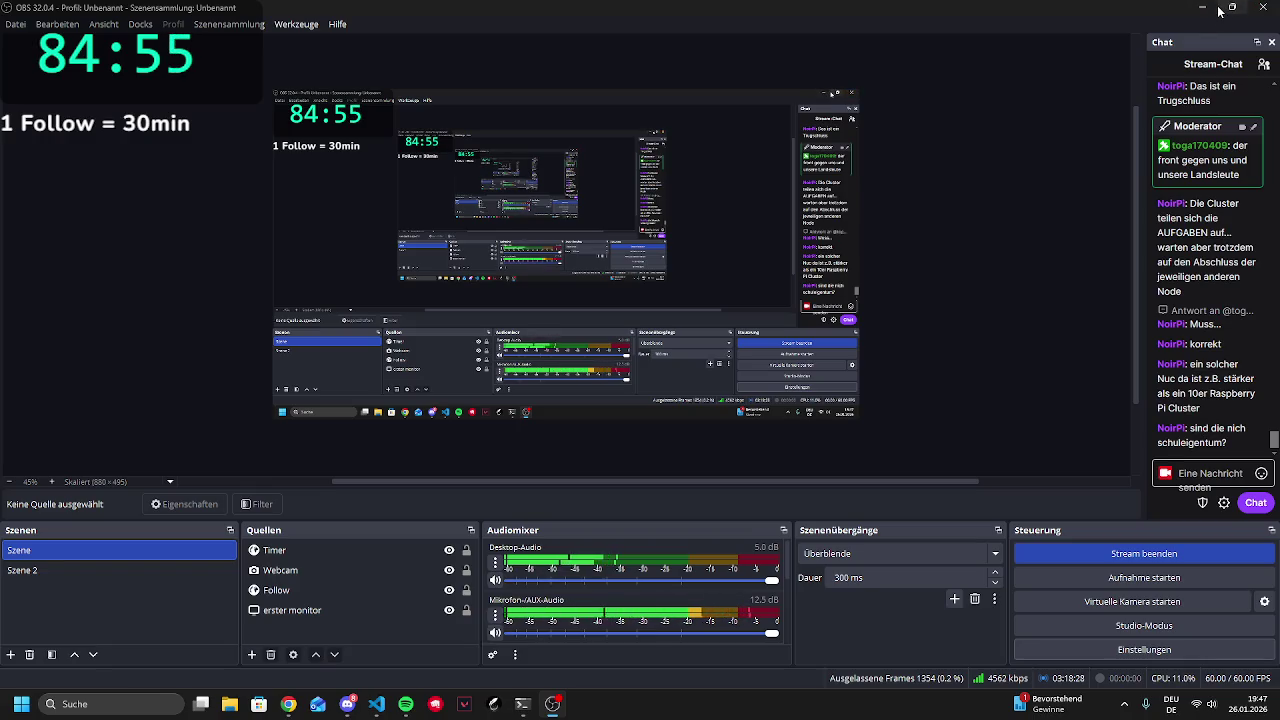
click(1206, 7)
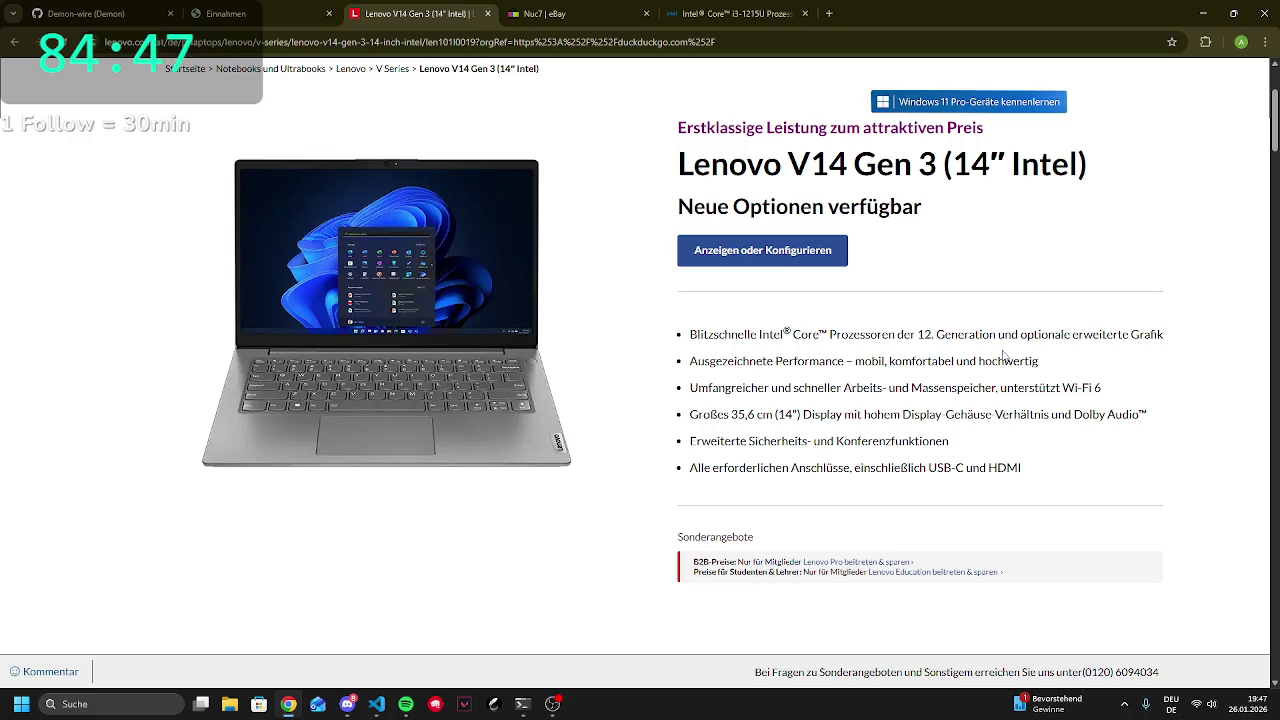
Review the Intel Core i3-1215U spec page, then return to the 209 eBay NUC7 offers
click(745, 13)
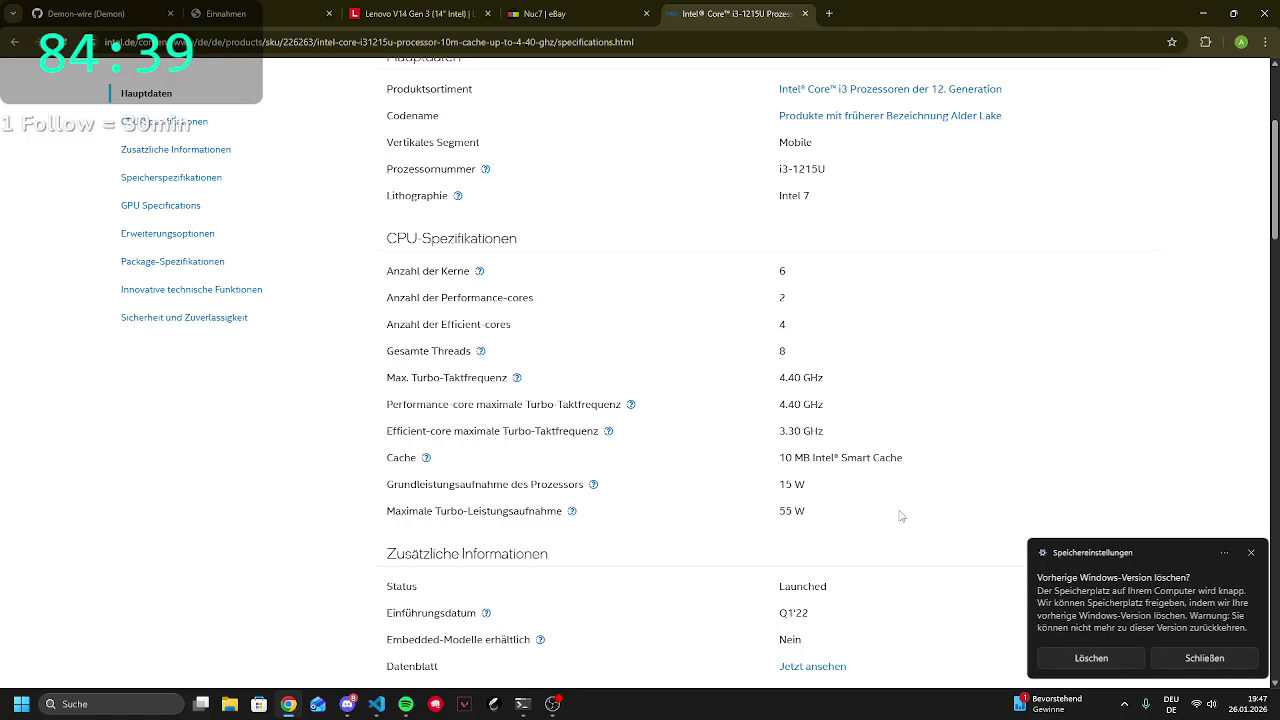
click(1250, 552)
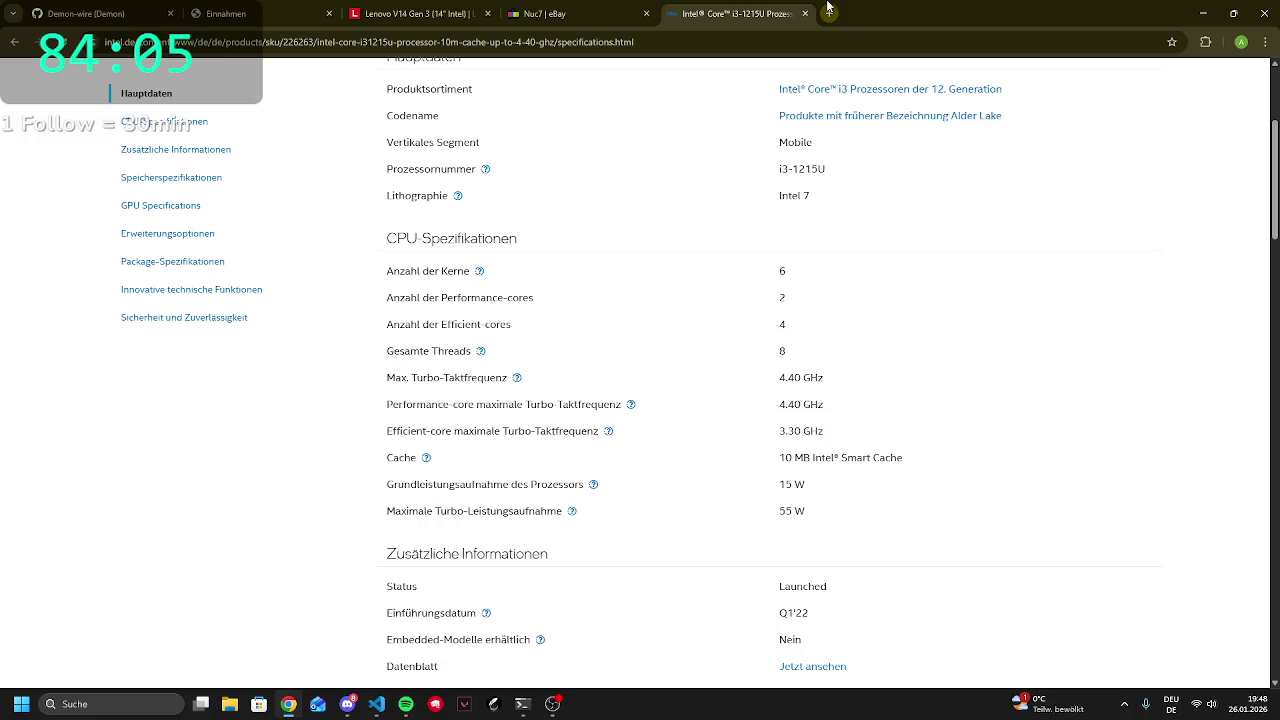
scroll(785, 450, up, 2)
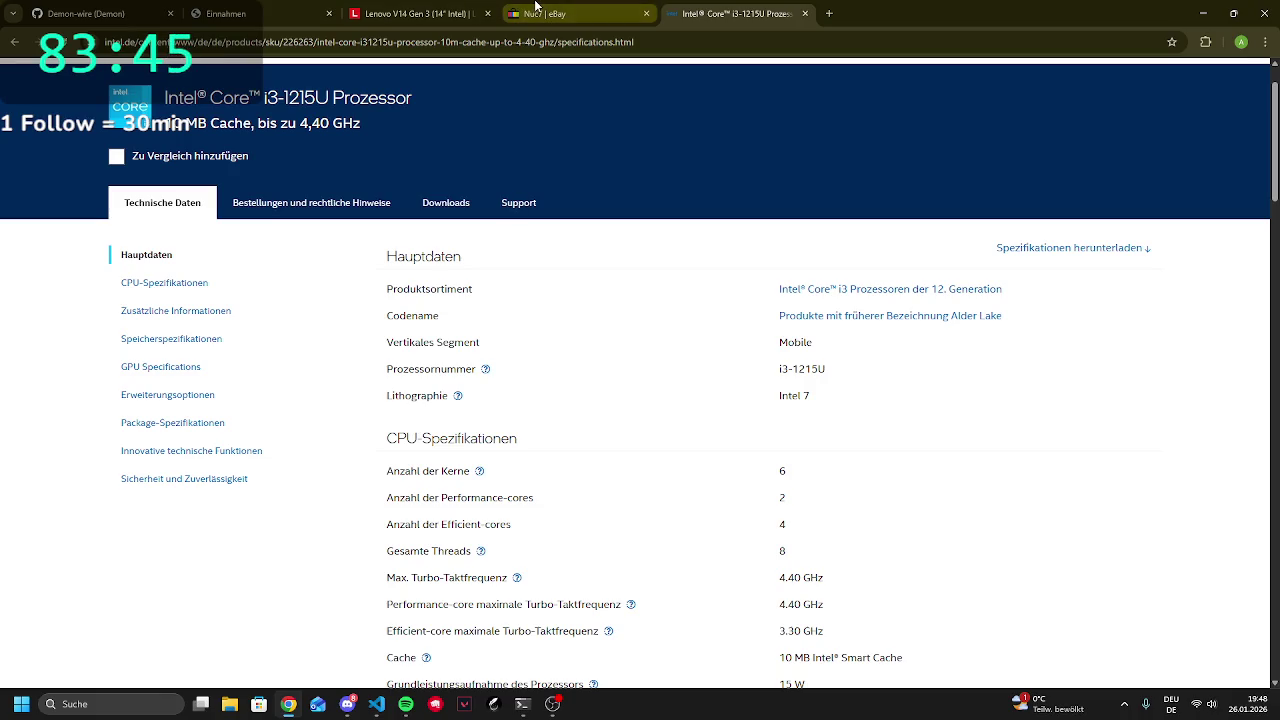
click(536, 6)
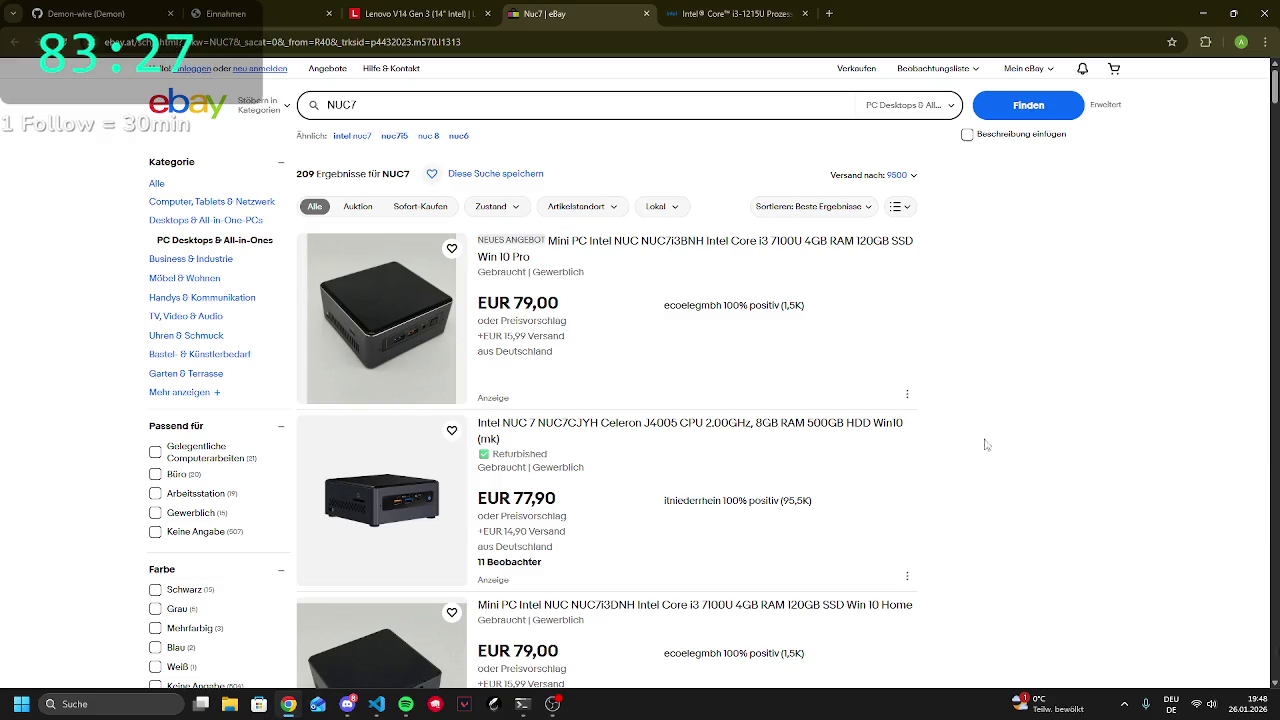
Search eBay for NUC815 and switch to the exact-term NUC815 results
click(539, 103)
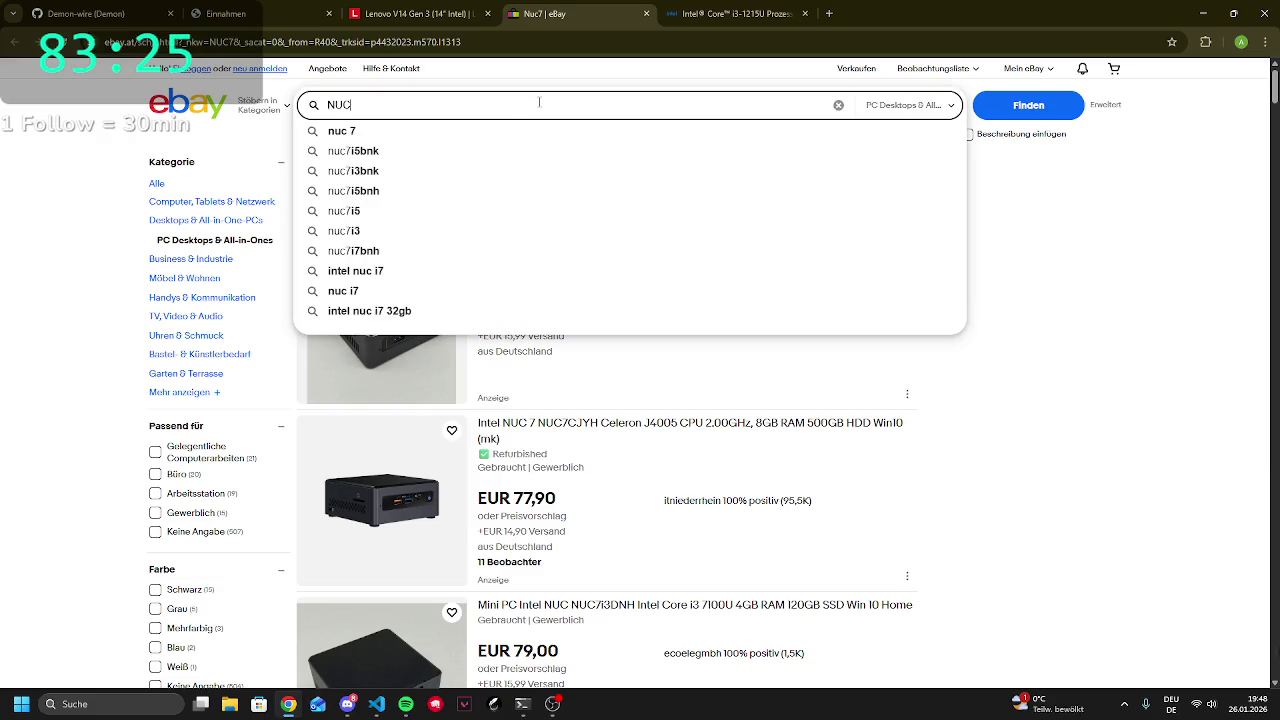
key(BackSpace)
text(6815)
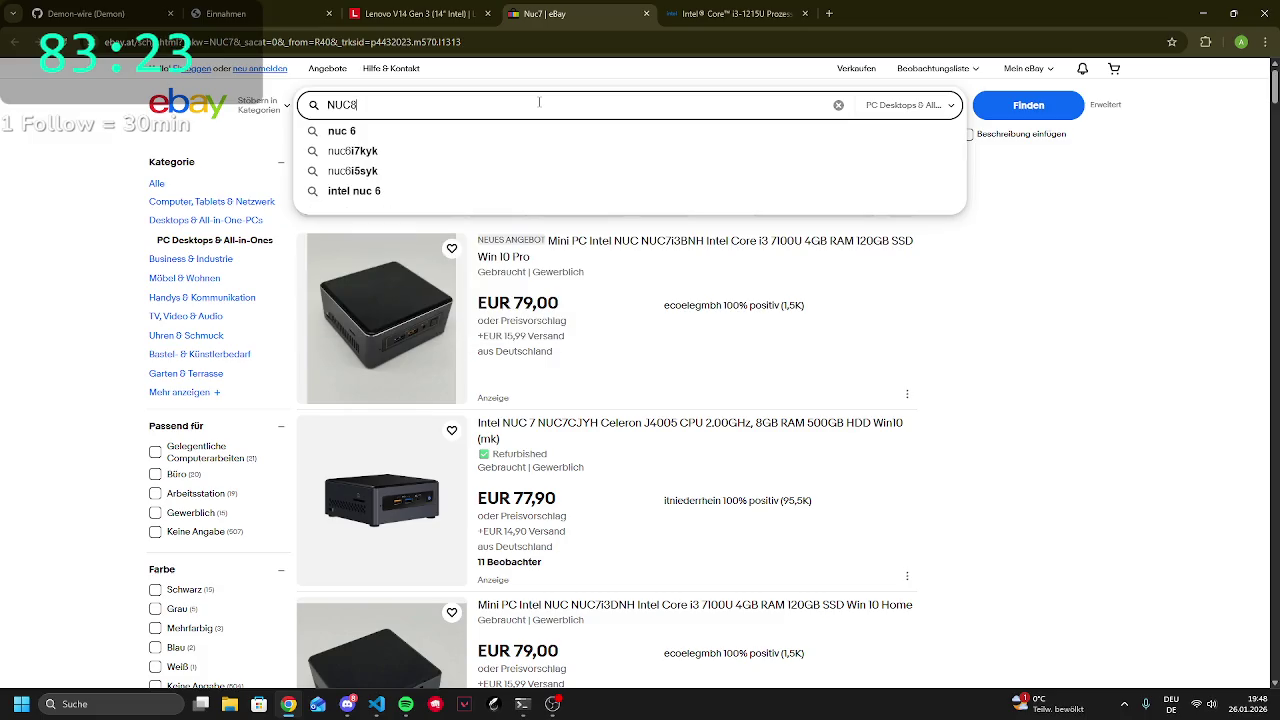
key(Return)
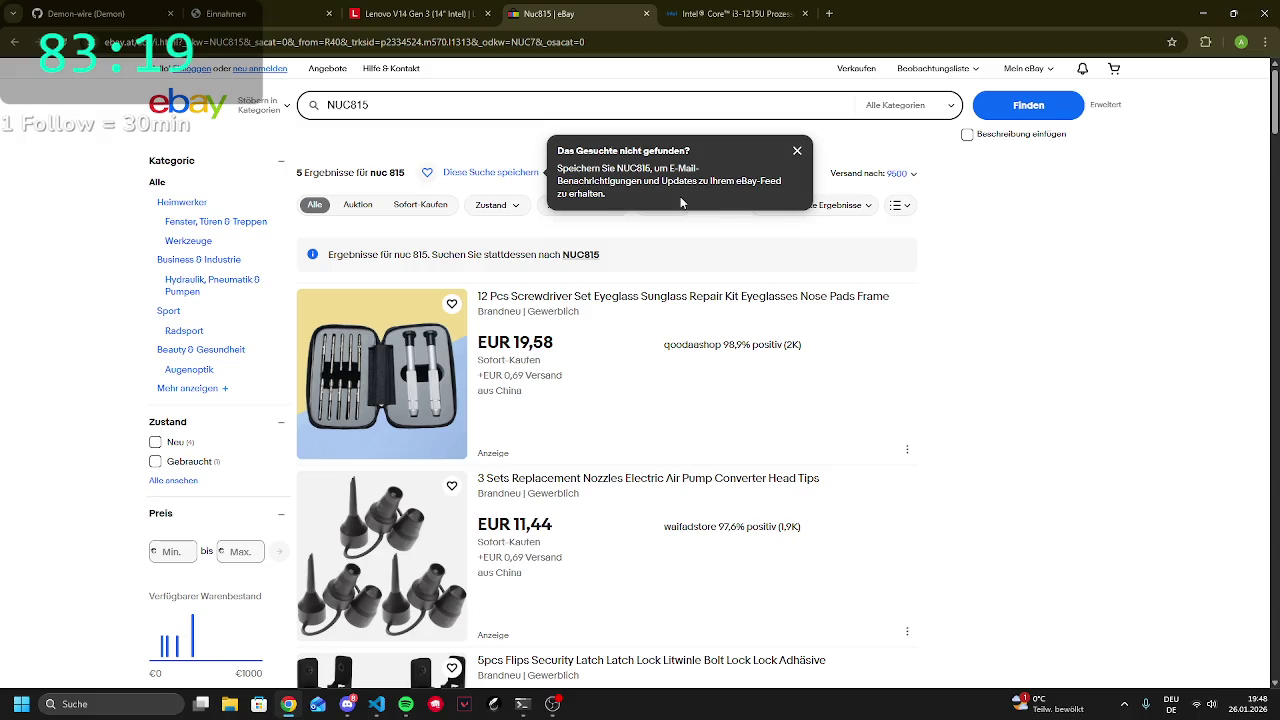
click(795, 150)
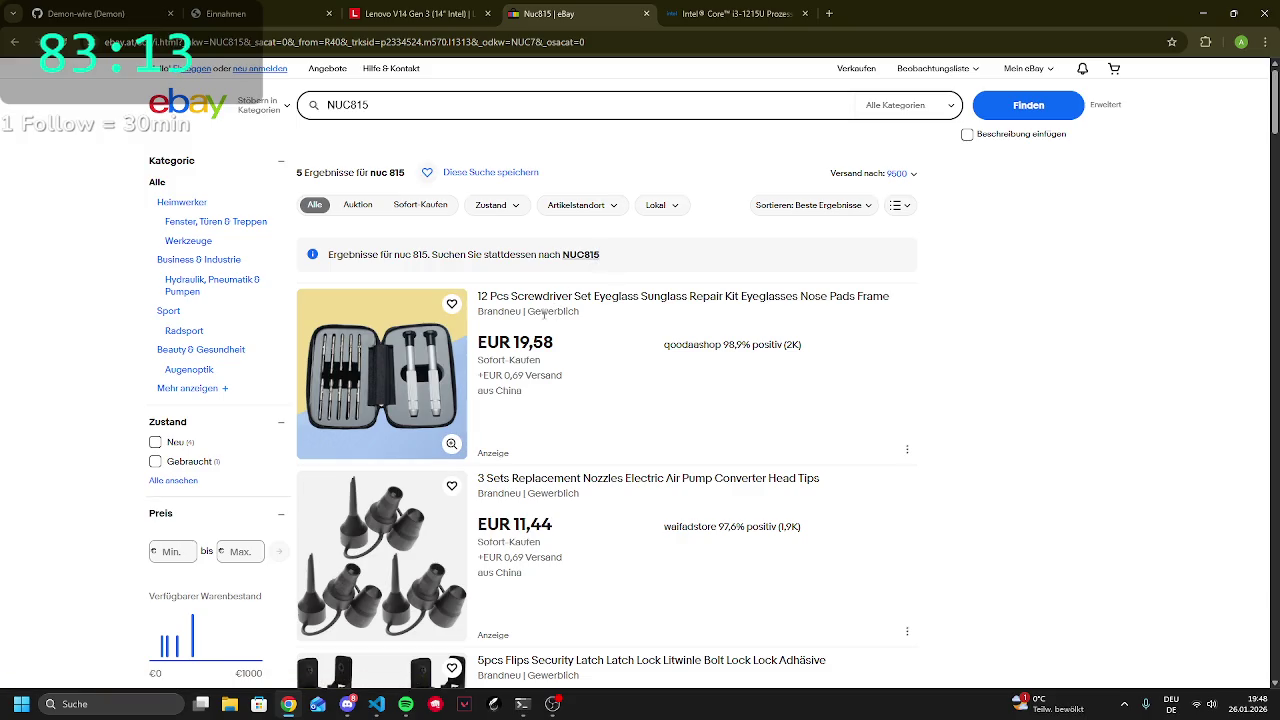
click(578, 256)
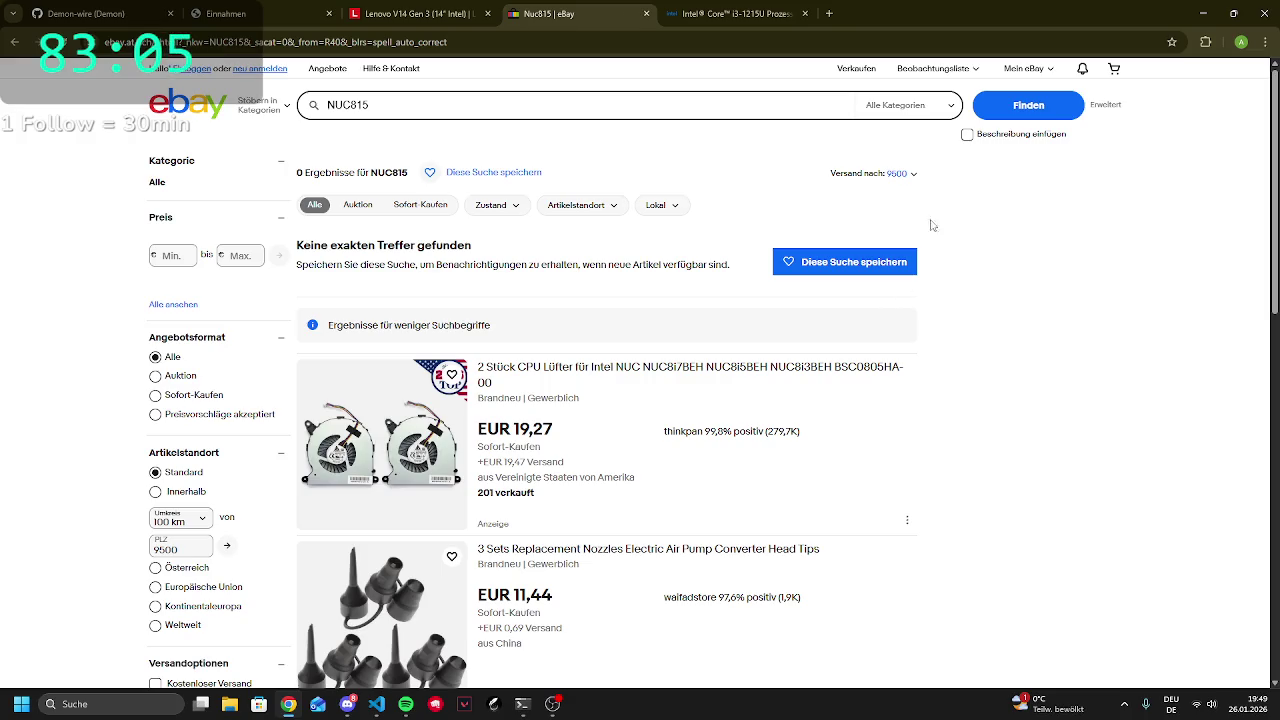
Change the eBay search to 'NUC8 i5', giving 59 results
click(572, 115)
key(BackSpace)
key(BackSpace)
text(i)
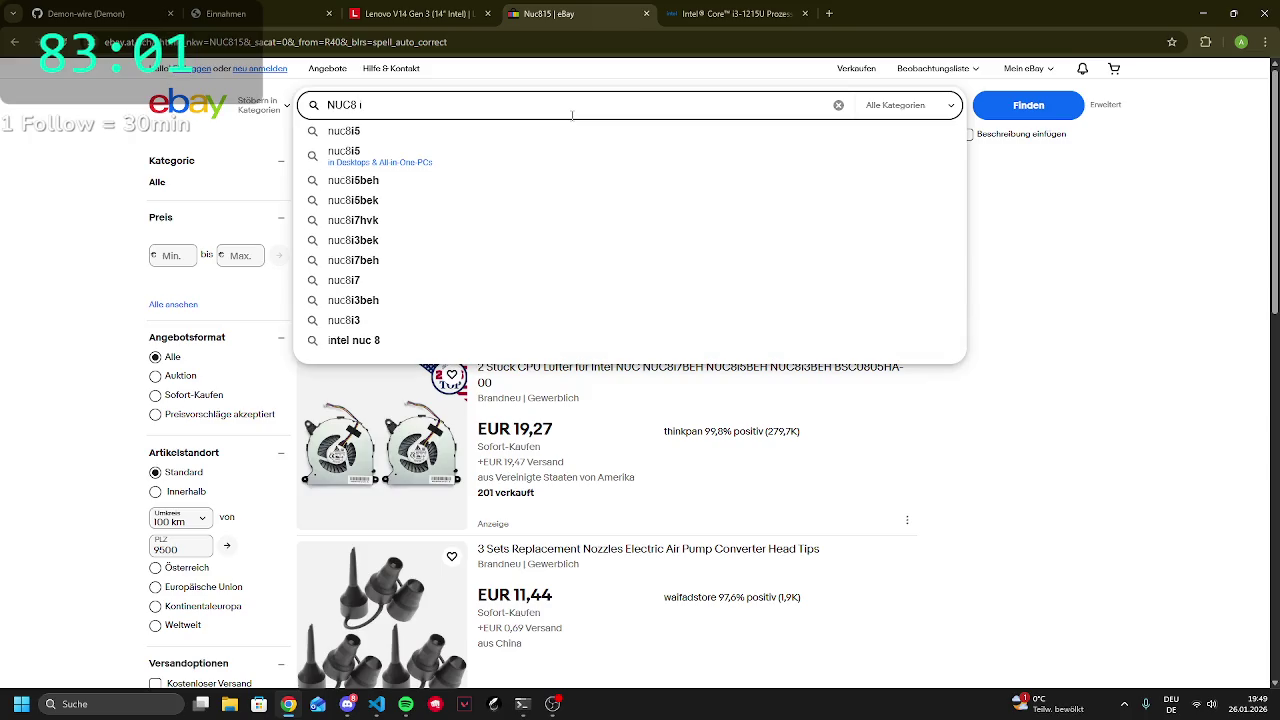
text(5)
key(Return)
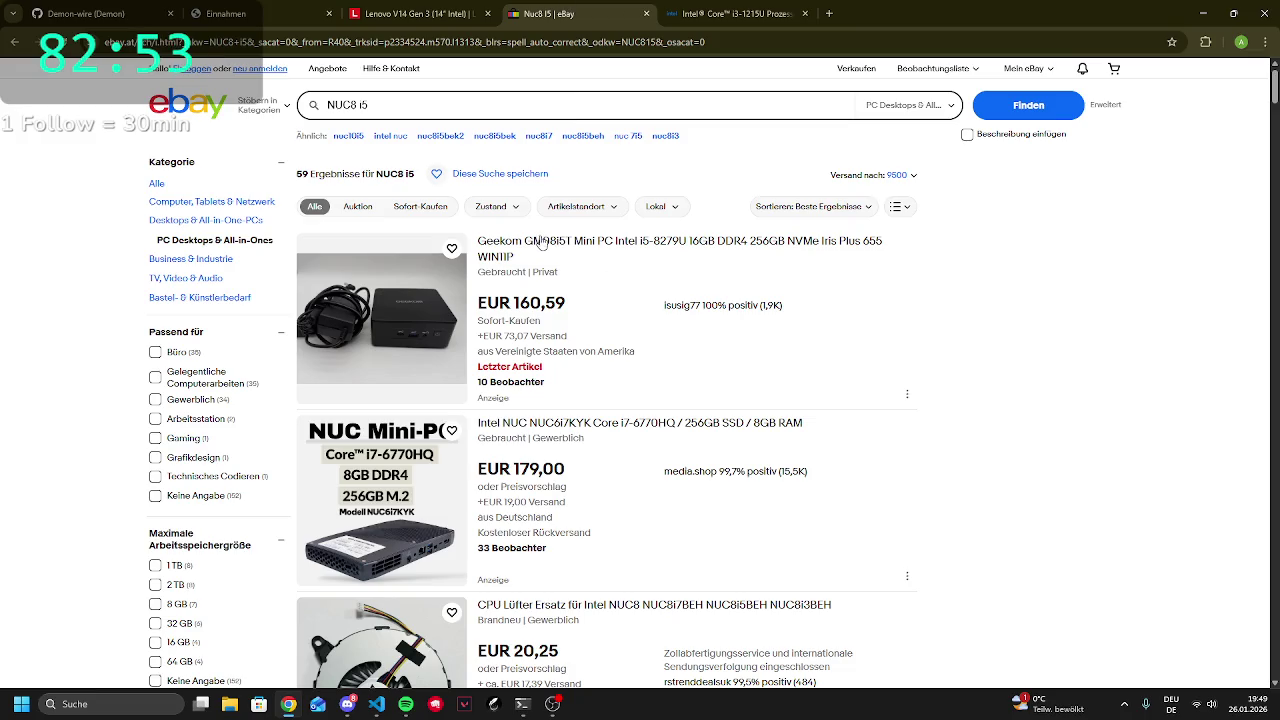
Open the Geekom GM08i5T listing in a new tab and review its RAM, price and details
click(669, 246)
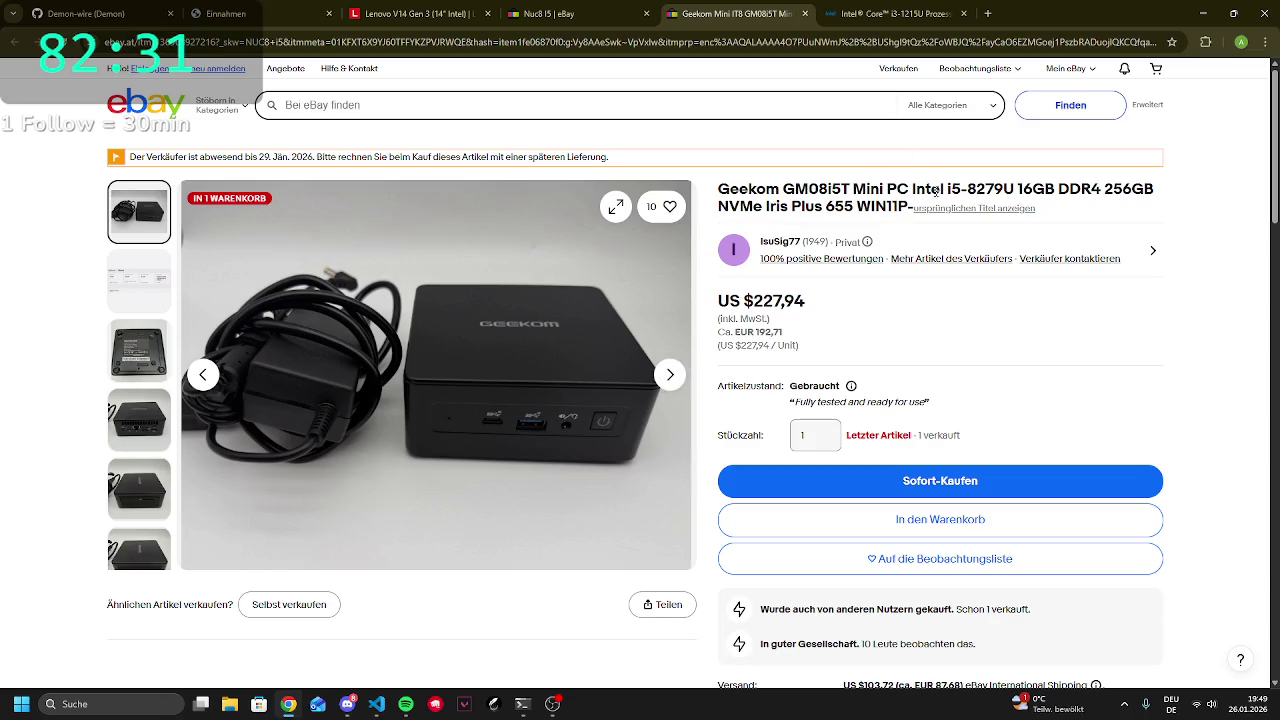
drag(1017, 189, 1094, 188)
click(1017, 189)
click(1045, 222)
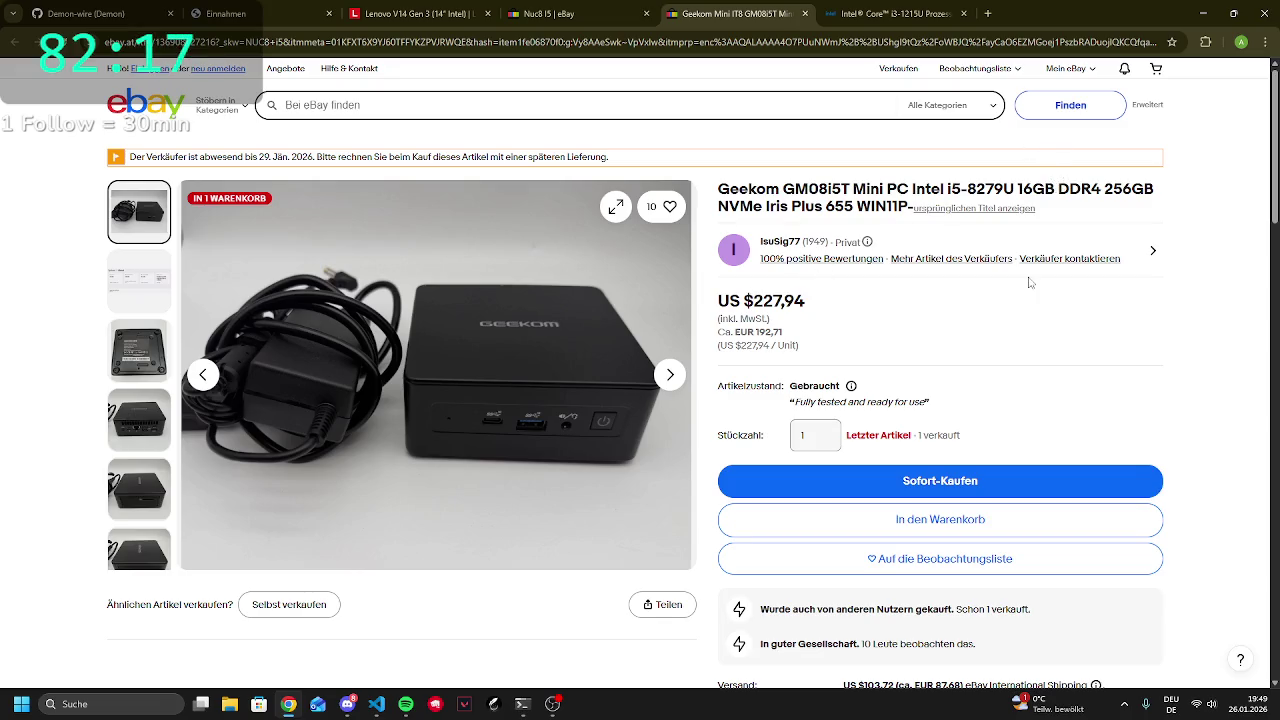
scroll(1051, 244, down, 4)
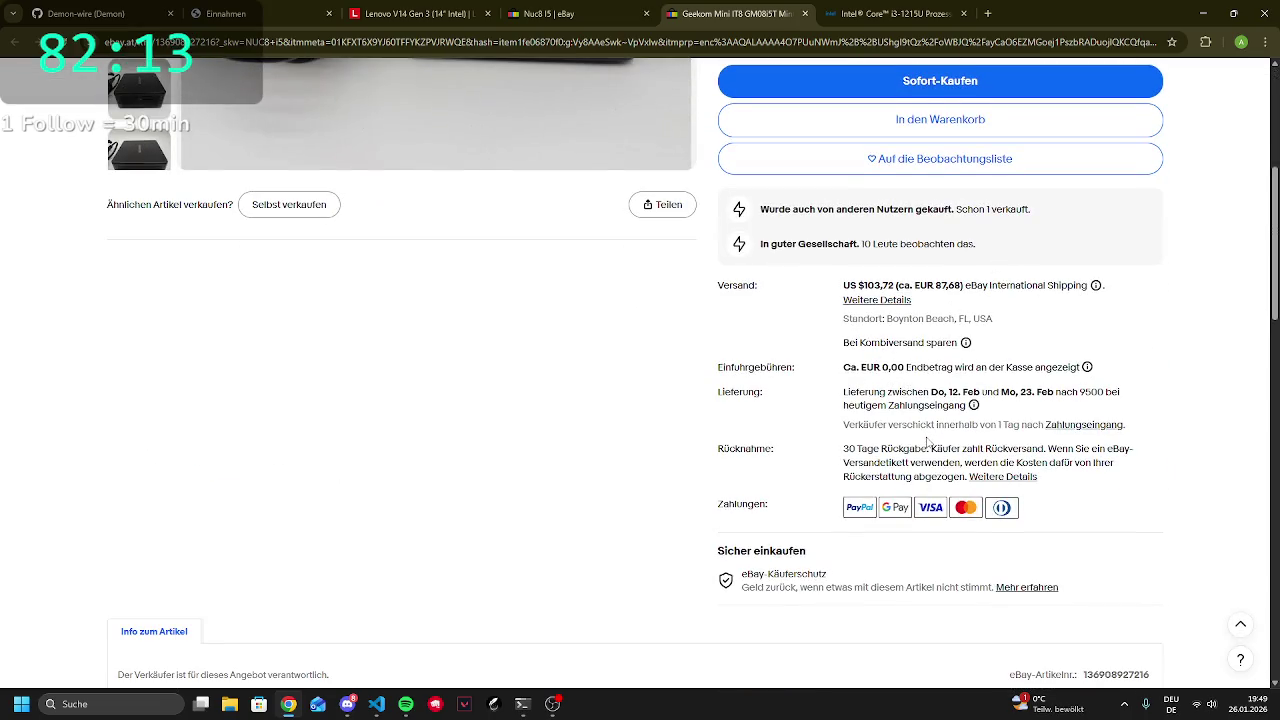
scroll(427, 325, down, 7)
scroll(427, 325, up, 2)
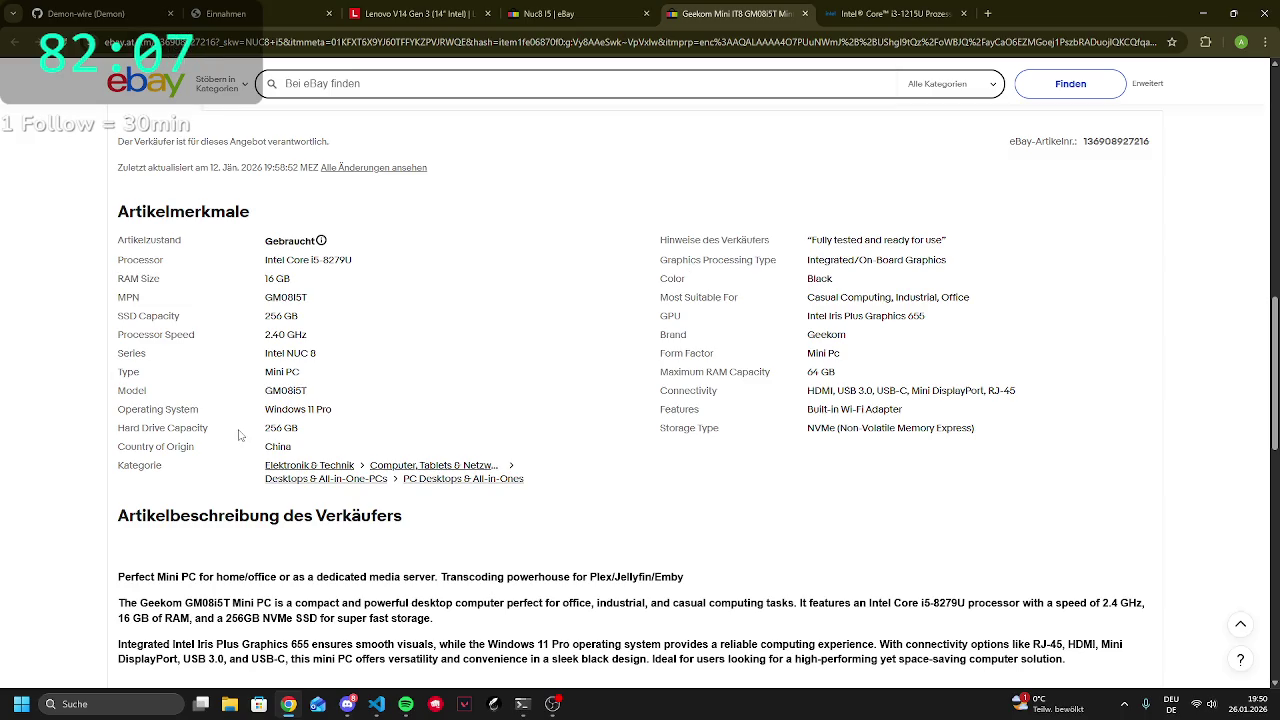
scroll(240, 436, down, 3)
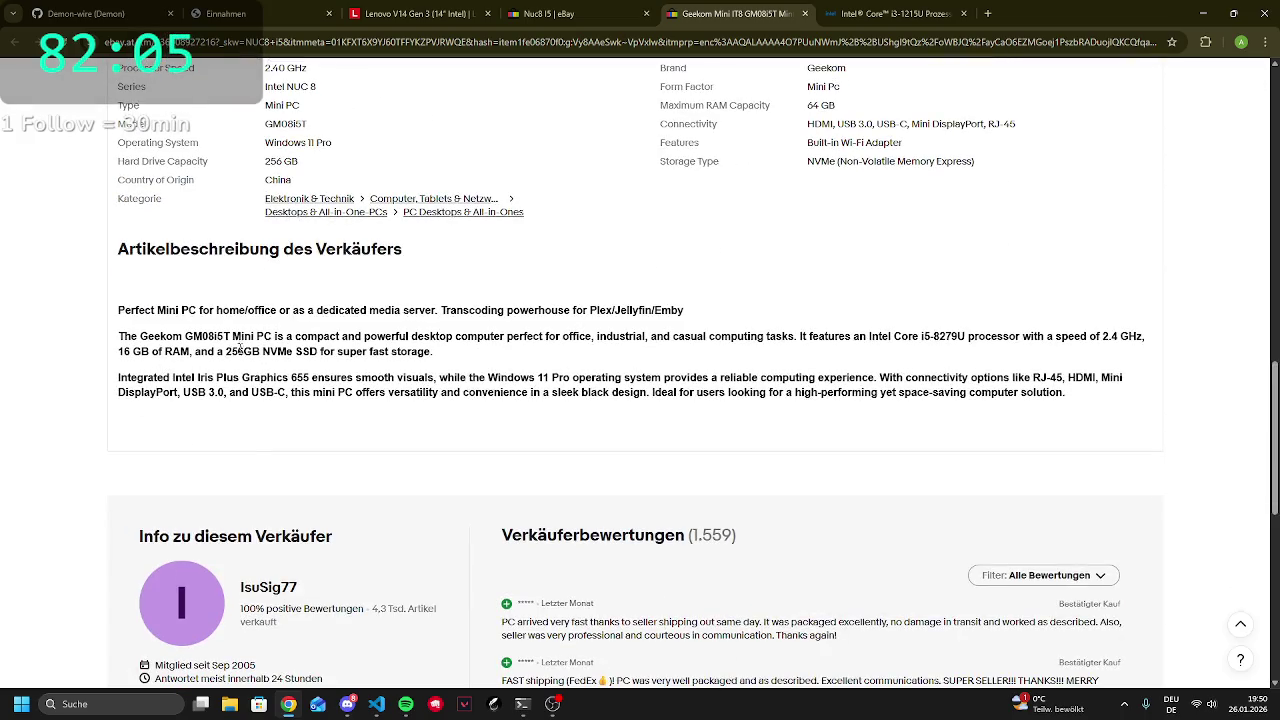
scroll(602, 341, up, 6)
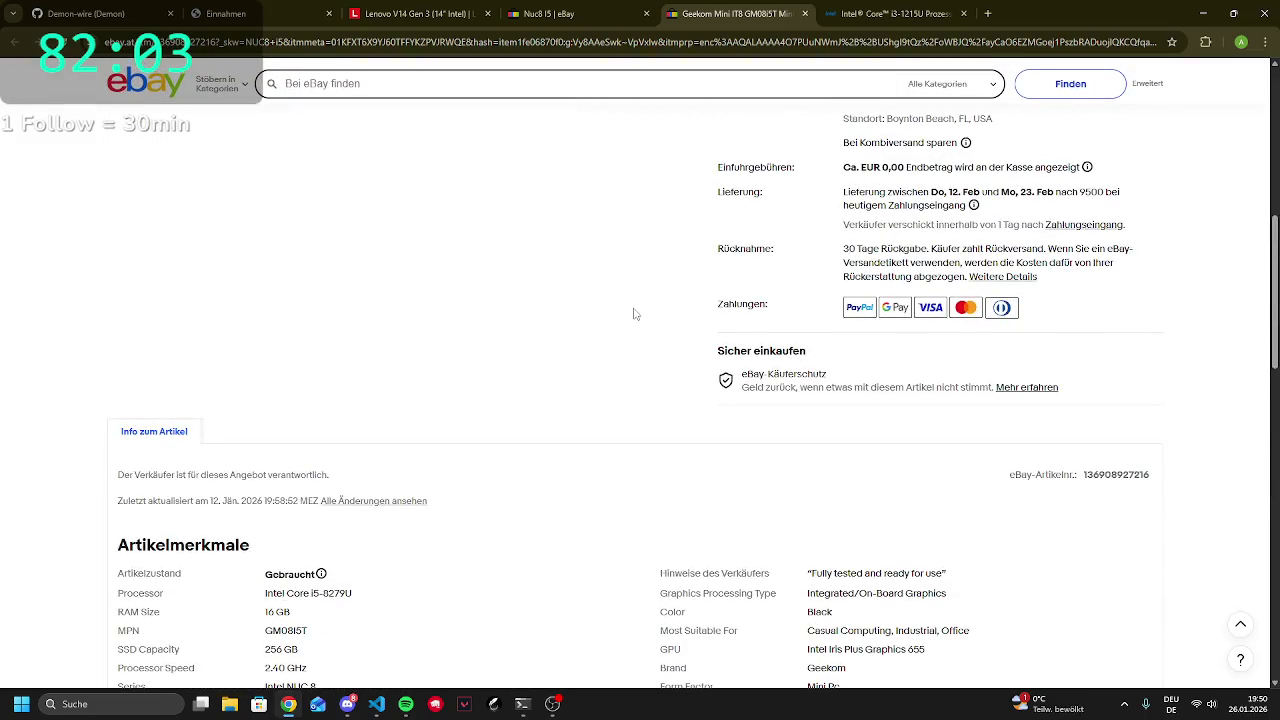
scroll(629, 322, up, 4)
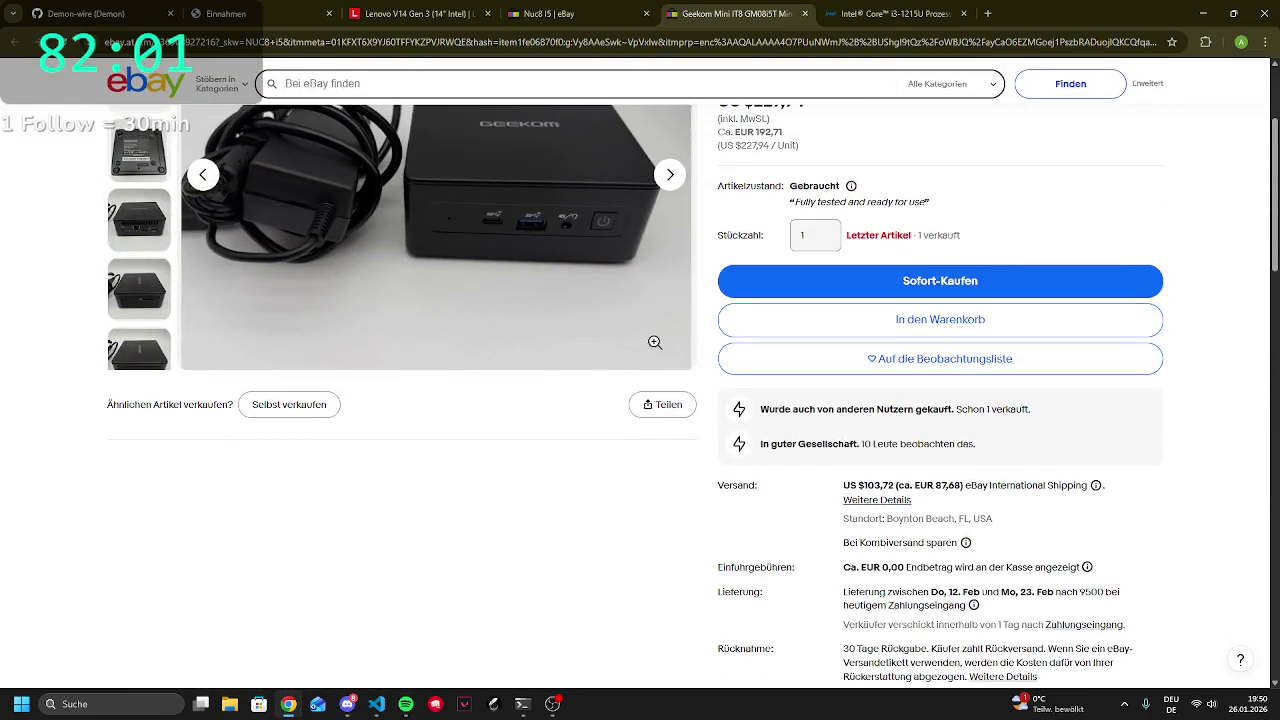
scroll(666, 343, up, 2)
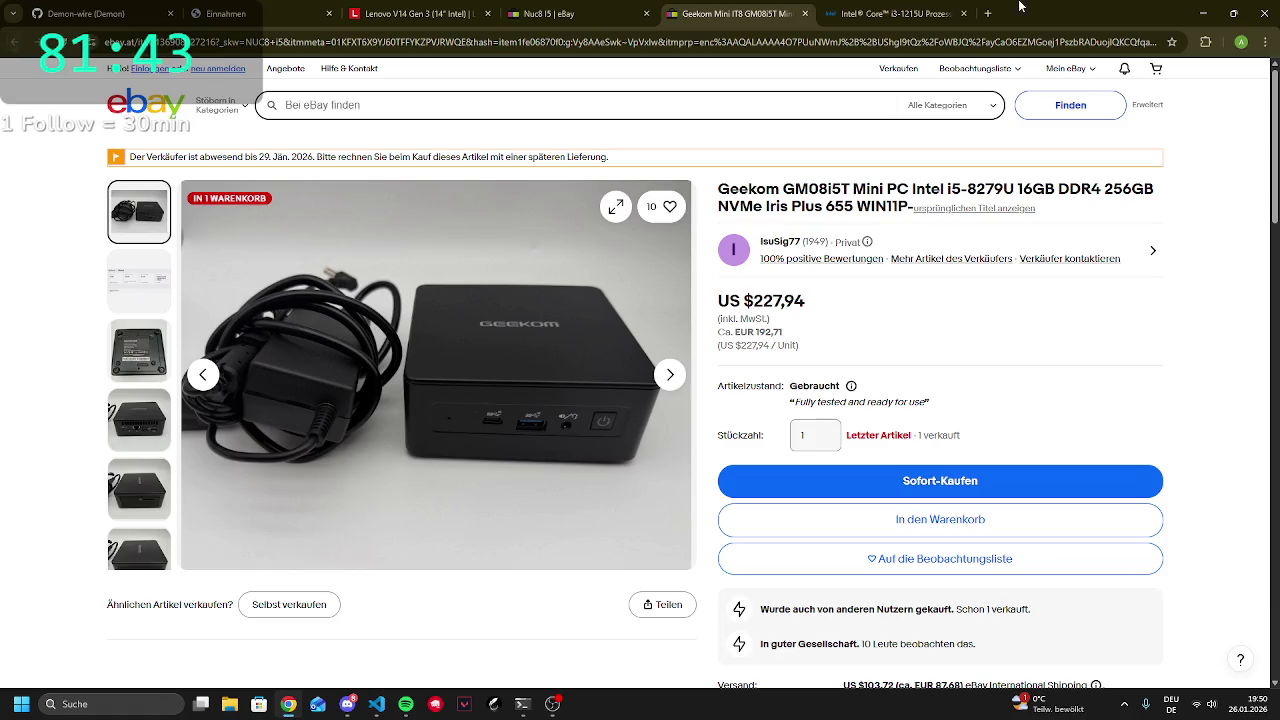
Return to the NUC8 i5 search results and scroll down the list
click(530, 7)
scroll(568, 420, down, 5)
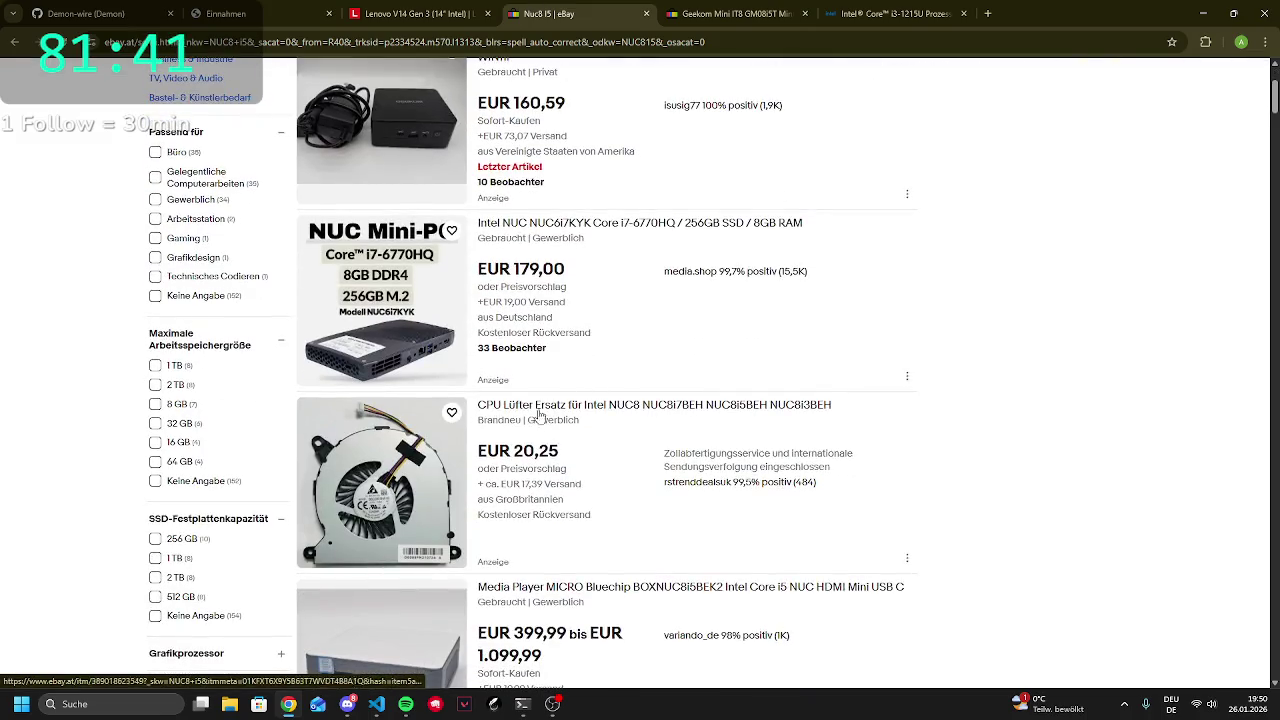
scroll(568, 420, down, 2)
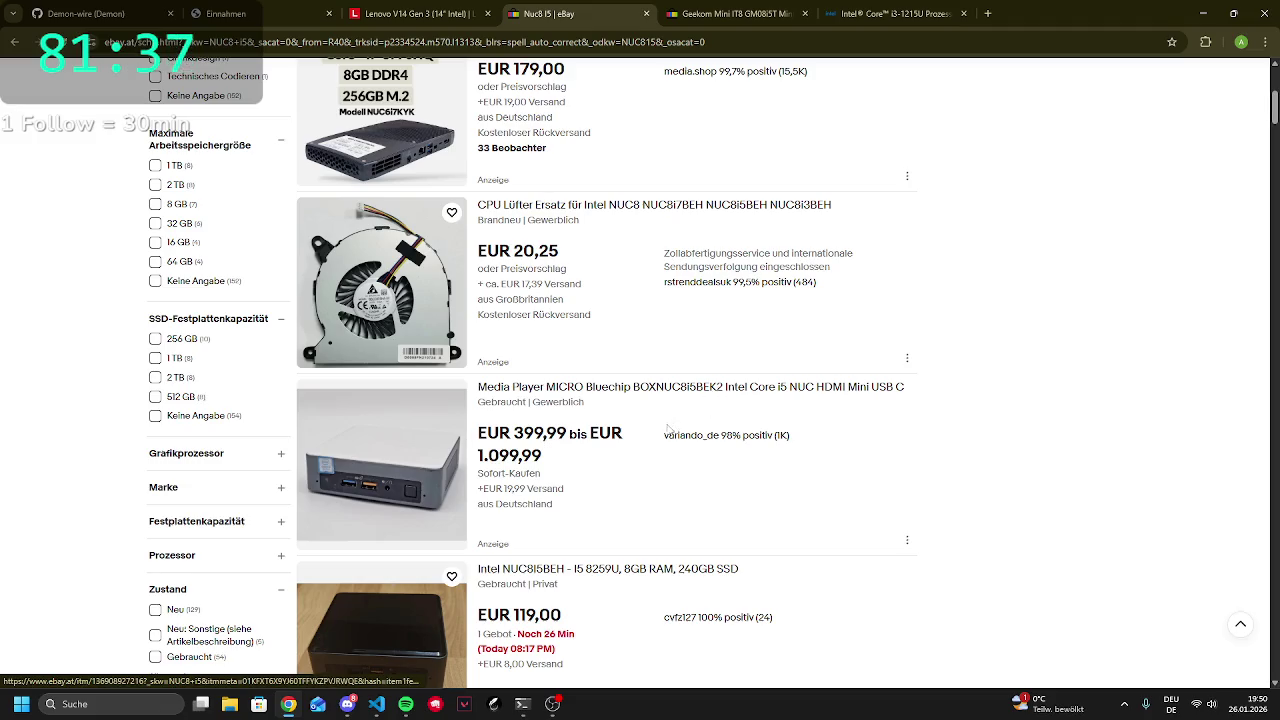
Open the Intel NUC8I5BEH listing (EUR 119,00) and compare it with the Geekom listing
scroll(667, 433, down, 3)
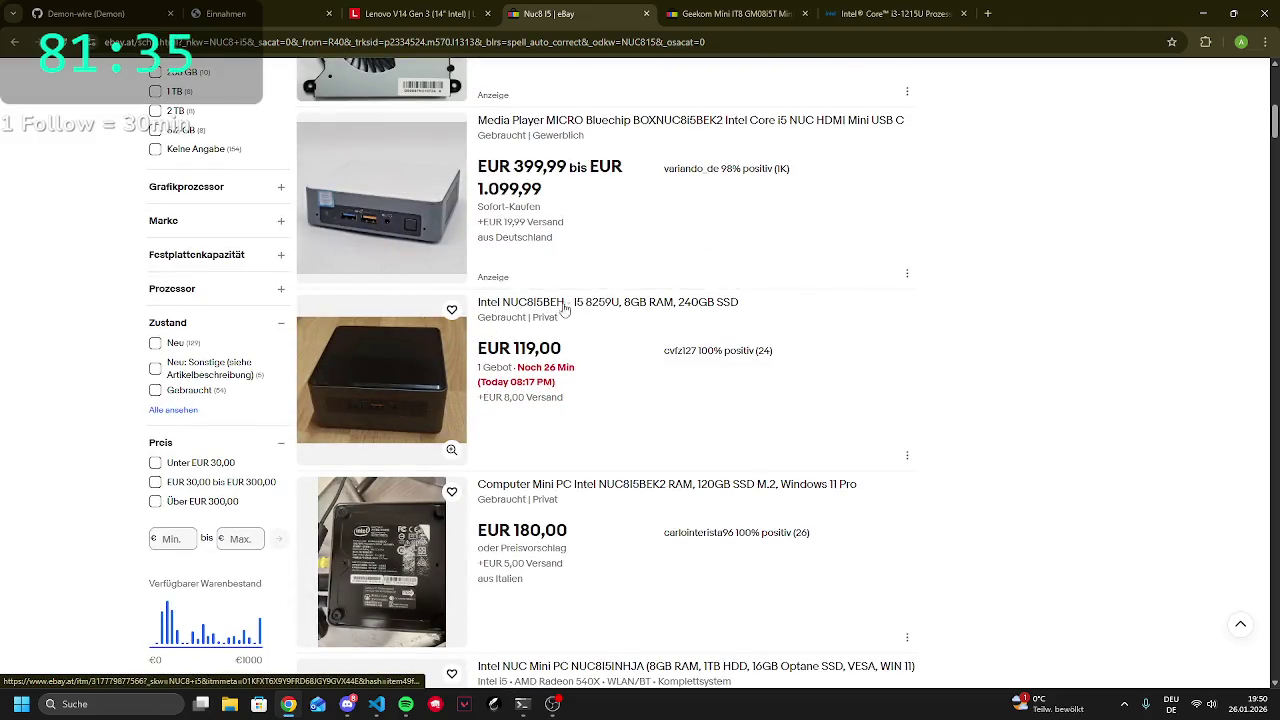
click(565, 303)
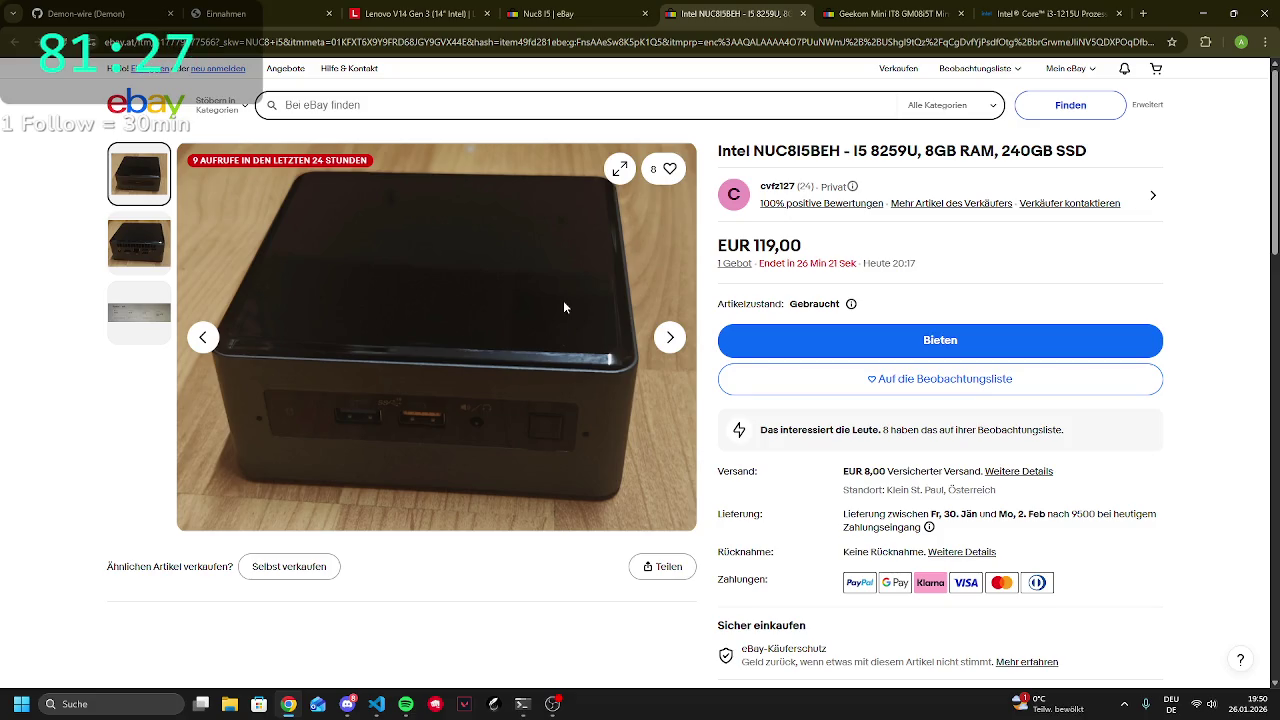
click(875, 12)
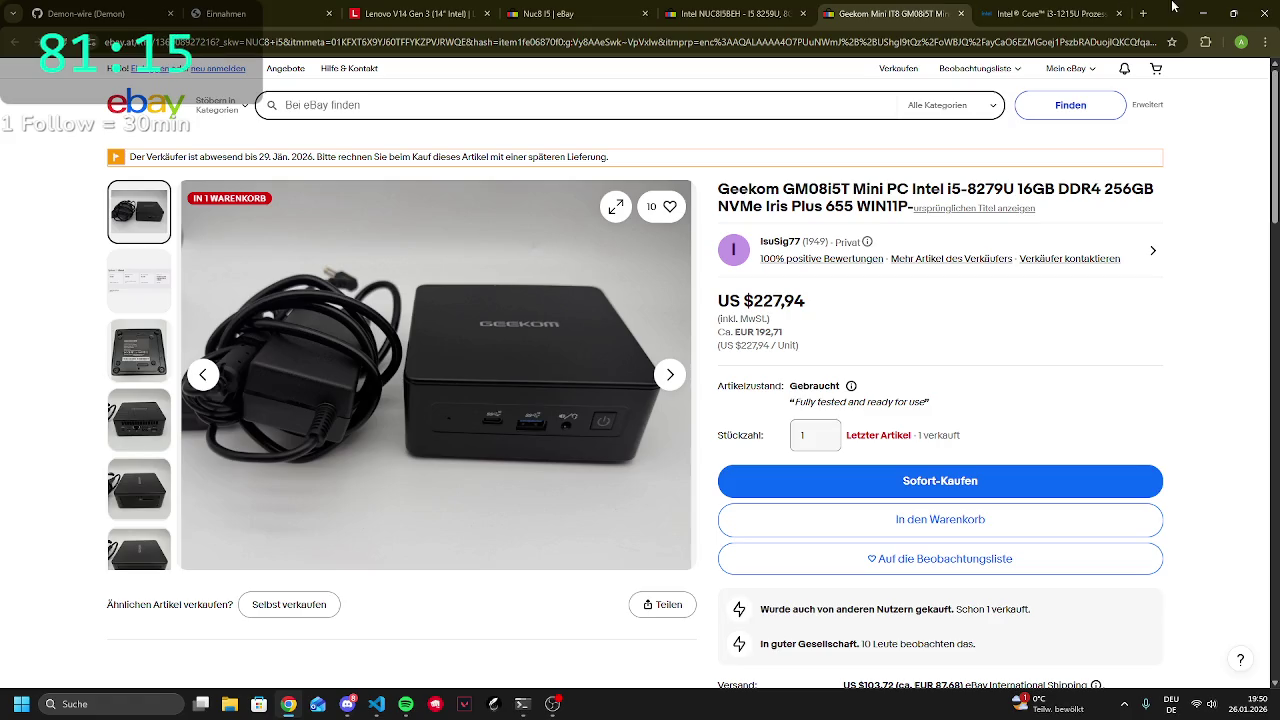
click(795, 14)
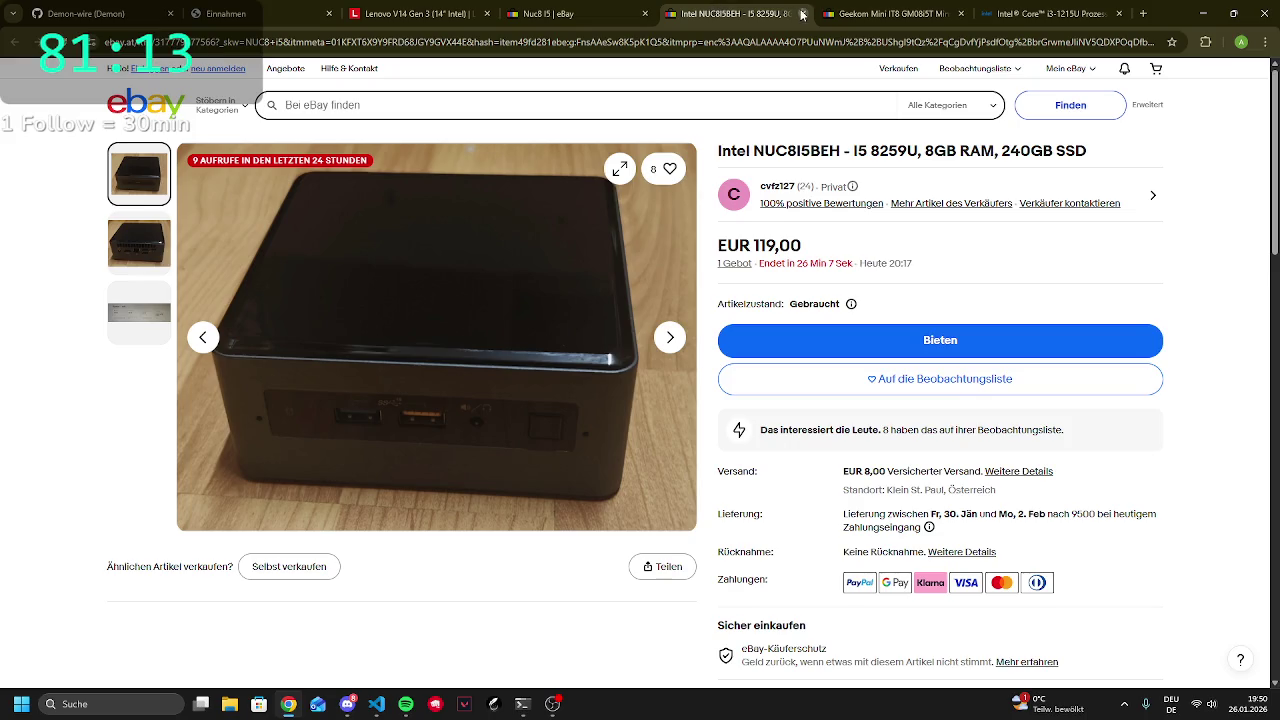
Close the Intel NUC8I5BEH listing and highlight the Geekom GM08i5T listing title
click(802, 14)
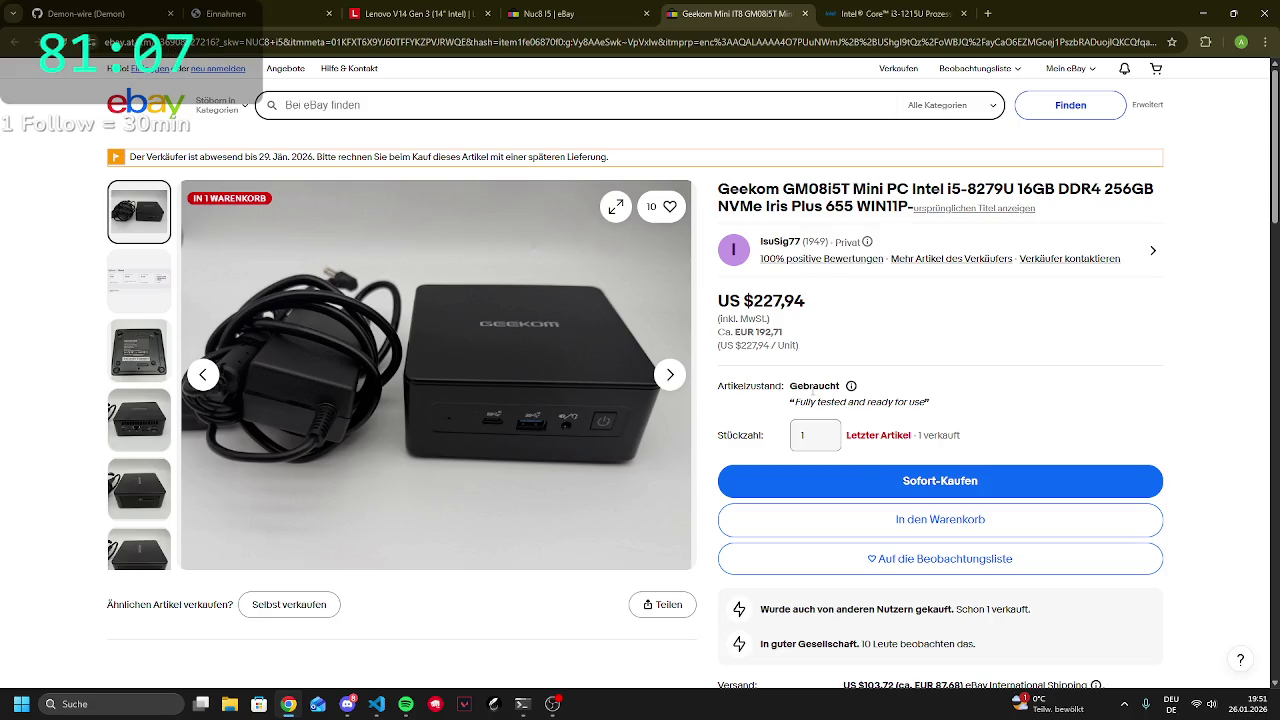
triple_click(782, 205)
click(800, 258)
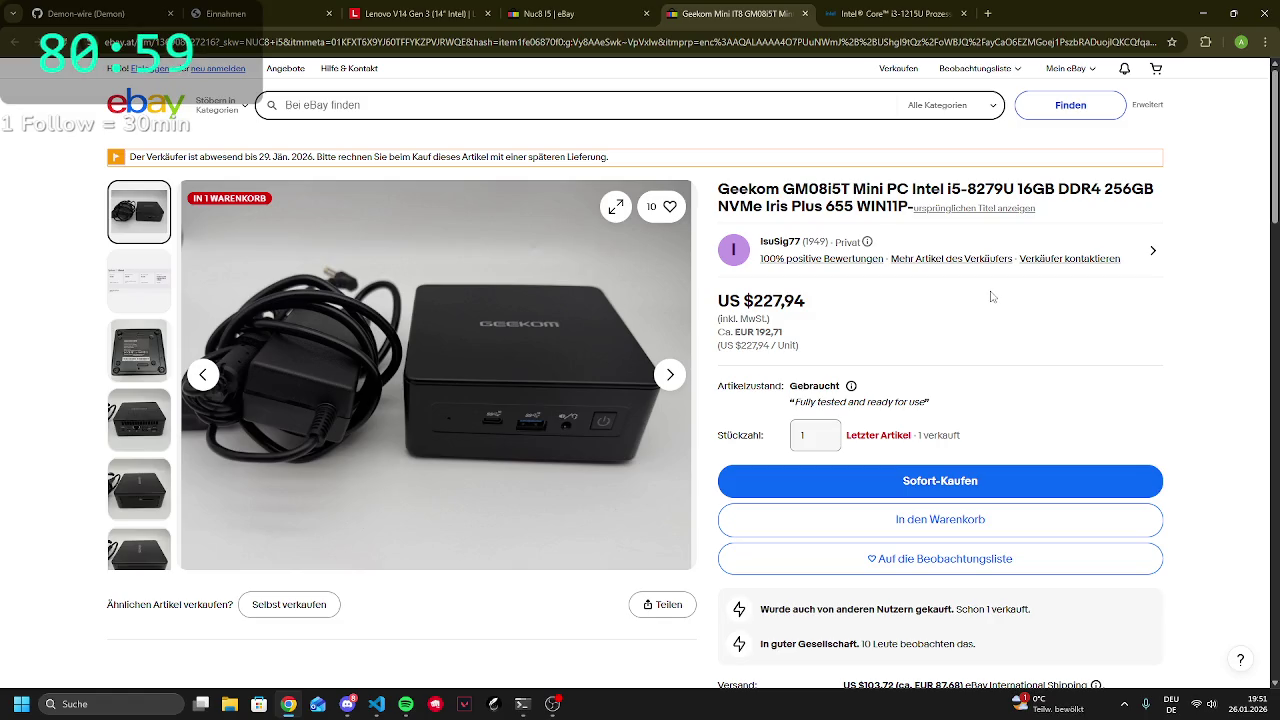
Scroll through the Geekom listing's shipping and details, ending back at the top
scroll(992, 297, down, 6)
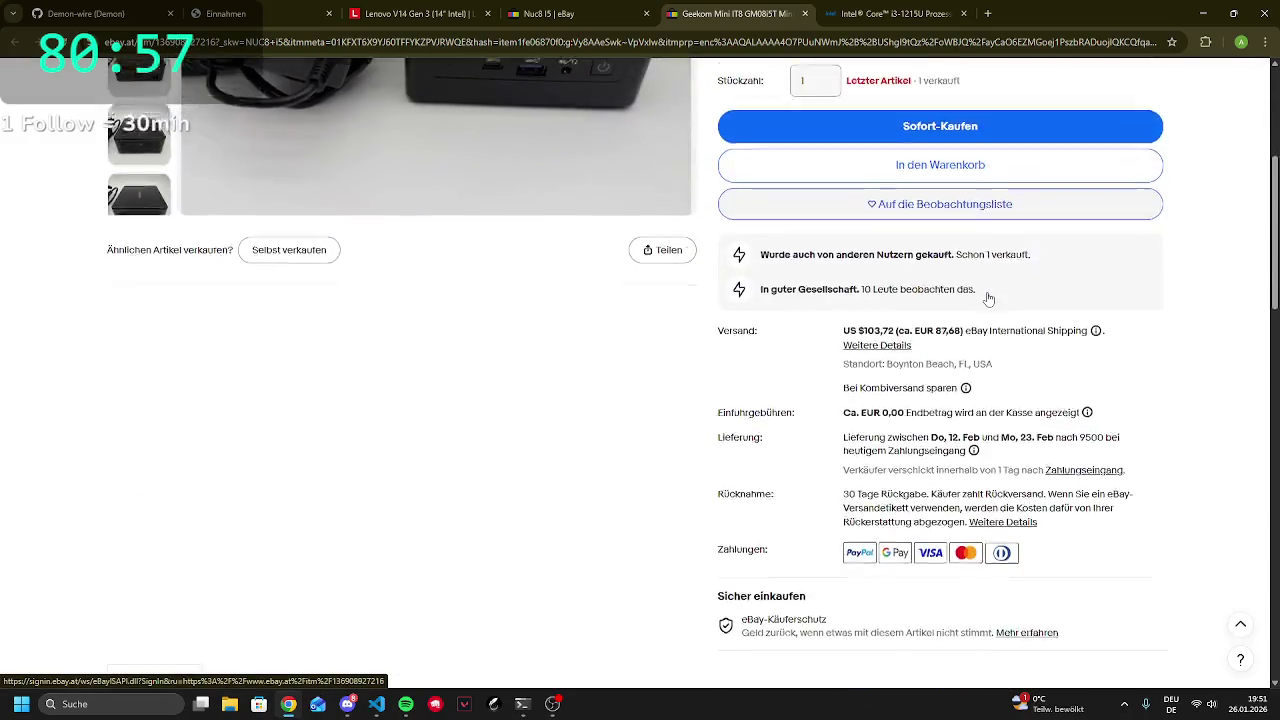
scroll(988, 299, down, 2)
scroll(990, 297, up, 10)
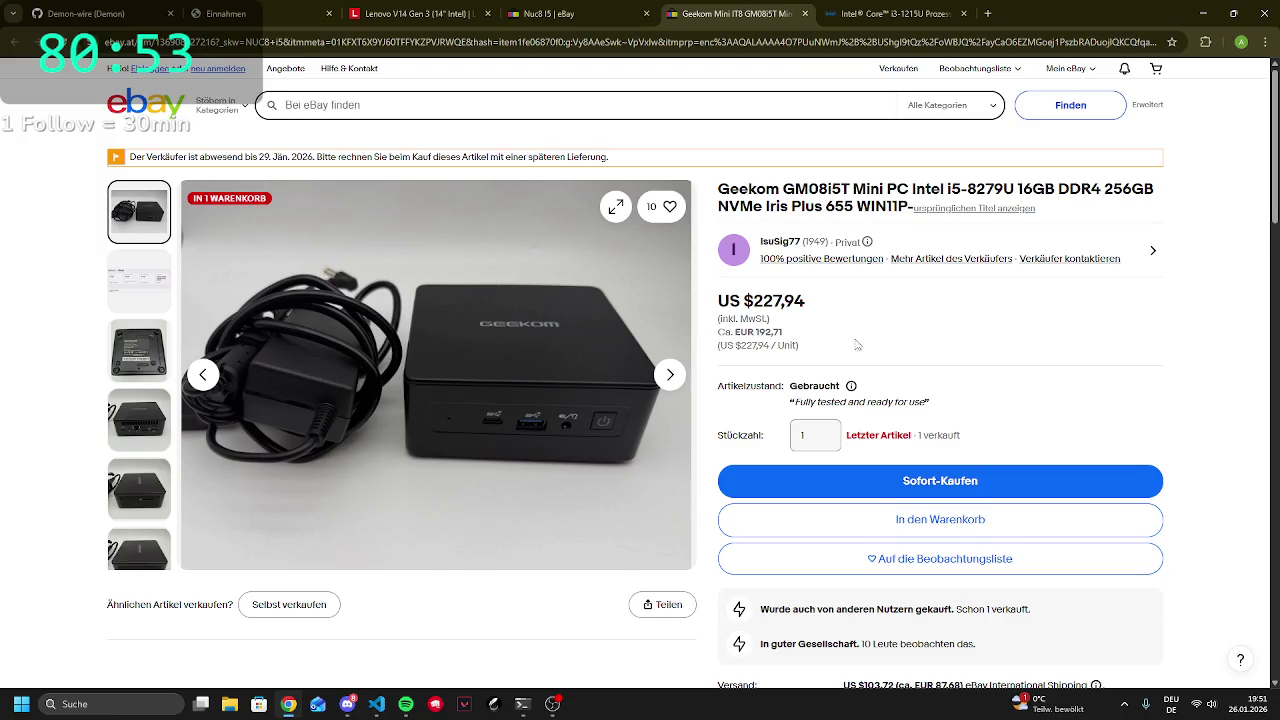
scroll(808, 297, down, 5)
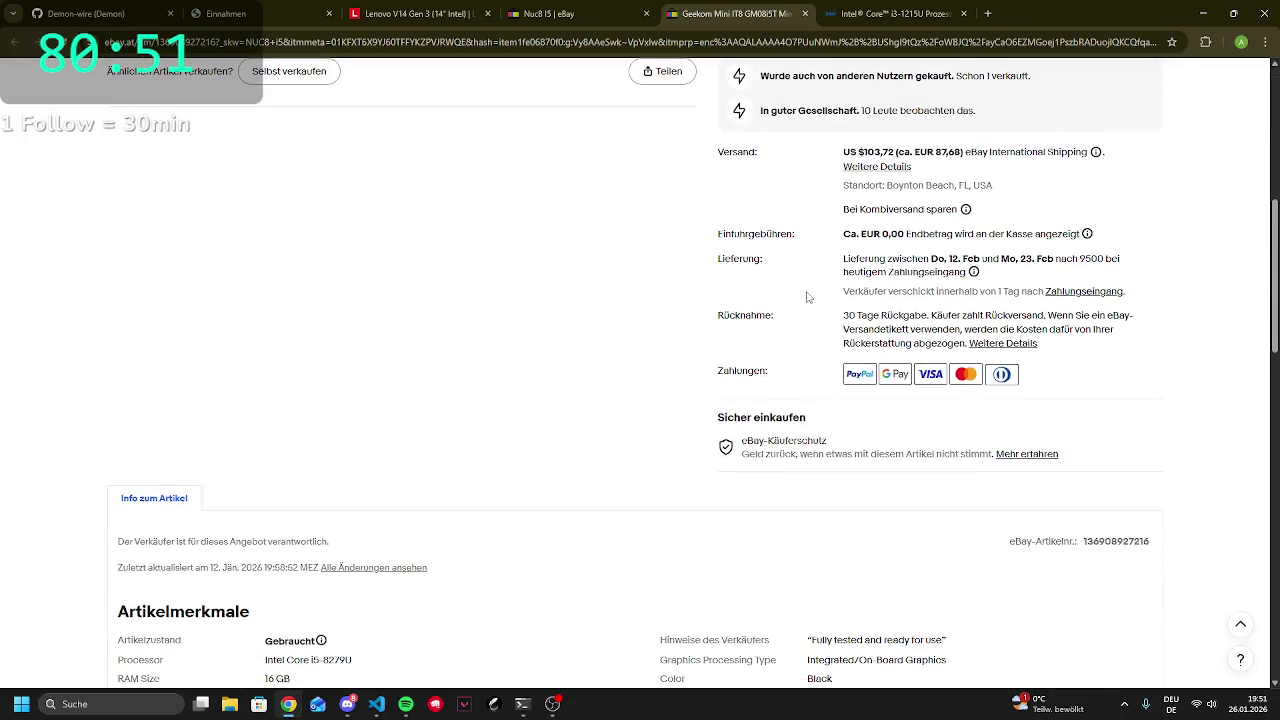
scroll(808, 297, up, 3)
scroll(807, 298, down, 2)
scroll(807, 297, up, 5)
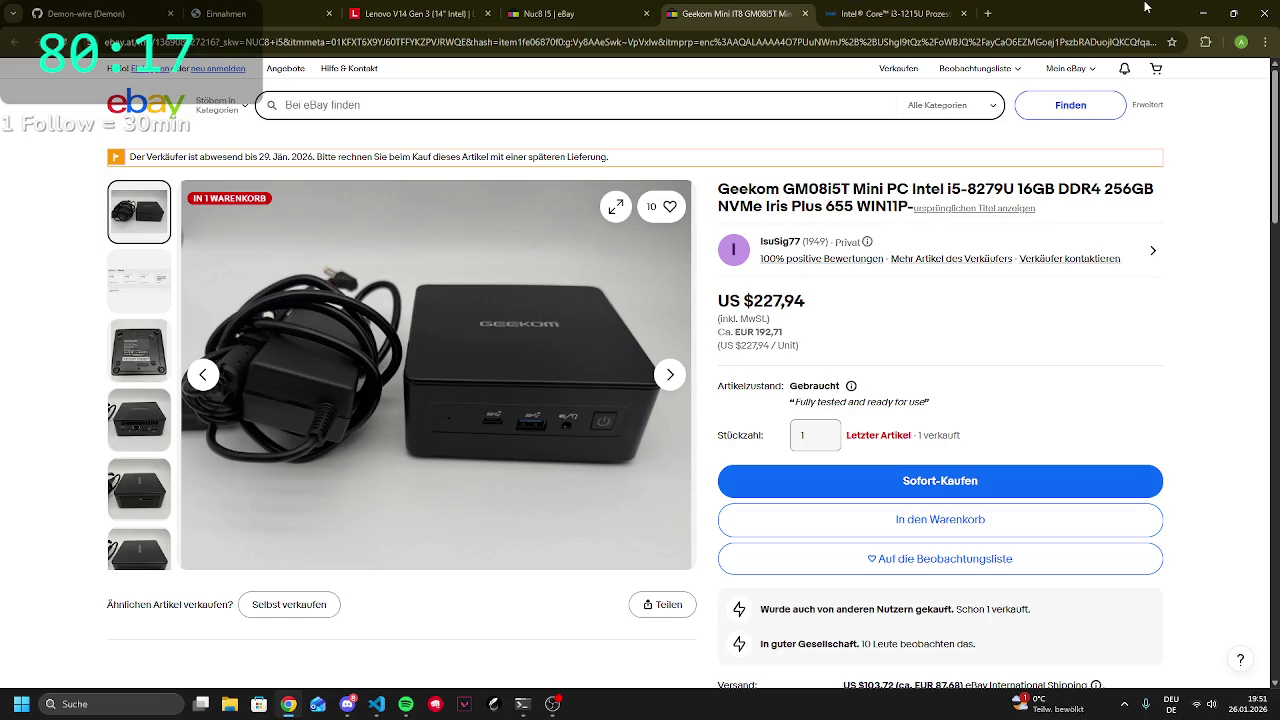
Search 'lohnrechner' in a new tab and open the Arbeiterkammer Brutto-Netto-Rechner result
click(987, 13)
text(lohnrechner)
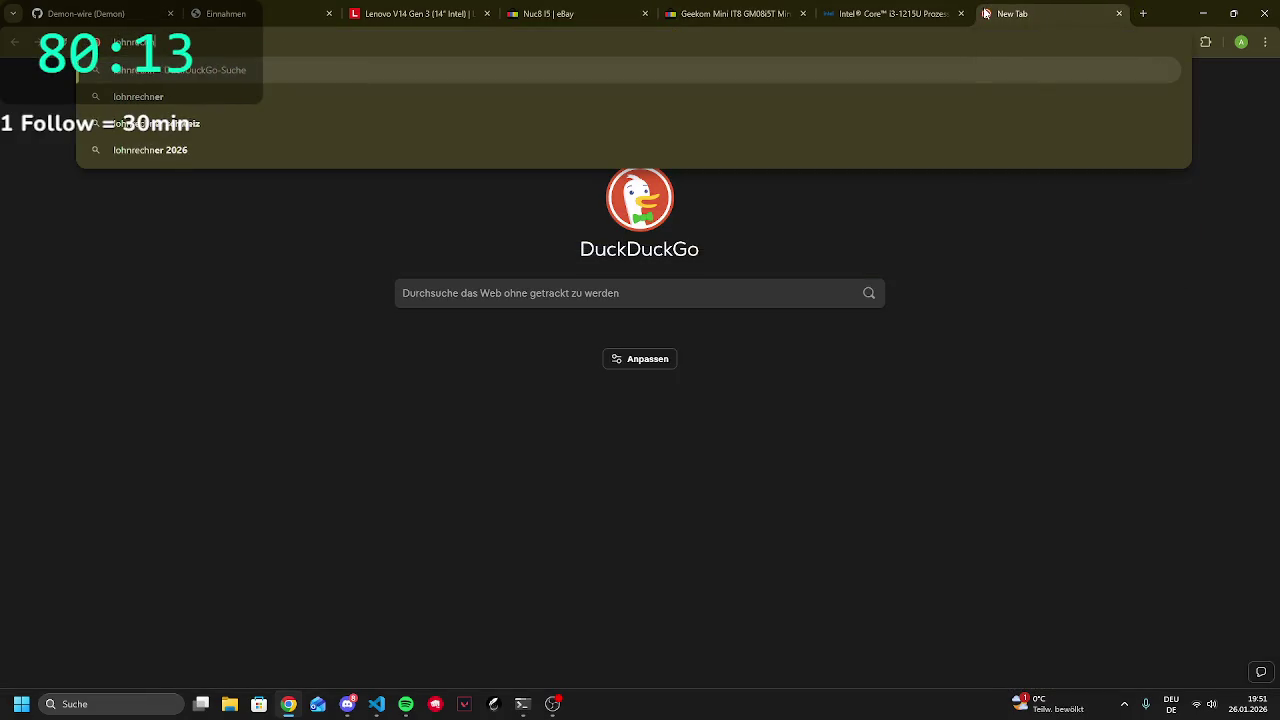
key(Return)
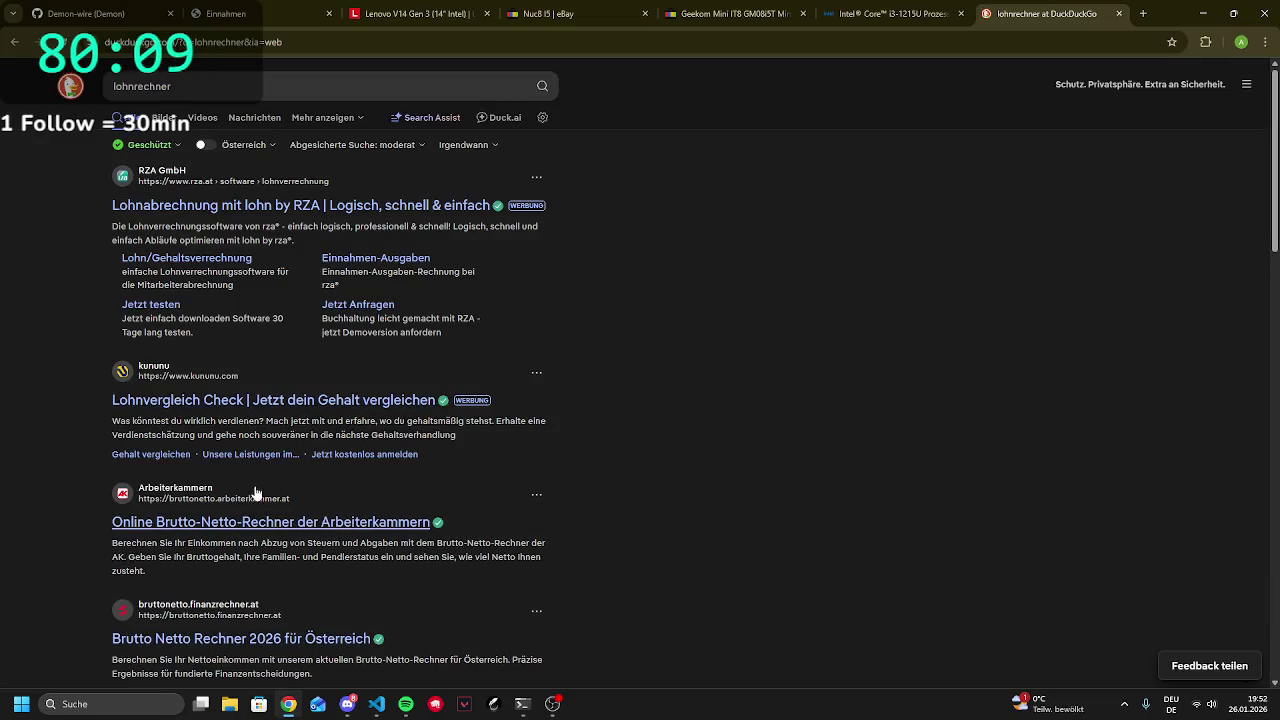
click(238, 531)
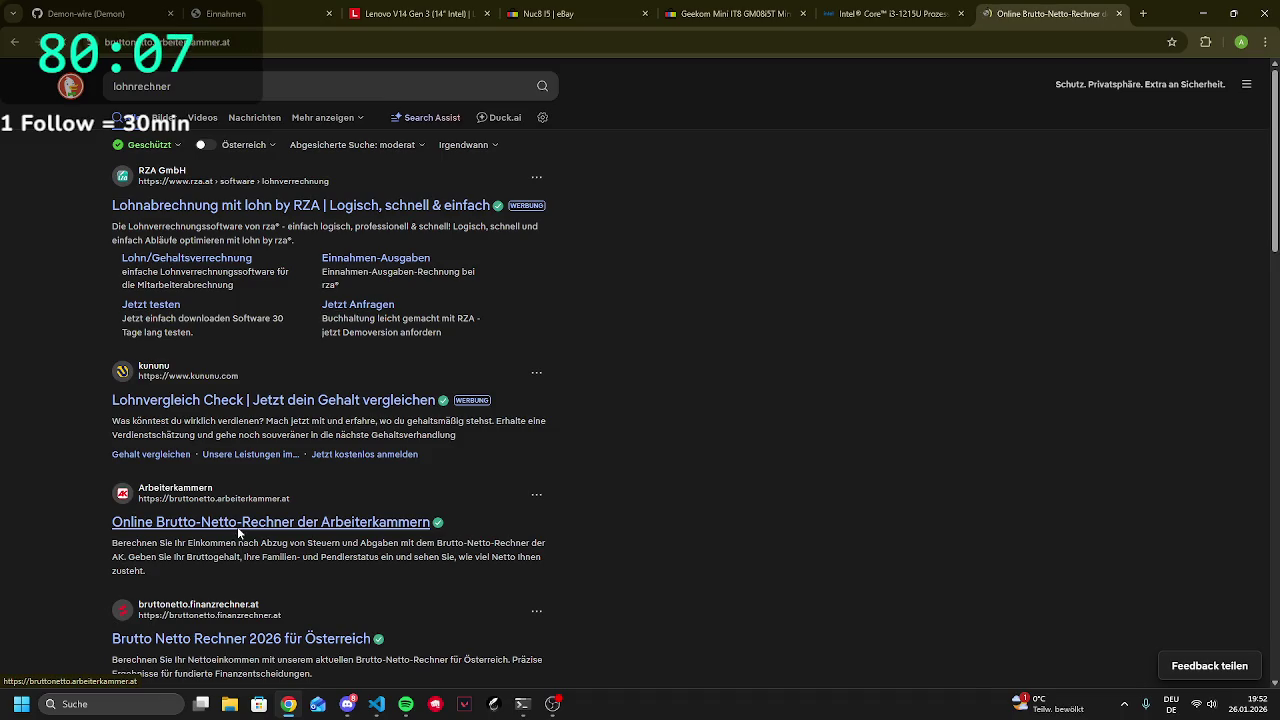
Calculate 142 * 8 = 1136 in another tab, multiply by 3, then close that tab
click(1143, 13)
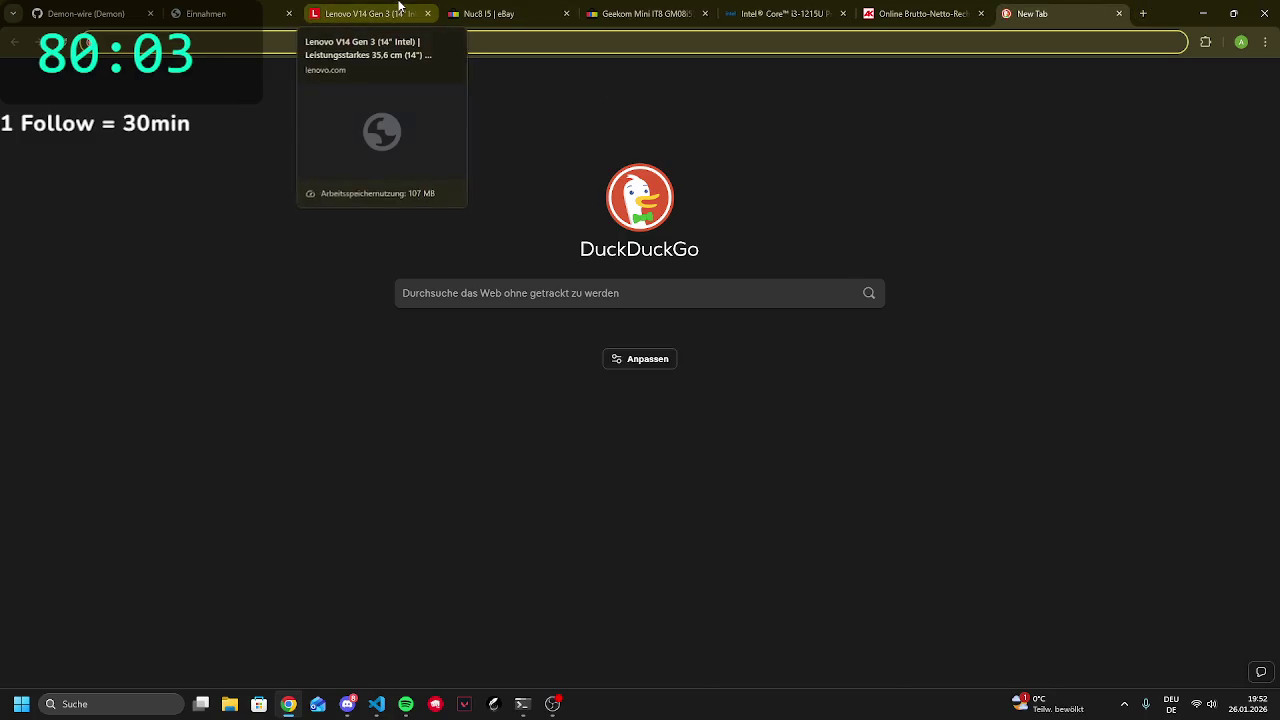
text(142)
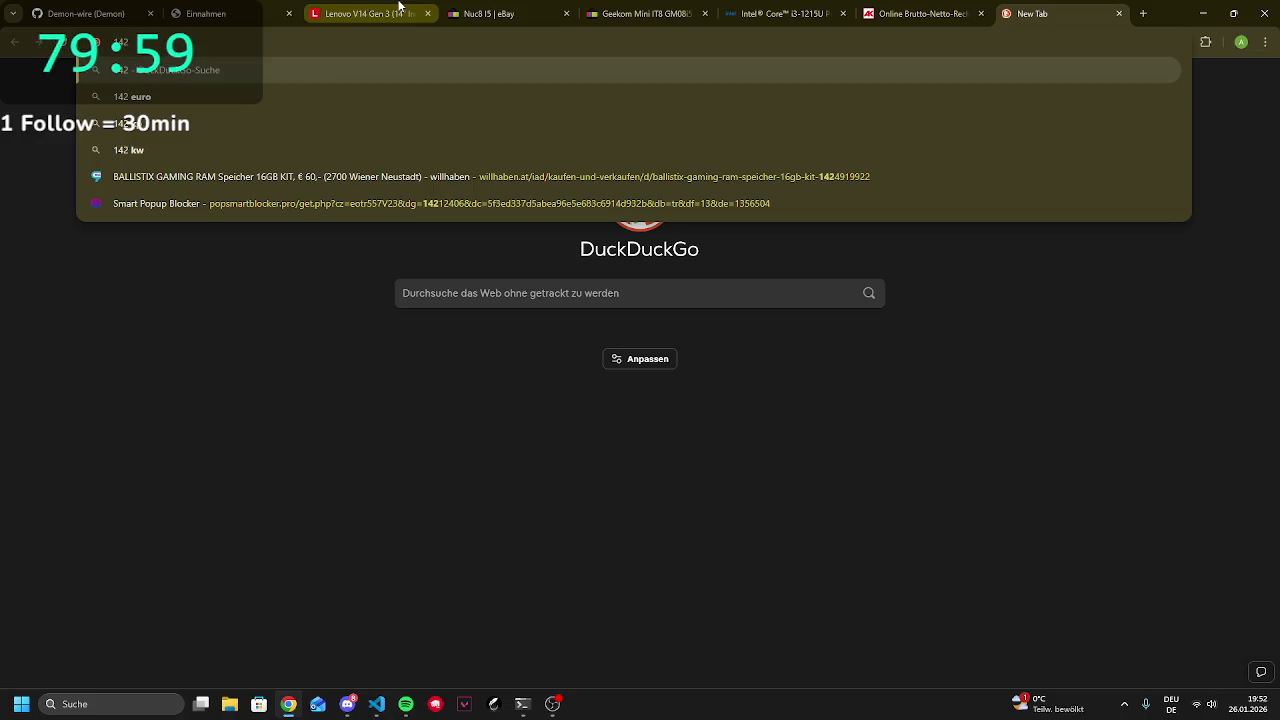
text( * )
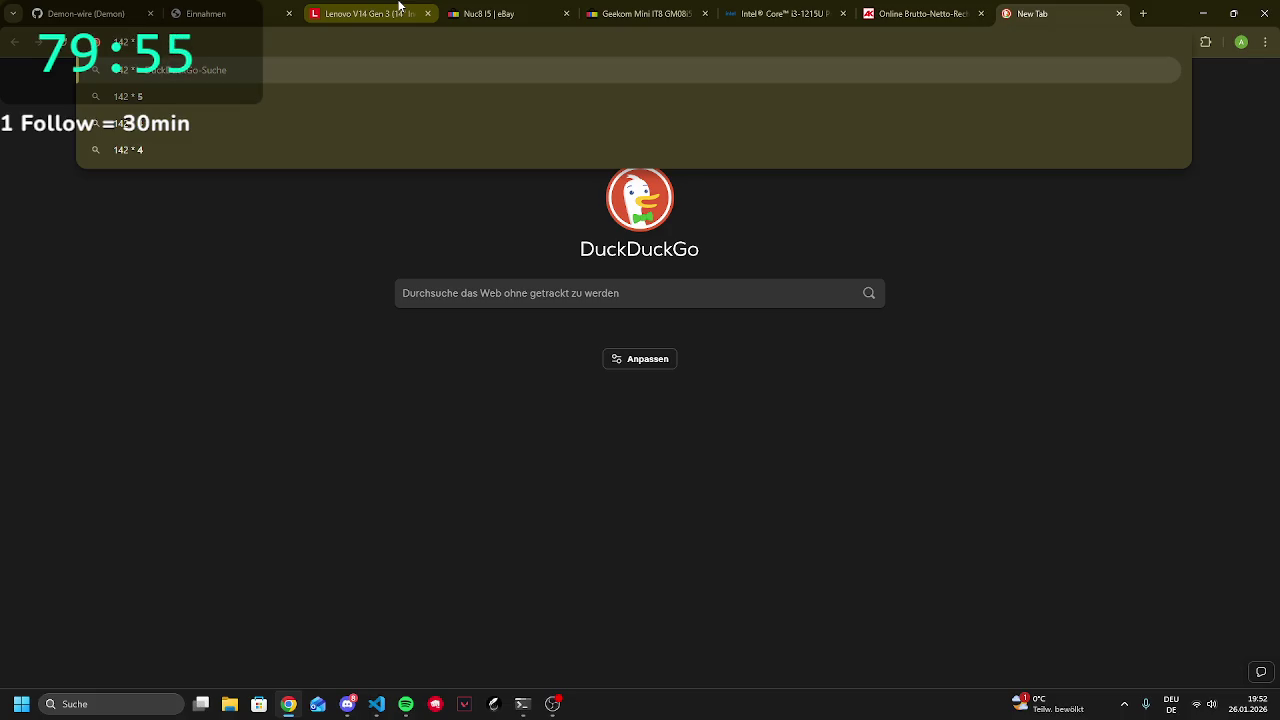
text(8)
key(Return)
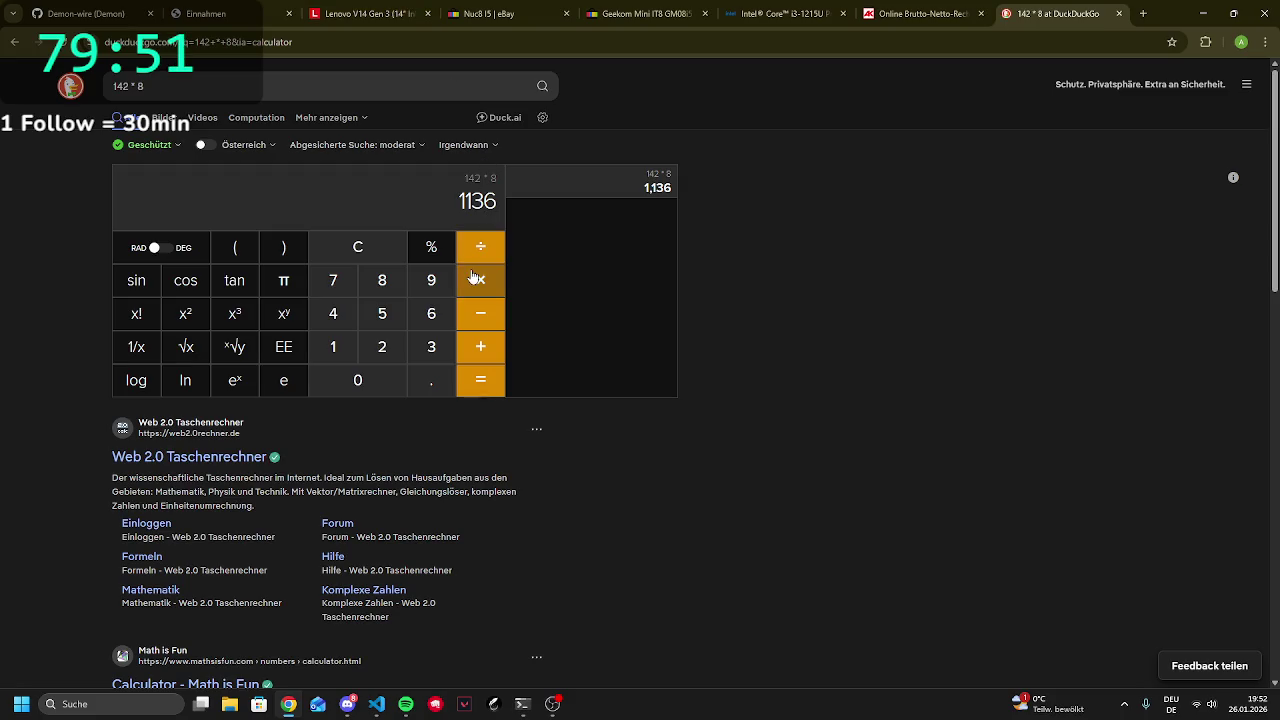
click(425, 347)
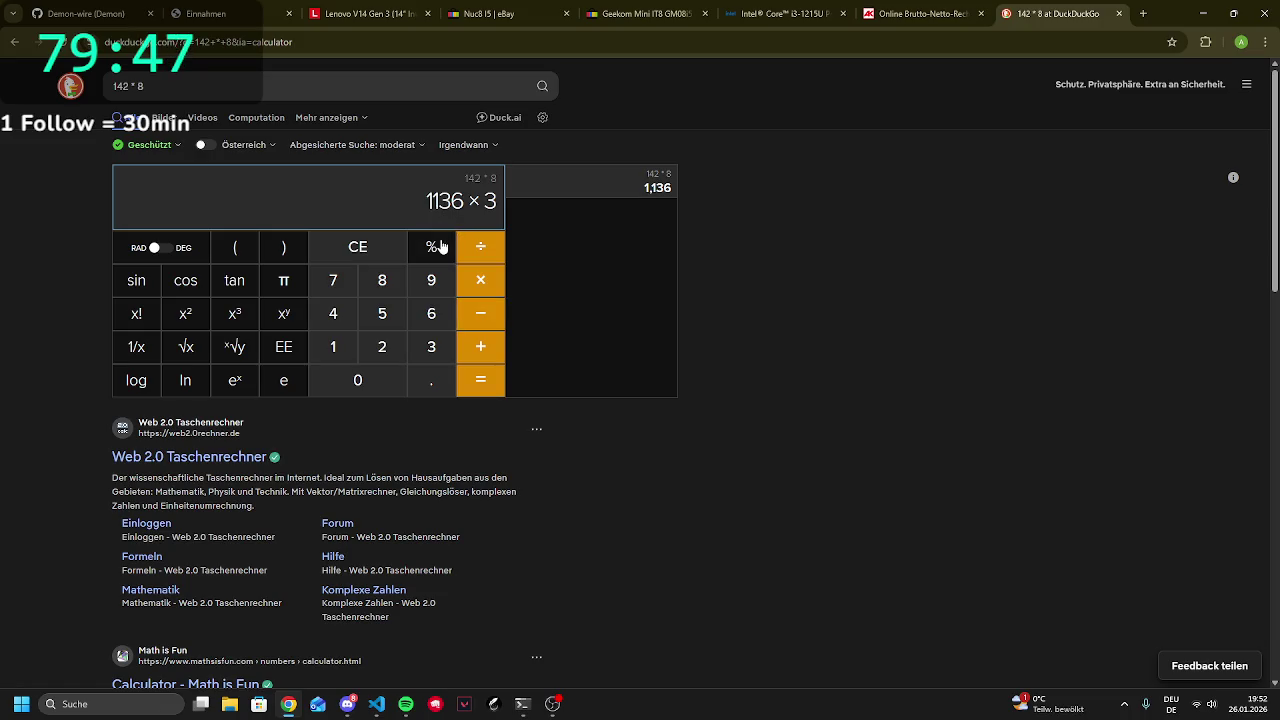
scroll(224, 471, down, 1)
scroll(224, 471, up, 1)
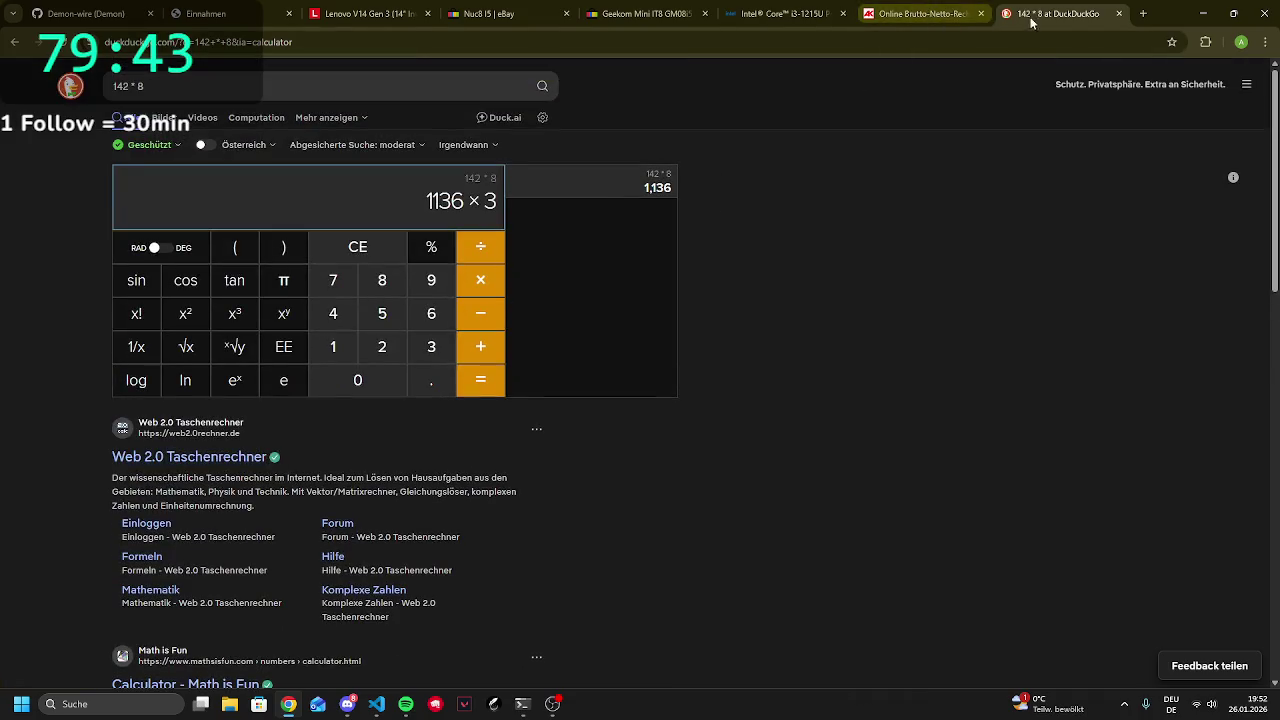
click(1119, 13)
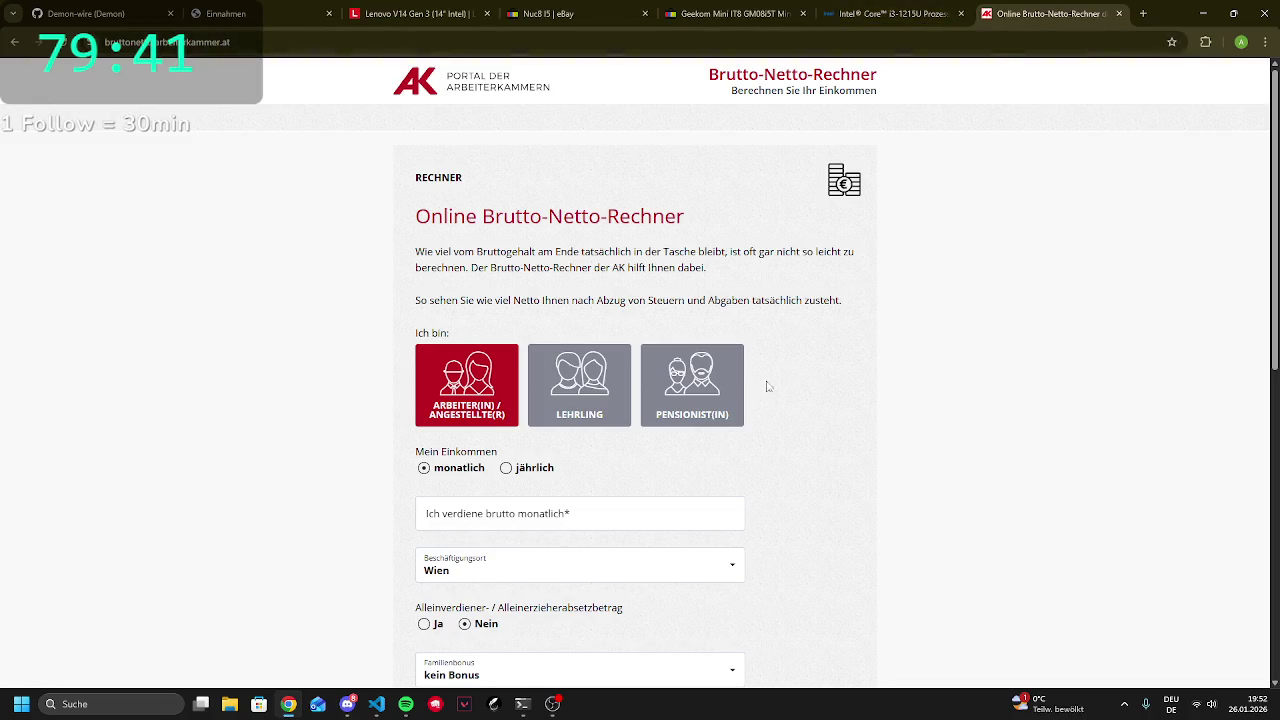
Search 'stundenlohn in monatslohn umrechnen' in a new tab
scroll(610, 530, down, 3)
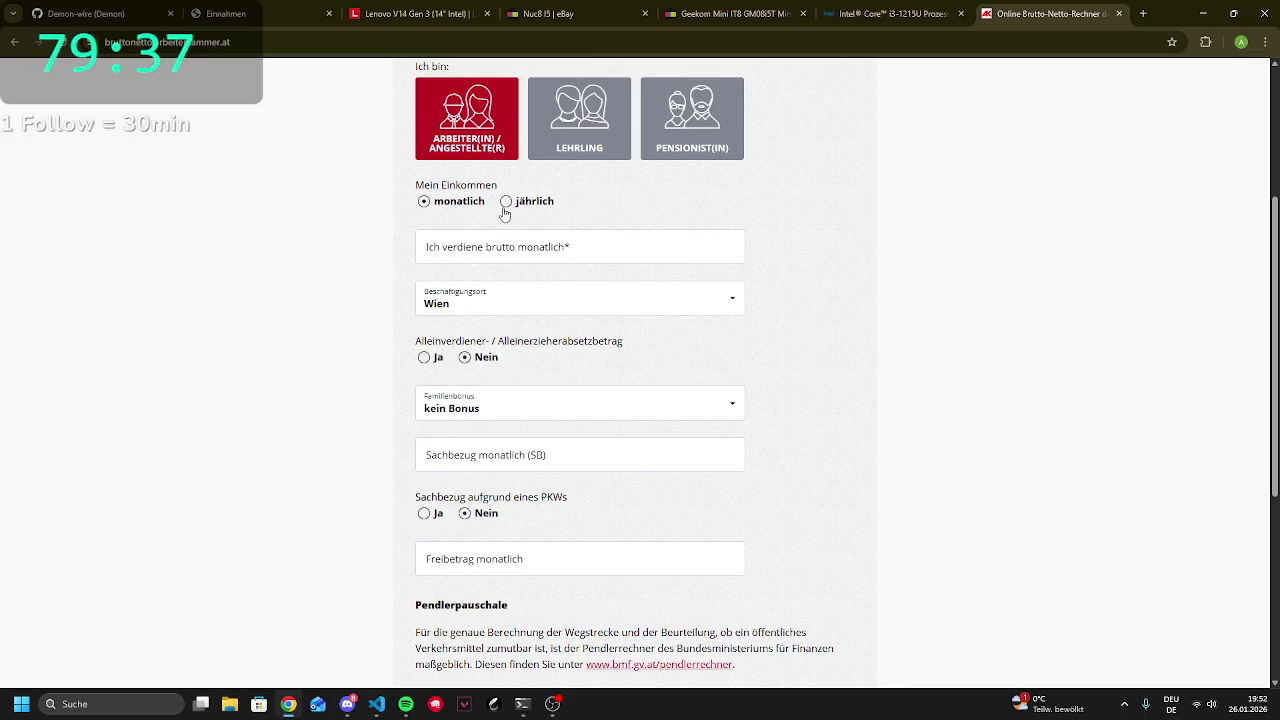
scroll(504, 207, up, 3)
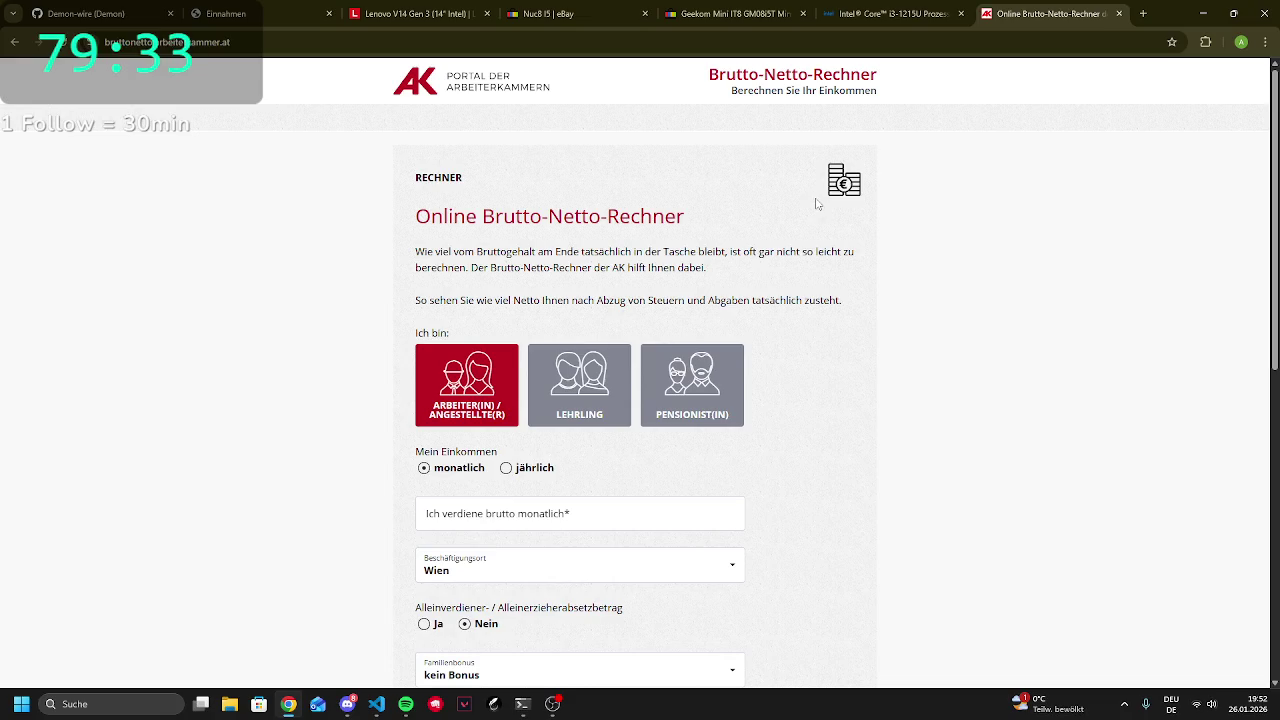
click(1143, 14)
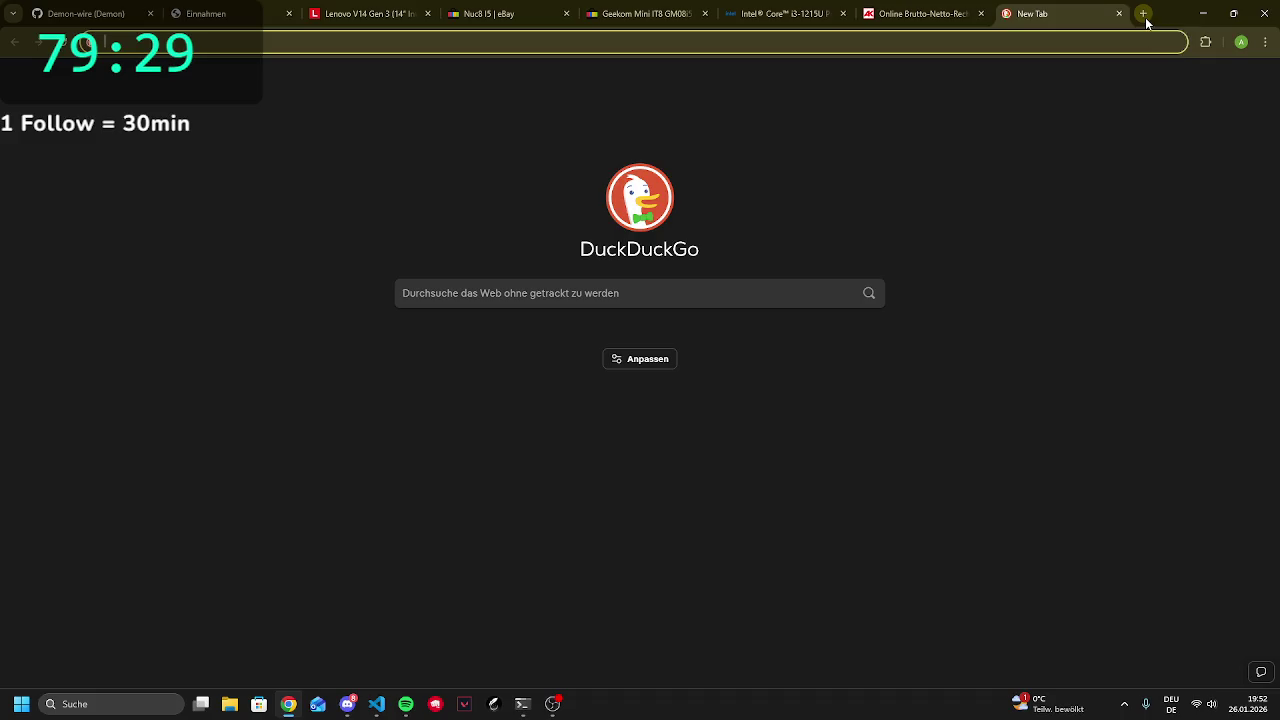
text(stundenlohn)
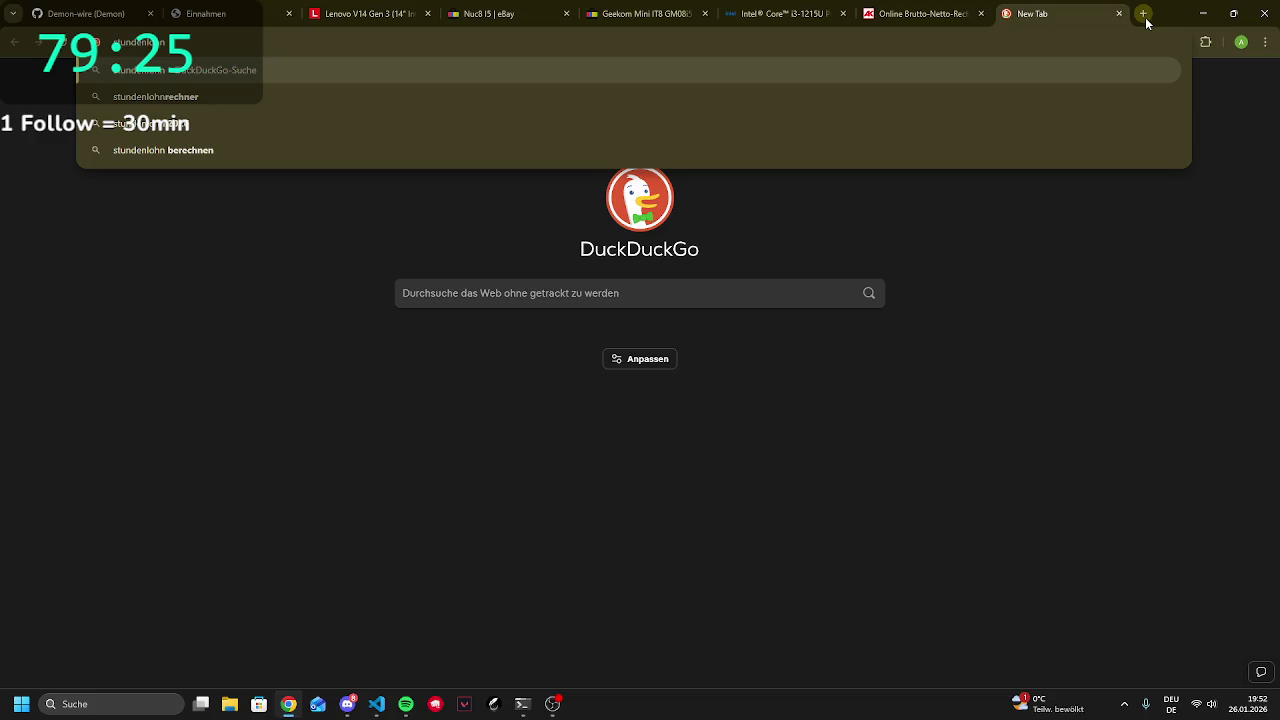
text( in)
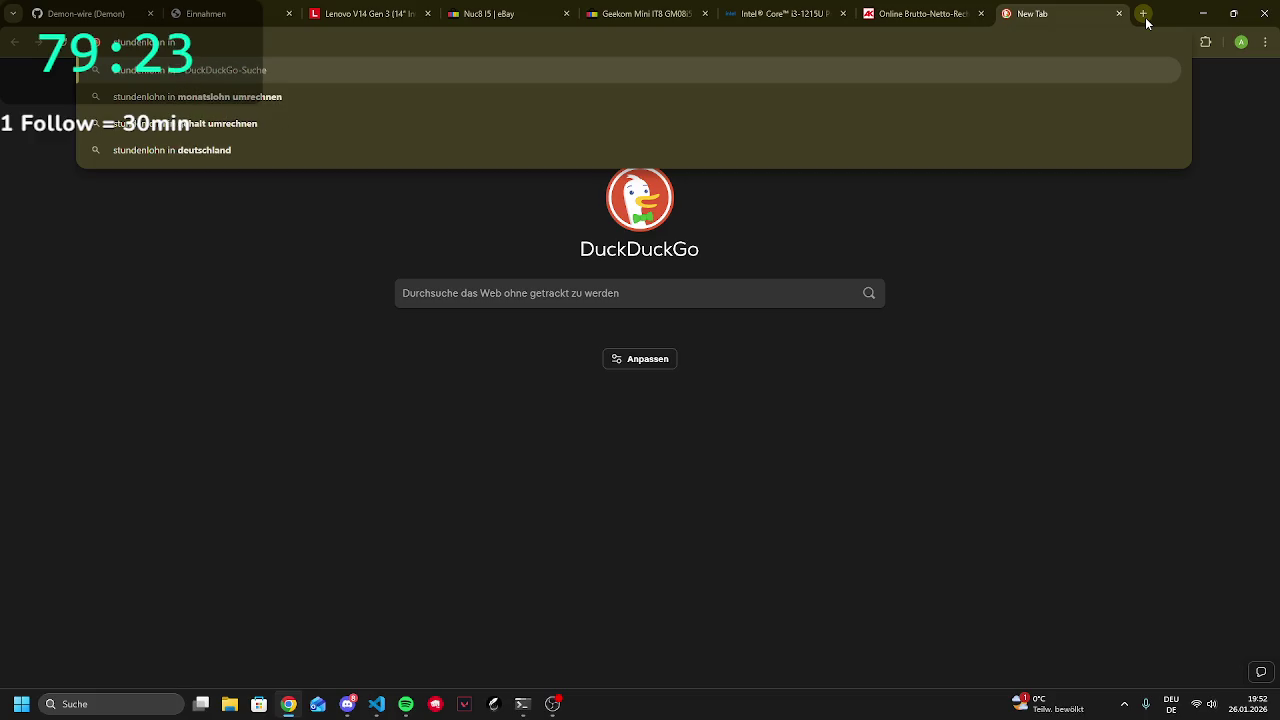
key(Down)
key(Return)
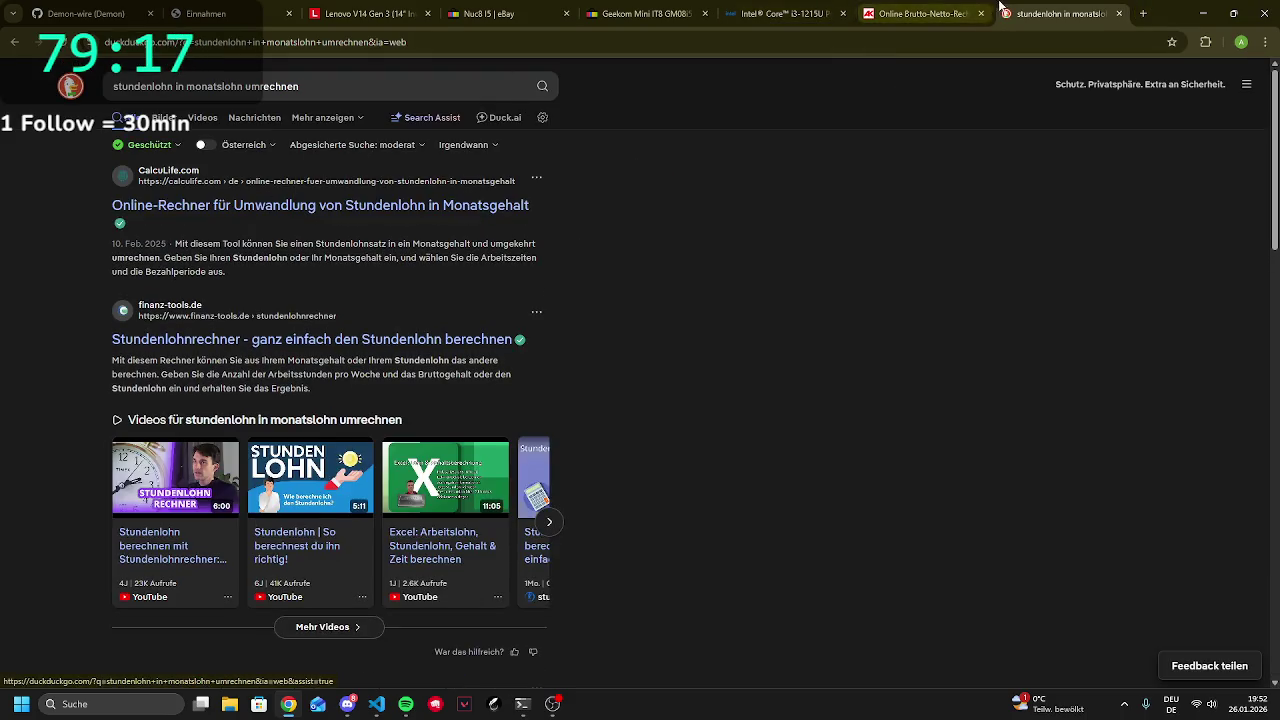
Close the Brutto-Netto-Rechner tab and calculate 176 * 142 = 24992, selecting the result
click(935, 7)
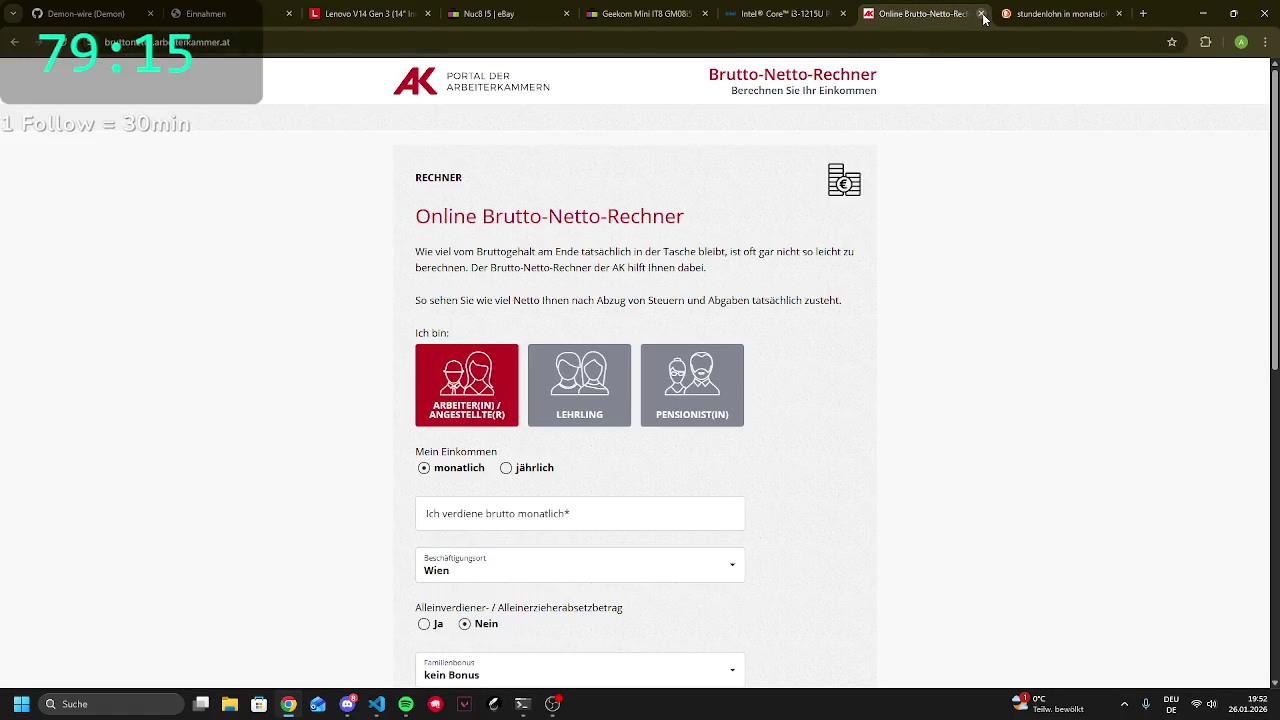
click(981, 13)
click(897, 45)
text(17)
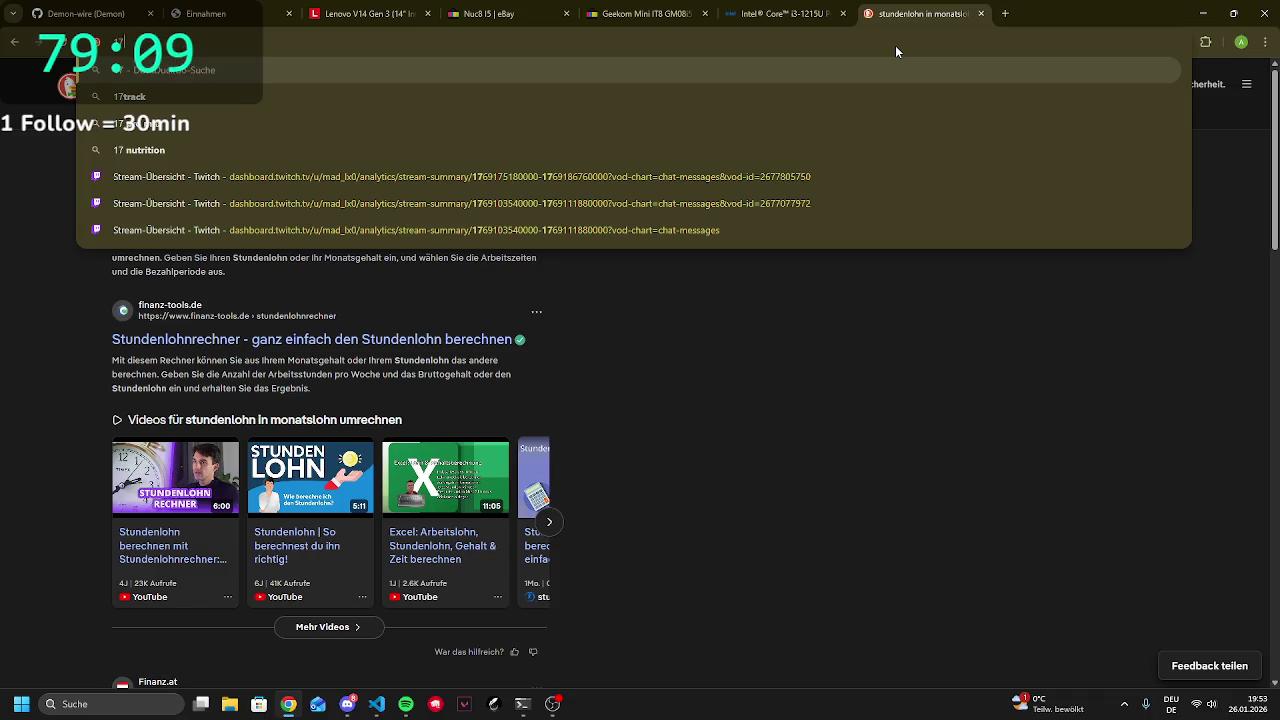
text(6)
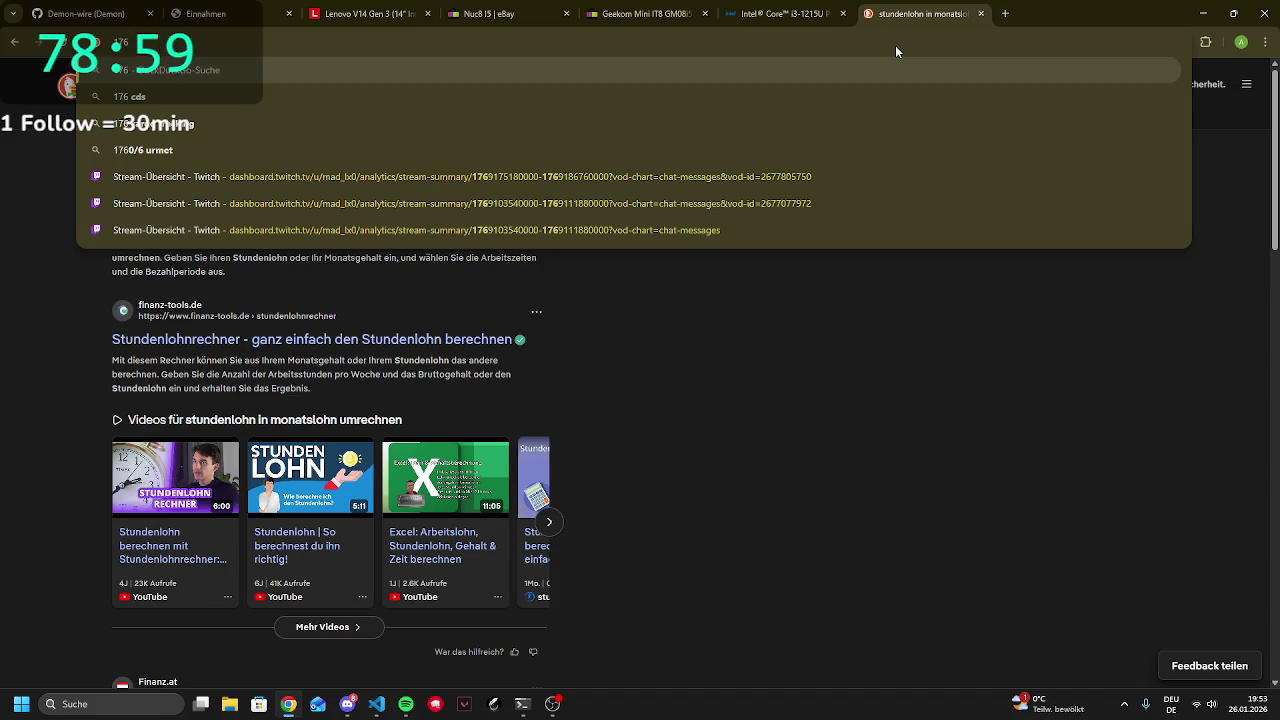
text(*)
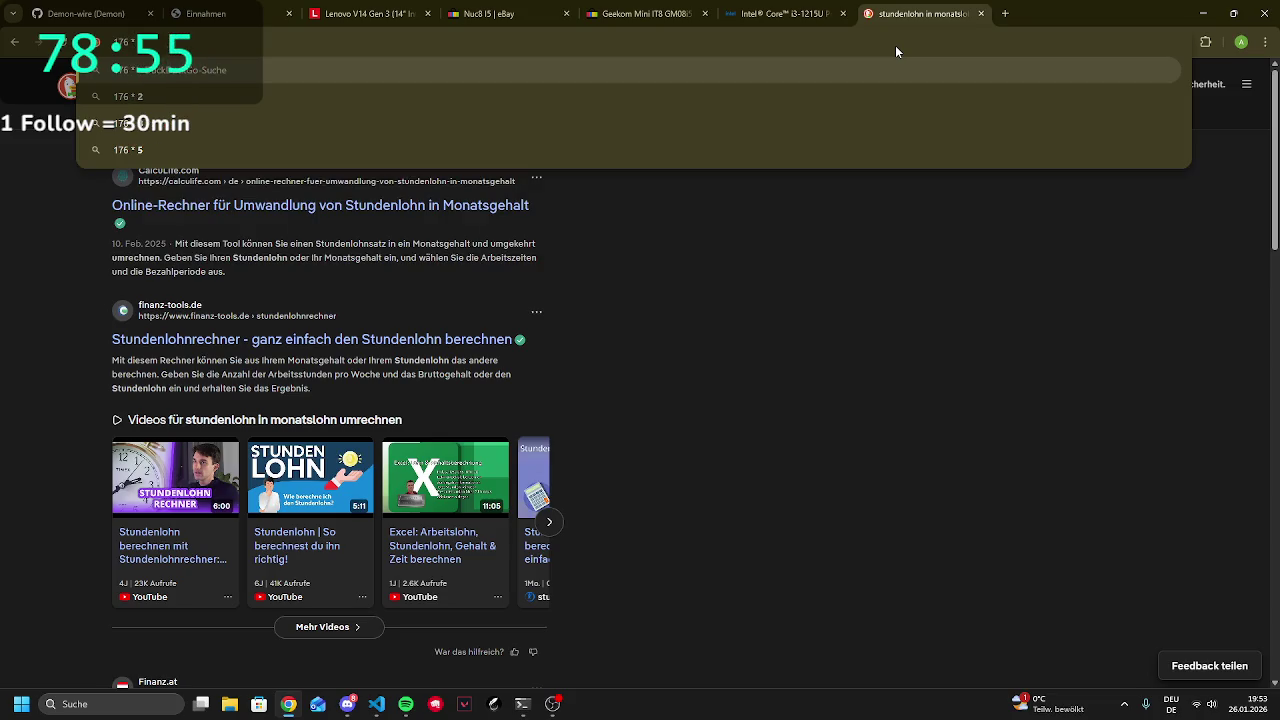
text(142)
key(Return)
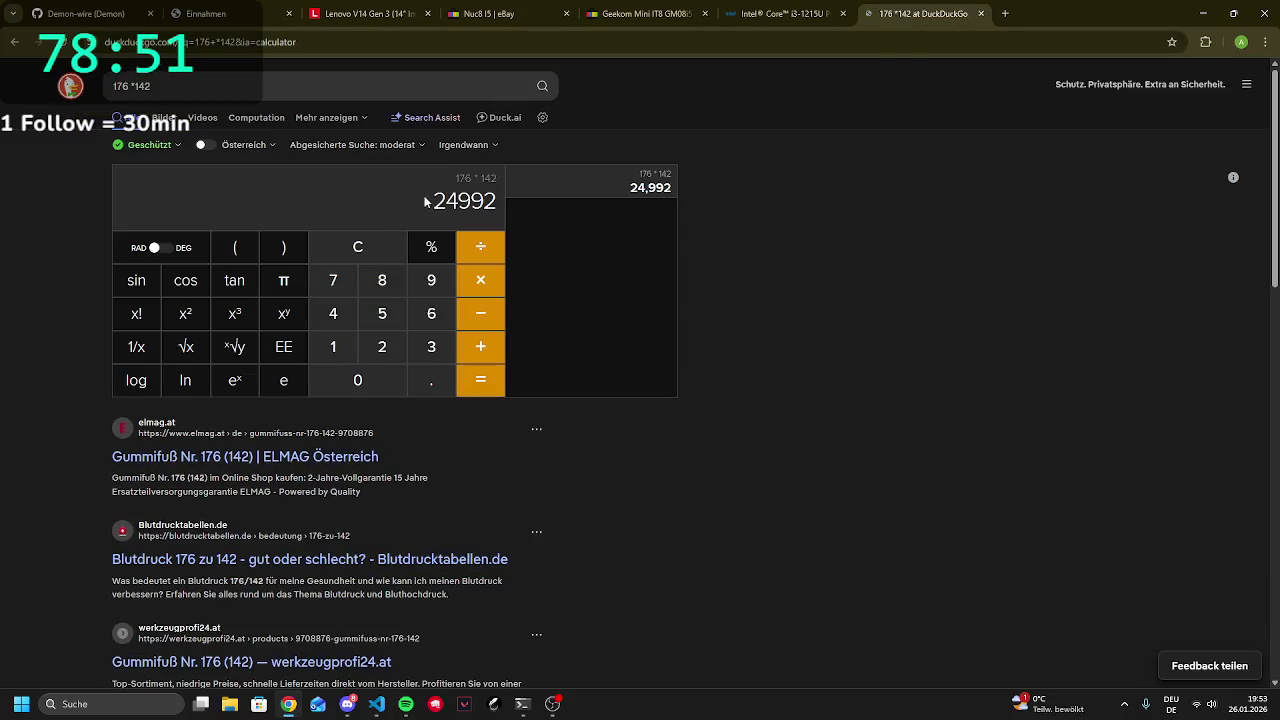
double_click(455, 203)
Load bruttonetto.arbeiterkammer.at by entering 'brutton' as the address
click(854, 190)
click(1044, 38)
key(ctrl+a)
text(brutton)
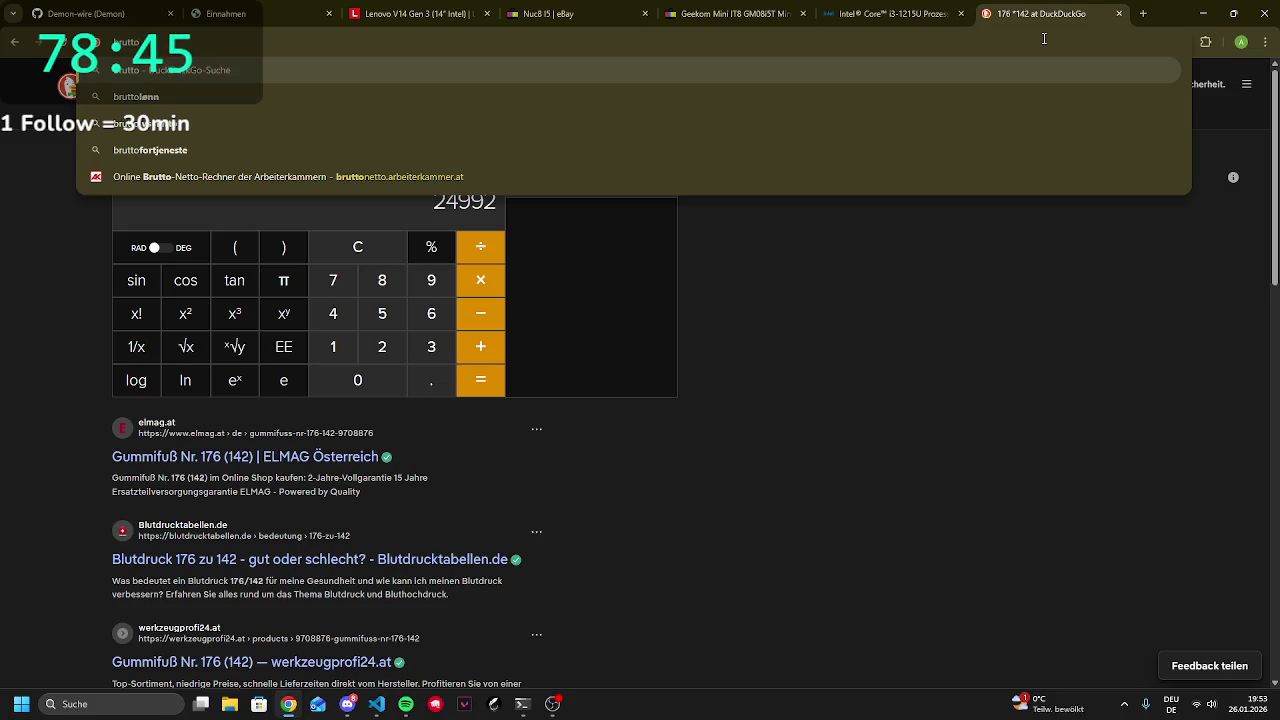
key(Return)
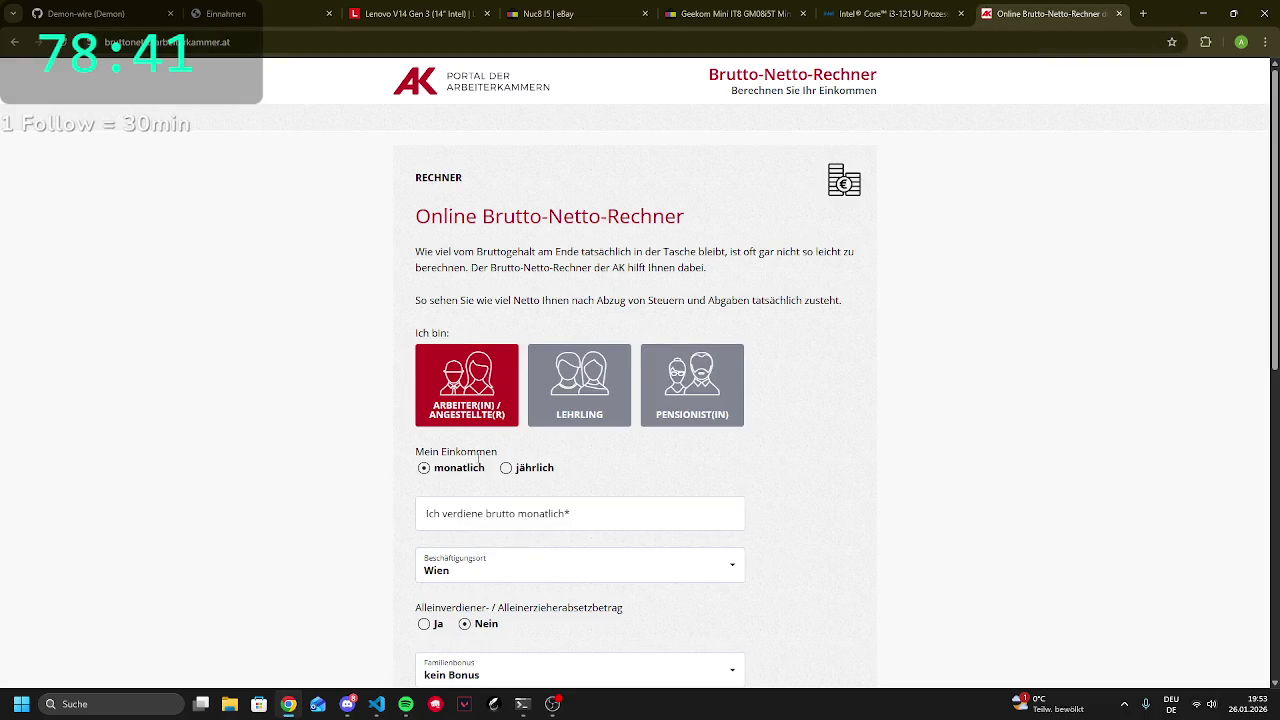
Enter 24992 monthly gross, choose Kärnten, keep kein Bonus, and calculate 13.273,31 € net
scroll(560, 390, down, 2)
click(563, 372)
text(24992)
scroll(563, 372, down, 2)
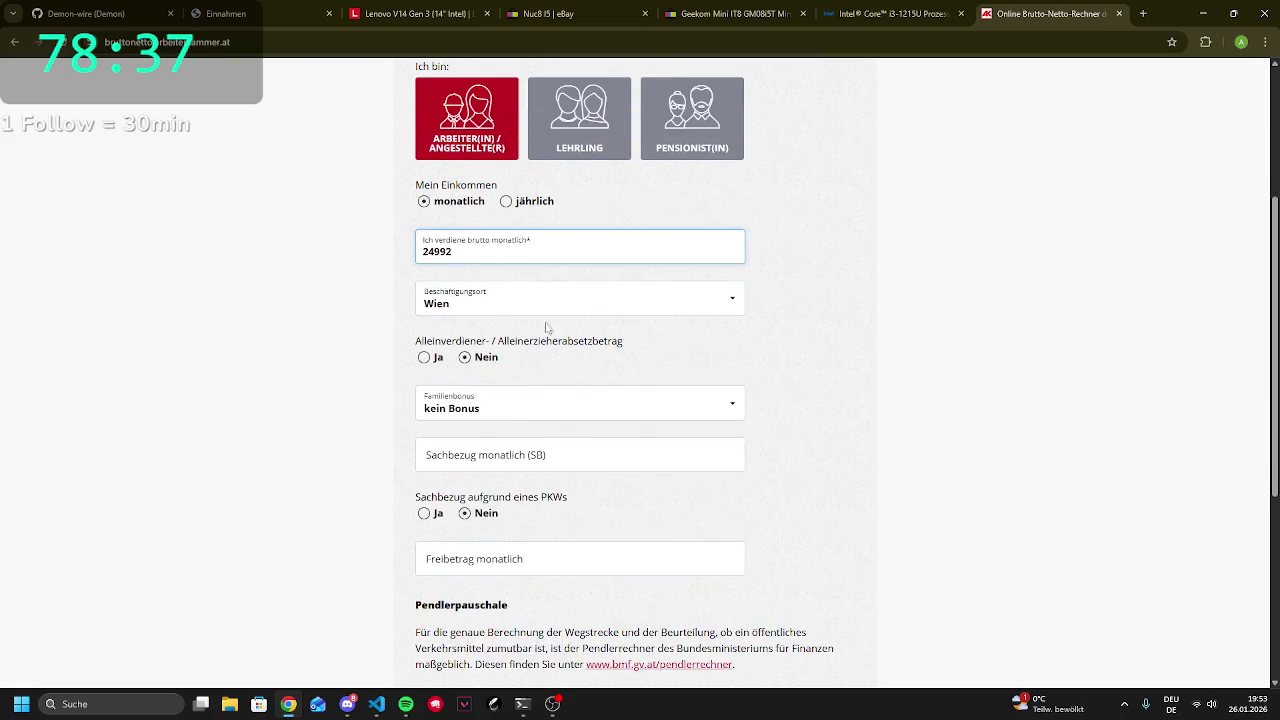
click(541, 300)
click(476, 440)
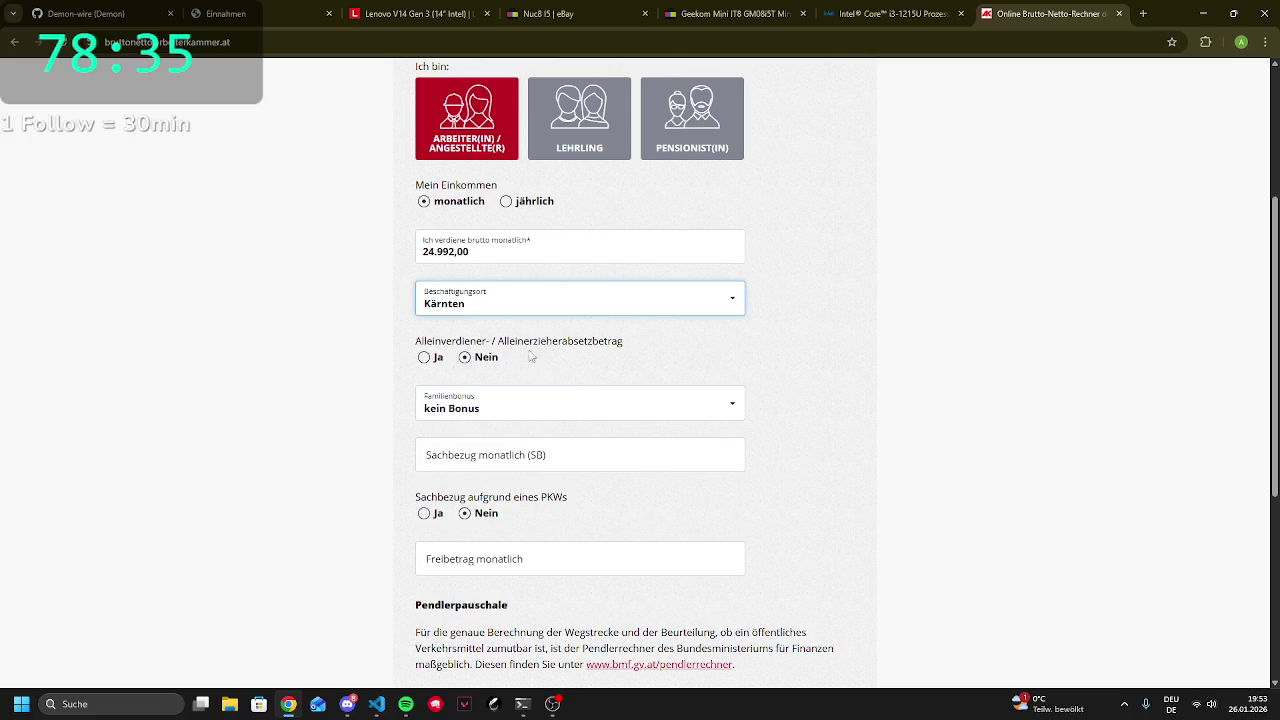
scroll(485, 370, down, 2)
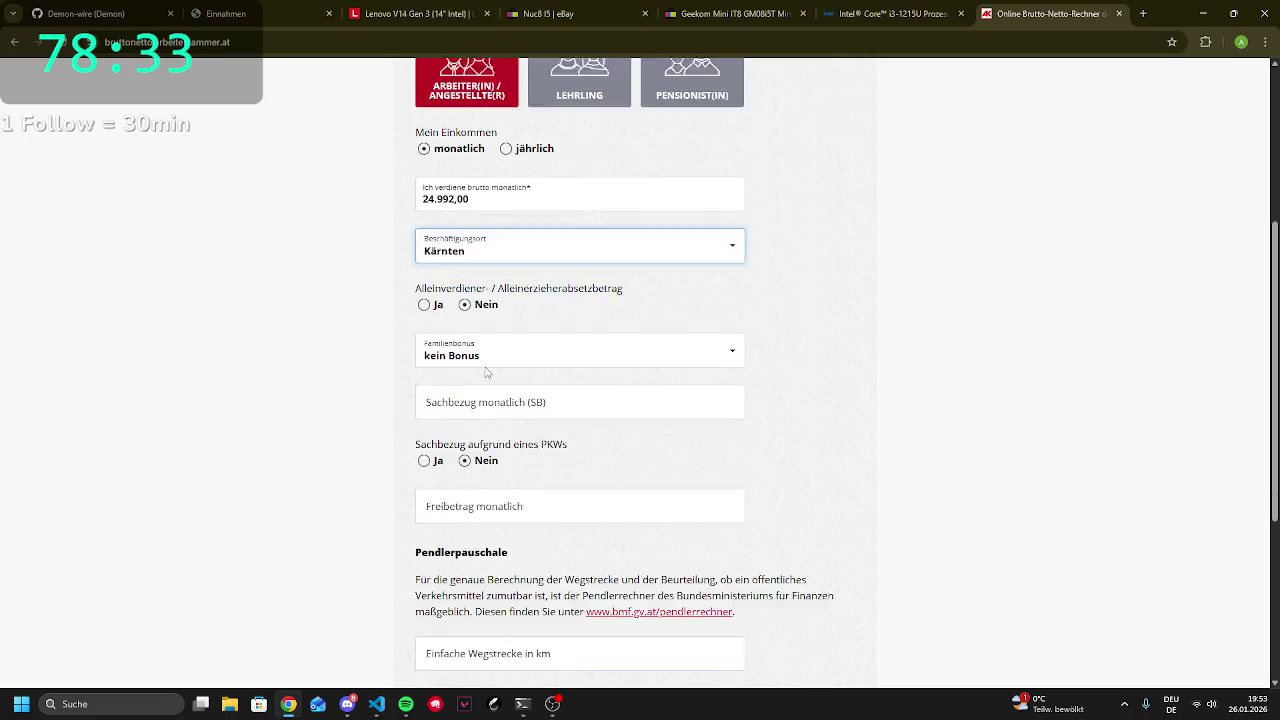
click(520, 264)
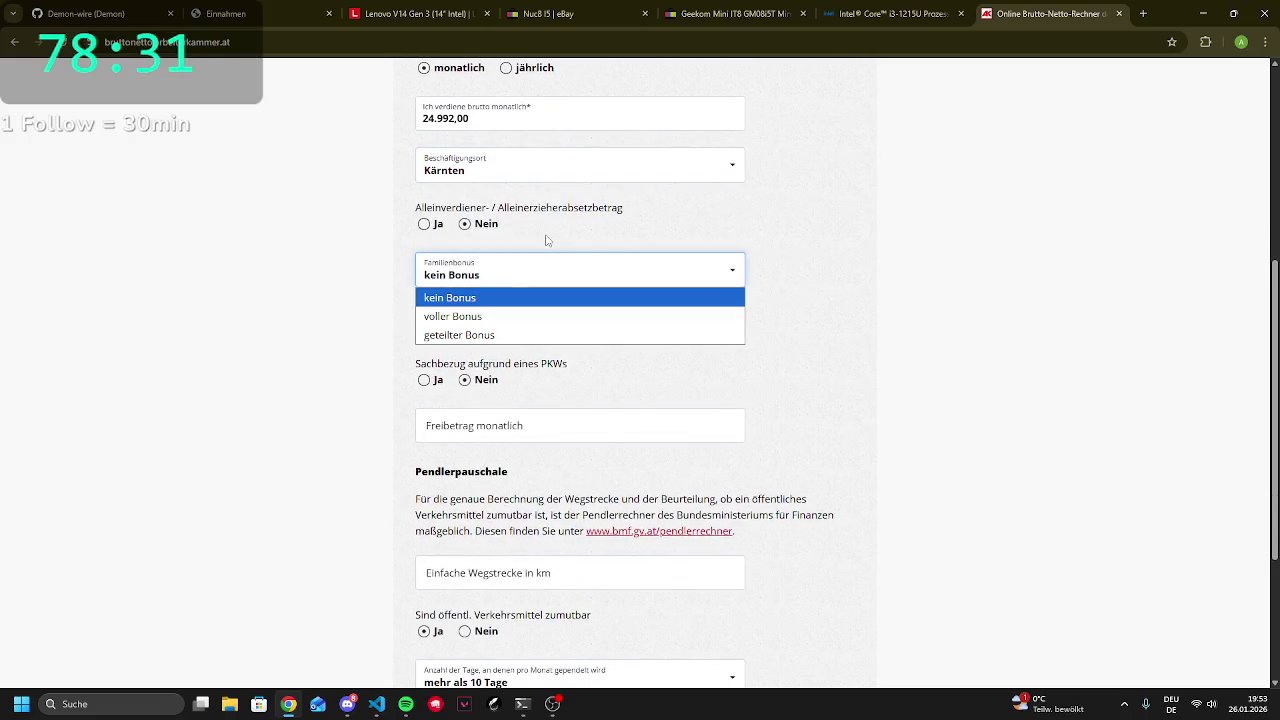
click(584, 407)
scroll(554, 515, down, 3)
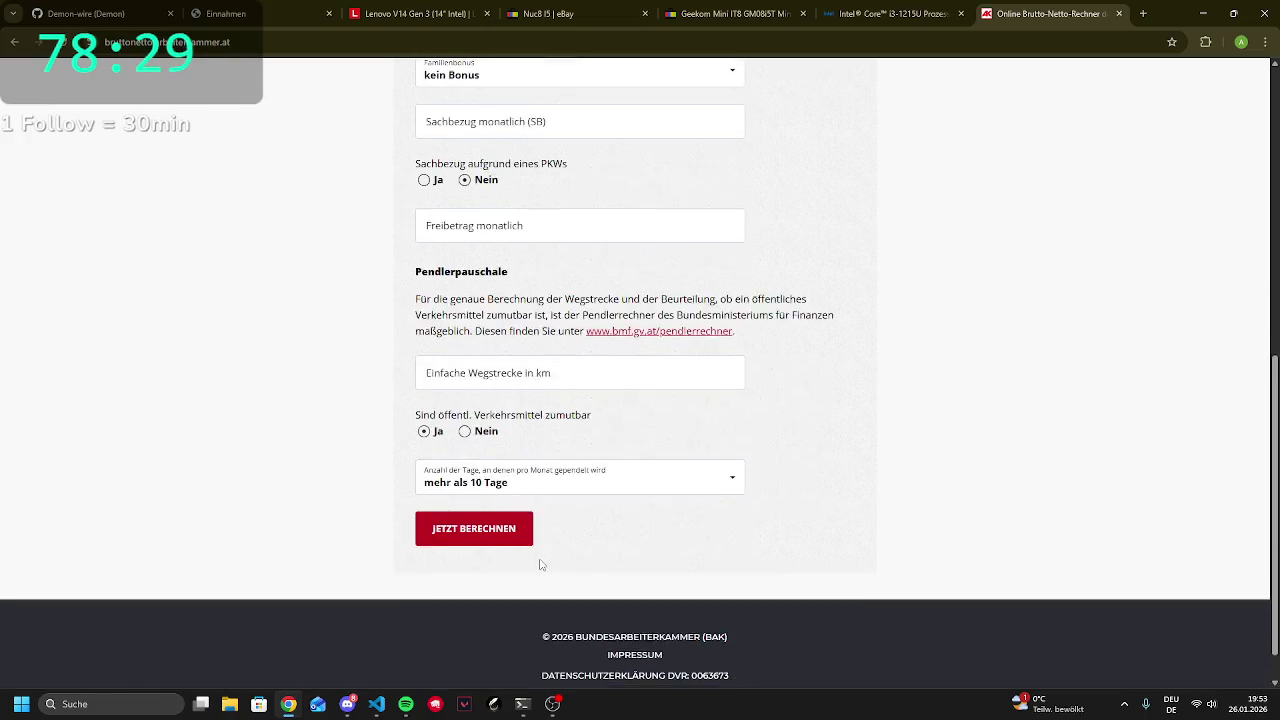
click(524, 488)
scroll(530, 424, up, 1)
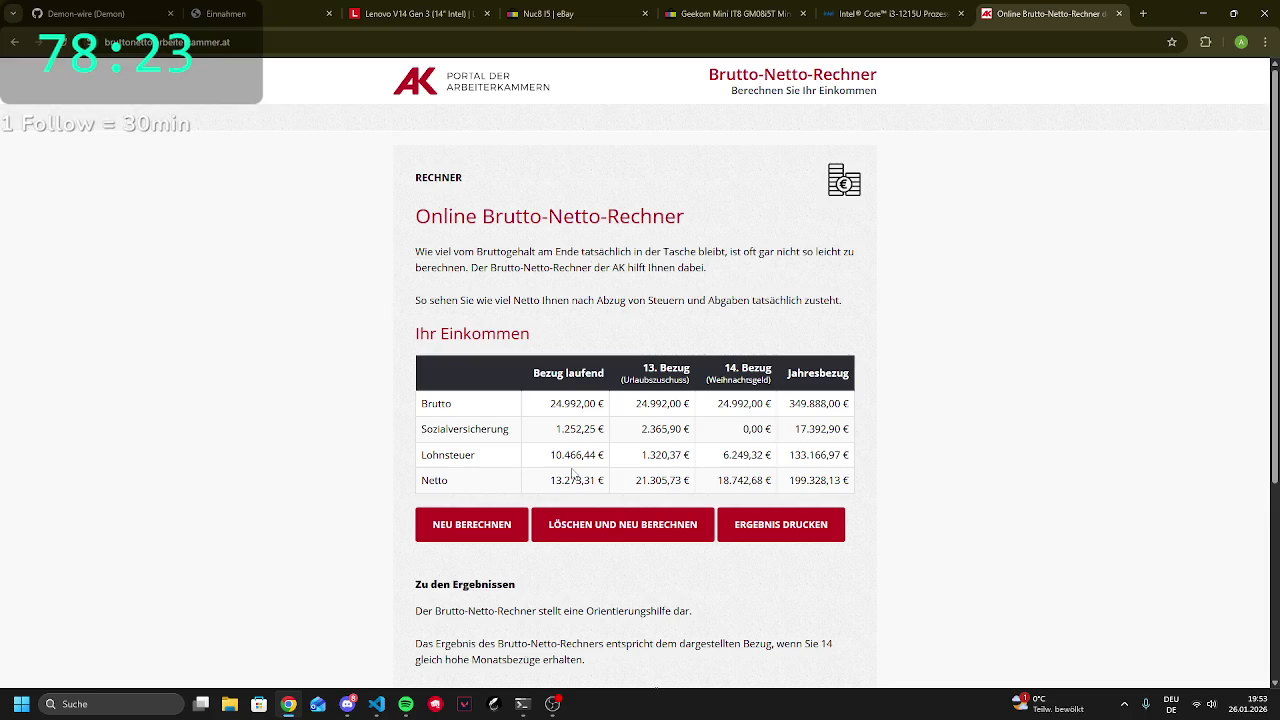
Highlight the 13.273,31 € monthly net result, then open a new blank tab
double_click(560, 477)
click(575, 469)
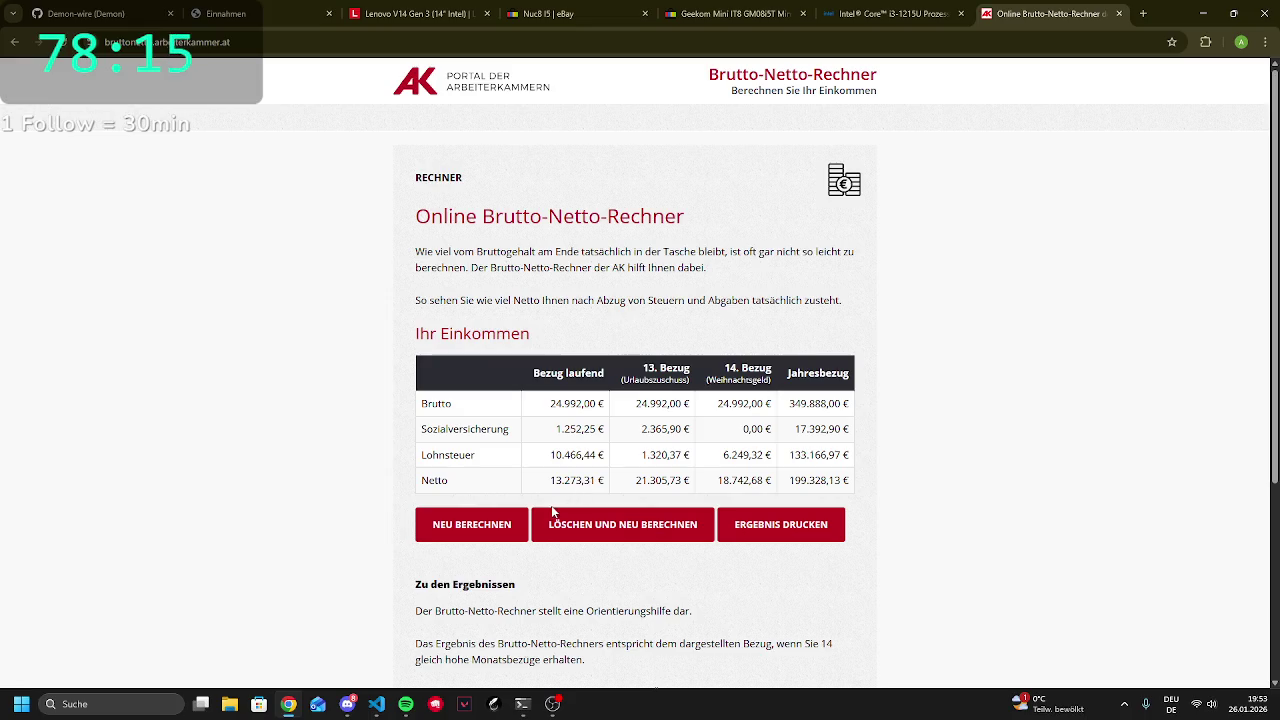
double_click(556, 481)
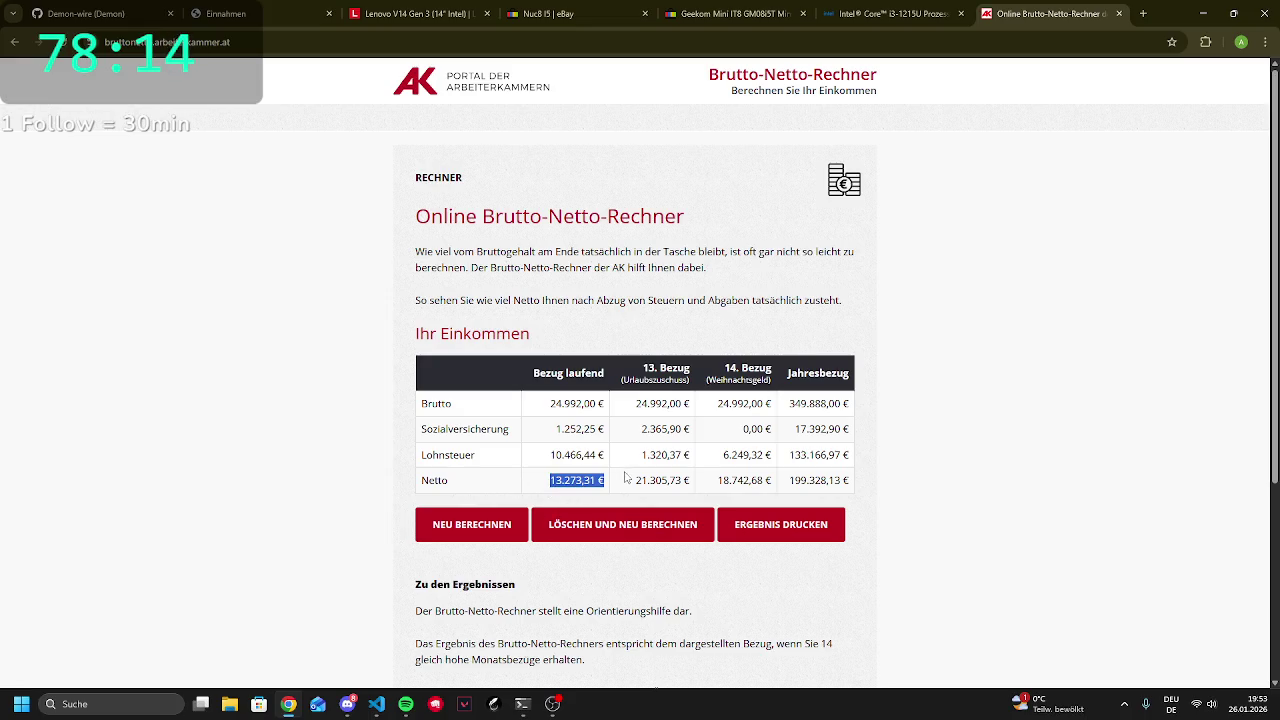
click(561, 503)
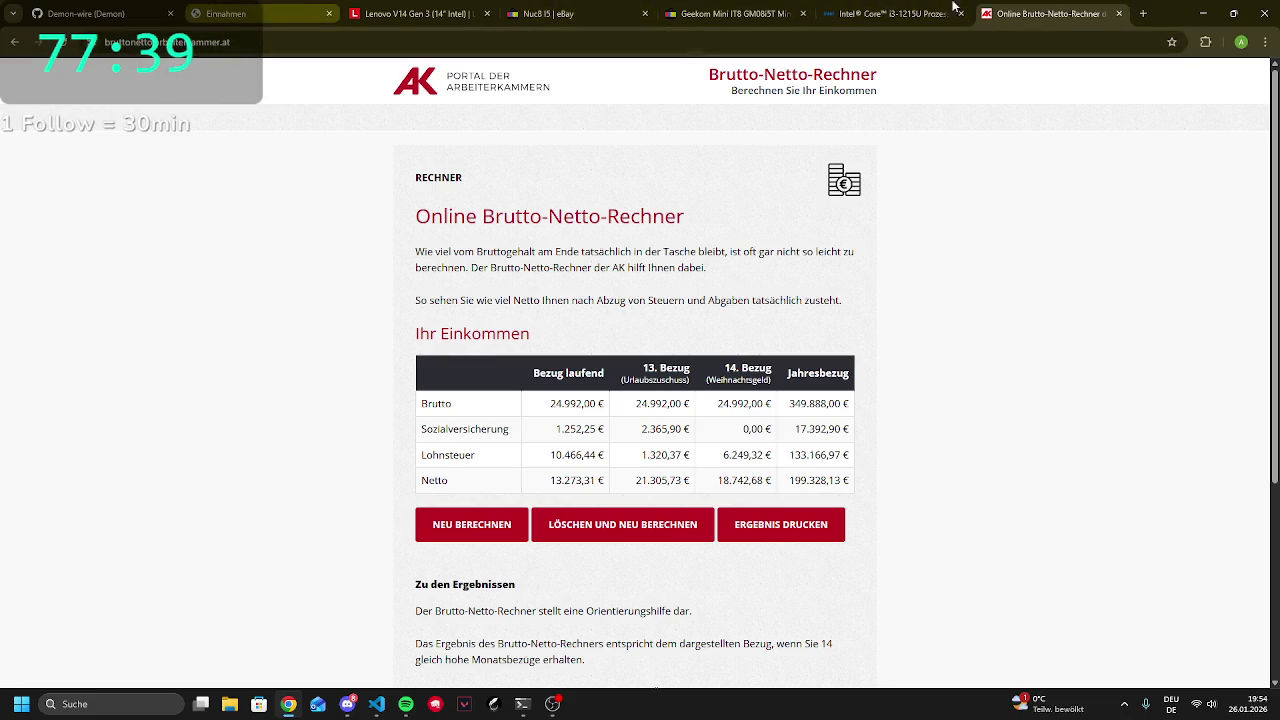
click(1152, 7)
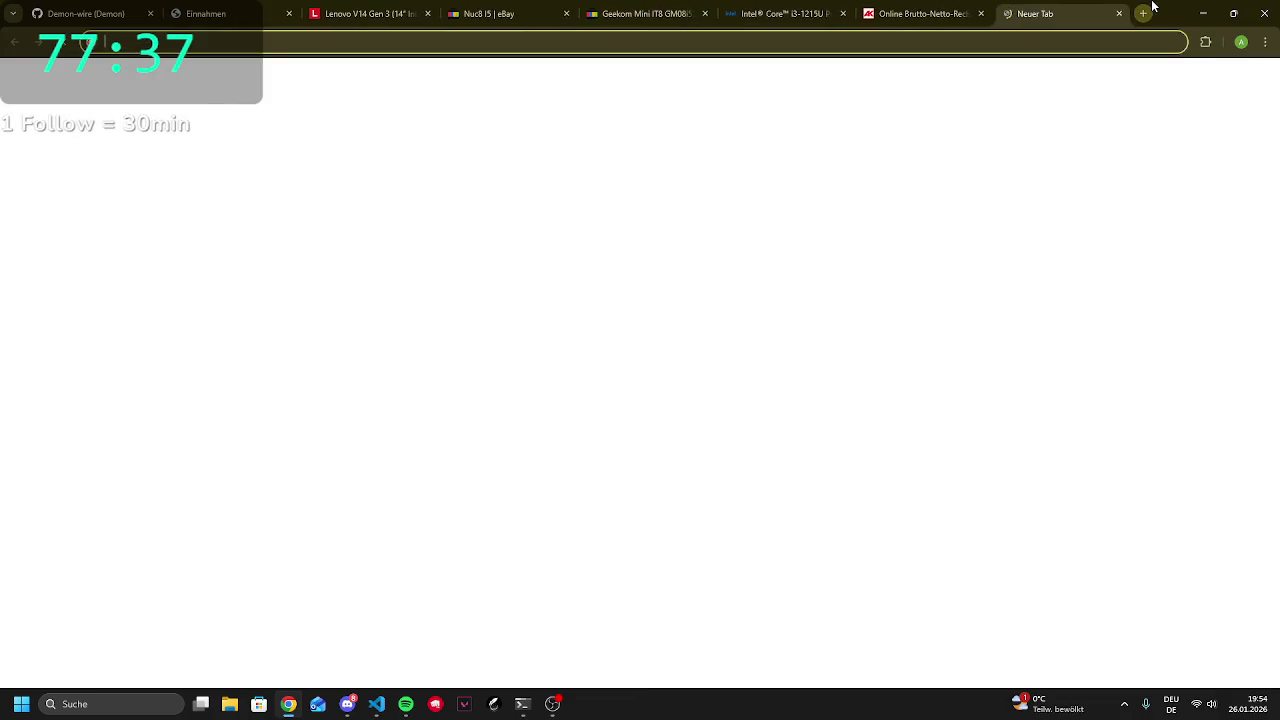
Search the web for 'addit' and open the addIT contact page
text(addit)
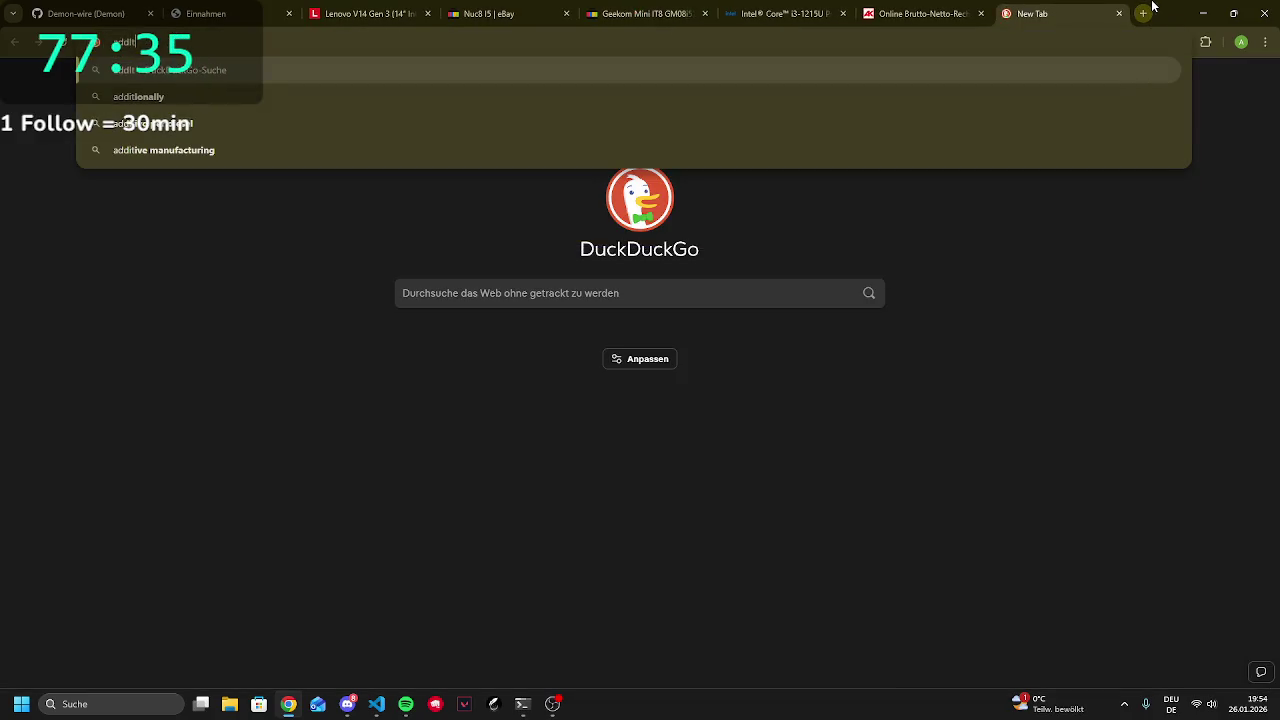
key(Return)
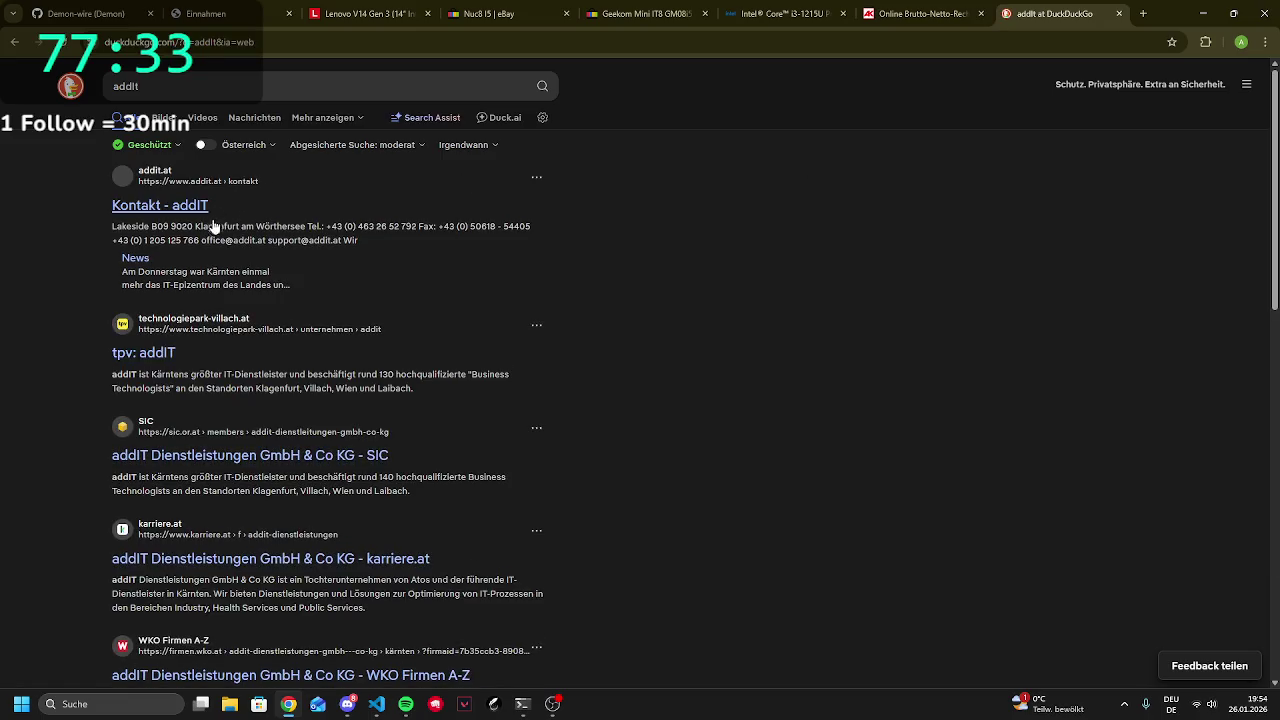
click(209, 221)
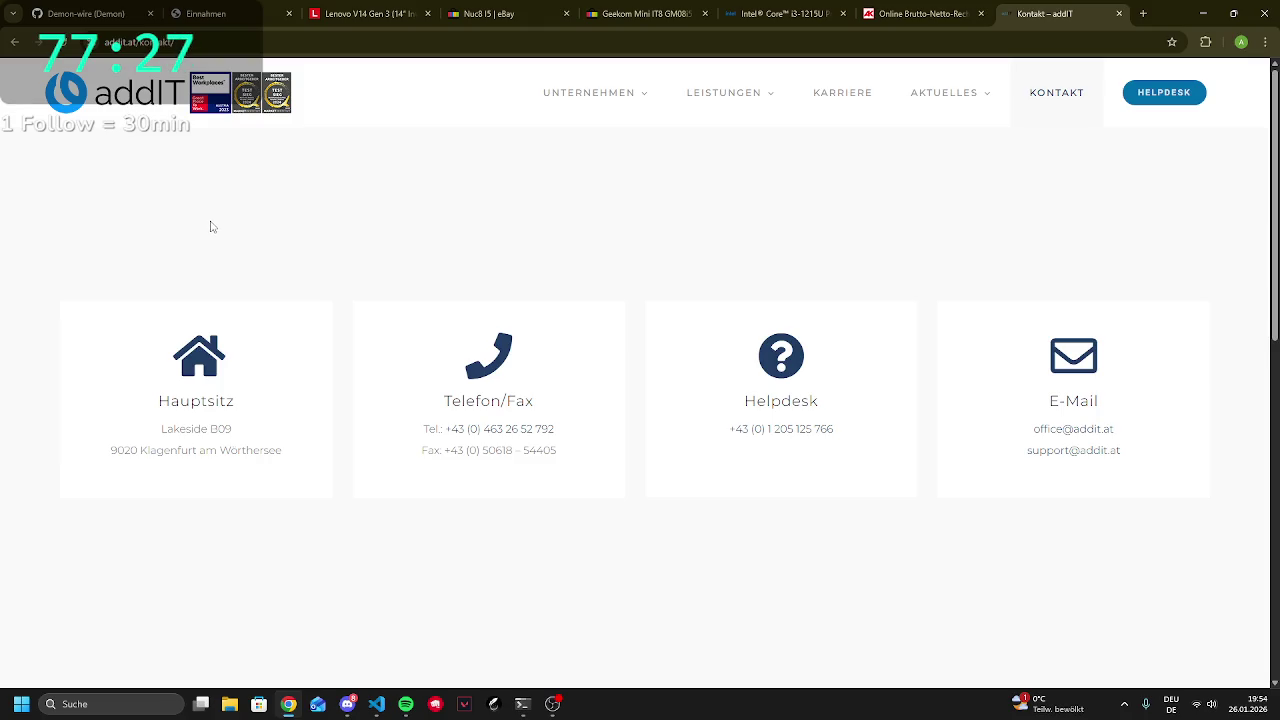
scroll(254, 246, down, 3)
scroll(254, 246, up, 1)
Go back to addIT's Karriere page and scroll through its four current job openings
key(alt+Left)
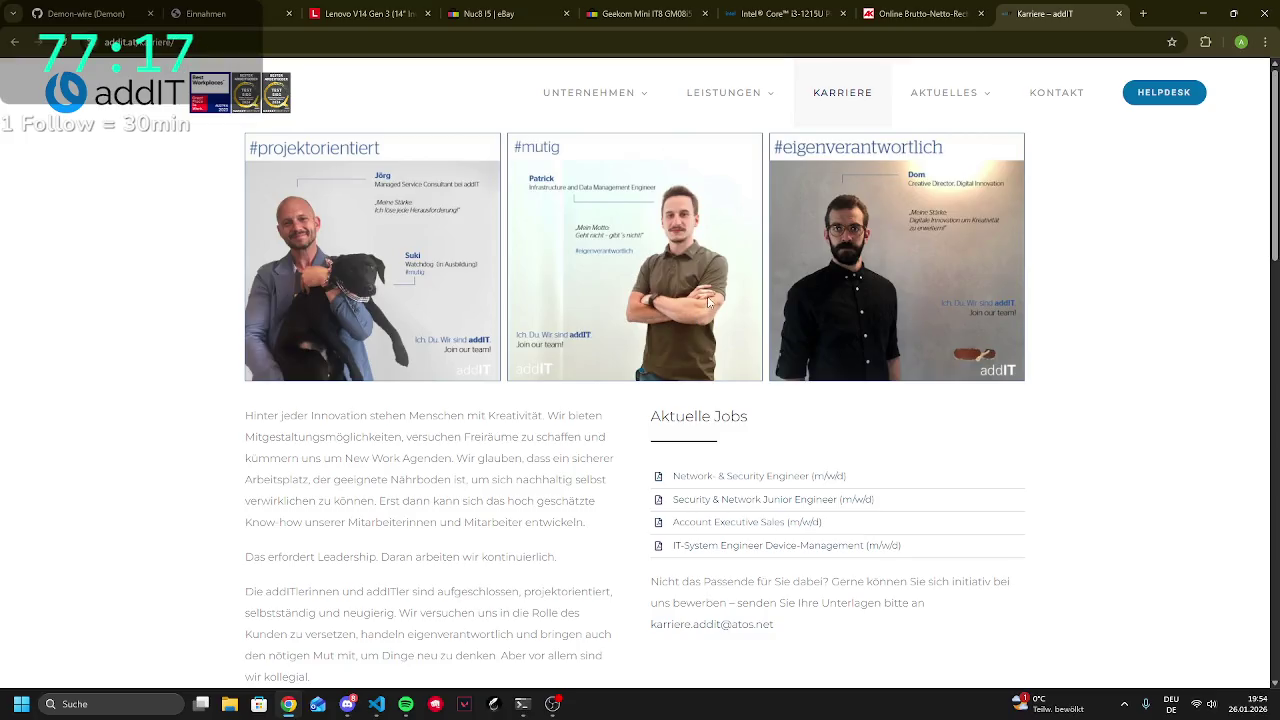
scroll(712, 303, down, 1)
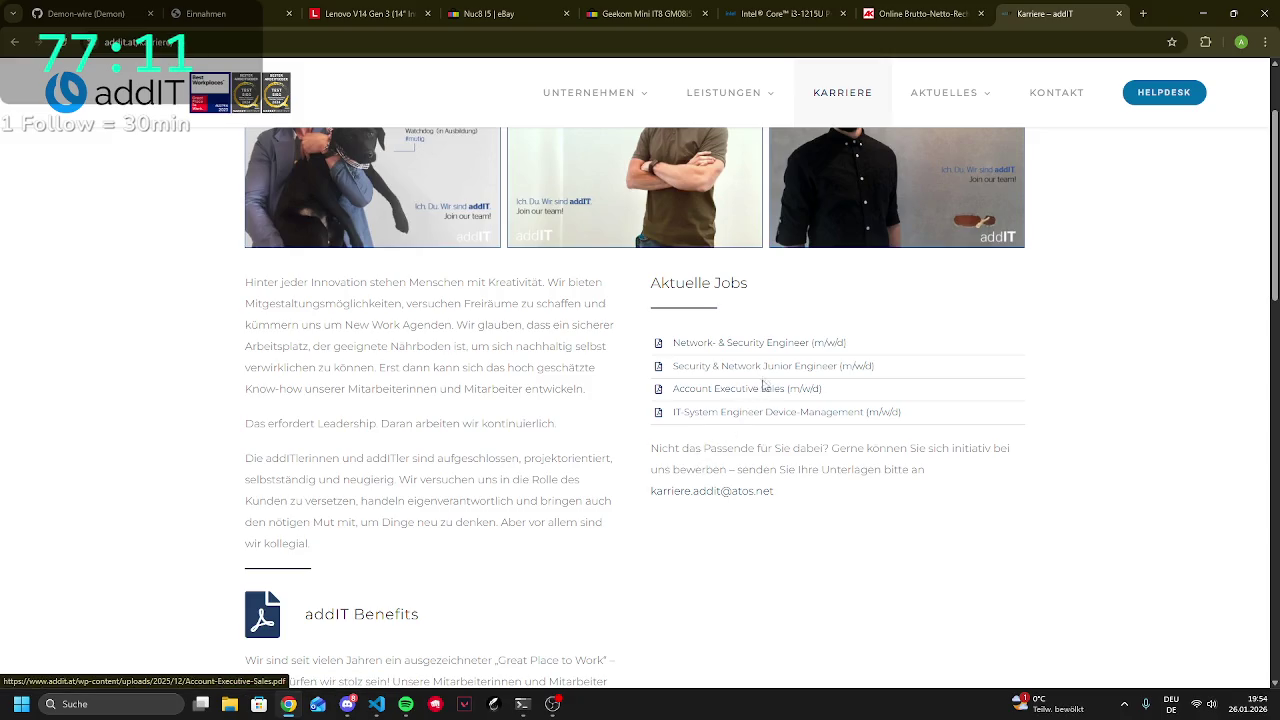
scroll(795, 302, down, 2)
scroll(746, 354, down, 4)
scroll(669, 416, up, 5)
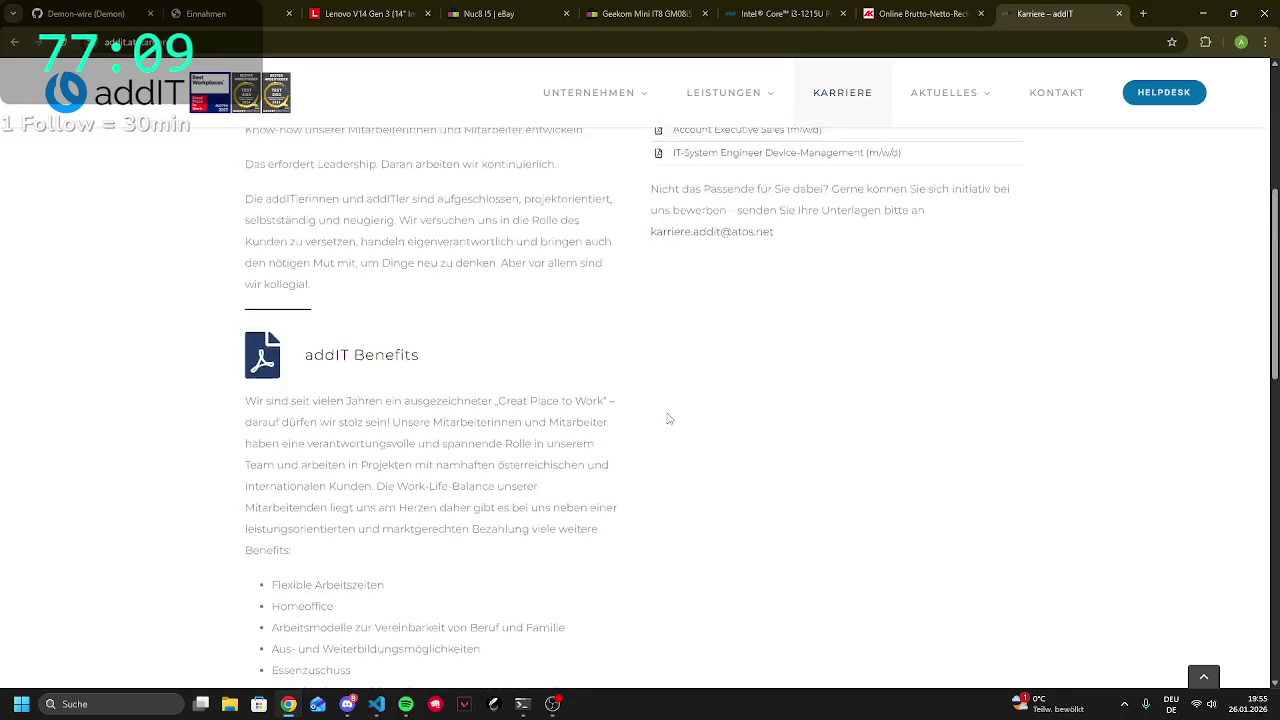
scroll(668, 418, up, 1)
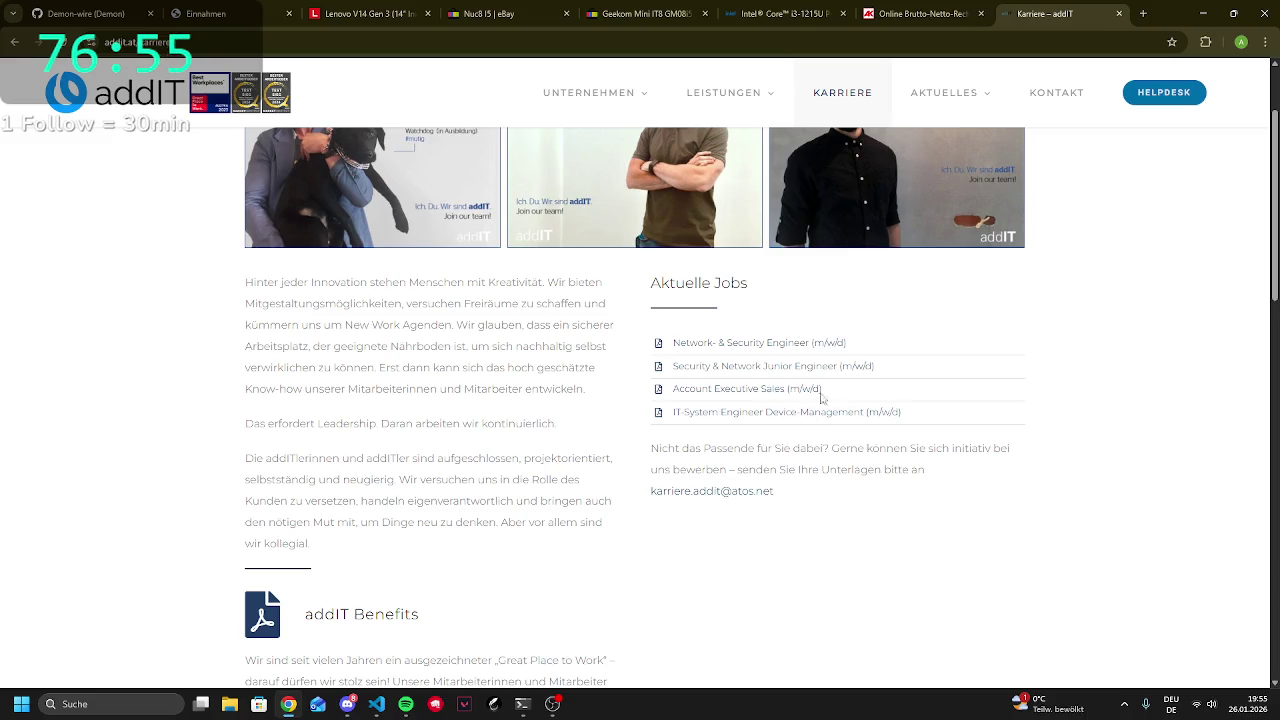
scroll(795, 405, up, 2)
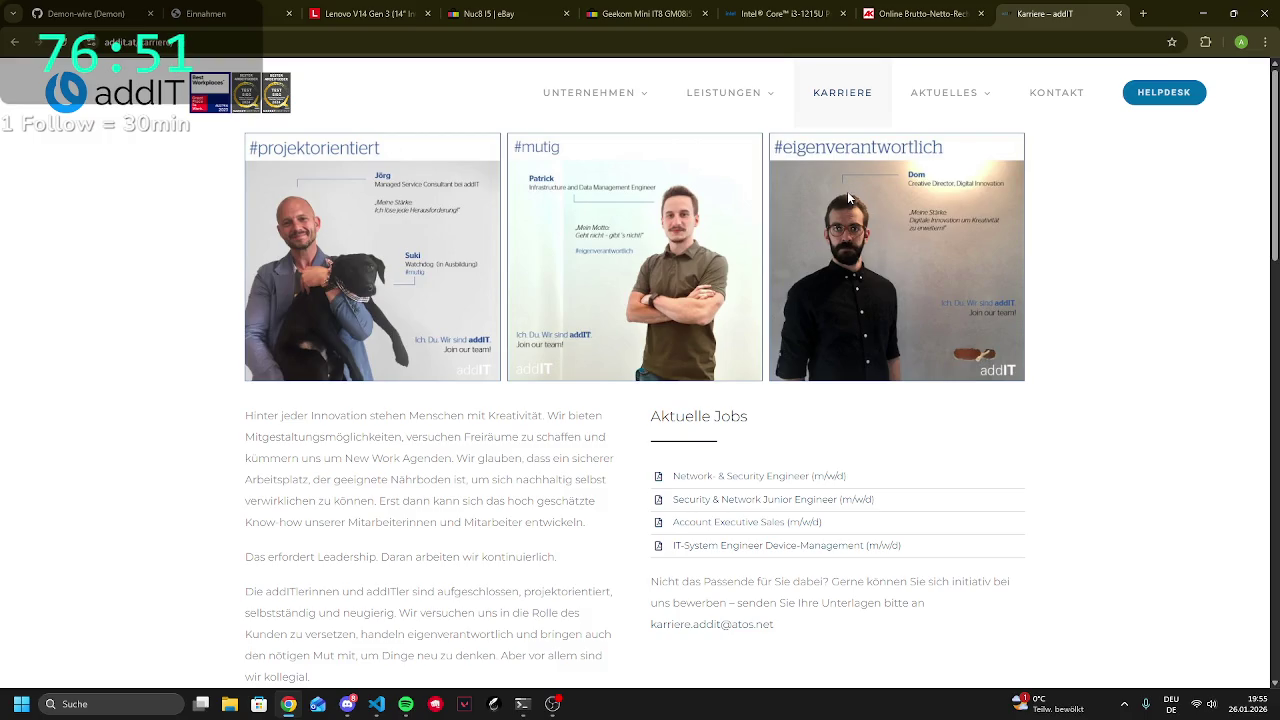
Close the addIT careers and Brutto-Netto-Rechner tabs, returning to the Geekom eBay listing
click(1116, 14)
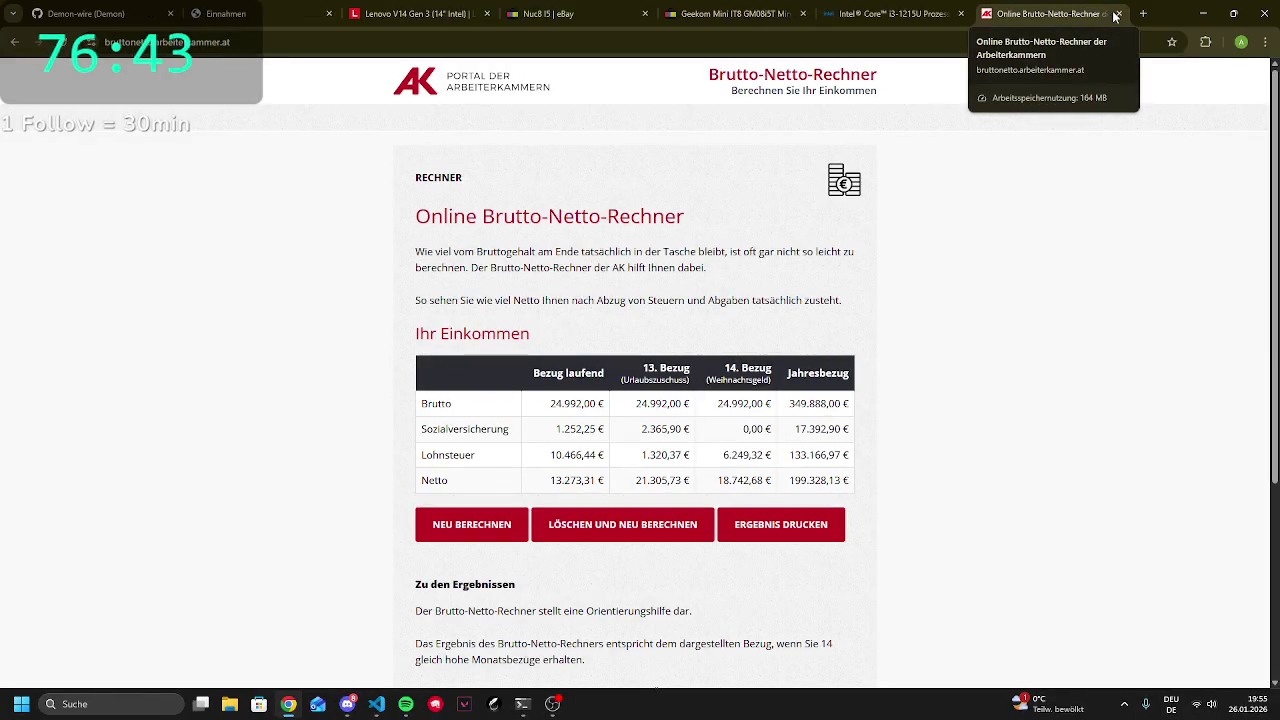
click(1118, 14)
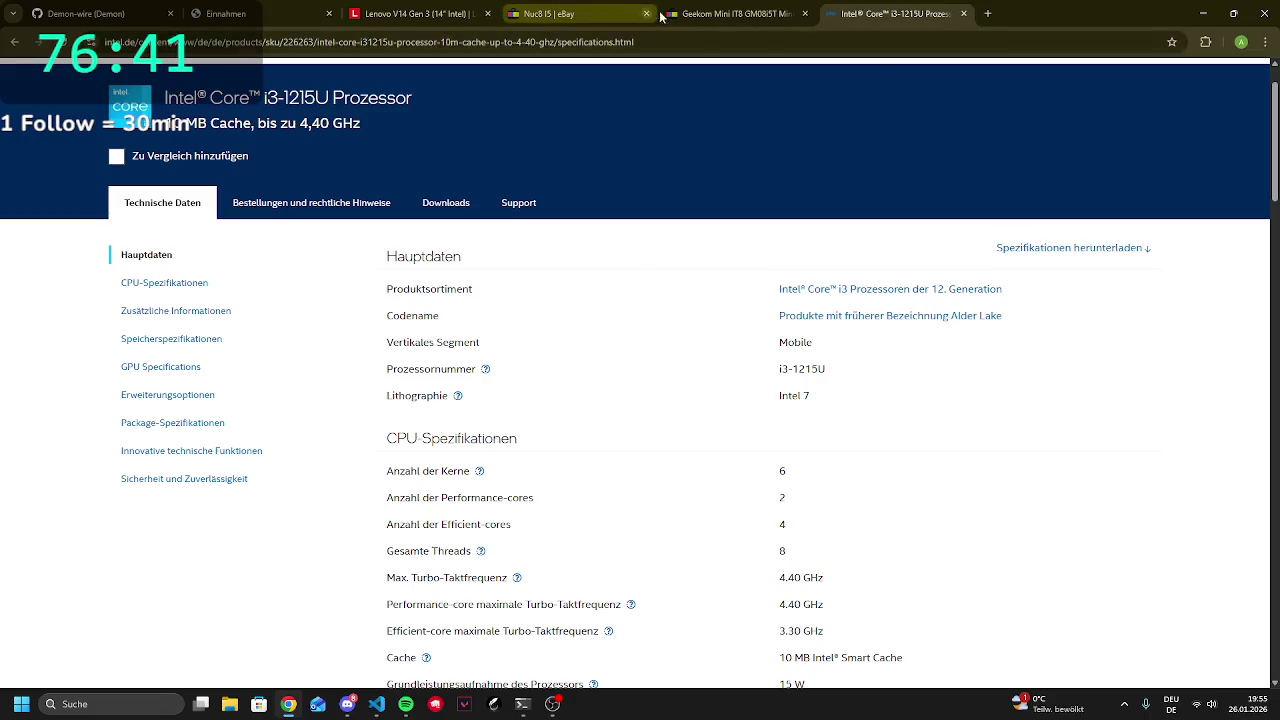
click(730, 14)
Check the Geekom listing's 227,94 price, then bring OBS Studio forward and open its settings
double_click(778, 301)
click(758, 342)
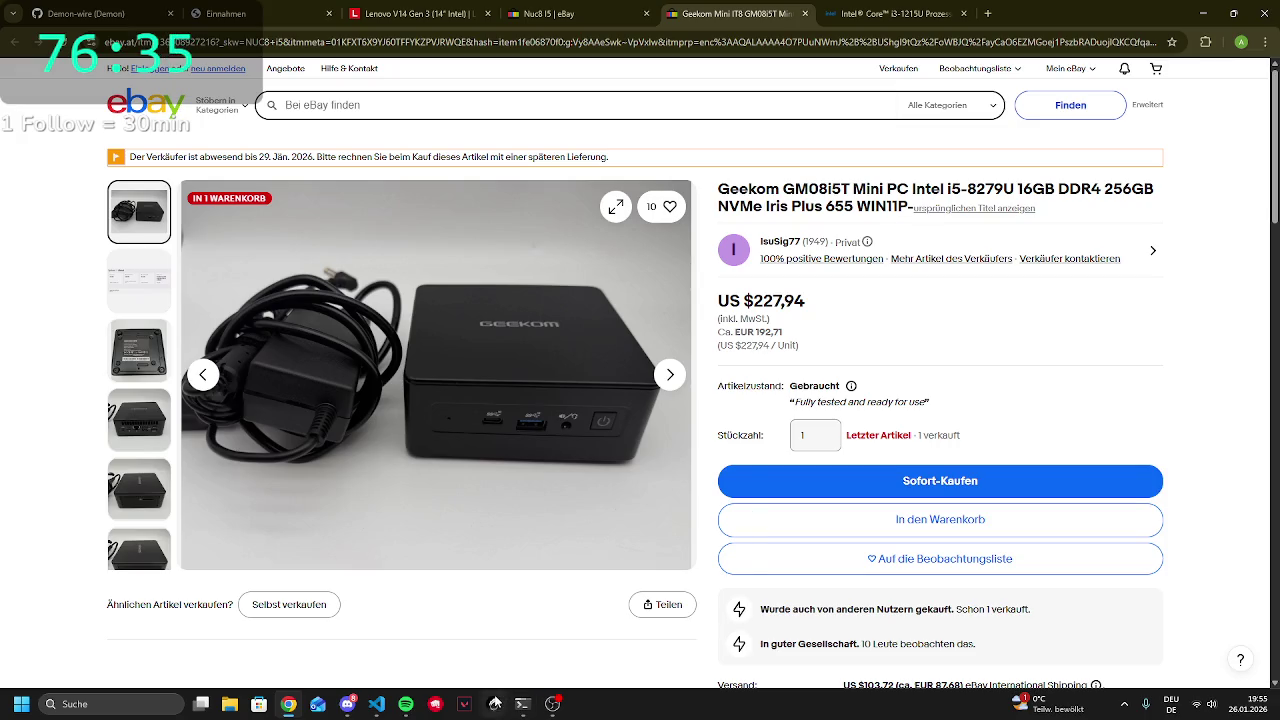
click(551, 704)
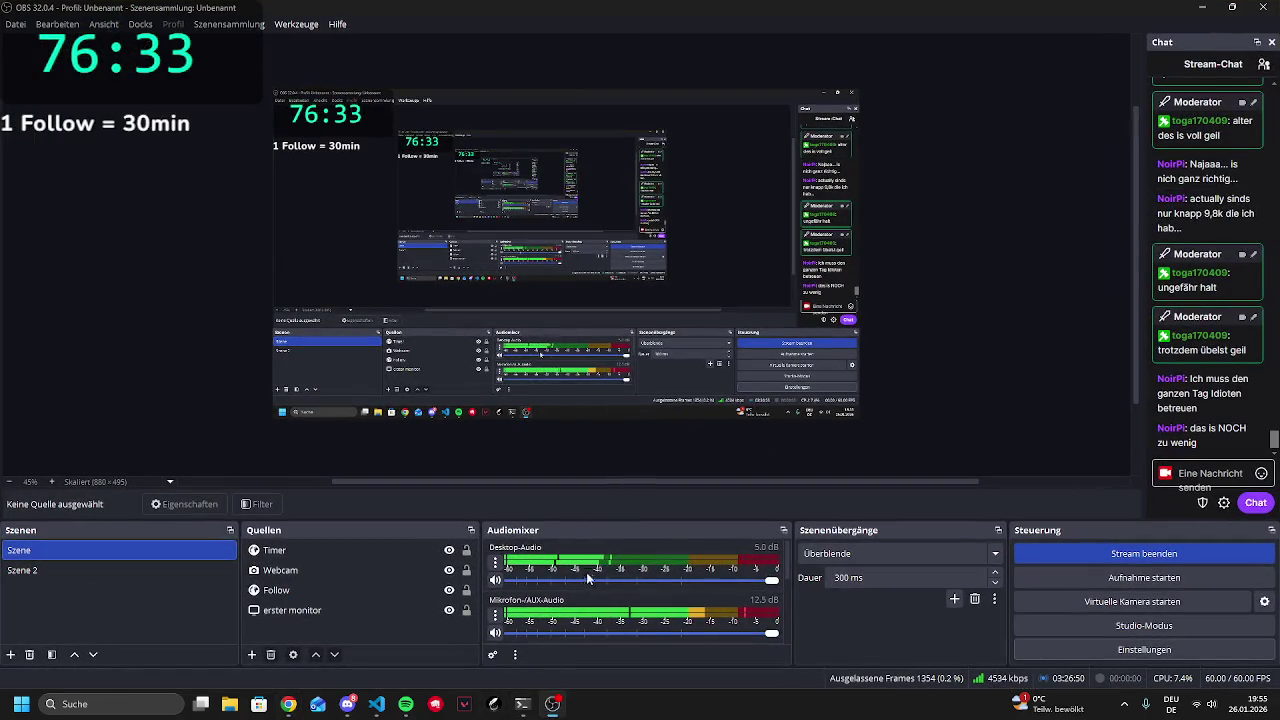
click(1006, 640)
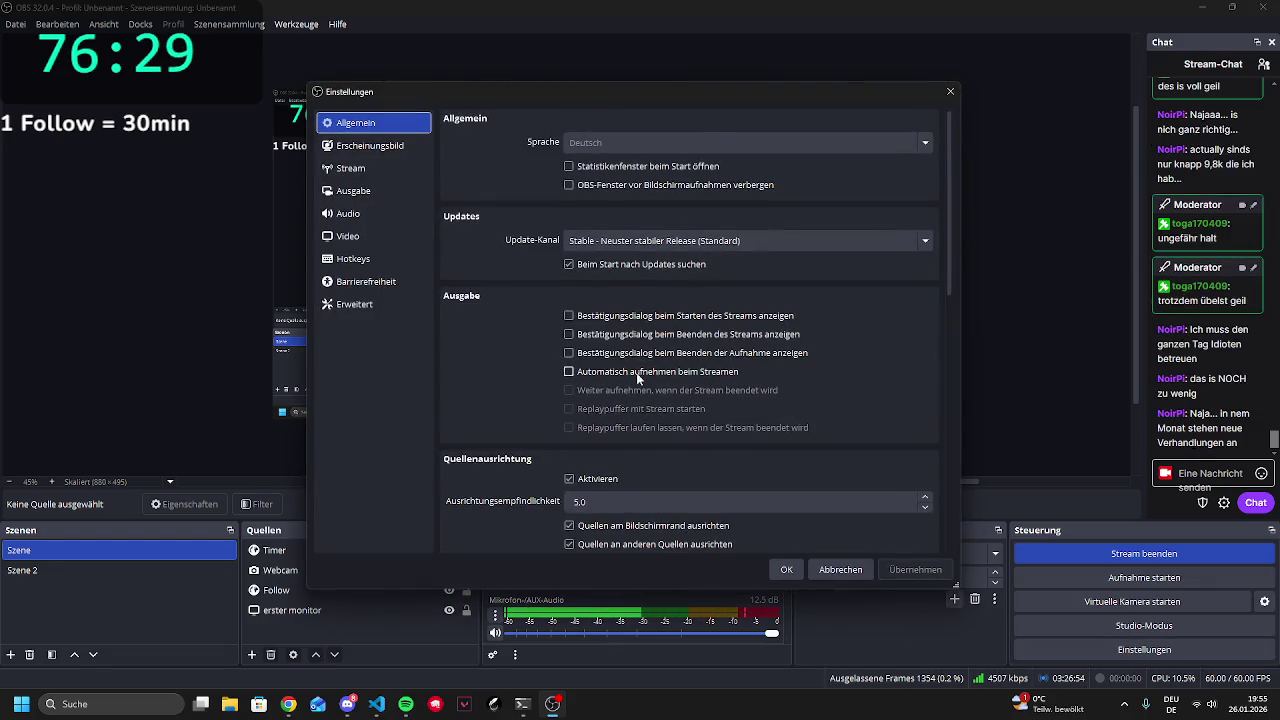
scroll(620, 360, down, 3)
scroll(601, 346, up, 5)
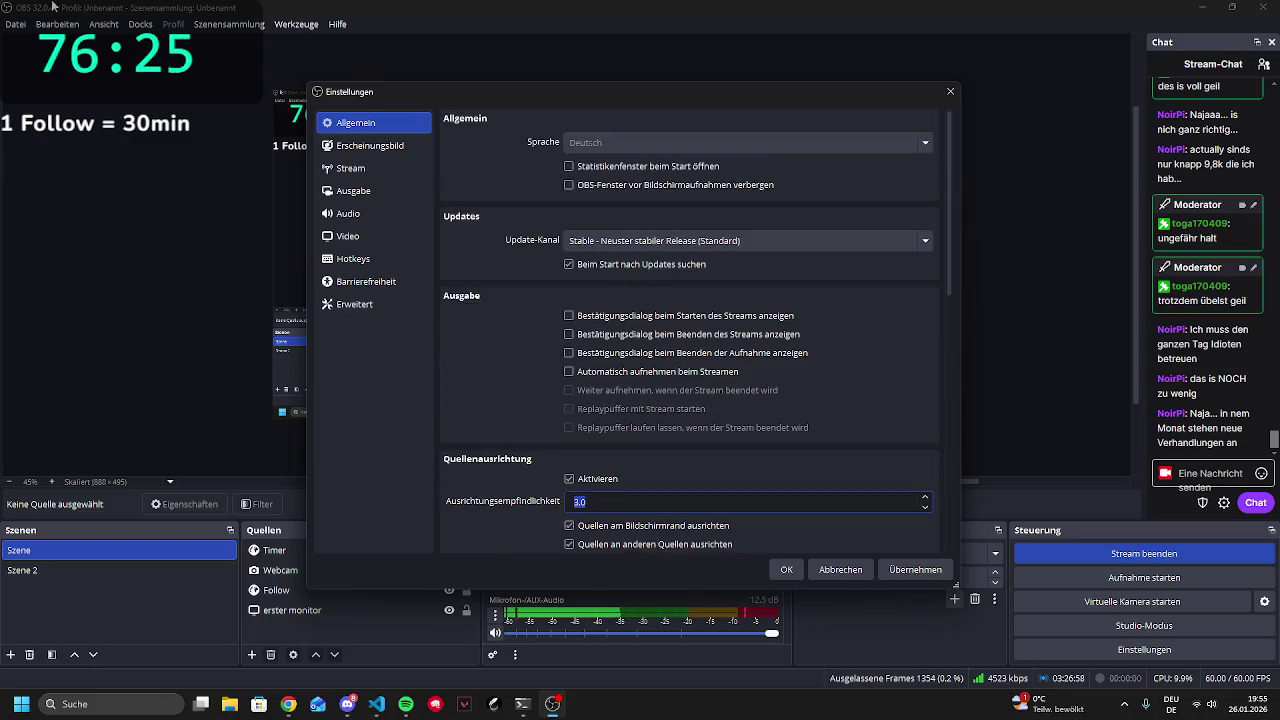
click(360, 146)
click(345, 168)
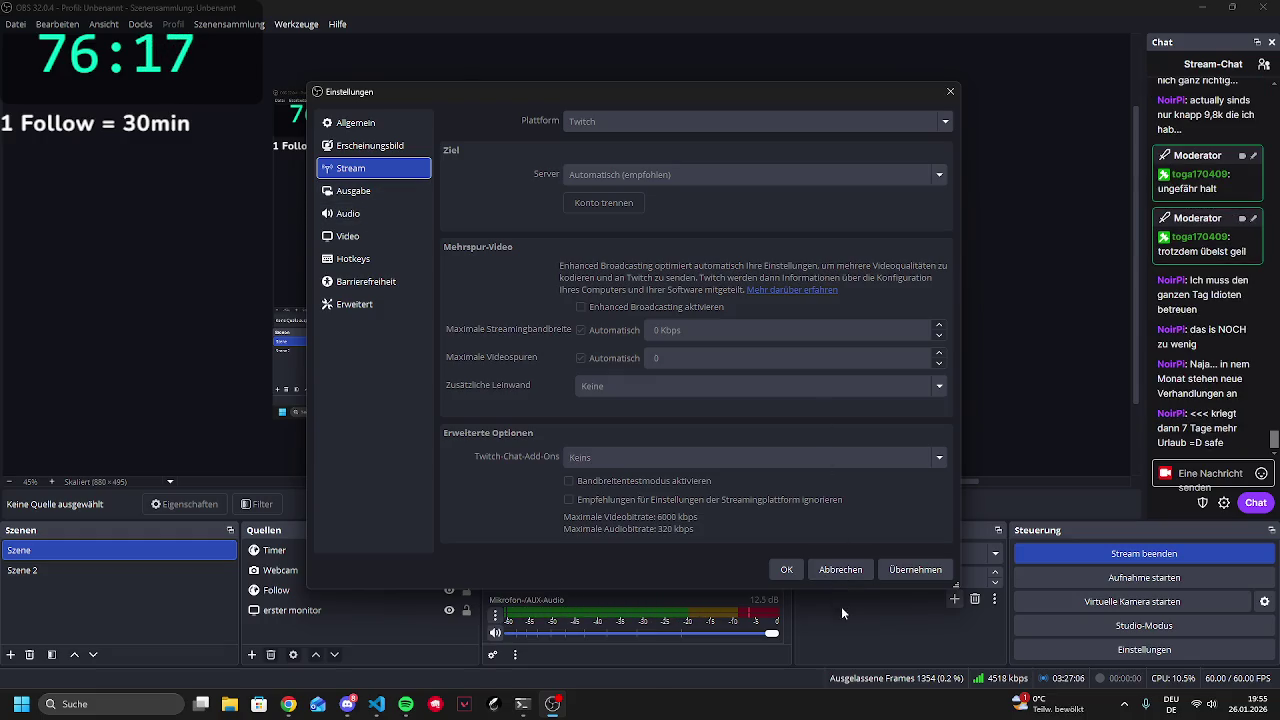
click(793, 575)
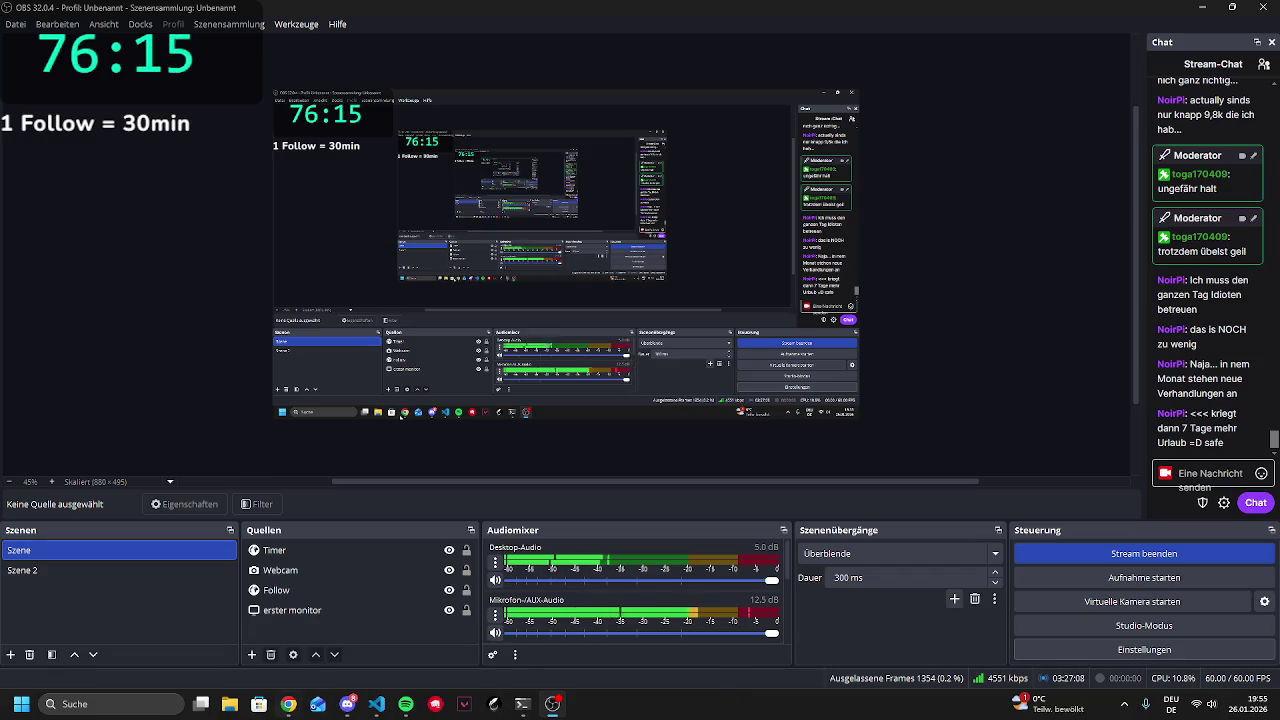
click(288, 704)
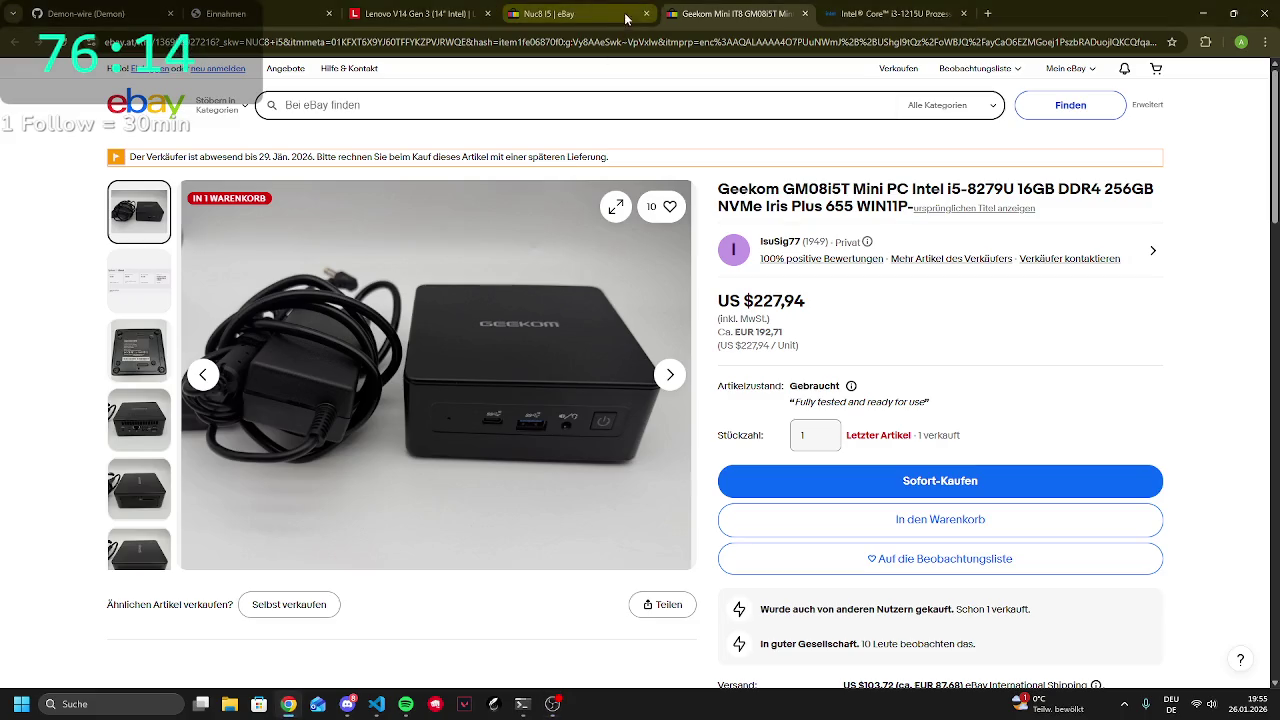
click(987, 13)
text(manfred)
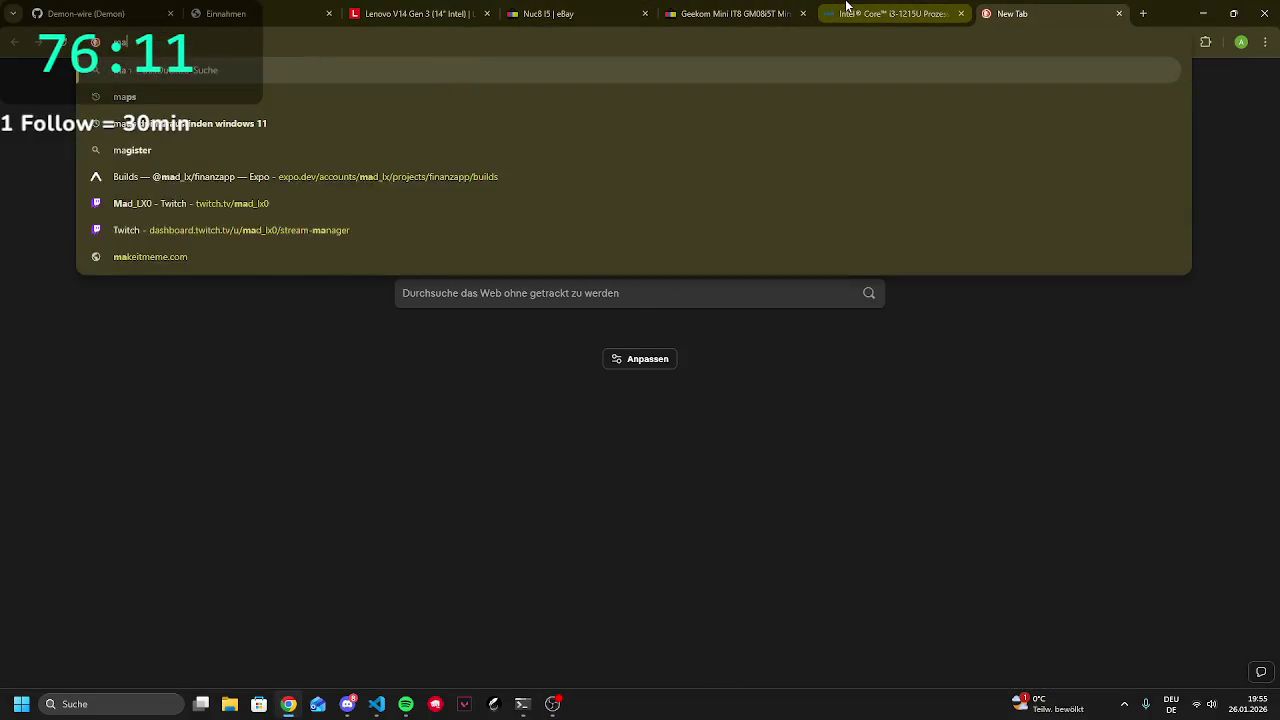
text( madritsch)
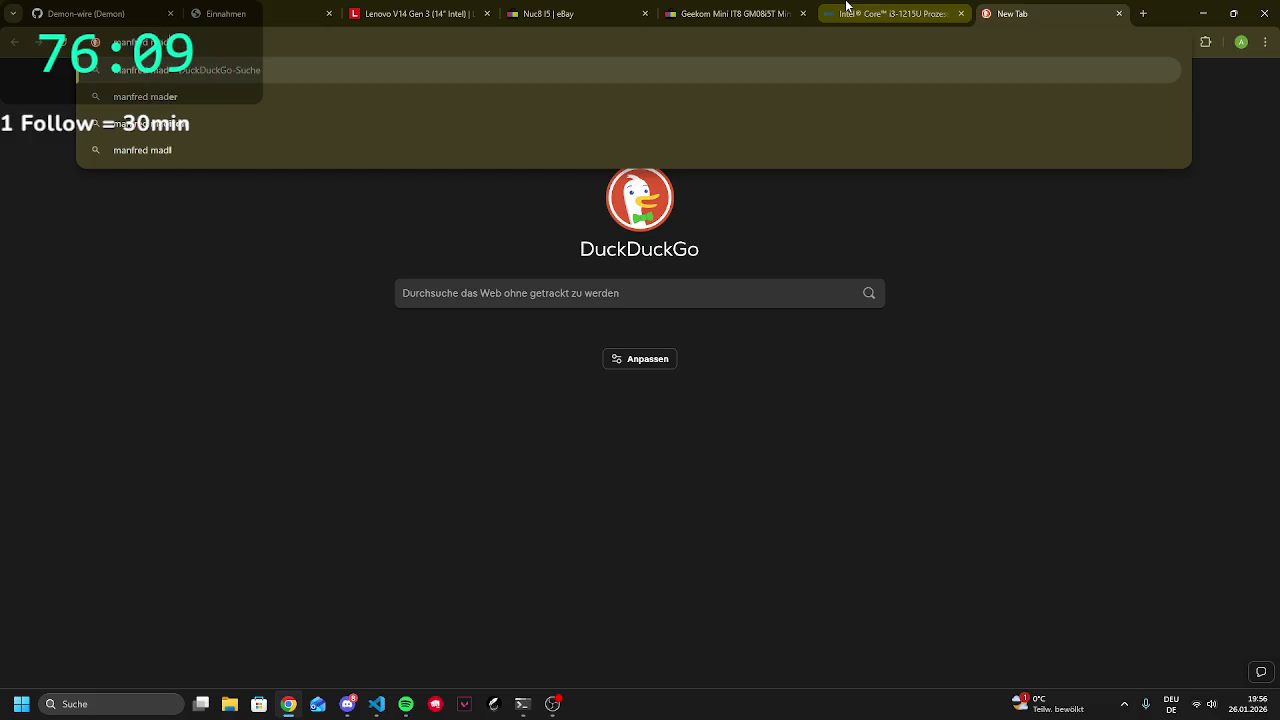
key(Return)
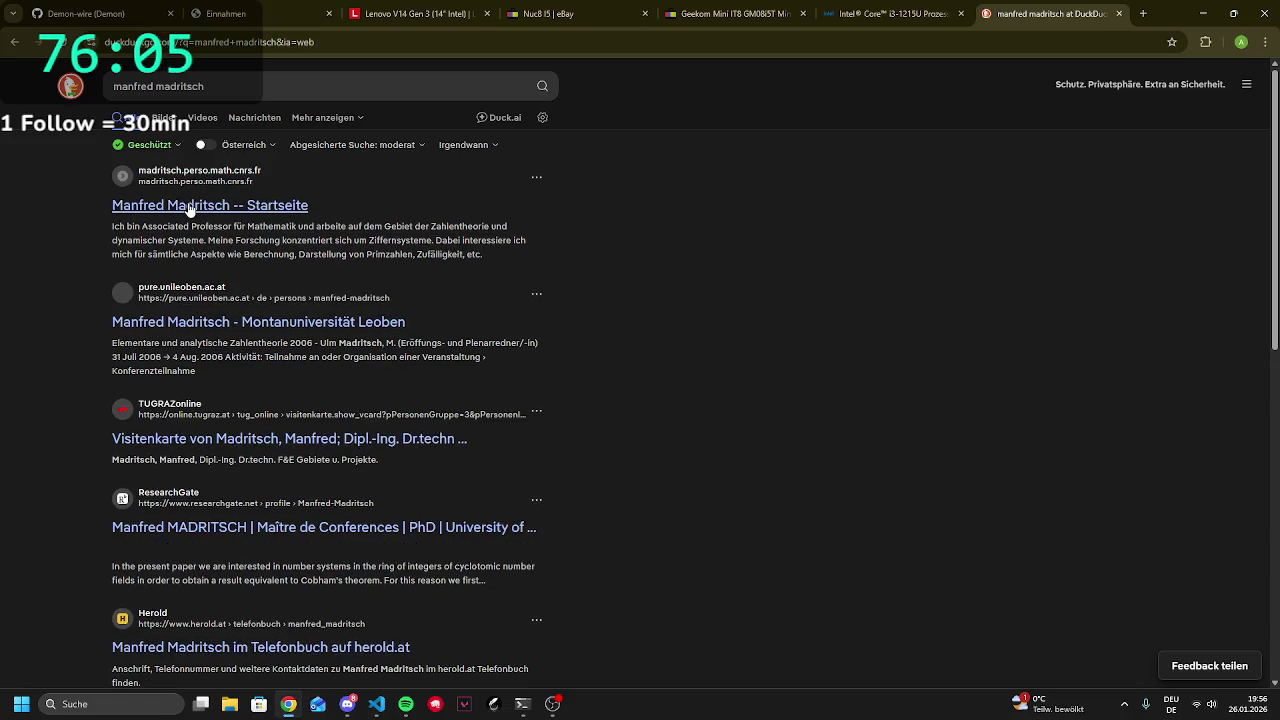
Look over the researcher's personal homepage, then open his Montanuniversität Leoben profile result instead
click(189, 207)
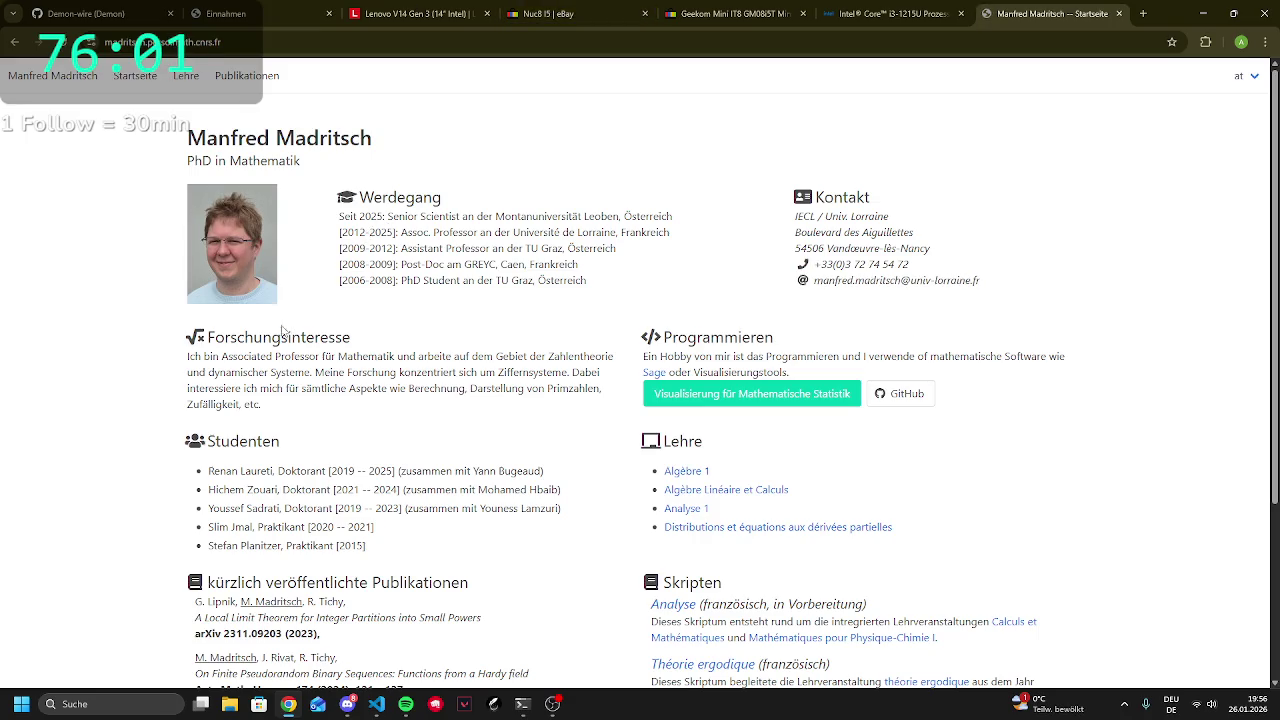
mouse_move(335, 352)
mouse_down()
mouse_move(390, 357)
mouse_move(403, 376)
mouse_move(391, 357)
mouse_up()
click(312, 192)
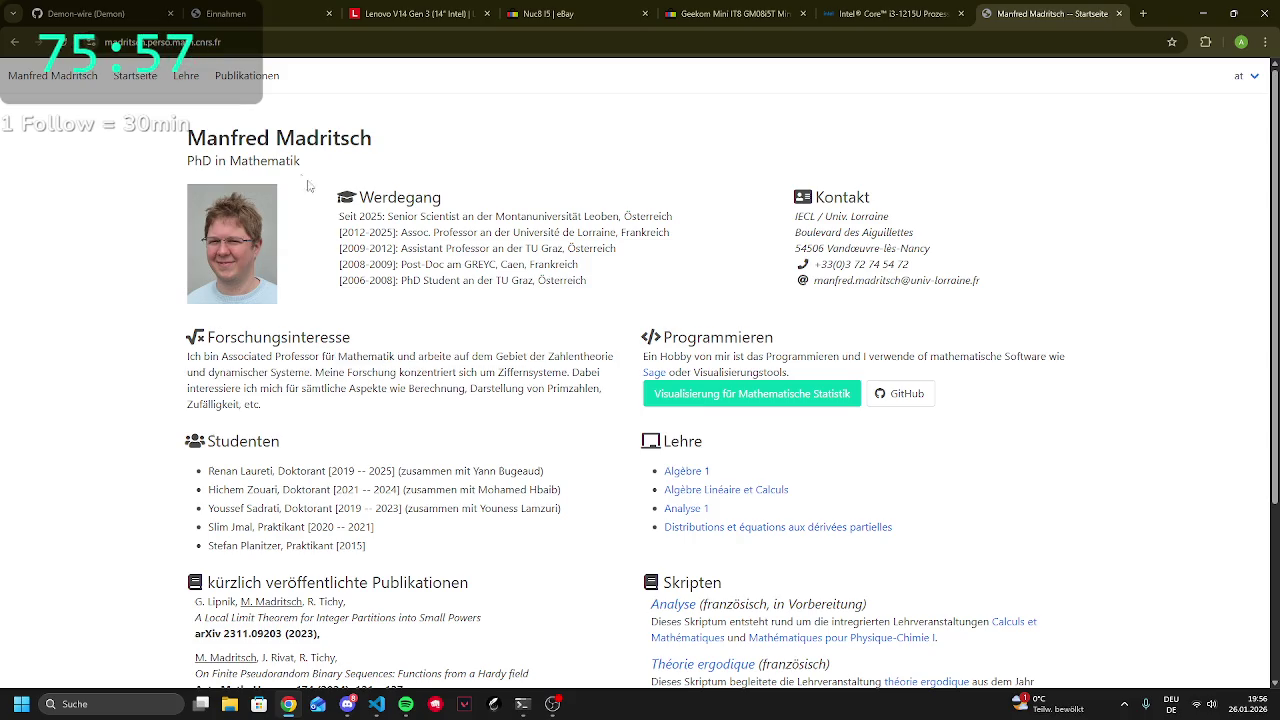
click(12, 44)
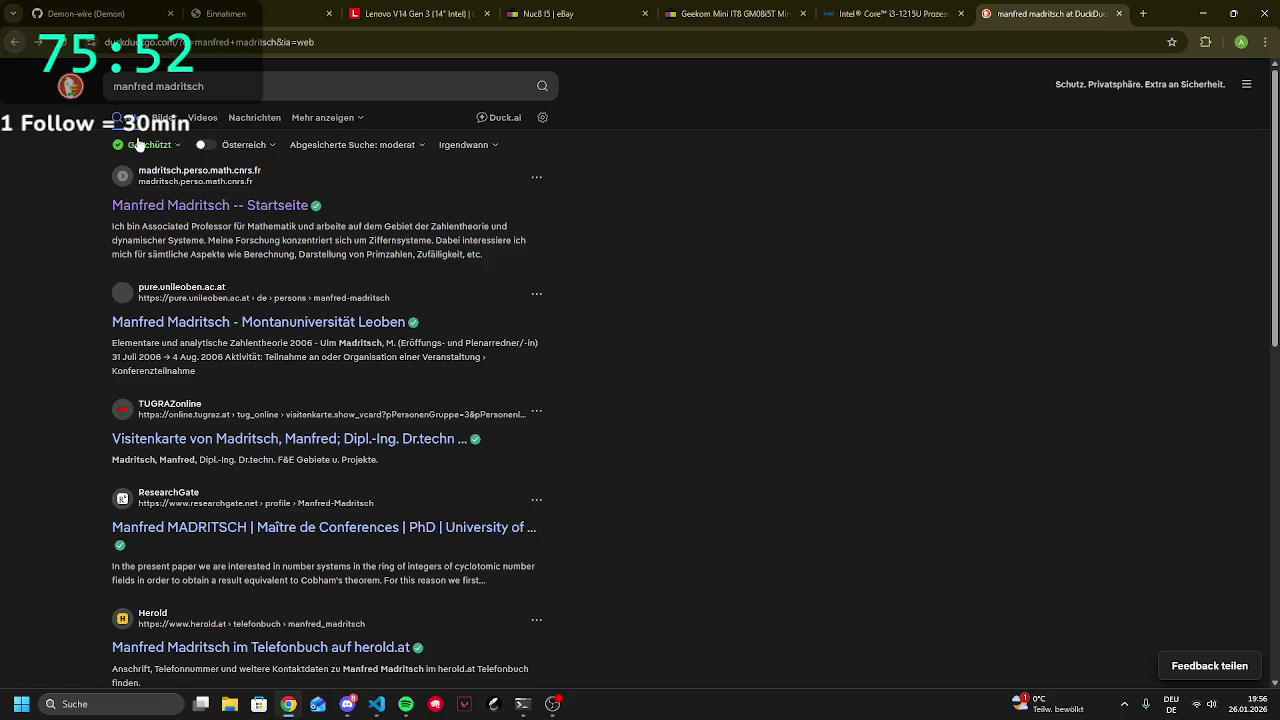
click(180, 323)
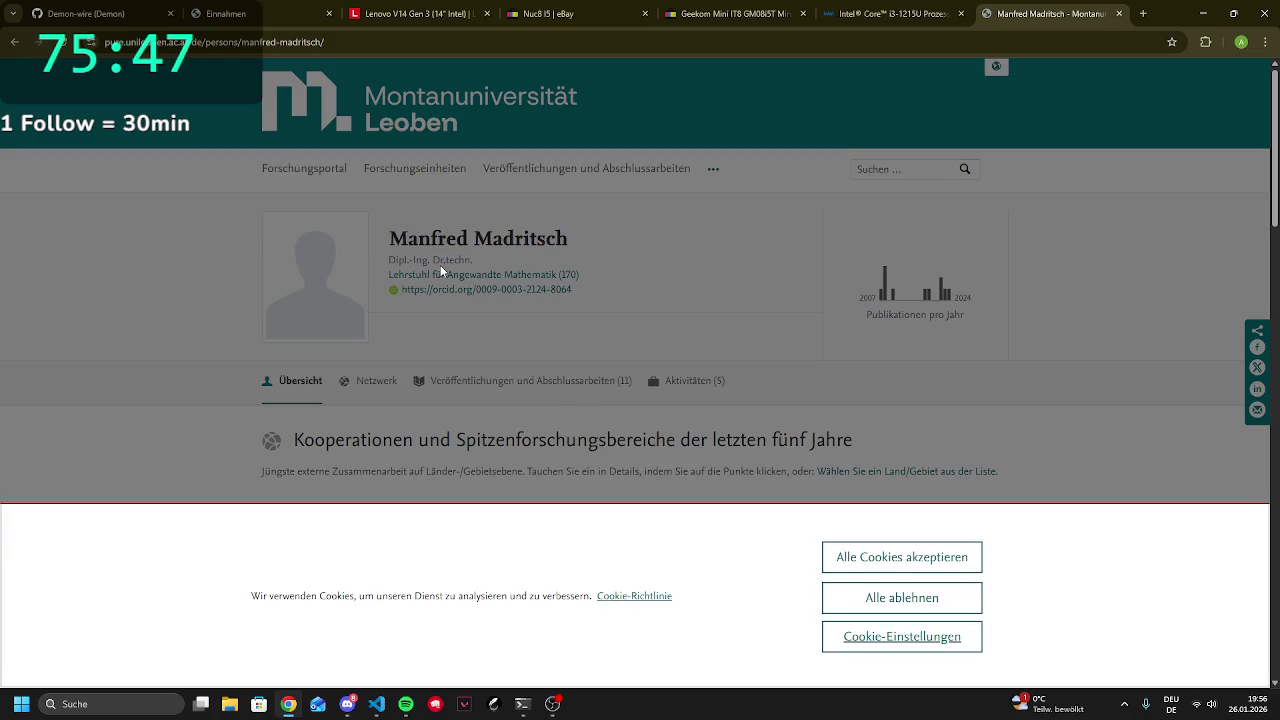
Accept all cookies and scroll through the profile's map and publications list
click(897, 557)
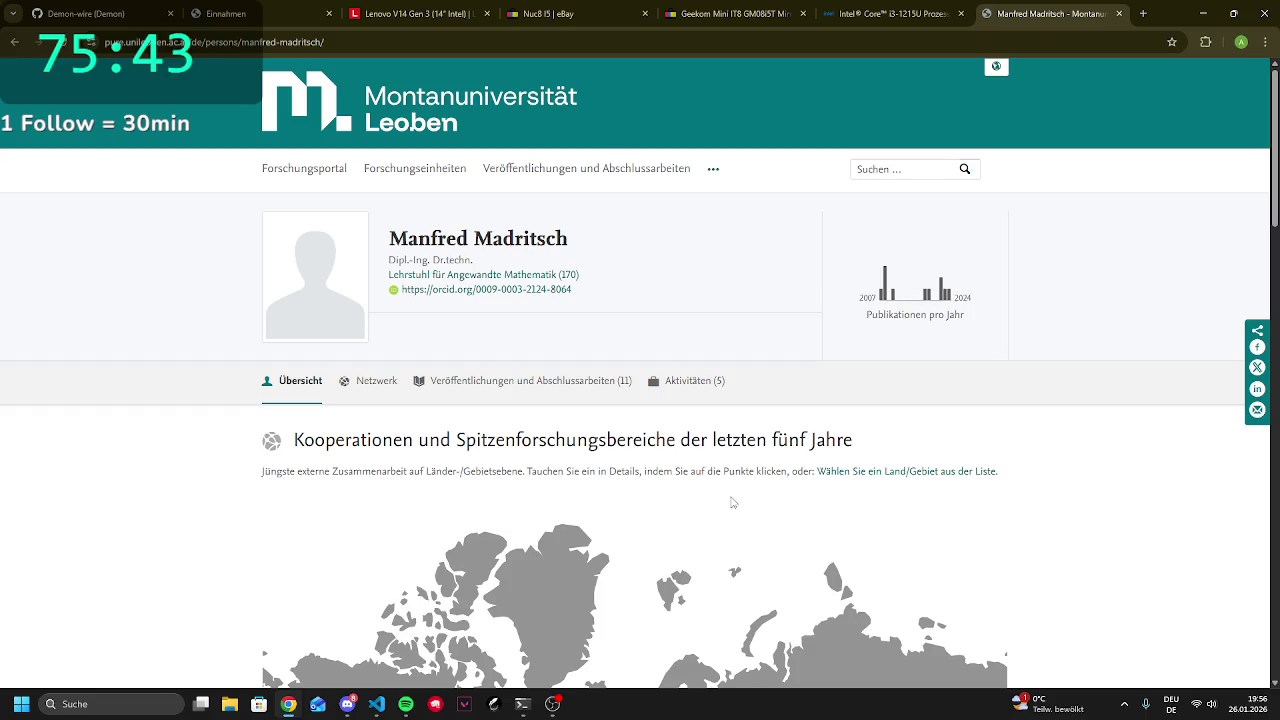
scroll(711, 466, down, 3)
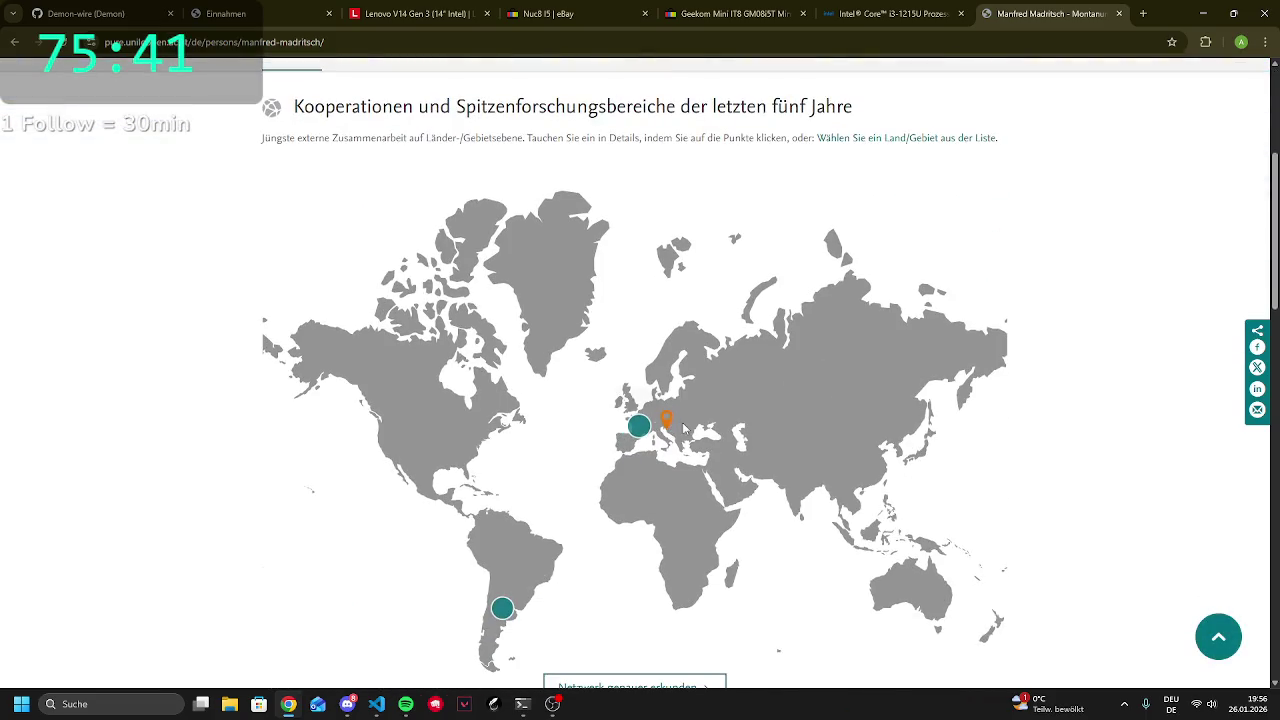
scroll(640, 432, down, 3)
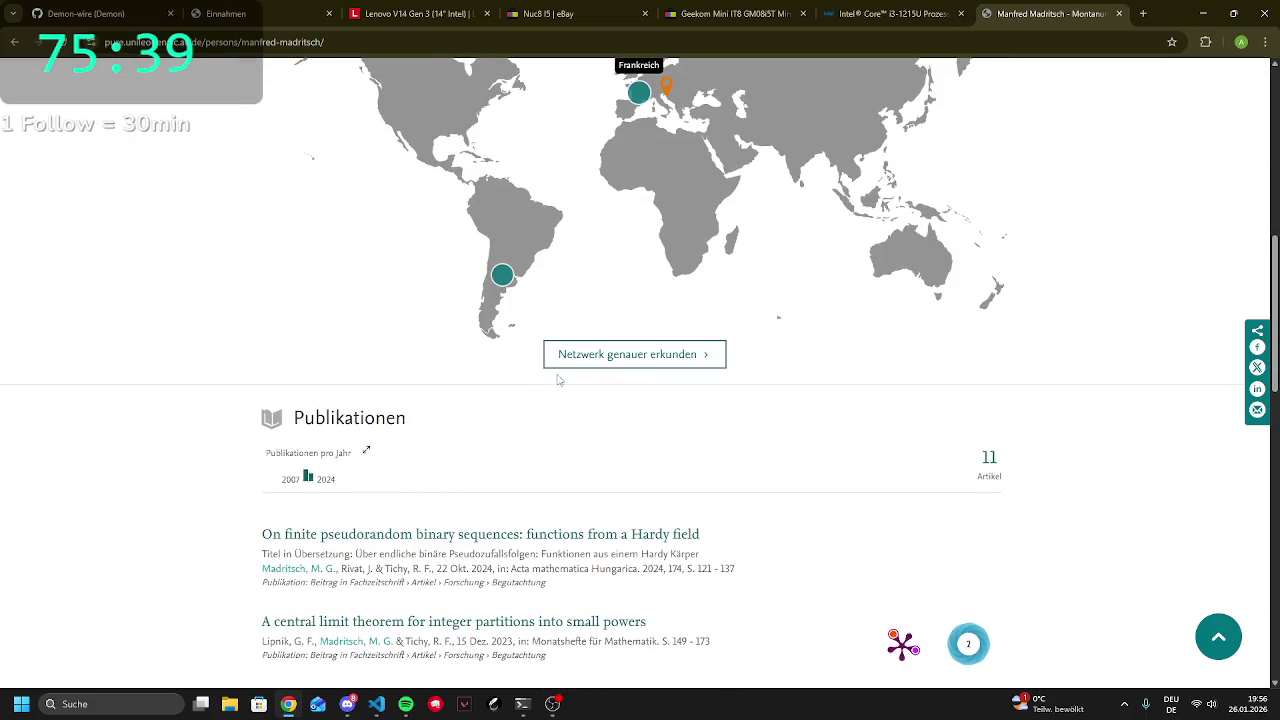
scroll(280, 450, down, 1)
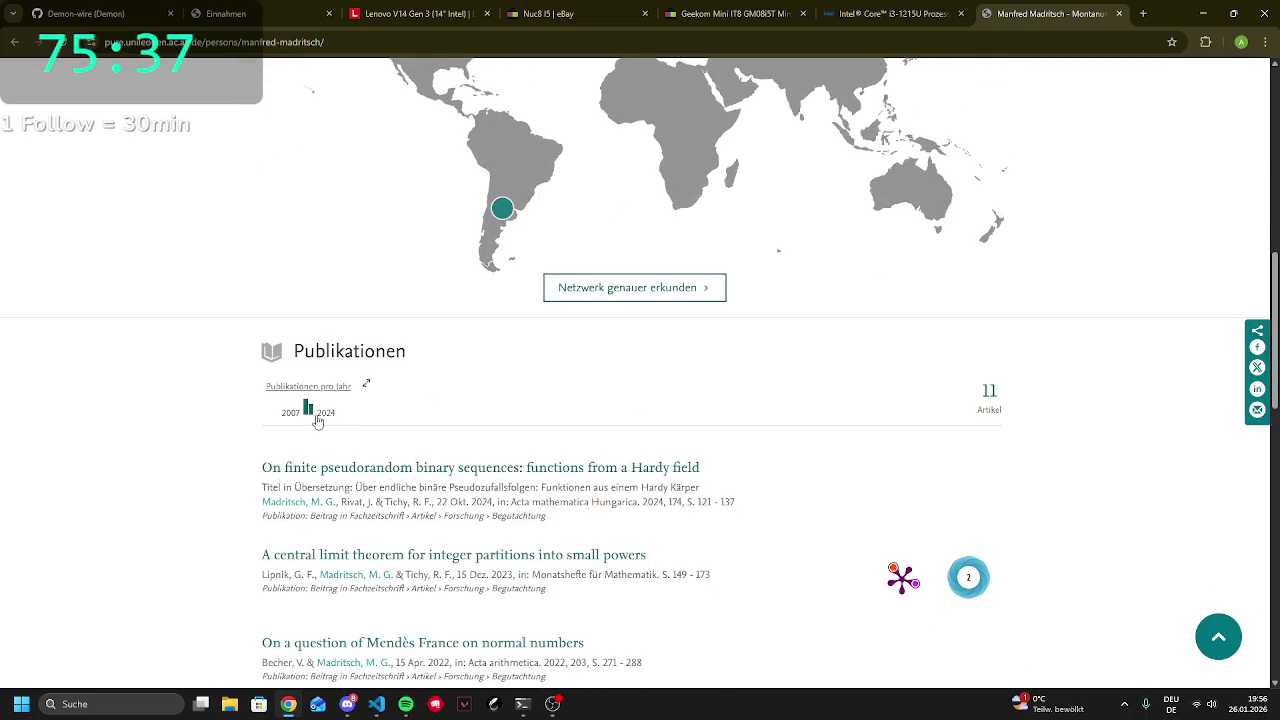
scroll(309, 420, down, 4)
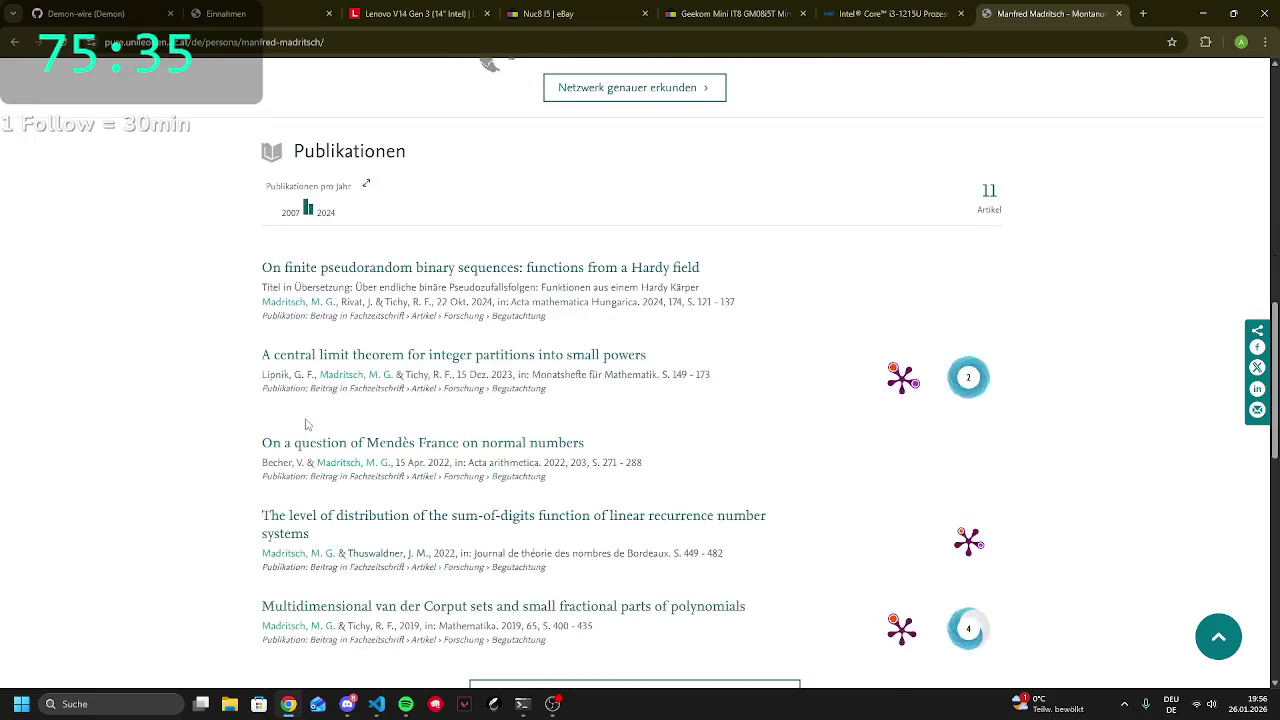
scroll(317, 409, down, 4)
scroll(260, 424, up, 8)
right_click(256, 424)
click(727, 380)
scroll(710, 400, up, 10)
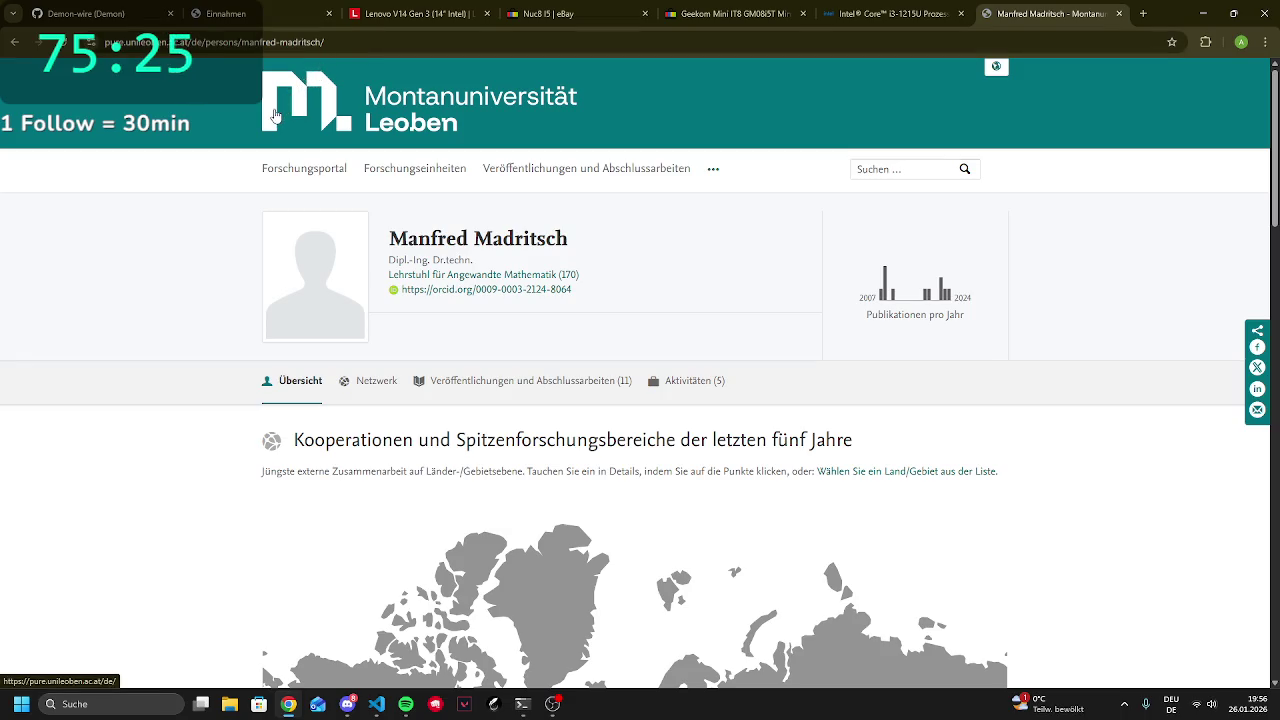
Review the profile page's web address and page, then open a new empty tab
click(1112, 41)
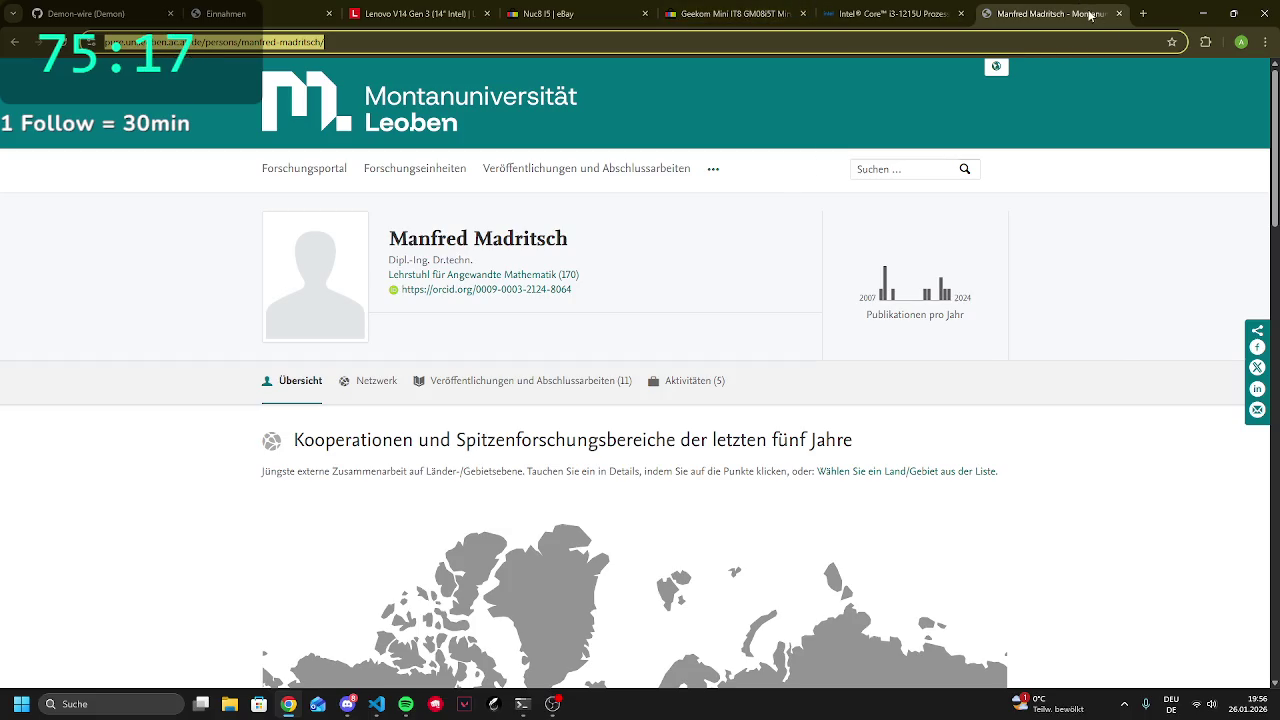
click(1095, 306)
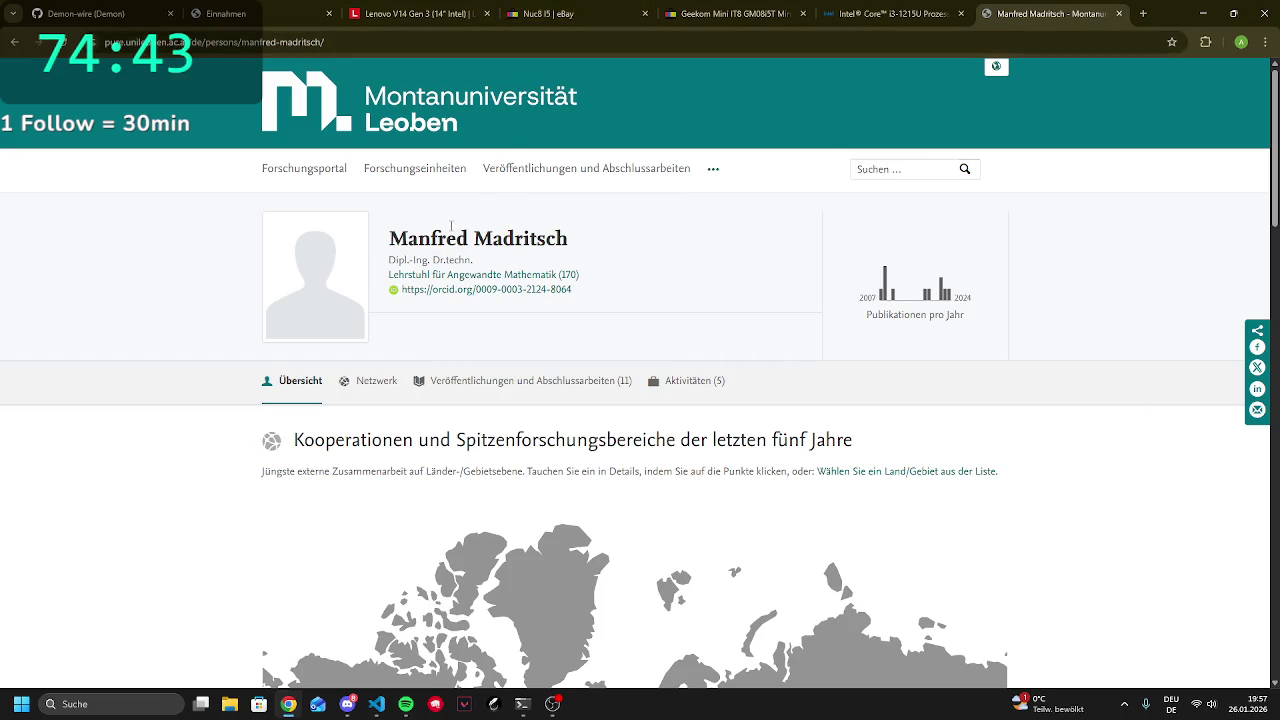
scroll(755, 405, down, 20)
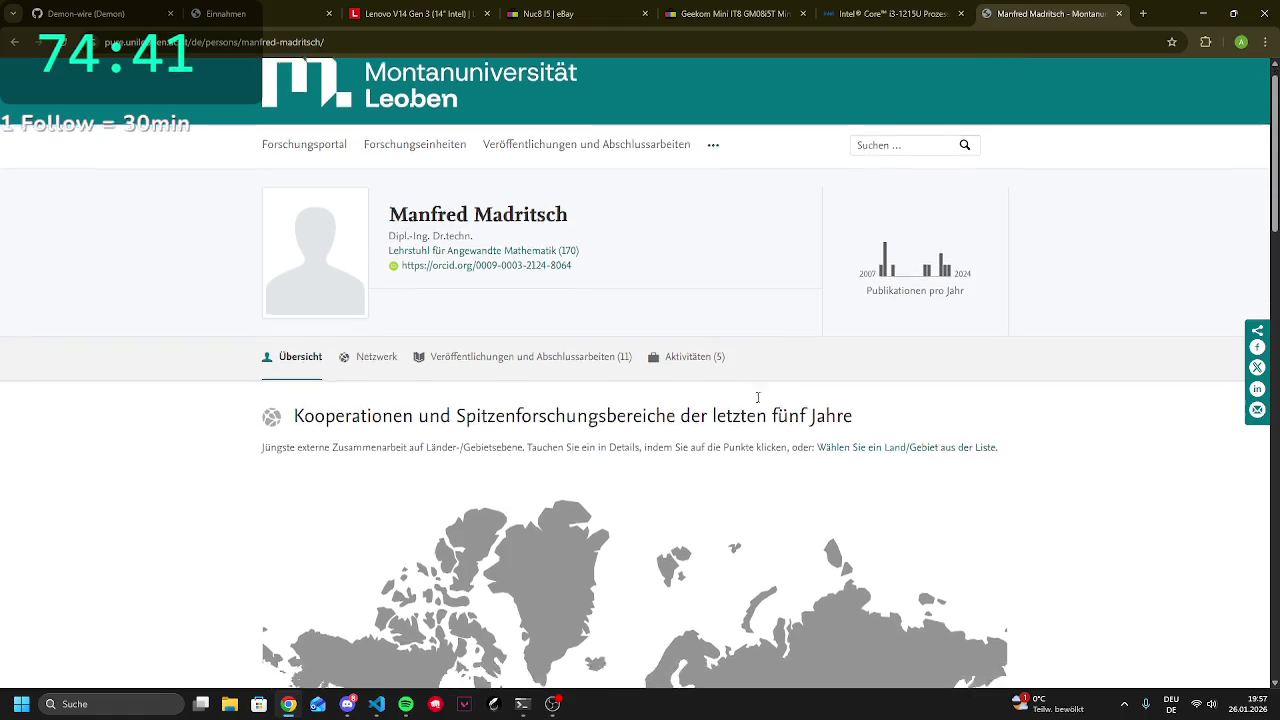
scroll(748, 409, up, 20)
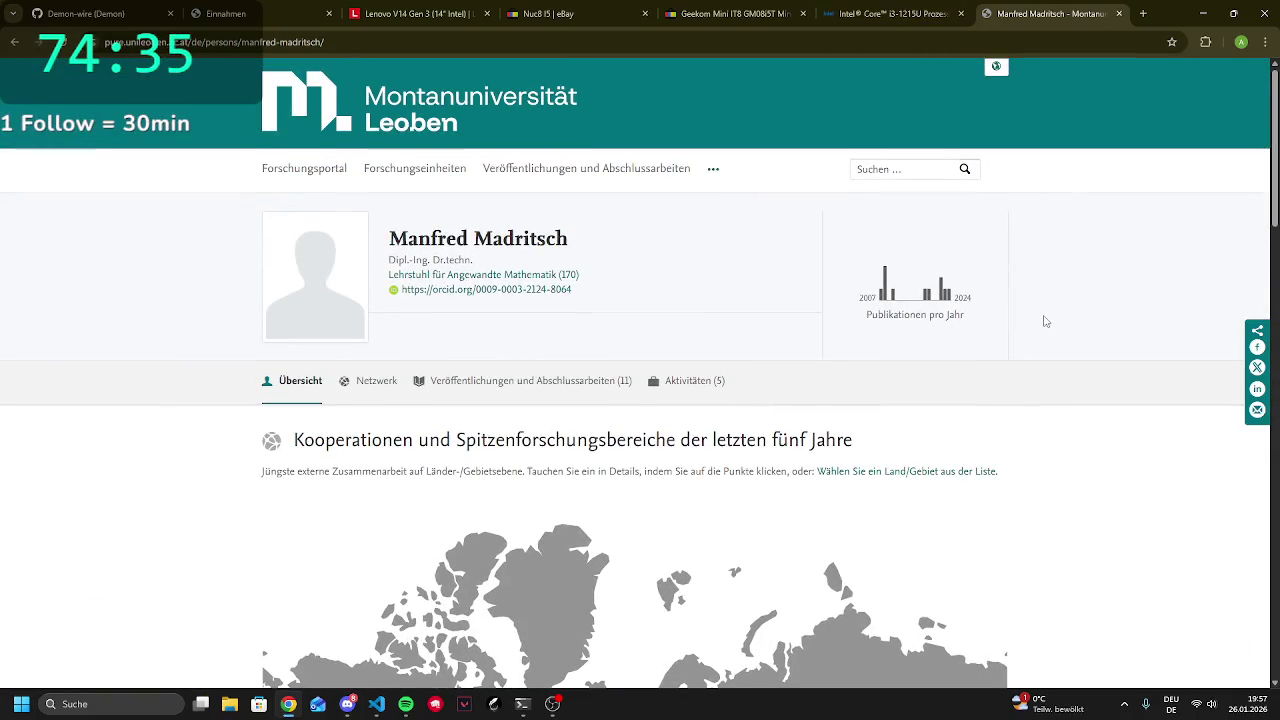
click(1140, 11)
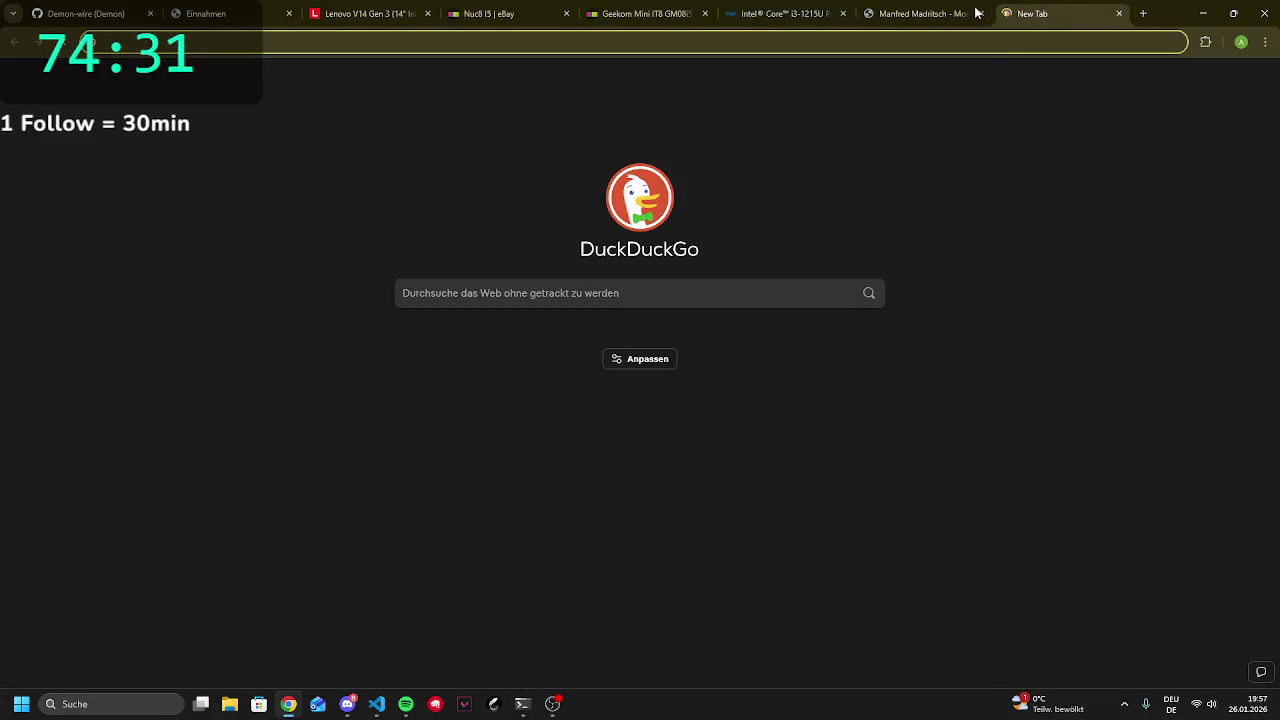
Close the researcher's profile tab and the empty tab, revealing the Intel i3-1215U specifications
click(985, 14)
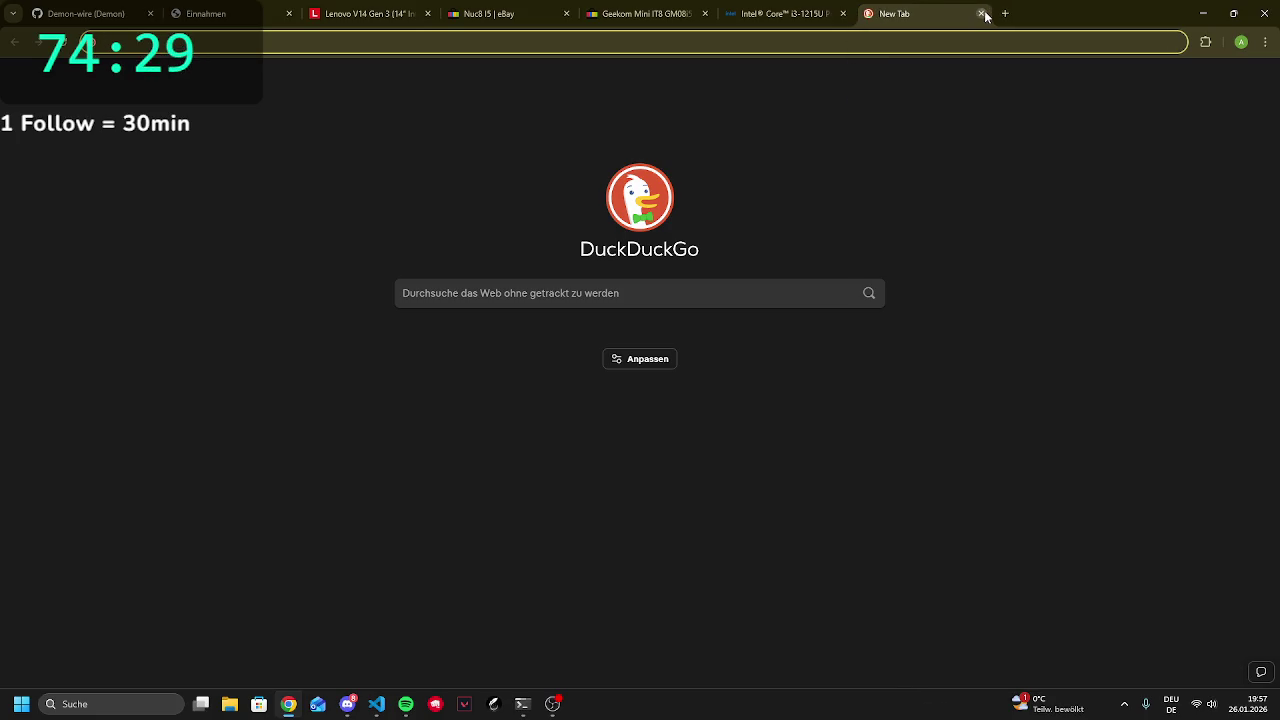
click(981, 14)
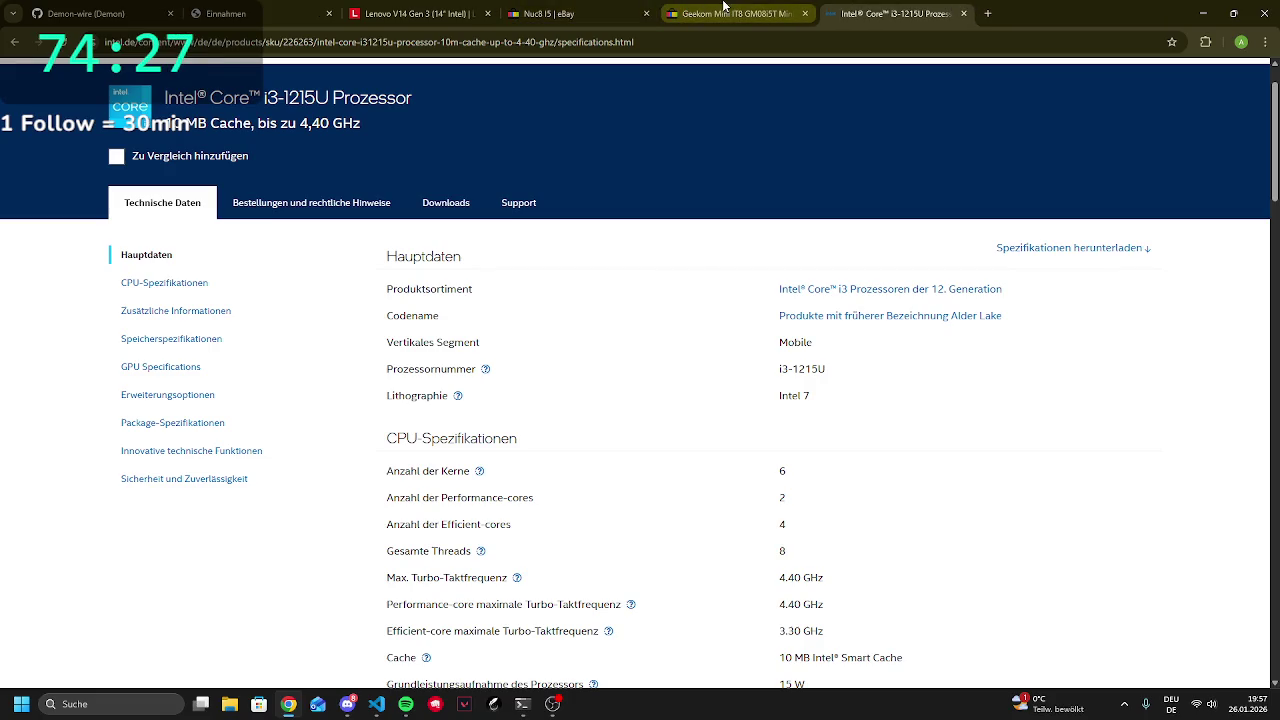
mouse_move(725, 7)
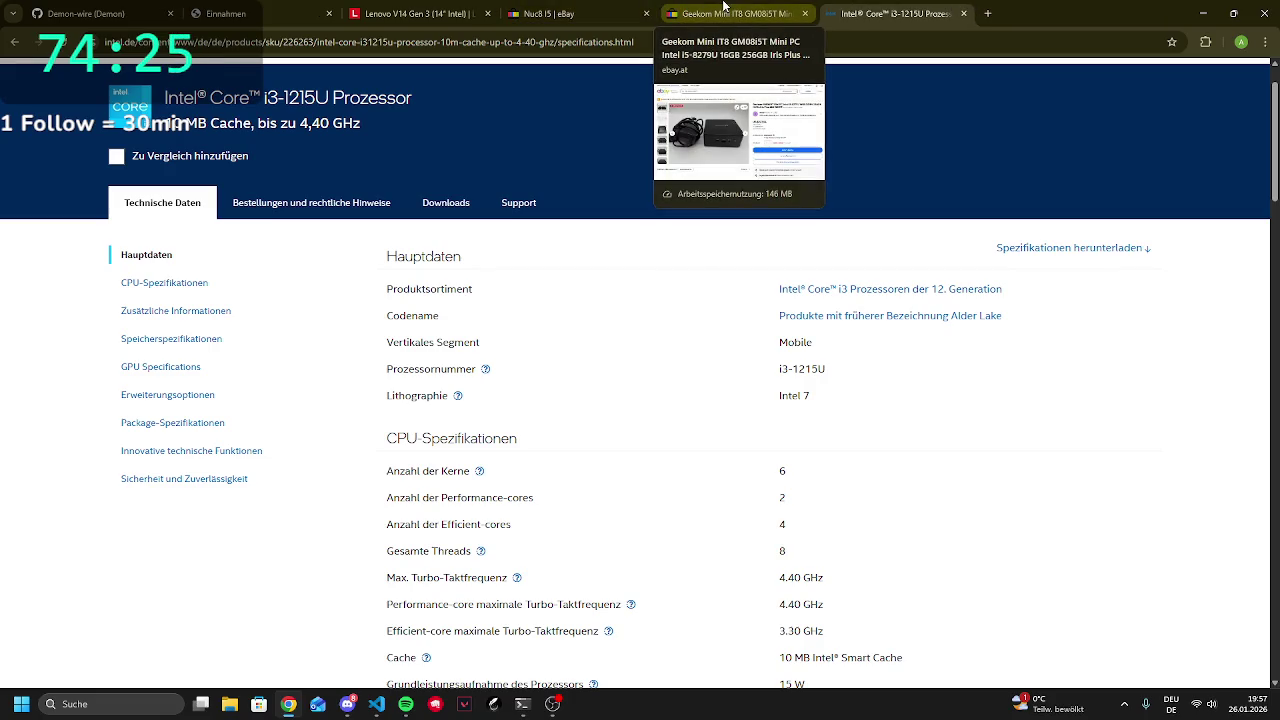
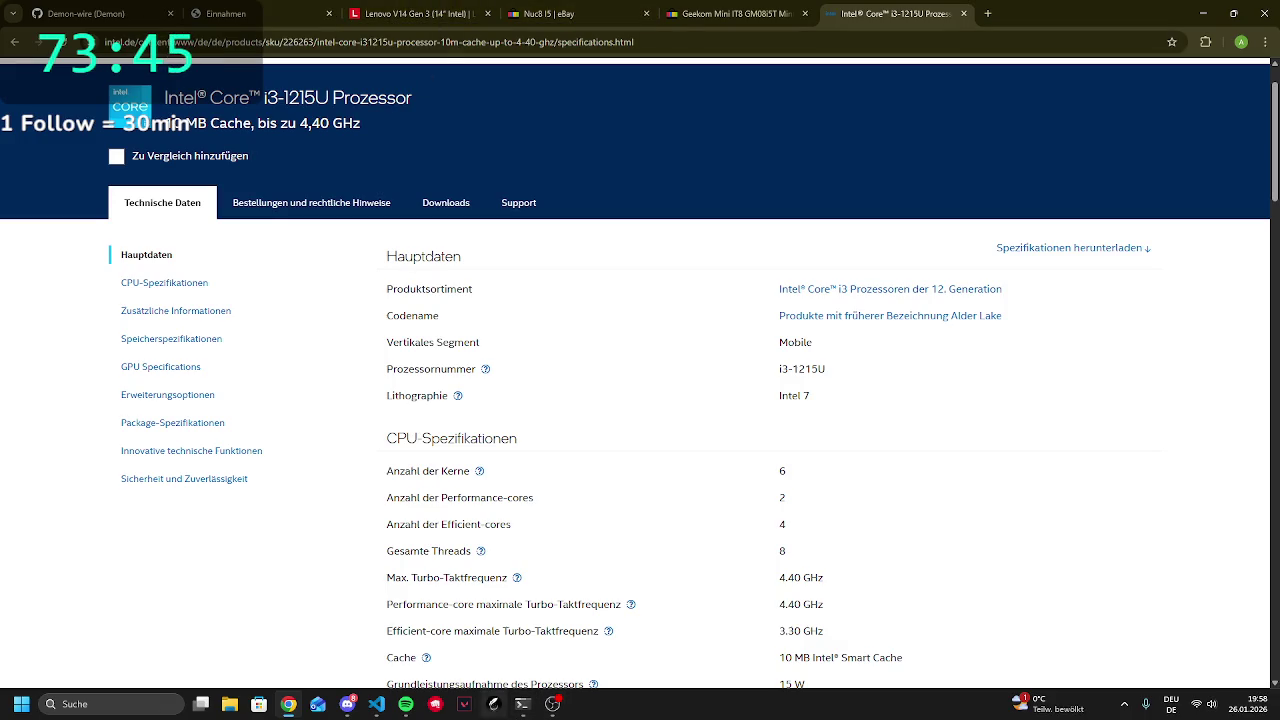
Allow Gemini CLI's npm test run for this session, then view the cmd.exe tab's Babel error log
click(521, 706)
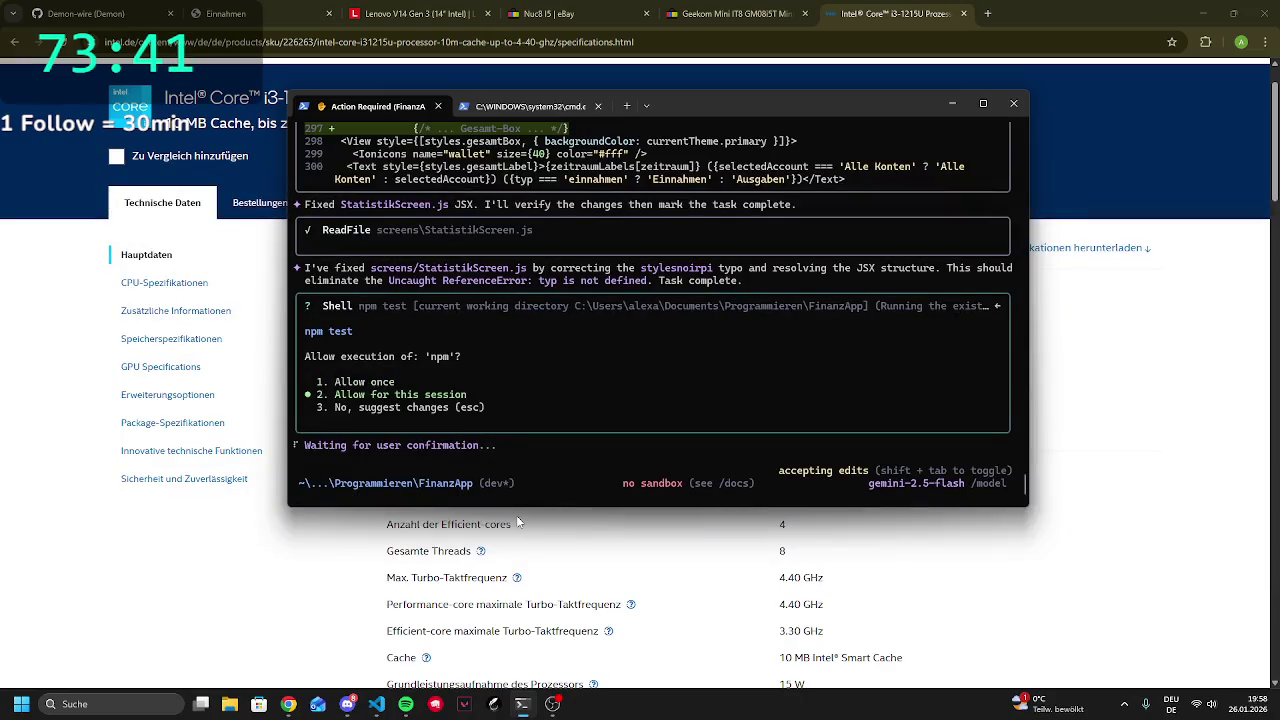
key(Return)
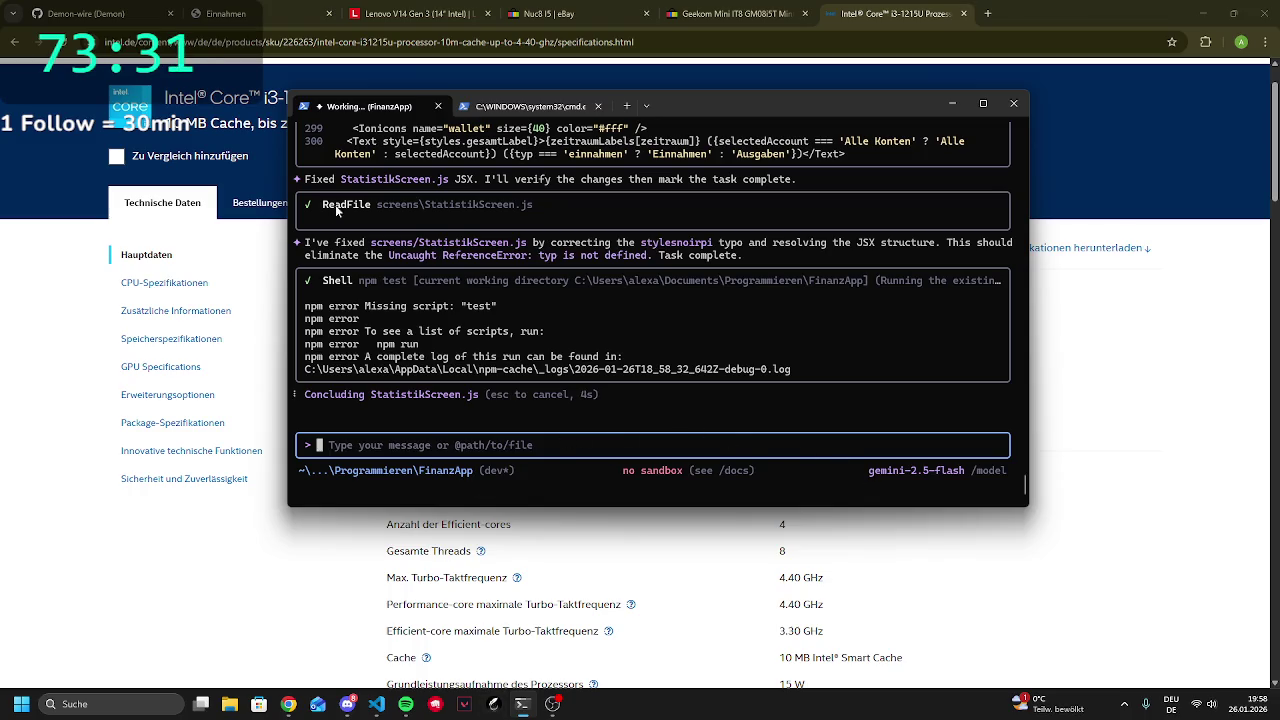
click(520, 113)
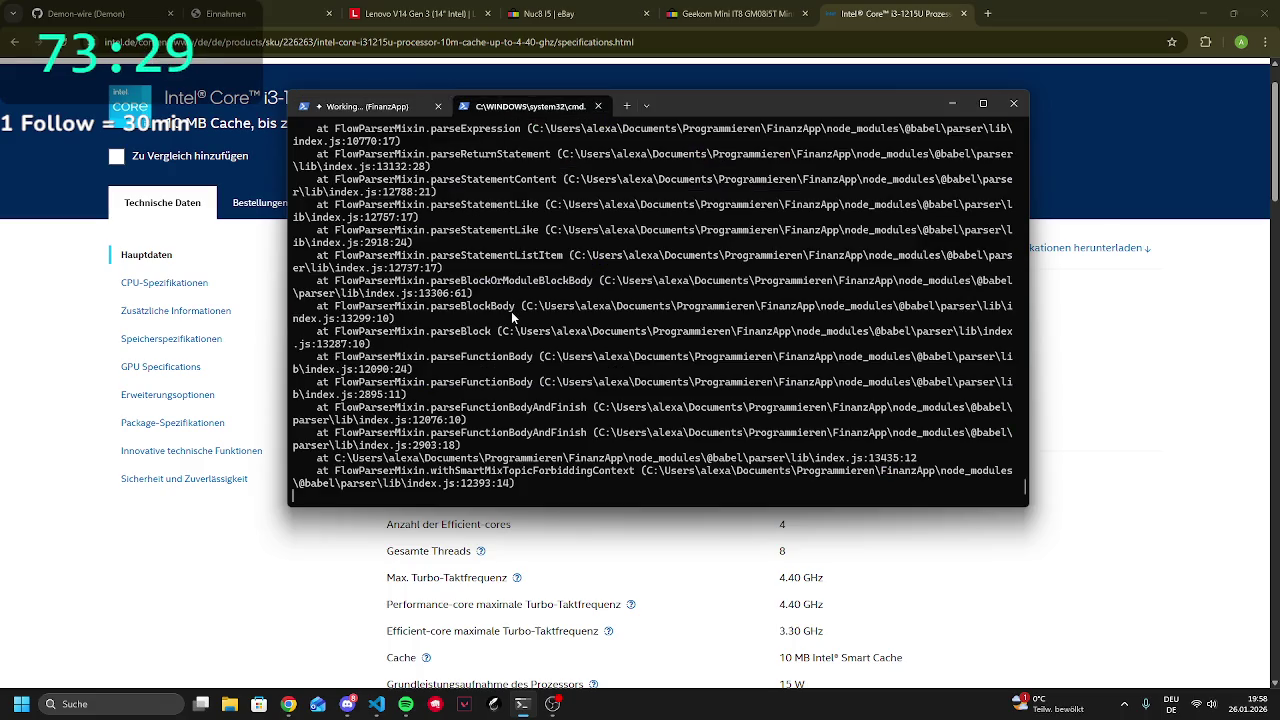
Restart the Expo server with npm start and return to FinanzApp's Einnahmen tab in Chrome
key(ctrl+c)
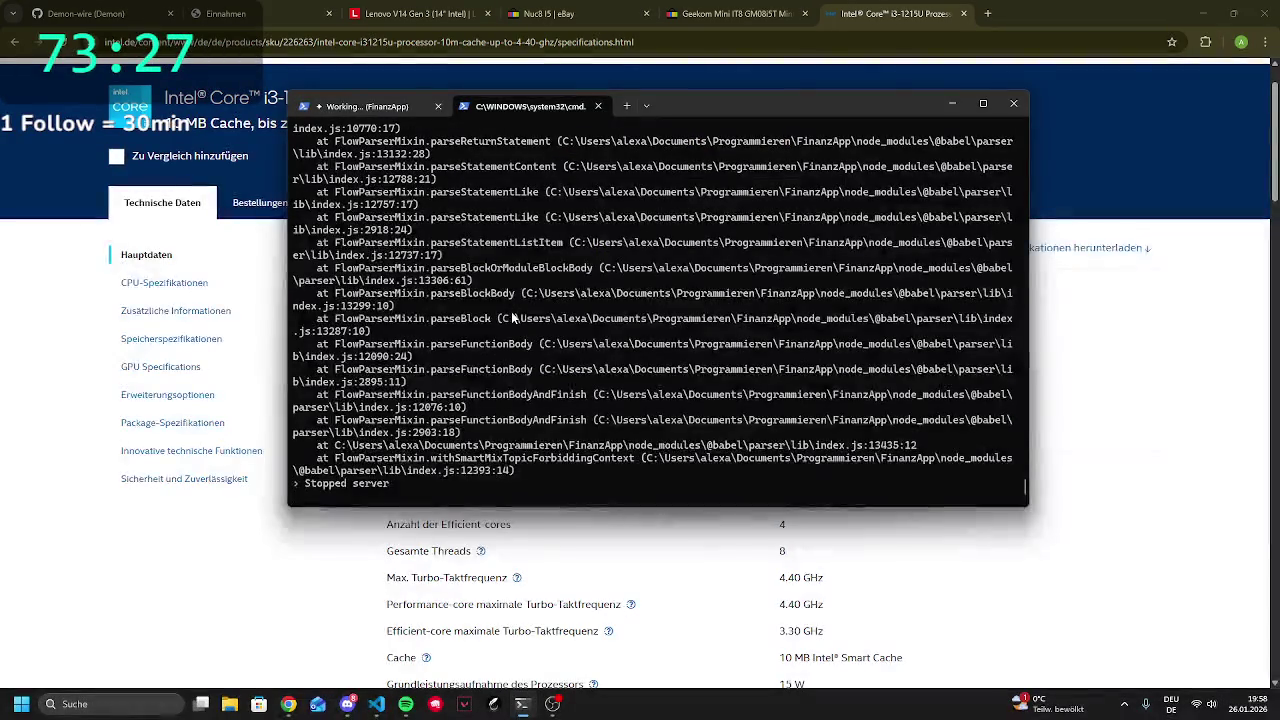
text(npm start)
key(Return)
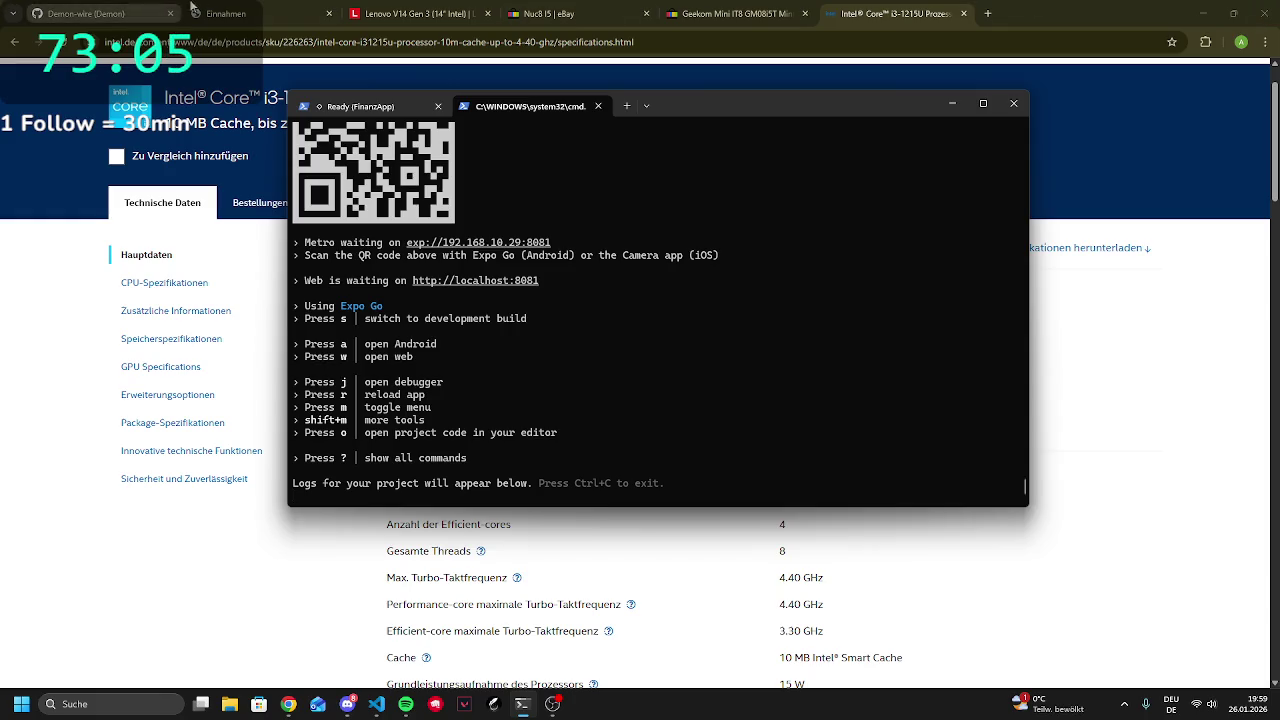
click(260, 14)
click(250, 14)
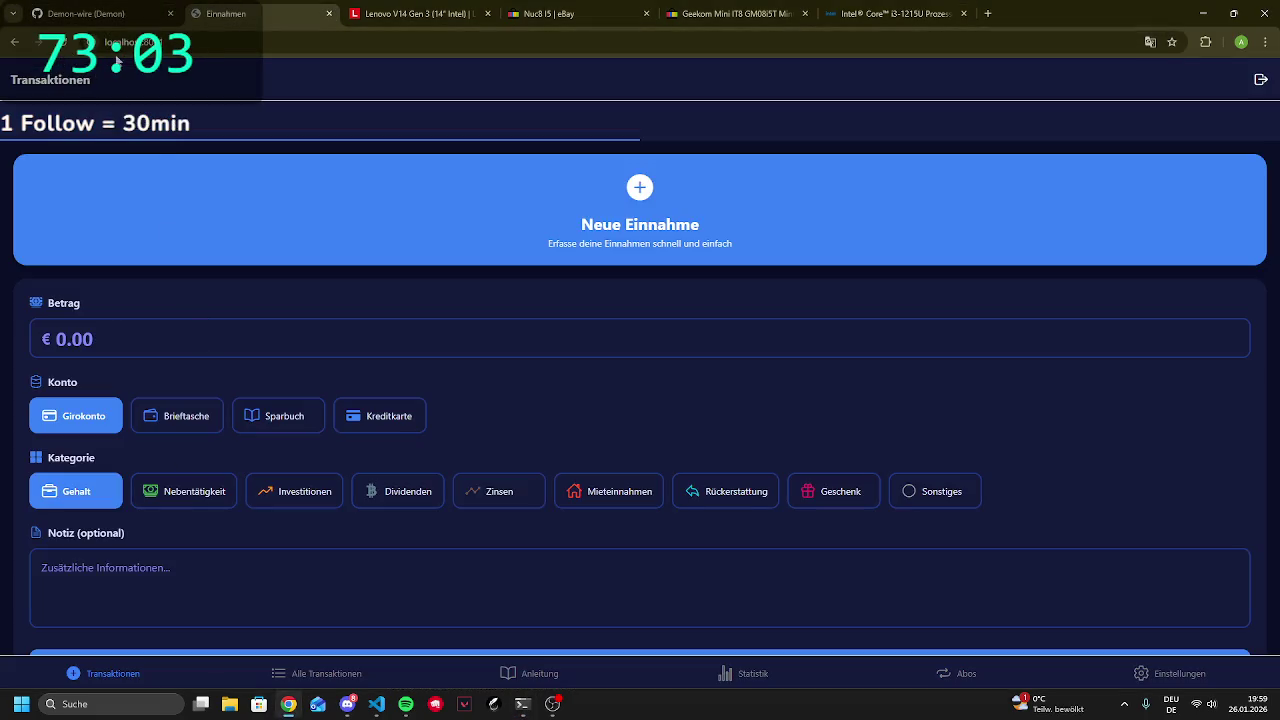
Reload the blank FinanzApp page, find the StatistikScreen.js SyntaxError in the terminal, and bring up the editor
click(64, 43)
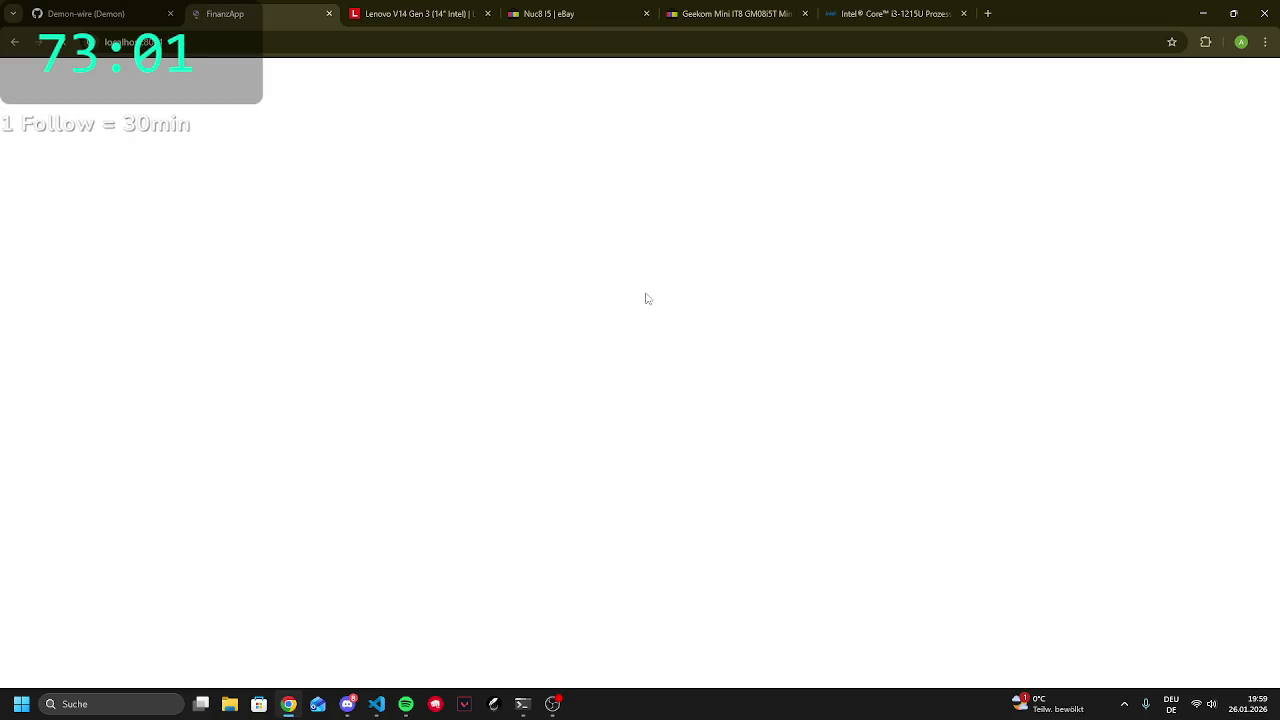
click(530, 708)
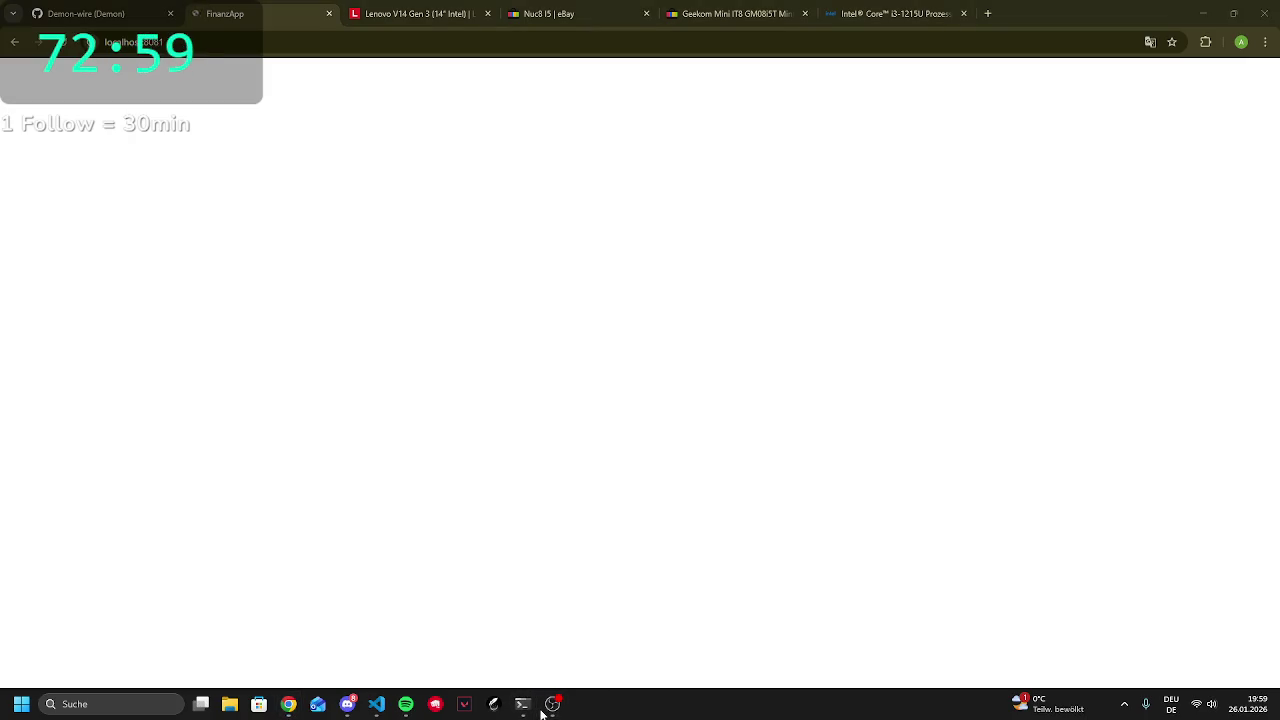
click(522, 704)
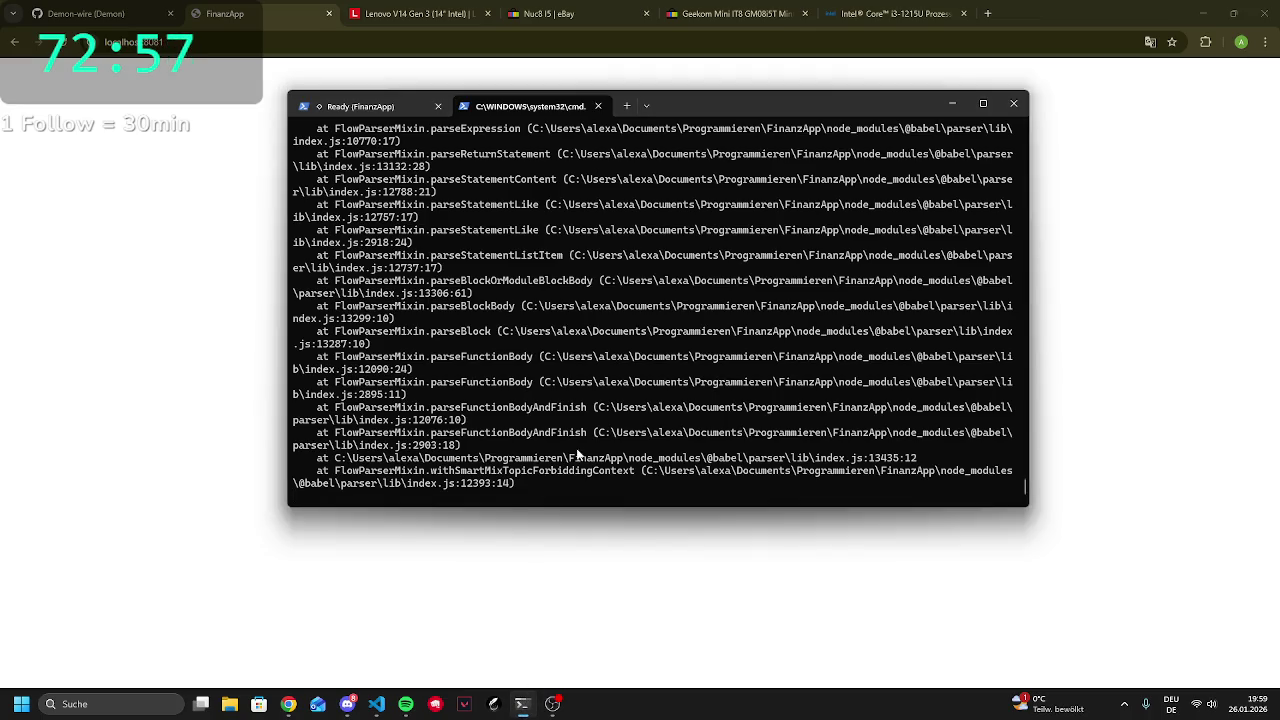
scroll(607, 421, up, 10)
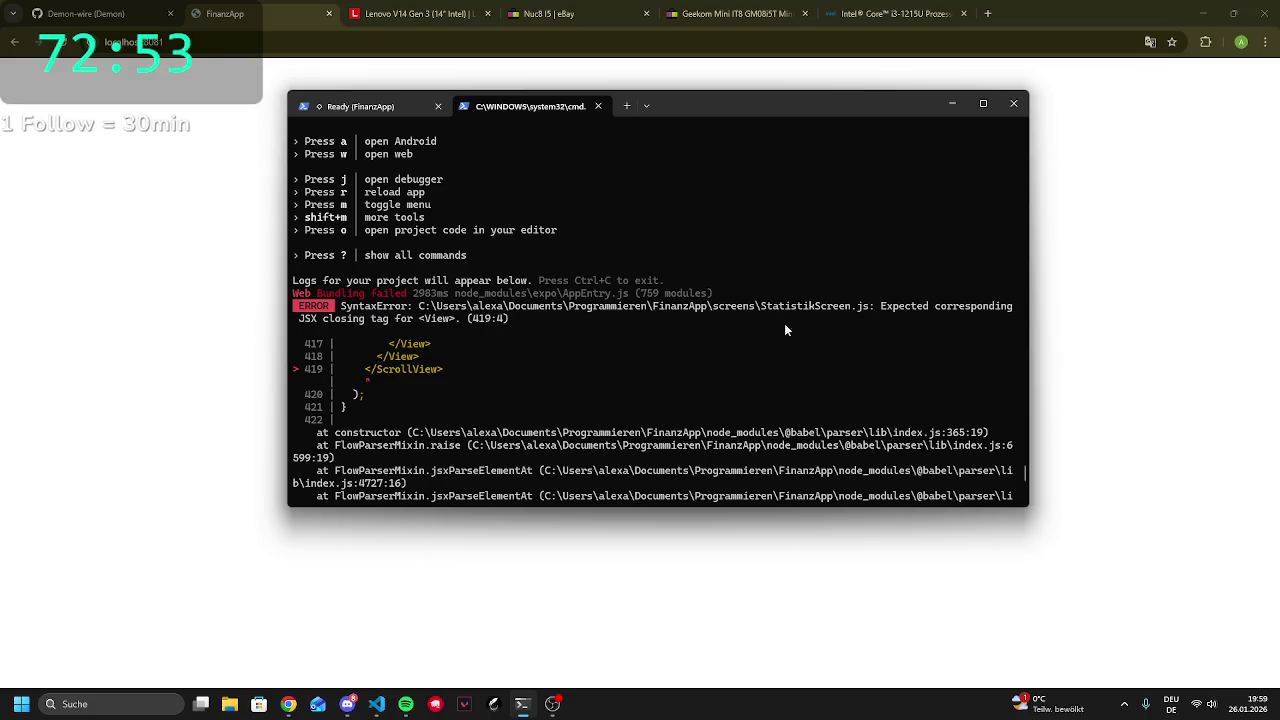
click(376, 704)
Jump from the Problems list to the unclosed View tag at line 211 of StatistikScreen.js
click(126, 337)
scroll(522, 156, up, 3)
scroll(522, 156, up, 20)
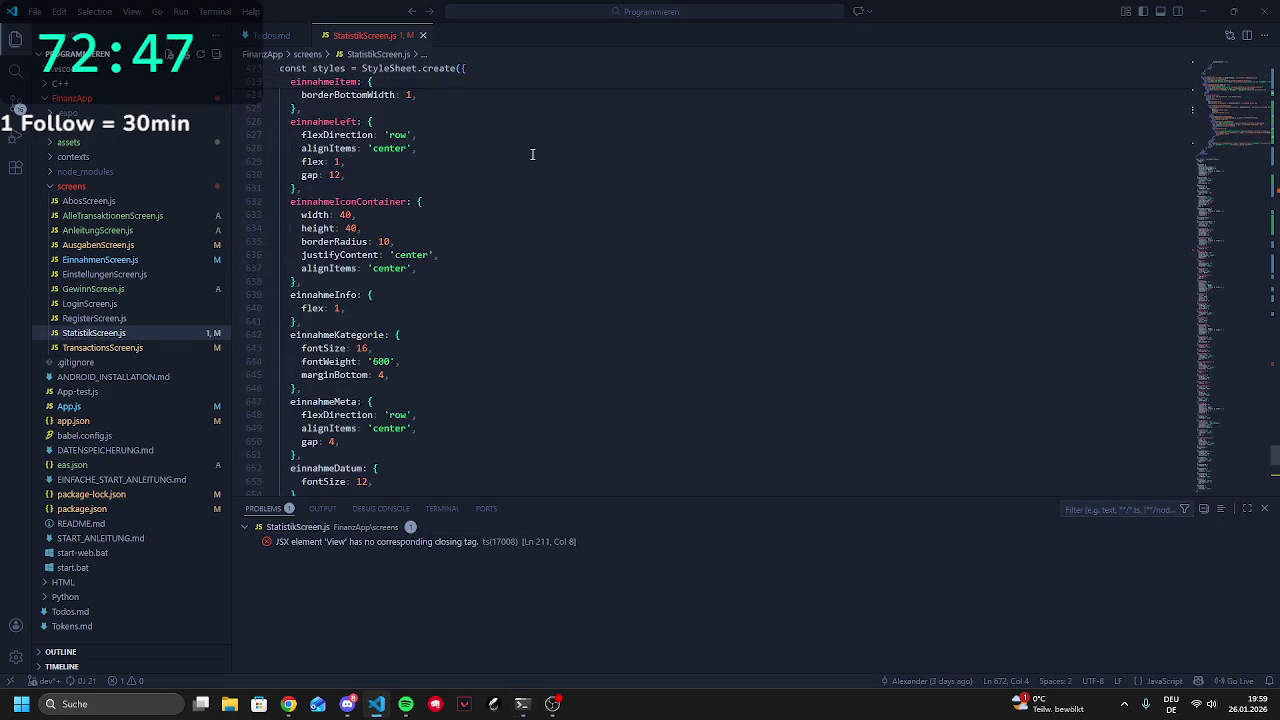
scroll(518, 152, up, 20)
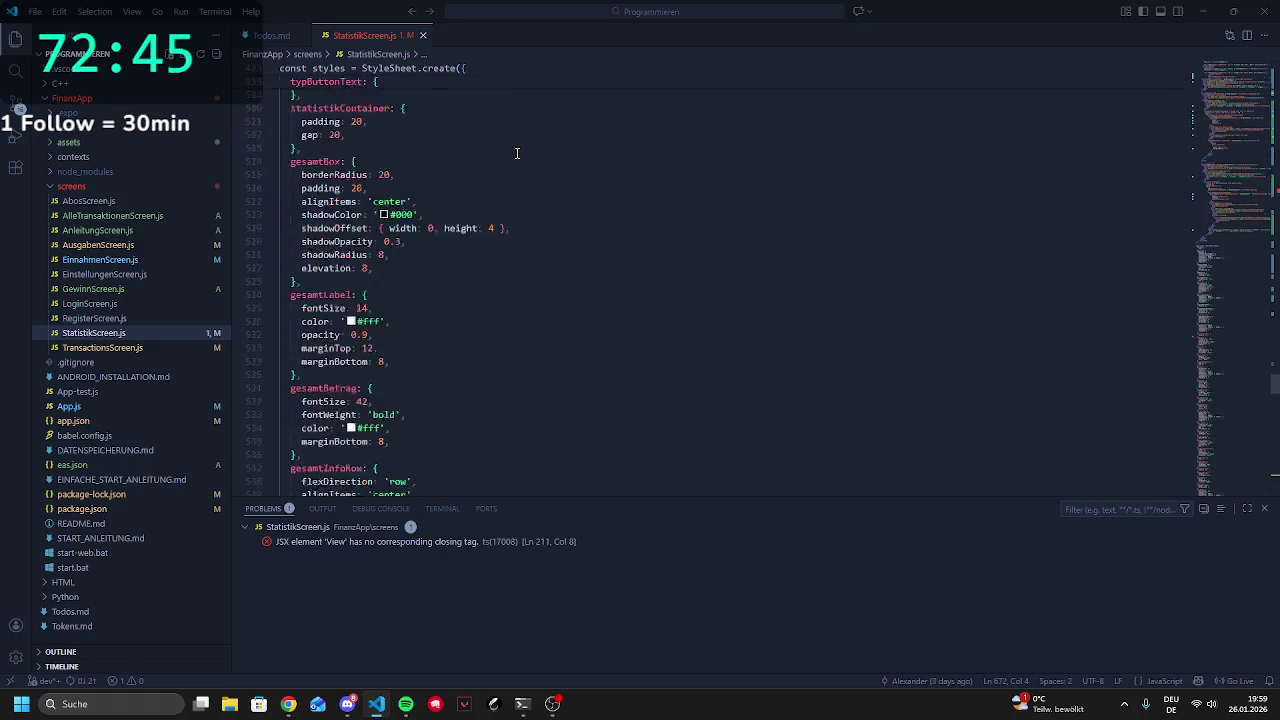
scroll(420, 183, up, 10)
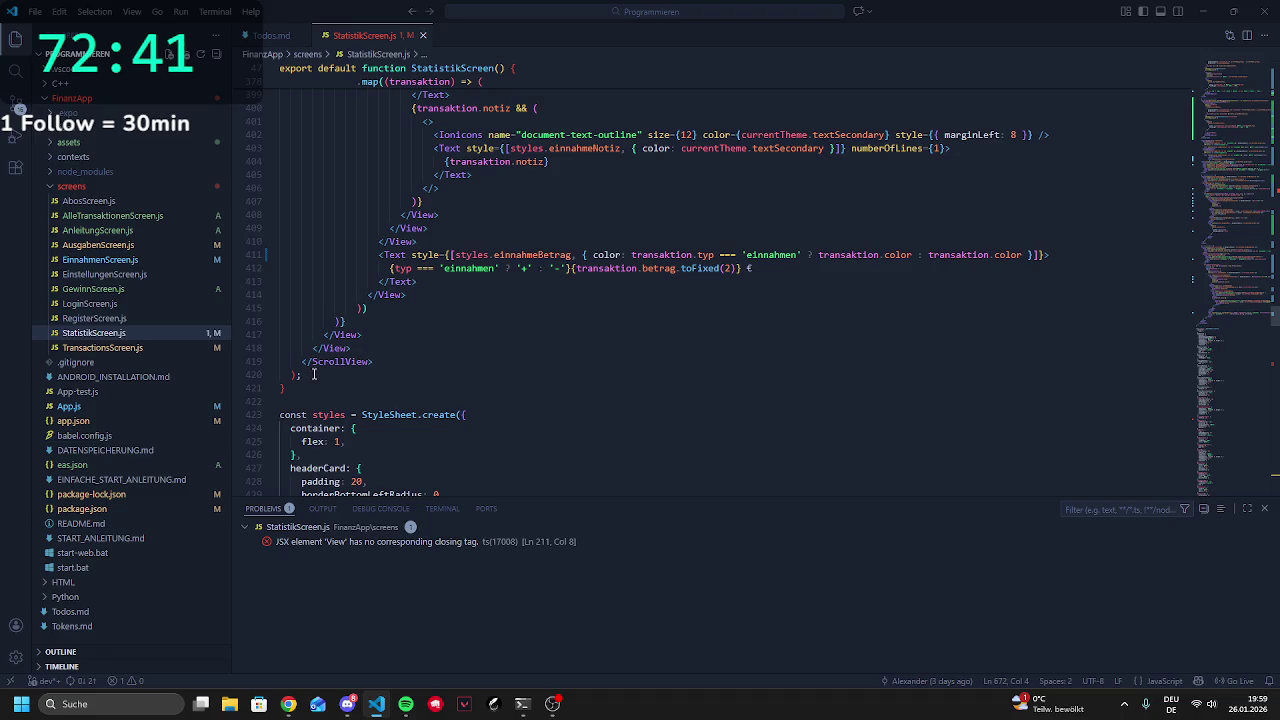
click(353, 541)
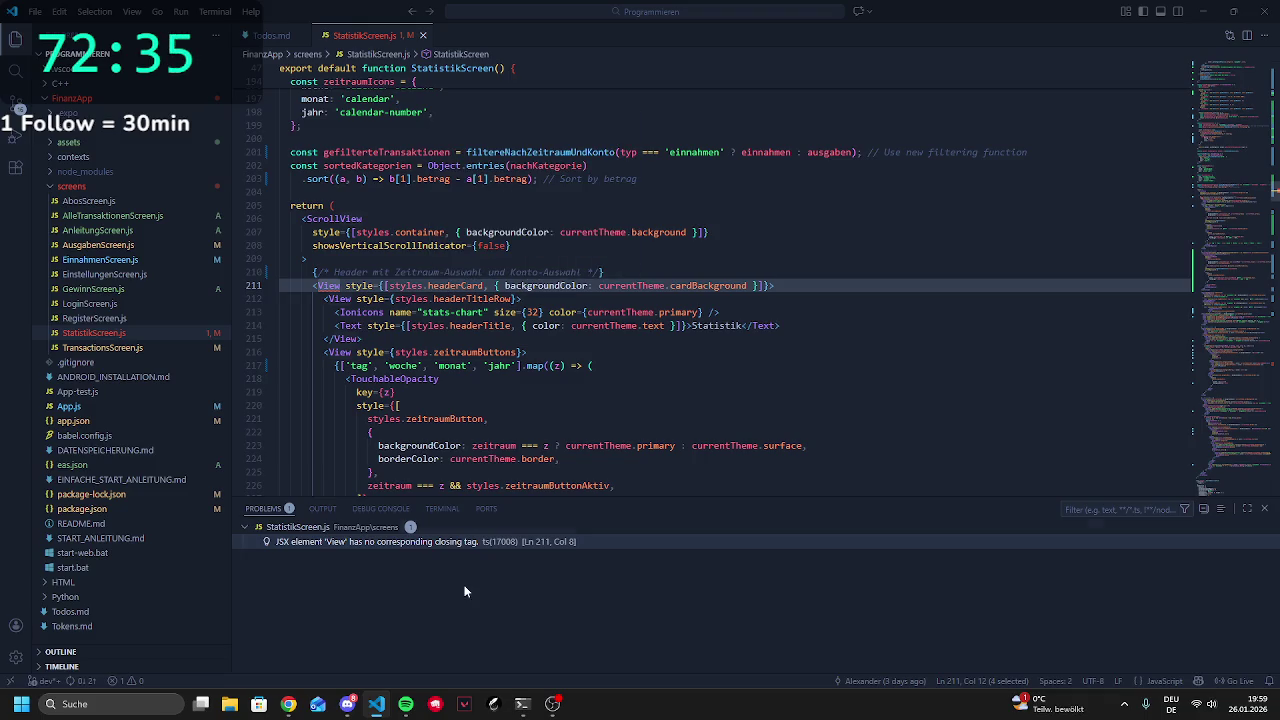
Add a closing </View> tag on new line 418 and save StatistikScreen.js
scroll(510, 482, down, 2)
scroll(510, 482, down, 20)
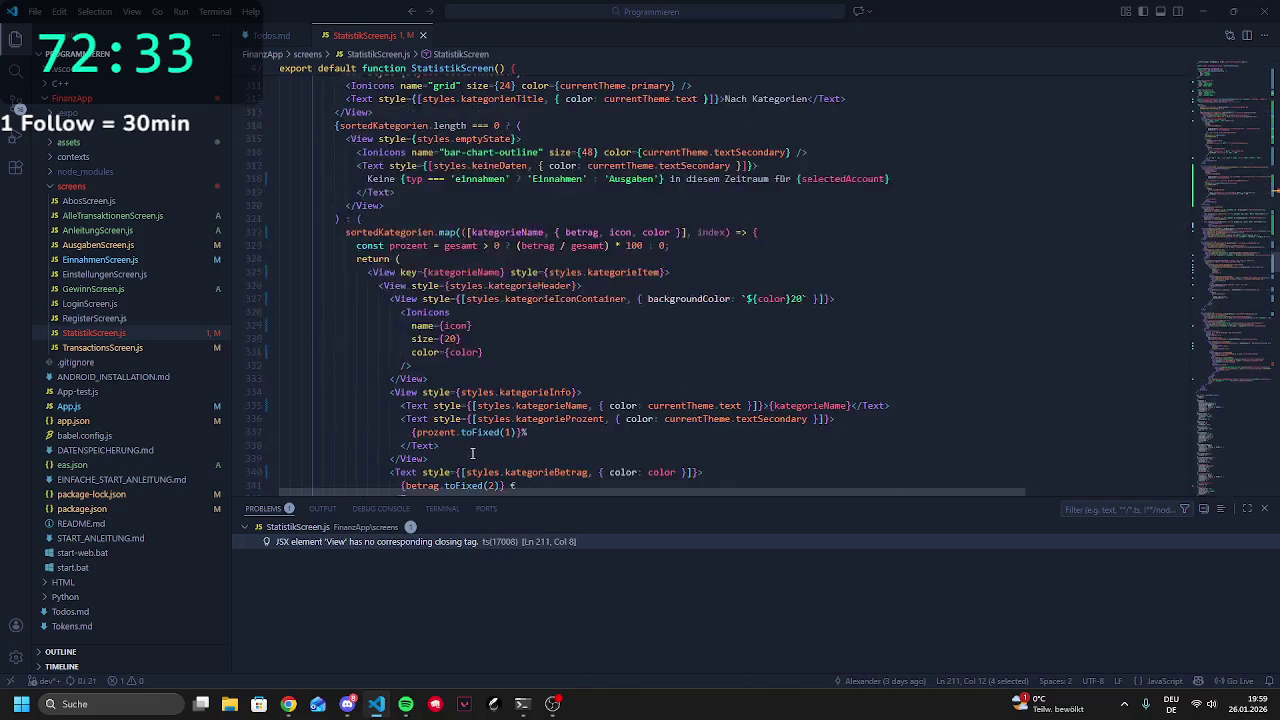
scroll(476, 447, down, 15)
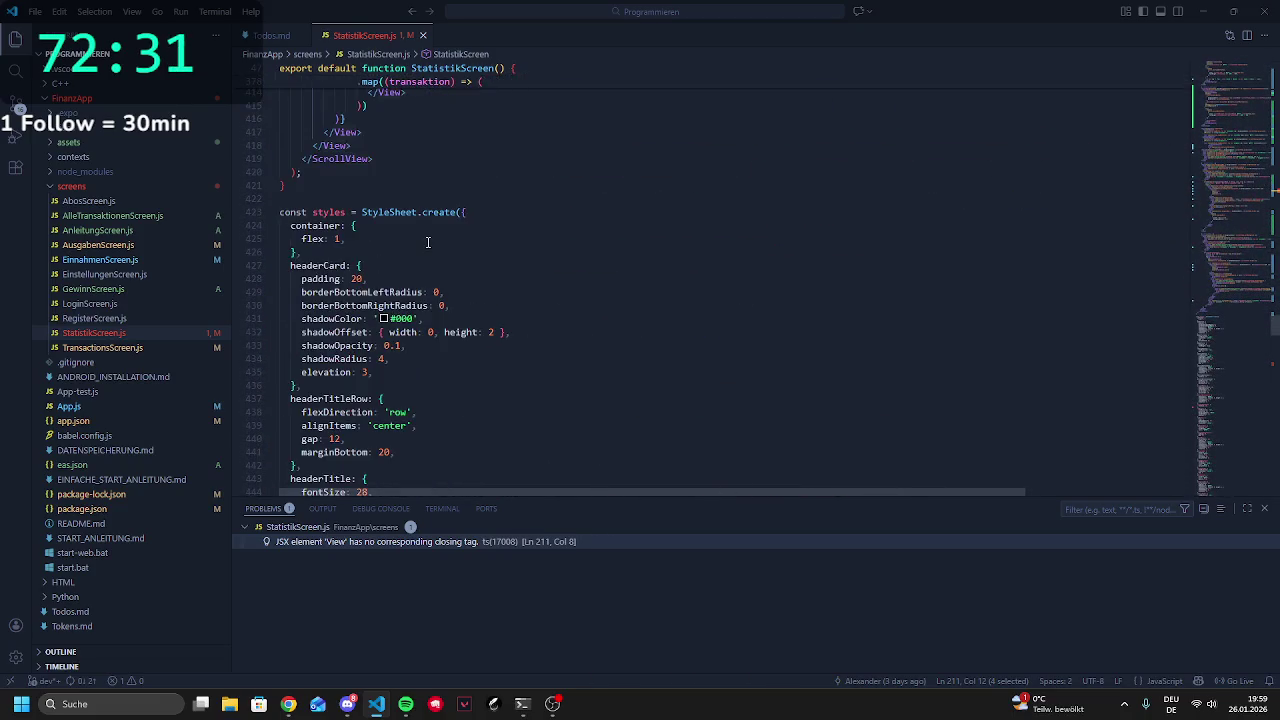
click(392, 231)
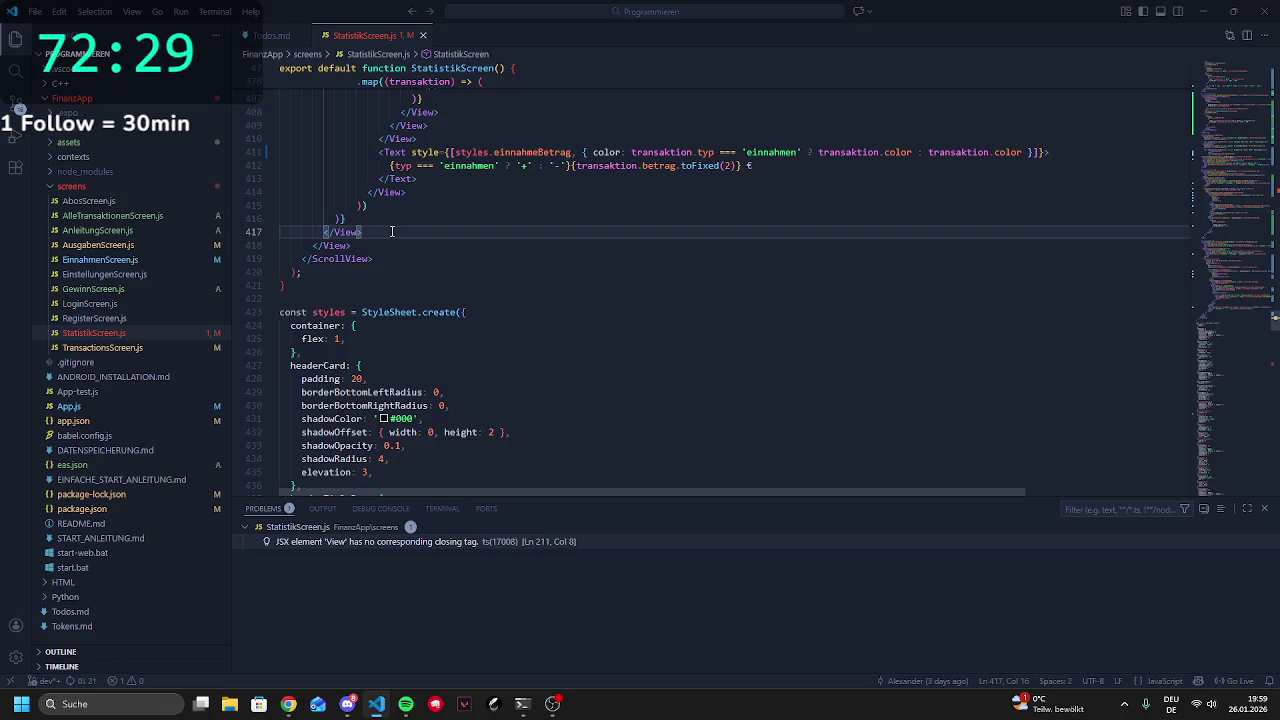
key(Return)
text(</V)
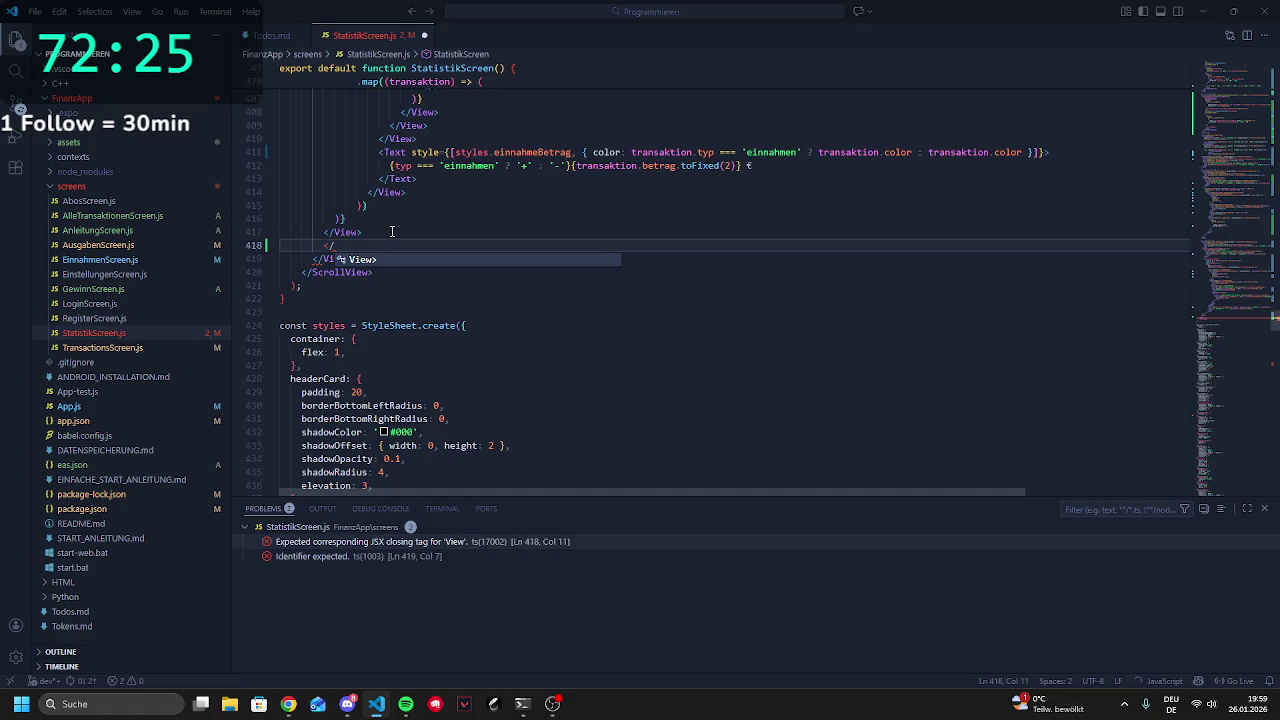
key(Return)
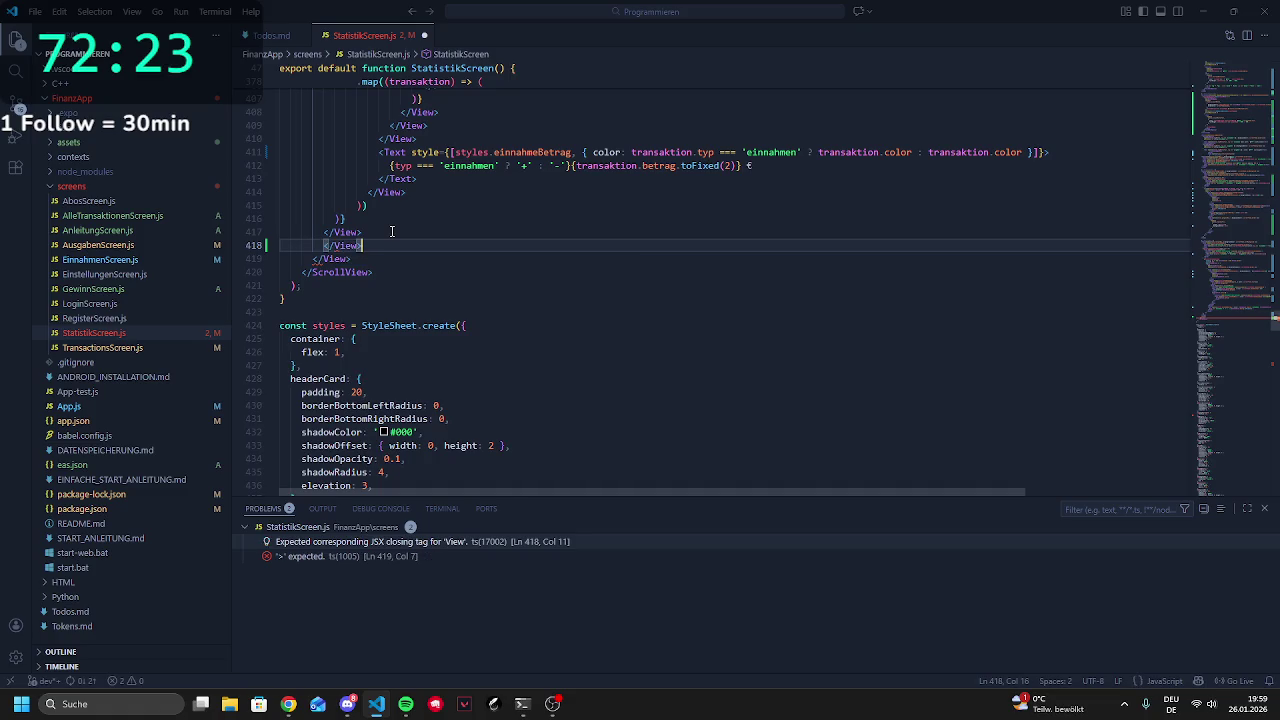
key(ctrl+s)
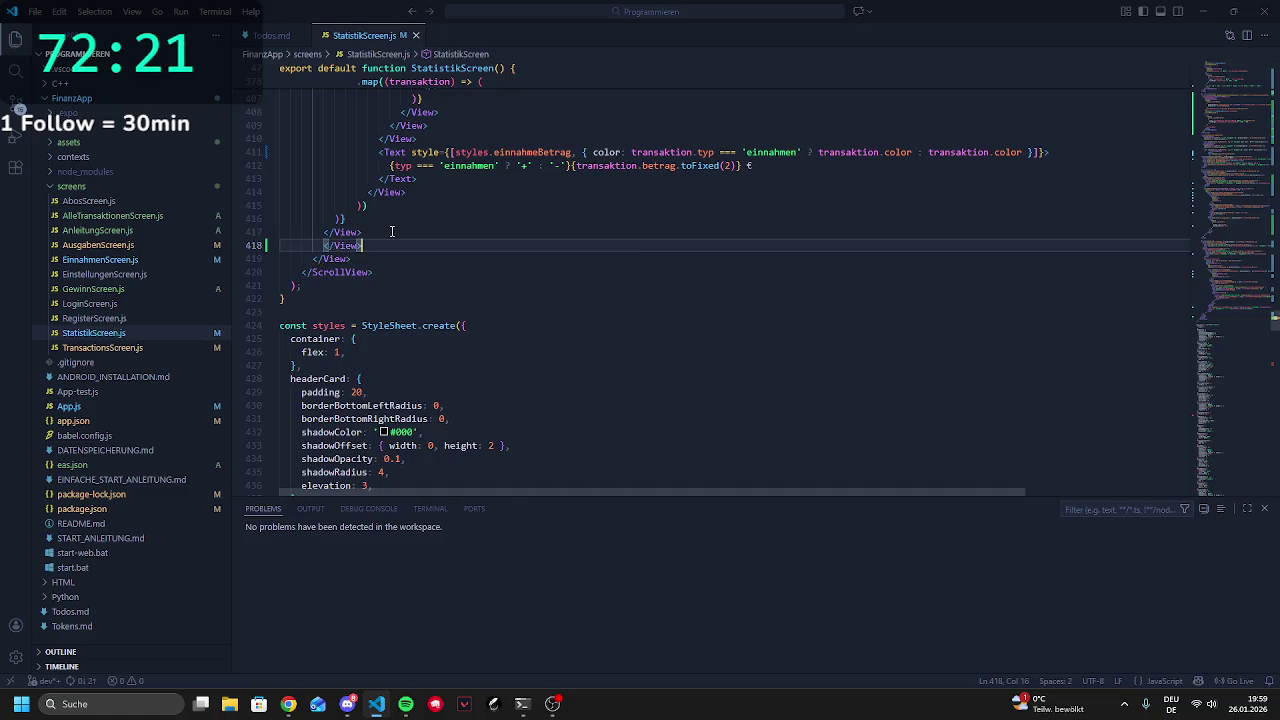
Bring the Expo server terminal back to the front
mouse_move(347, 704)
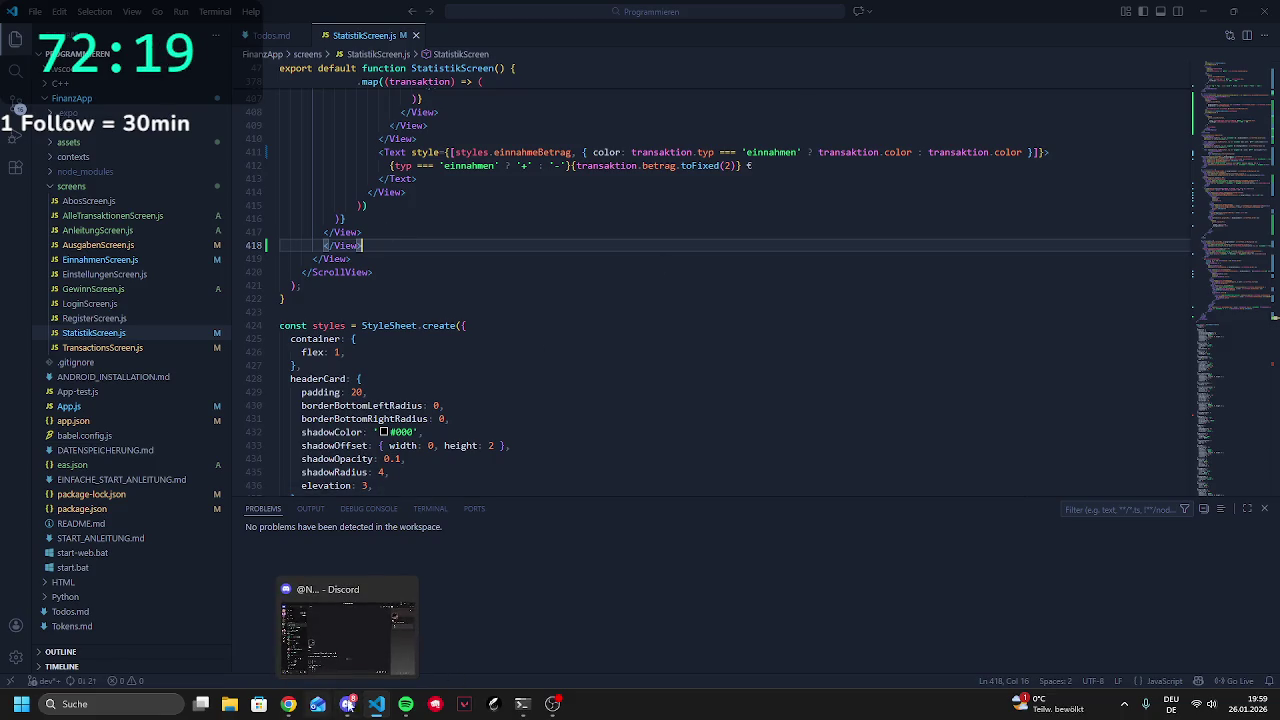
click(522, 704)
scroll(505, 427, down, 10)
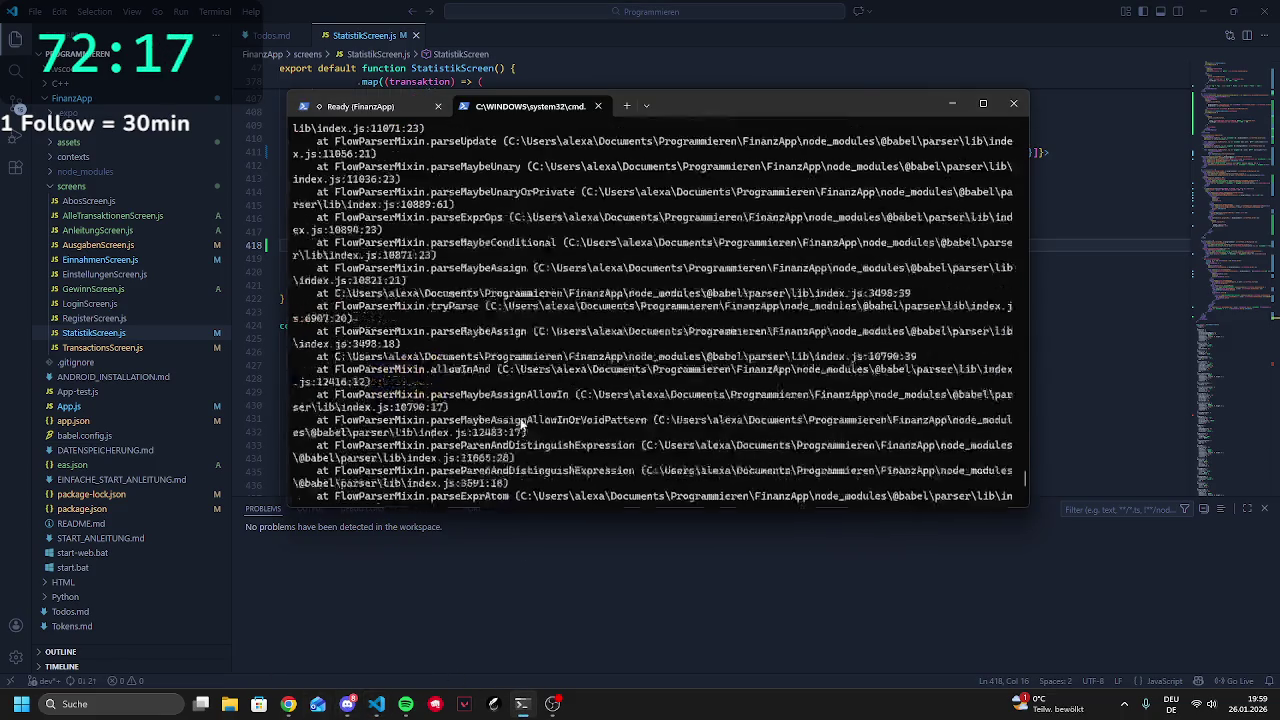
Stop and relaunch the Expo server with npm start so it waits on localhost:8081
scroll(491, 433, down, 5)
key(ctrl+c)
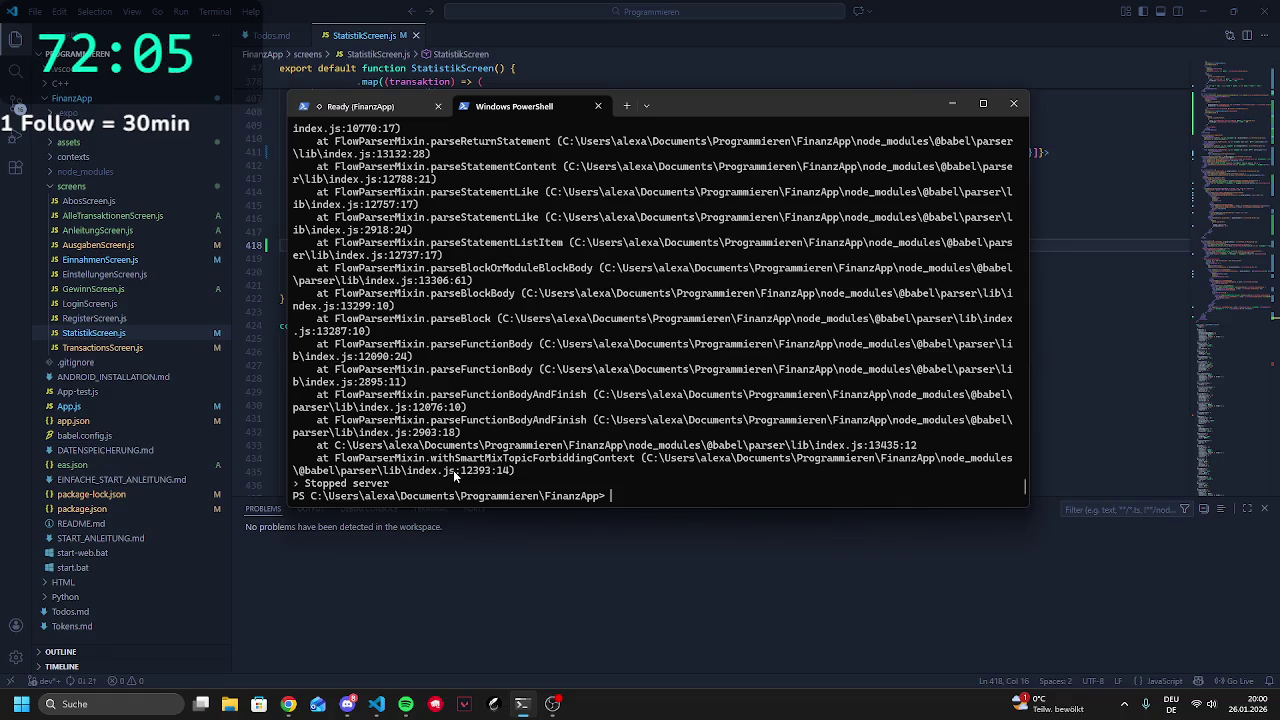
text(npm start)
key(Return)
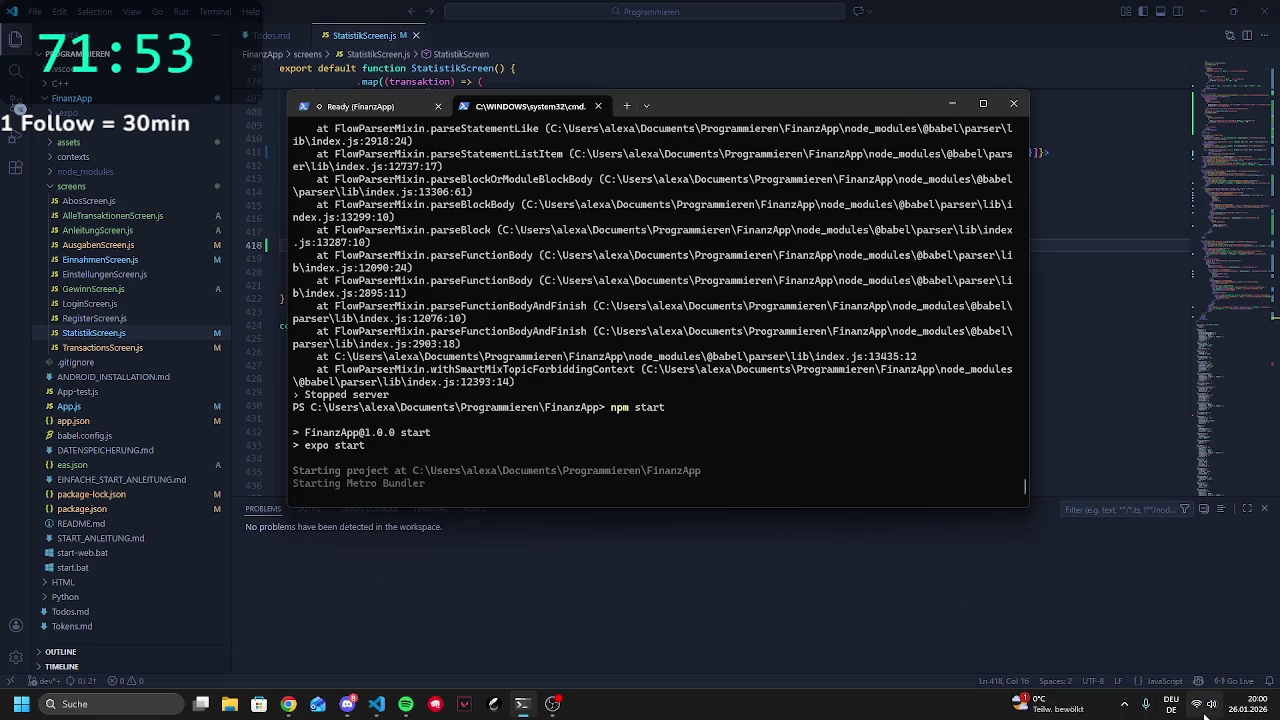
mouse_move(1196, 708)
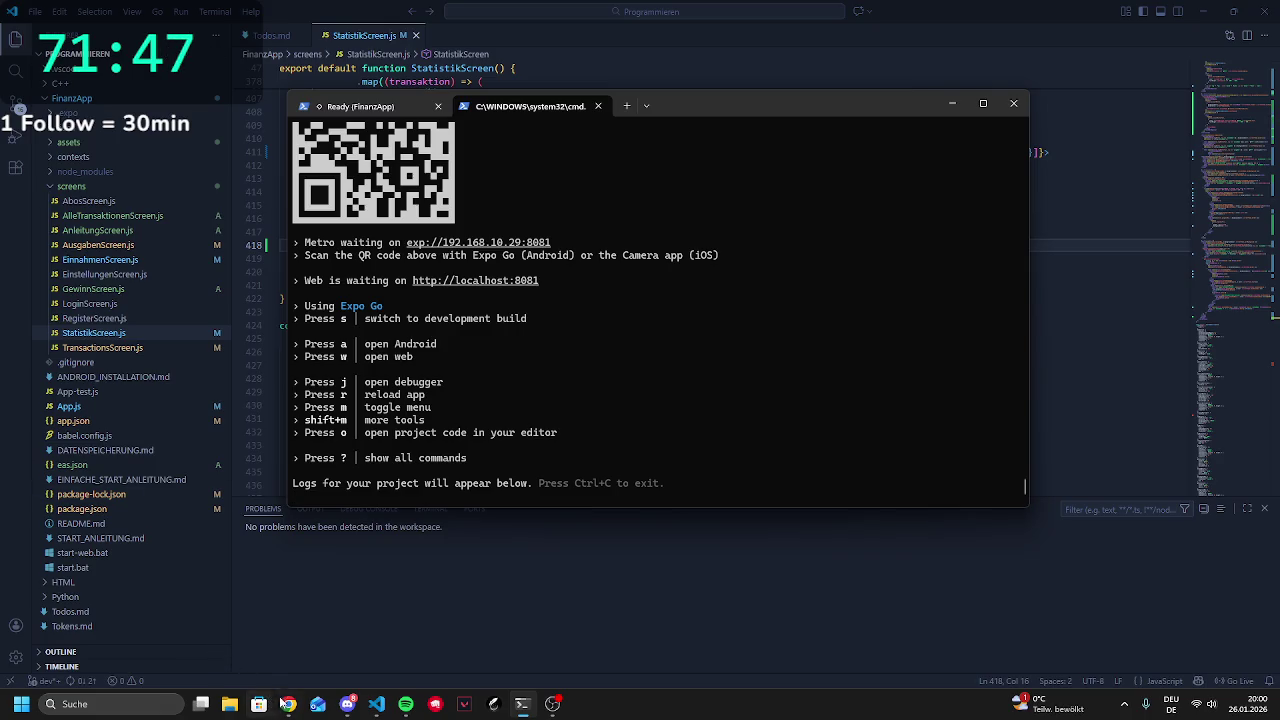
click(288, 704)
click(991, 12)
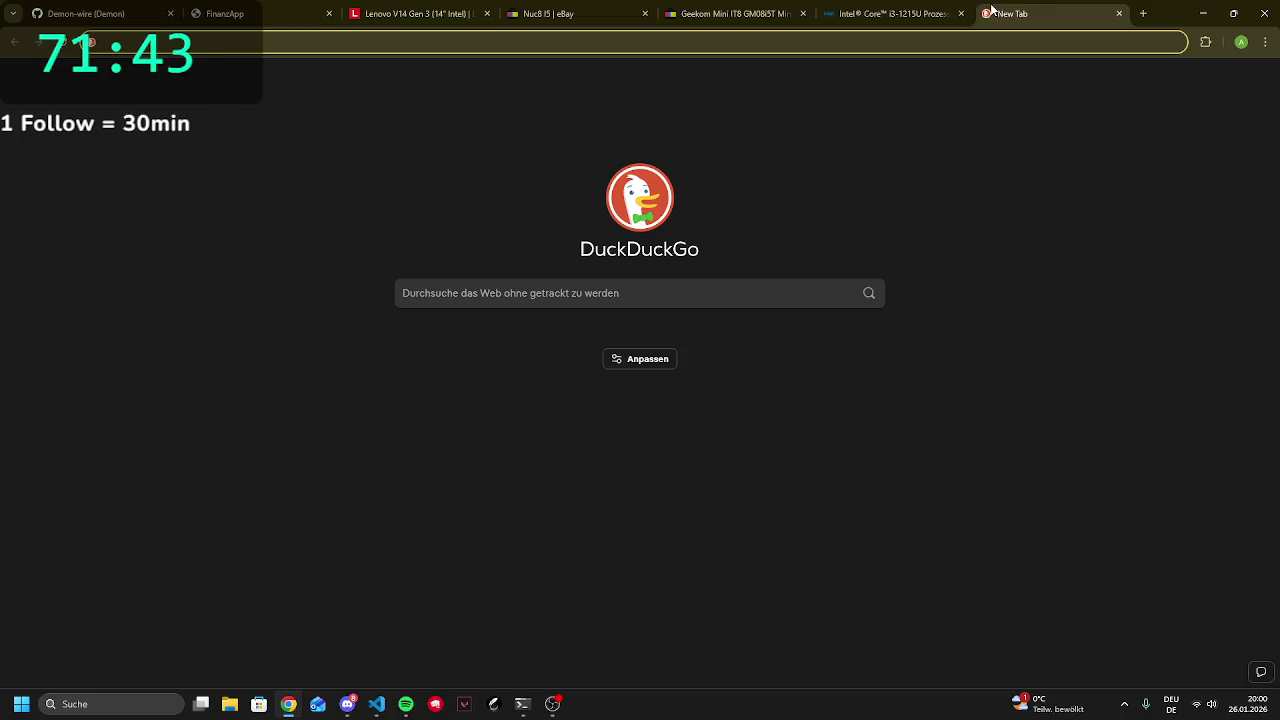
Go to todos.infinityfree.me from the address bar suggestion for 'to'
text(to)
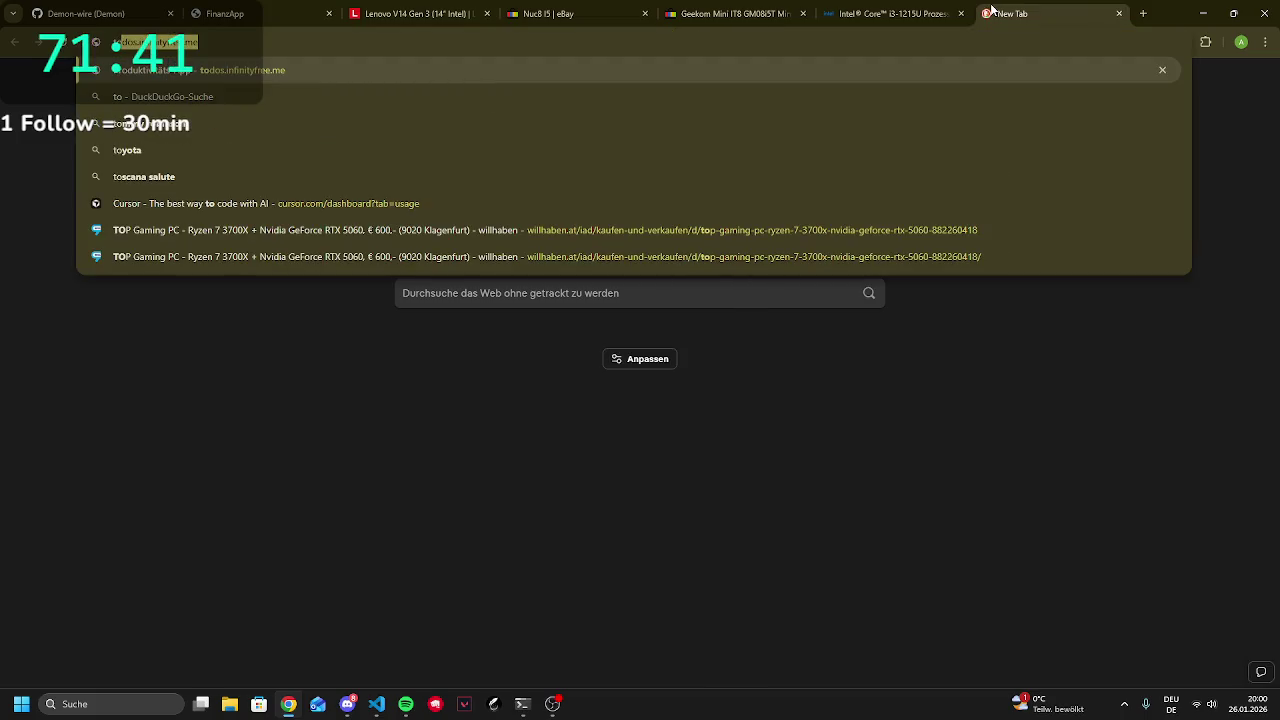
text(p |)
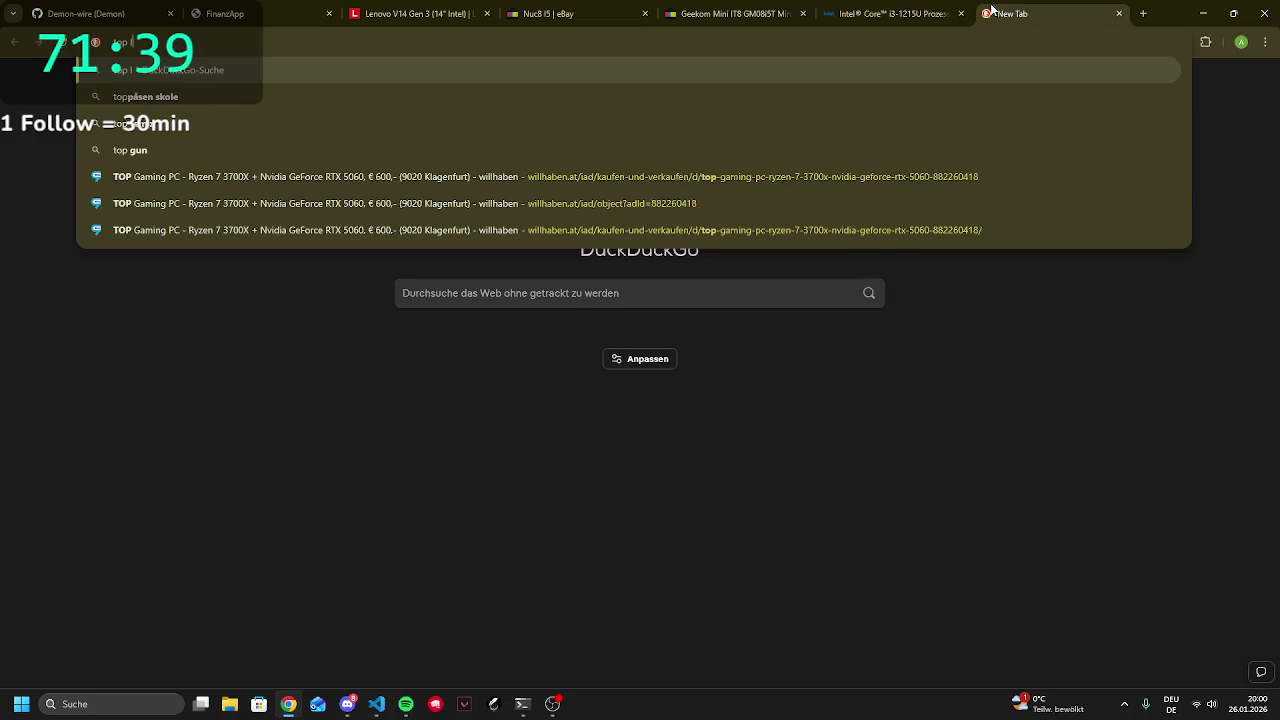
key(BackSpace)
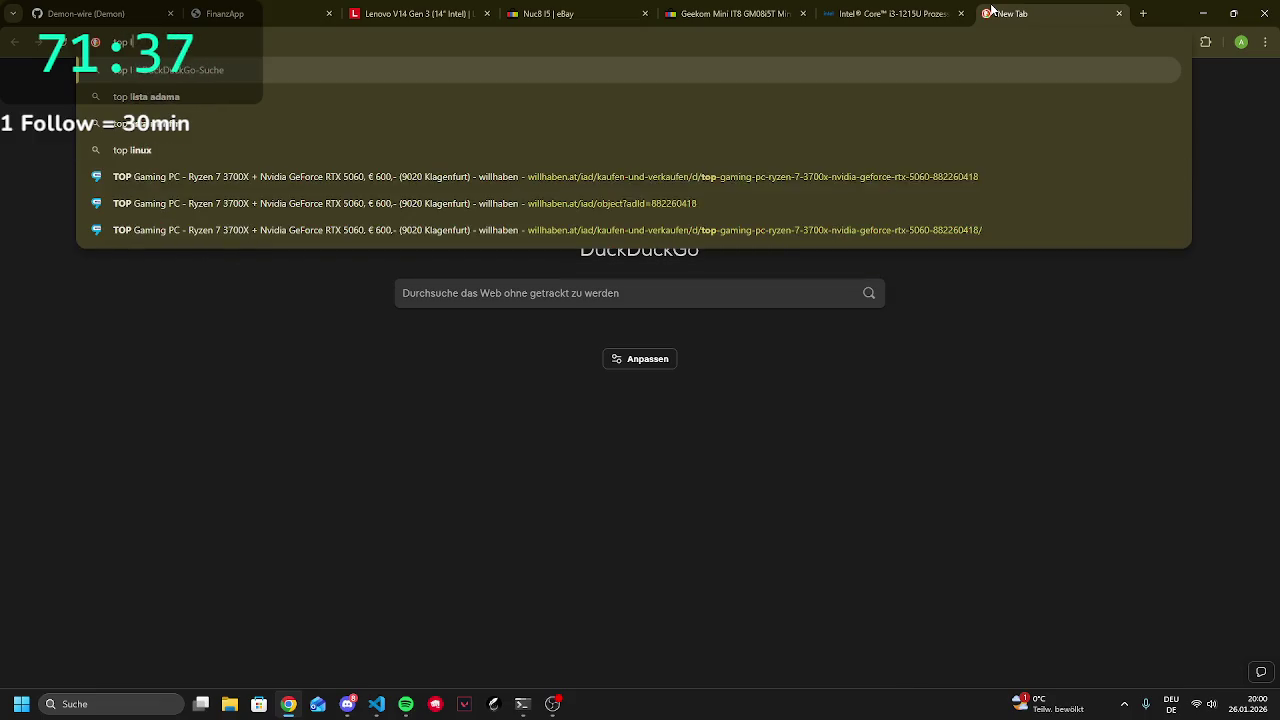
key(Escape)
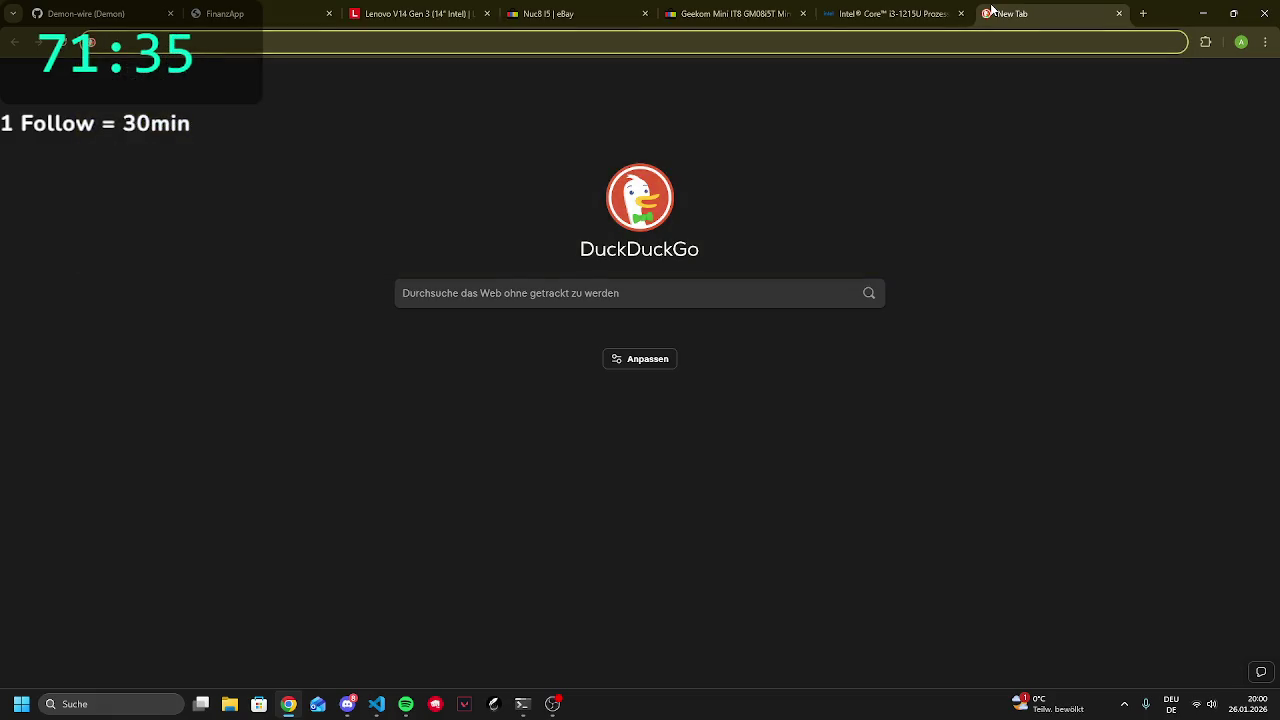
text(to)
key(Return)
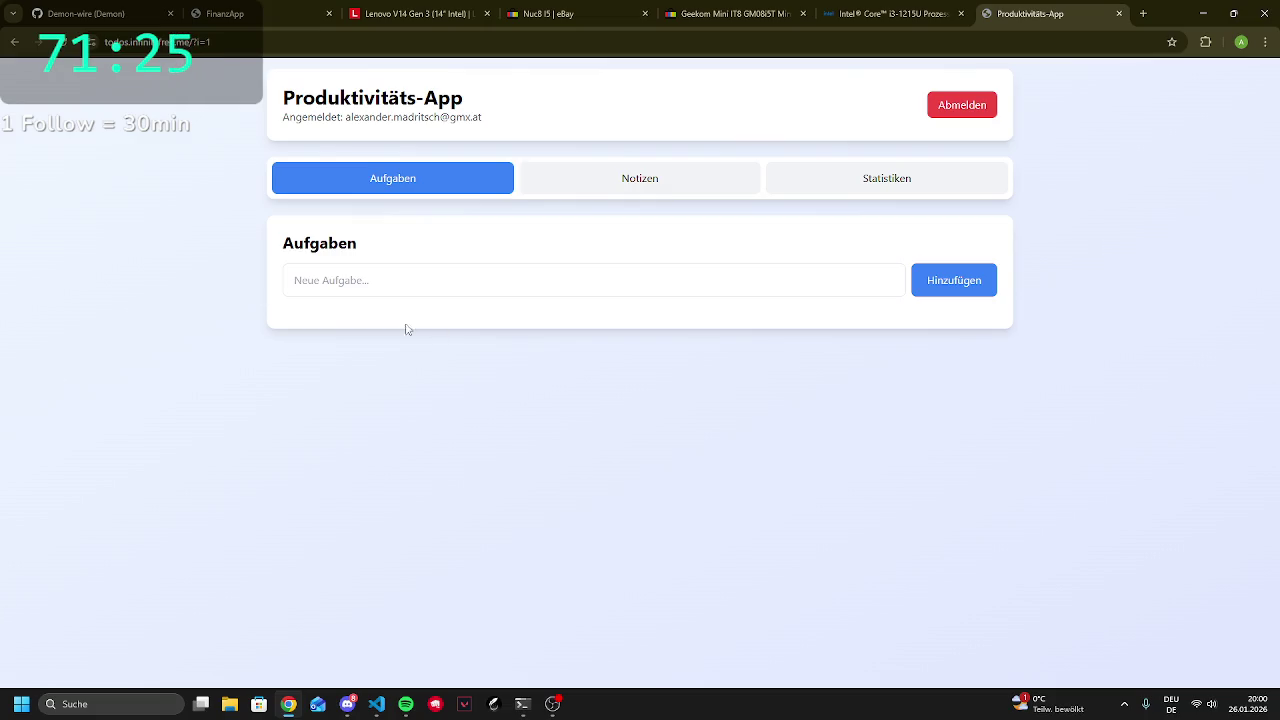
Try adding a task named 'hallo' to the to-do list
click(663, 266)
text(h)
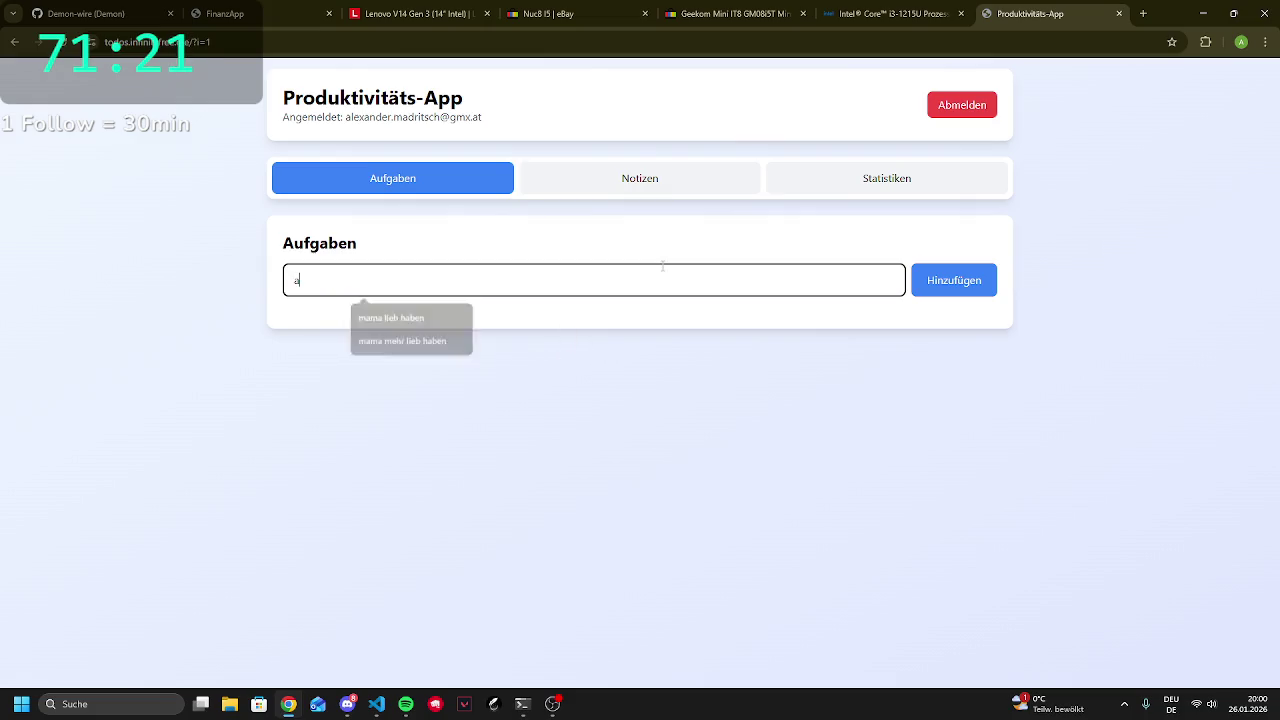
key(BackSpace)
text(hallo)
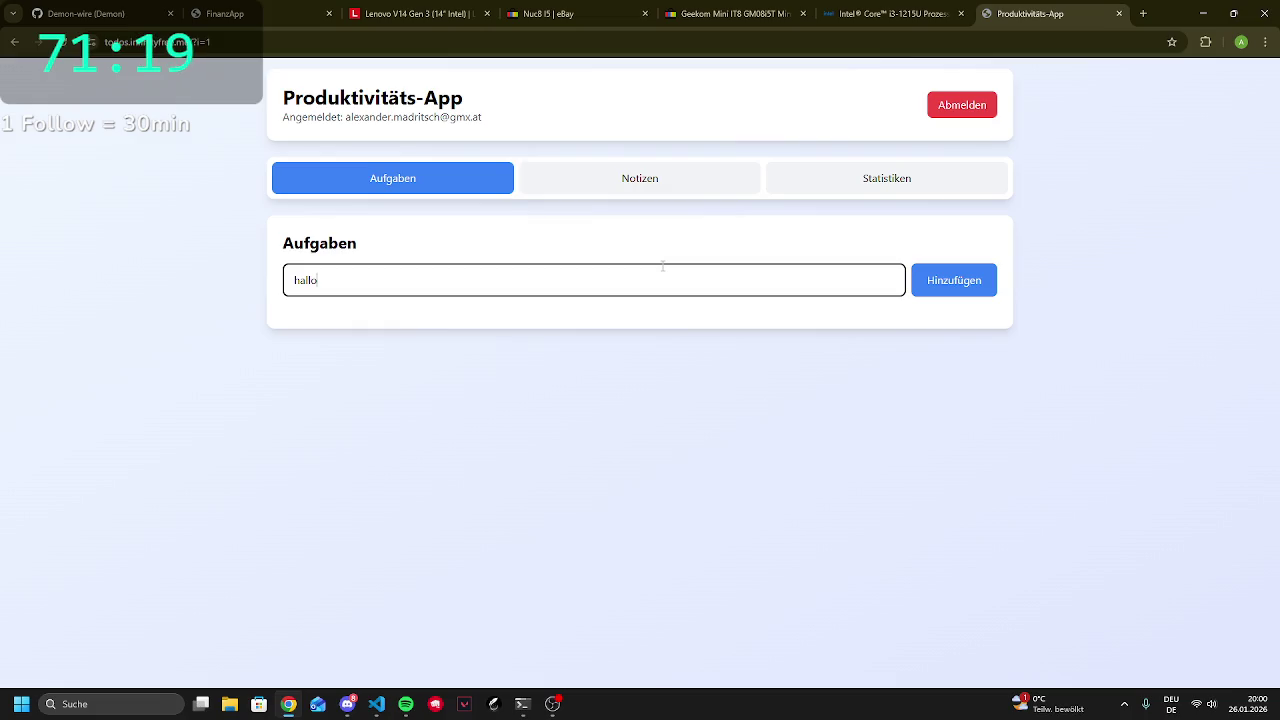
click(988, 290)
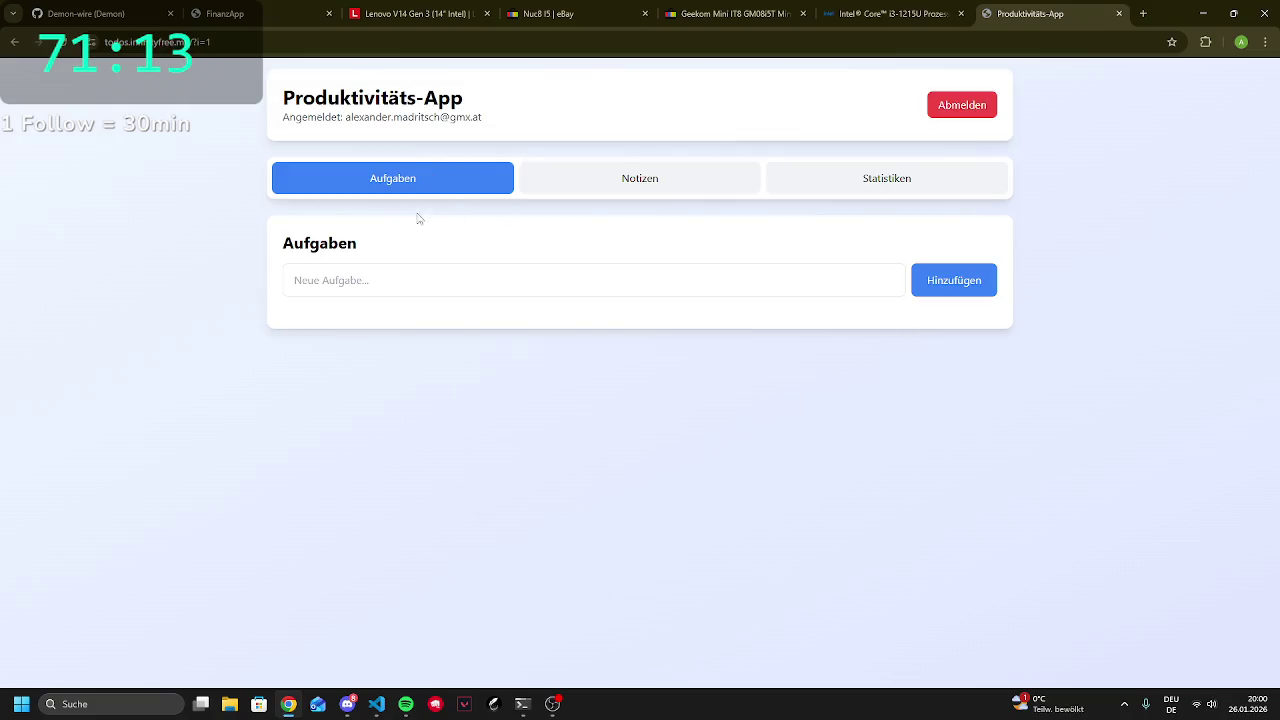
click(375, 268)
text(lo)
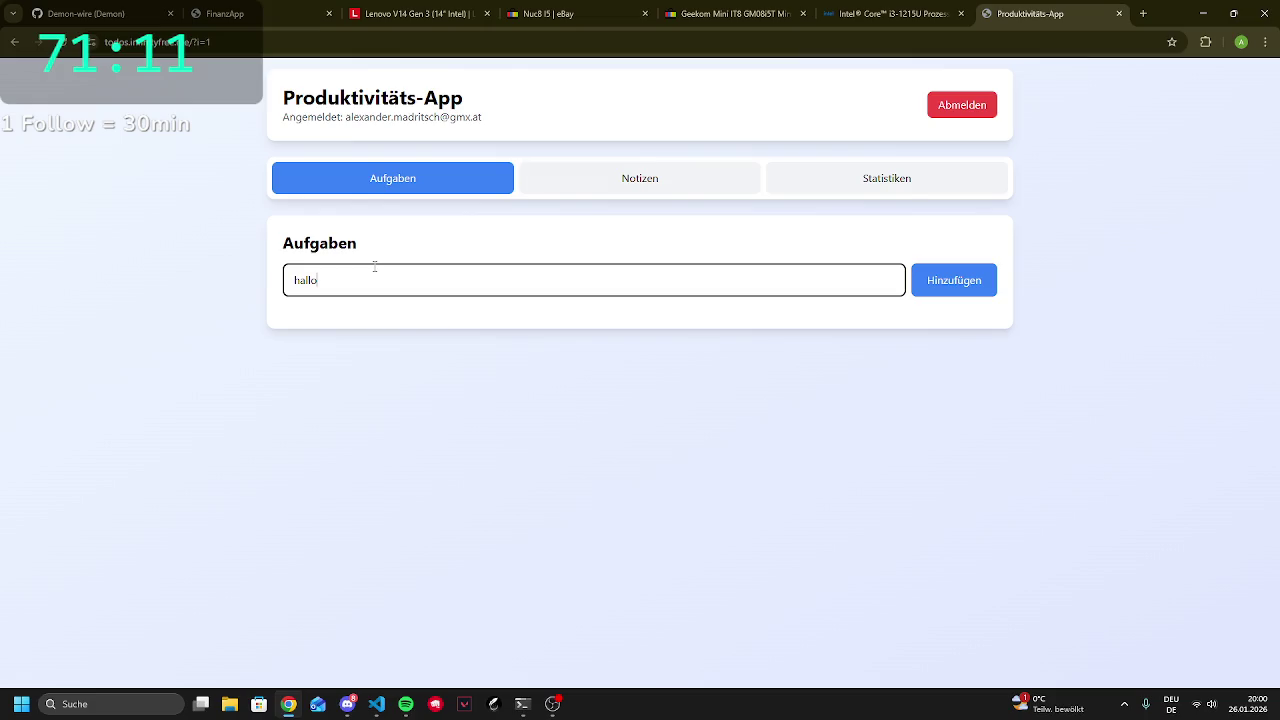
click(975, 292)
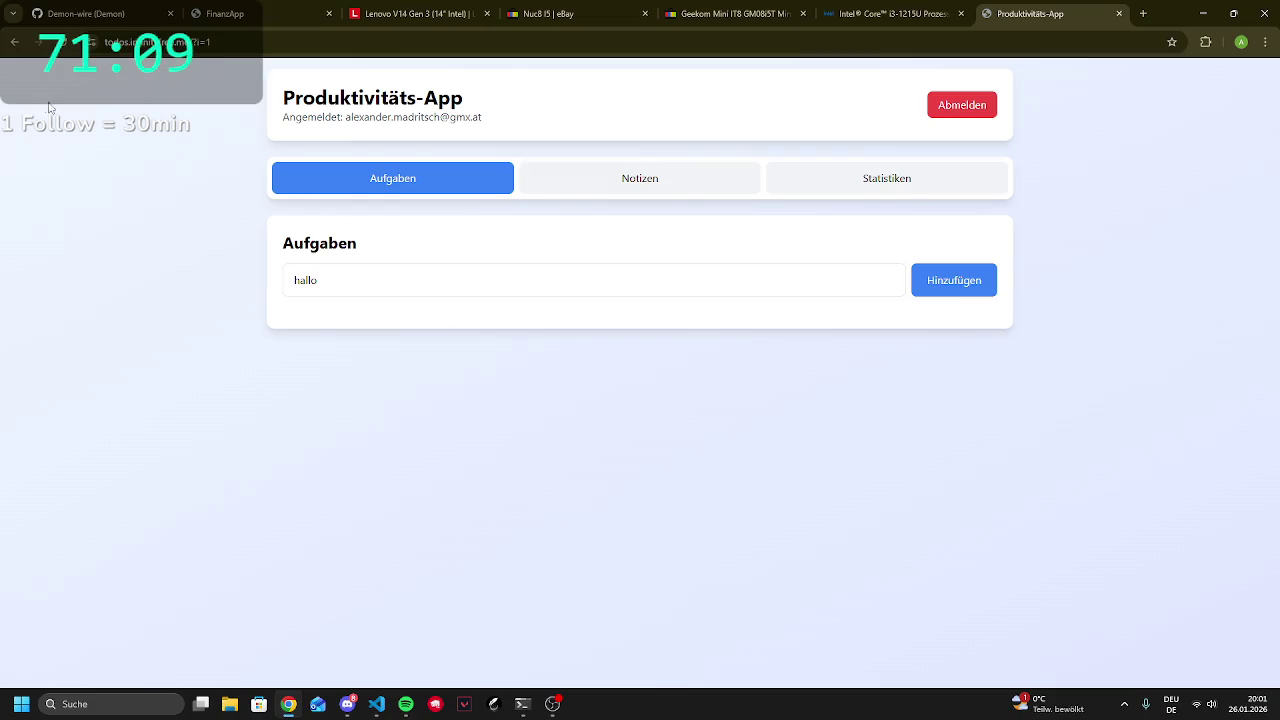
Reload the to-do page twice, then close the Produktivitäts-App tab
click(67, 45)
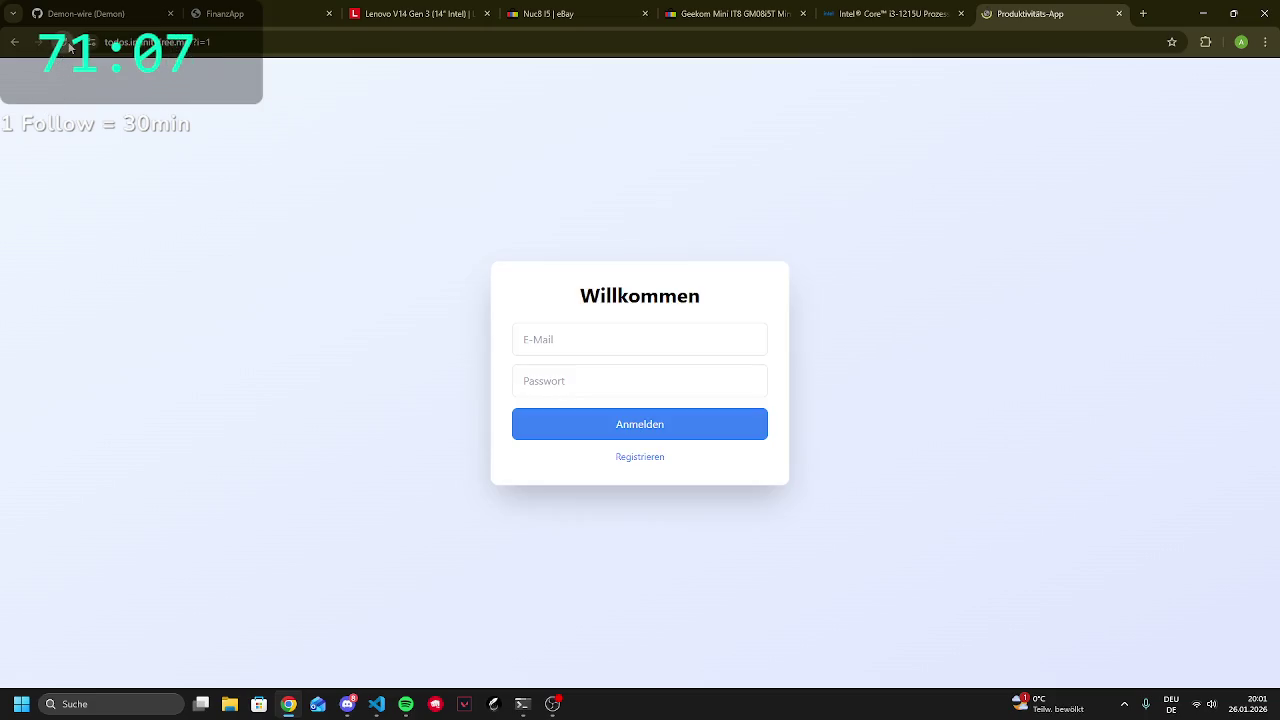
key(ctrl+l)
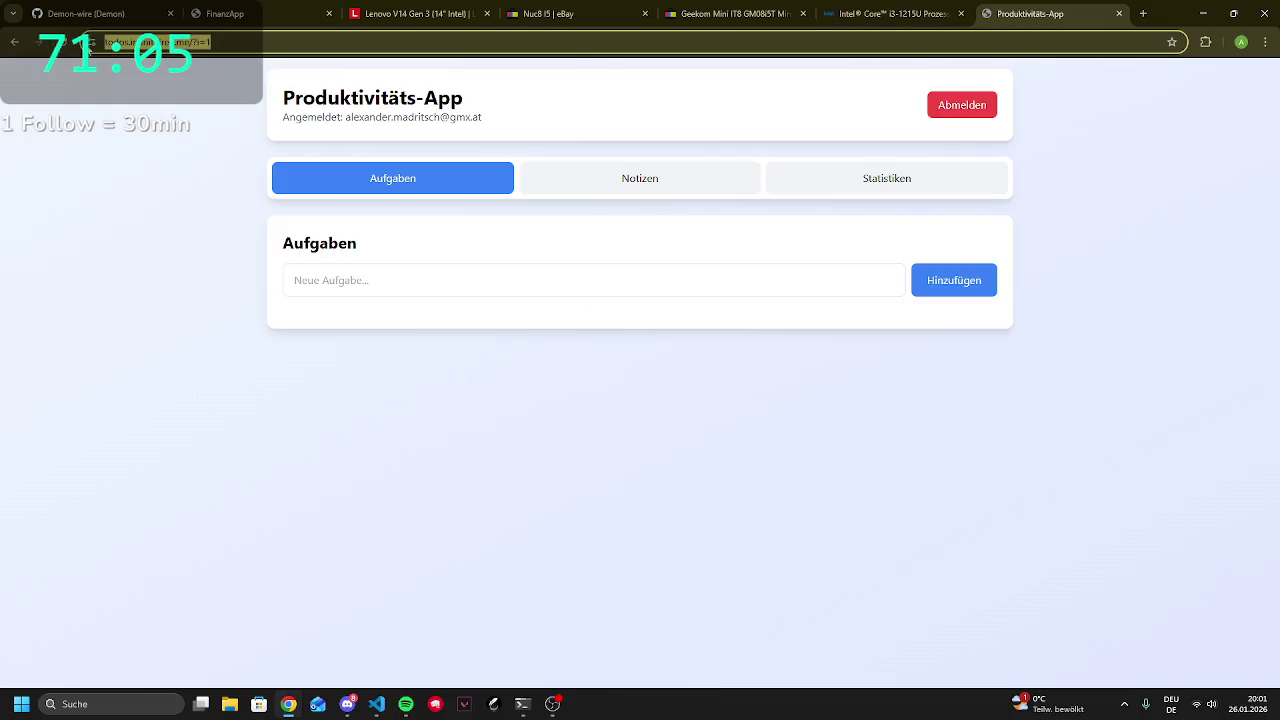
click(62, 47)
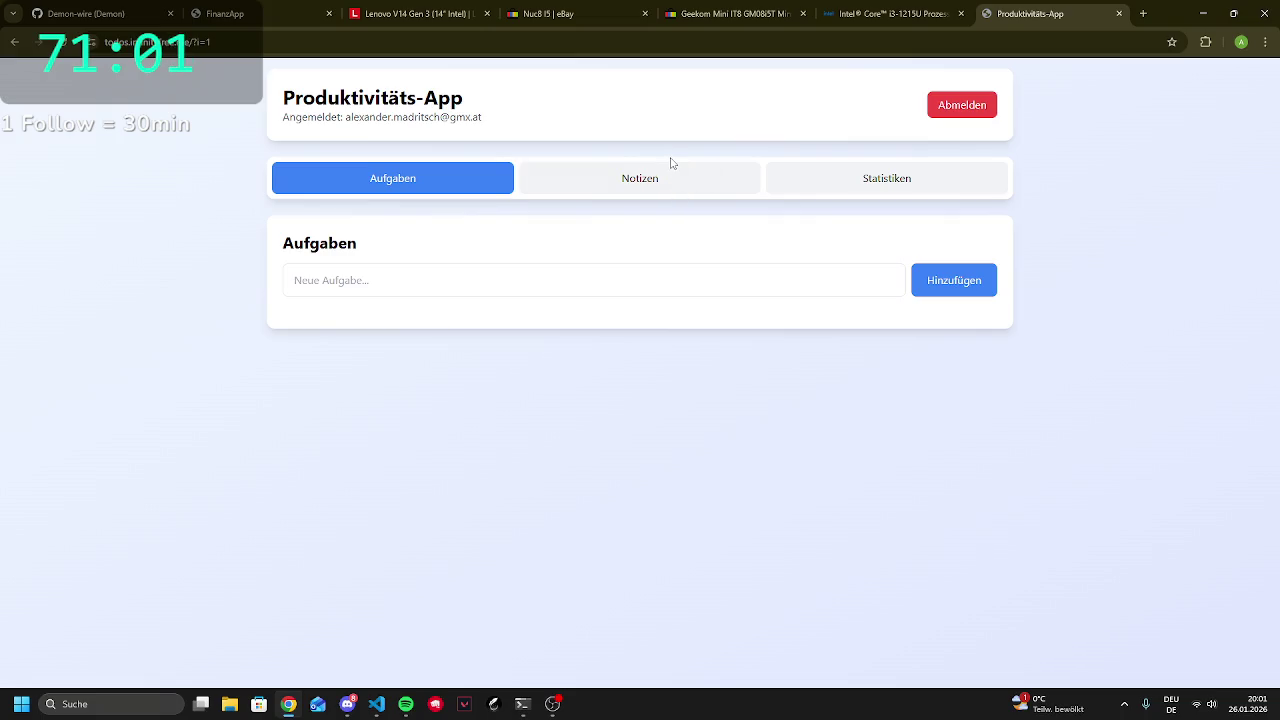
click(1120, 14)
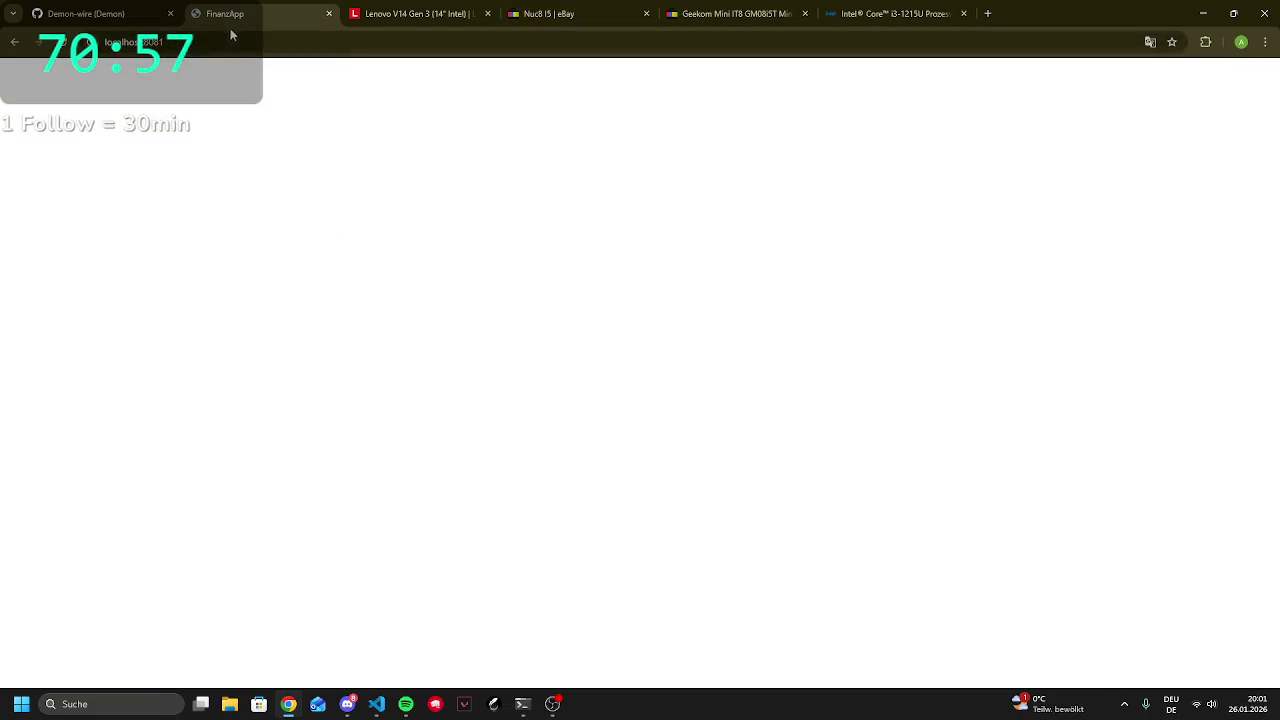
Watch the web bundle finish in the Expo terminal, then swipe FinanzApp's form to Neue Ausgabe
click(522, 703)
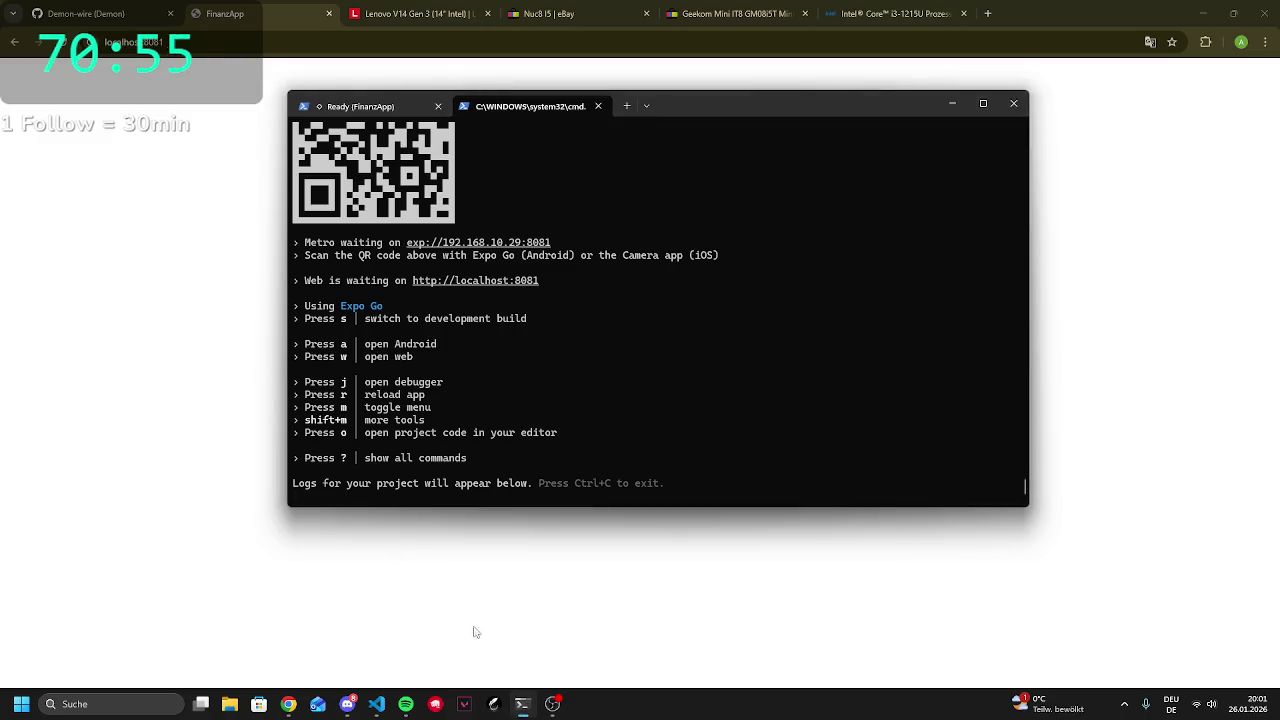
click(470, 625)
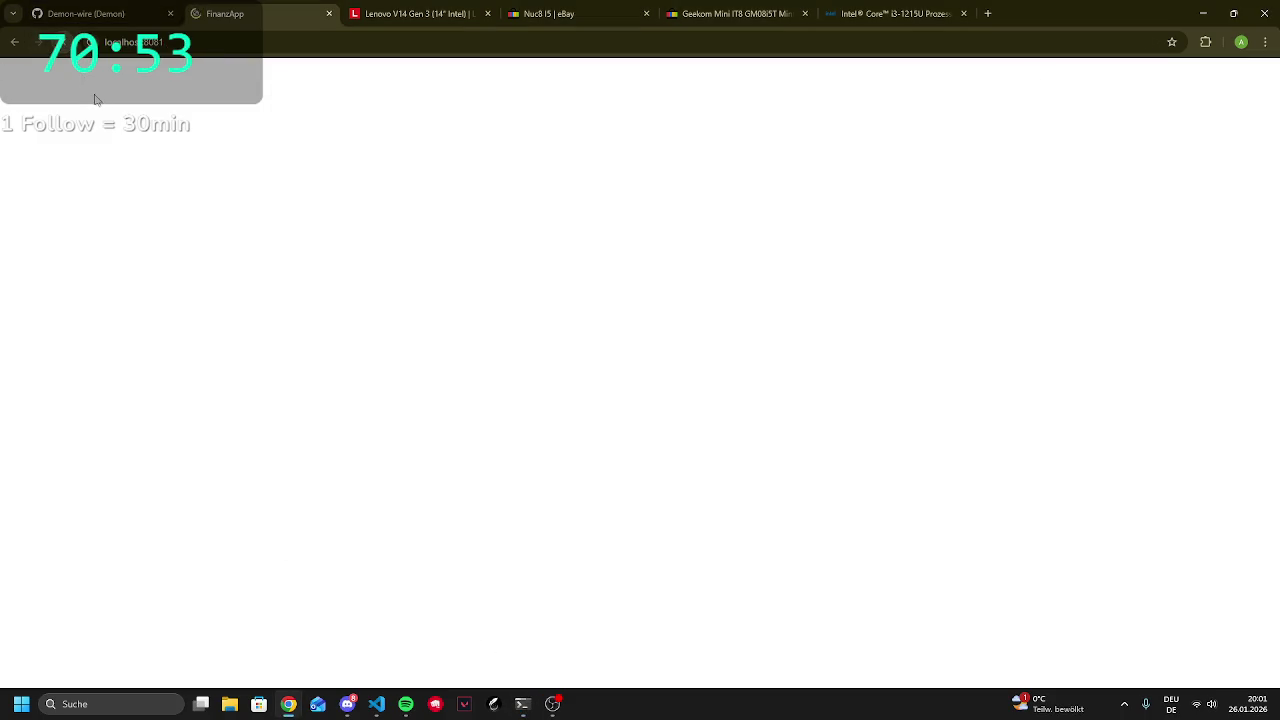
click(519, 704)
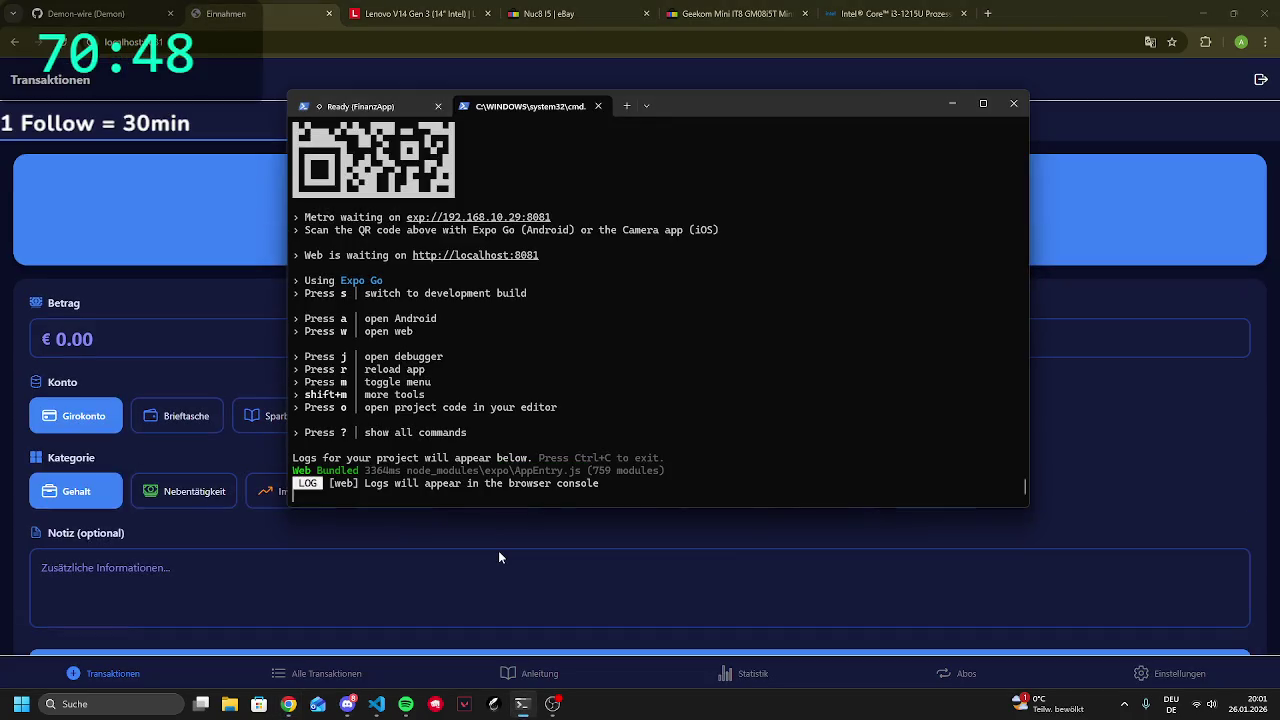
click(500, 557)
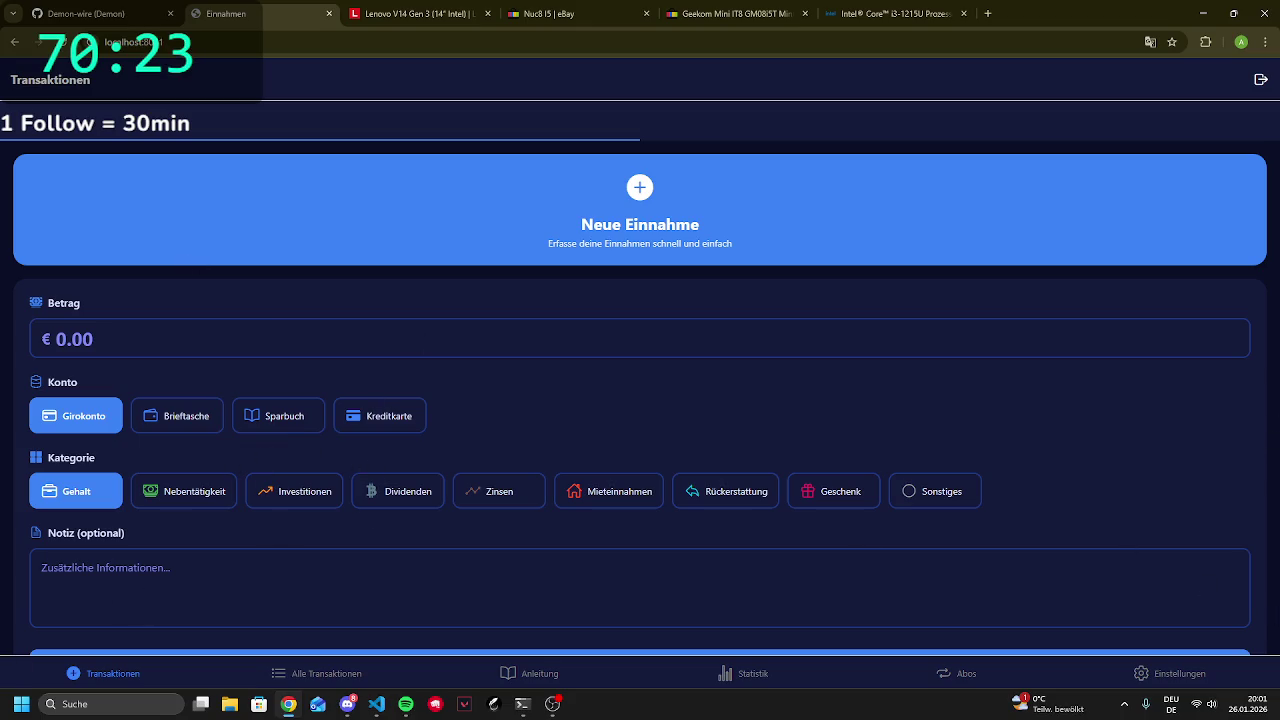
mouse_move(1066, 426)
mouse_down()
mouse_move(517, 389)
mouse_move(640, 454)
mouse_up()
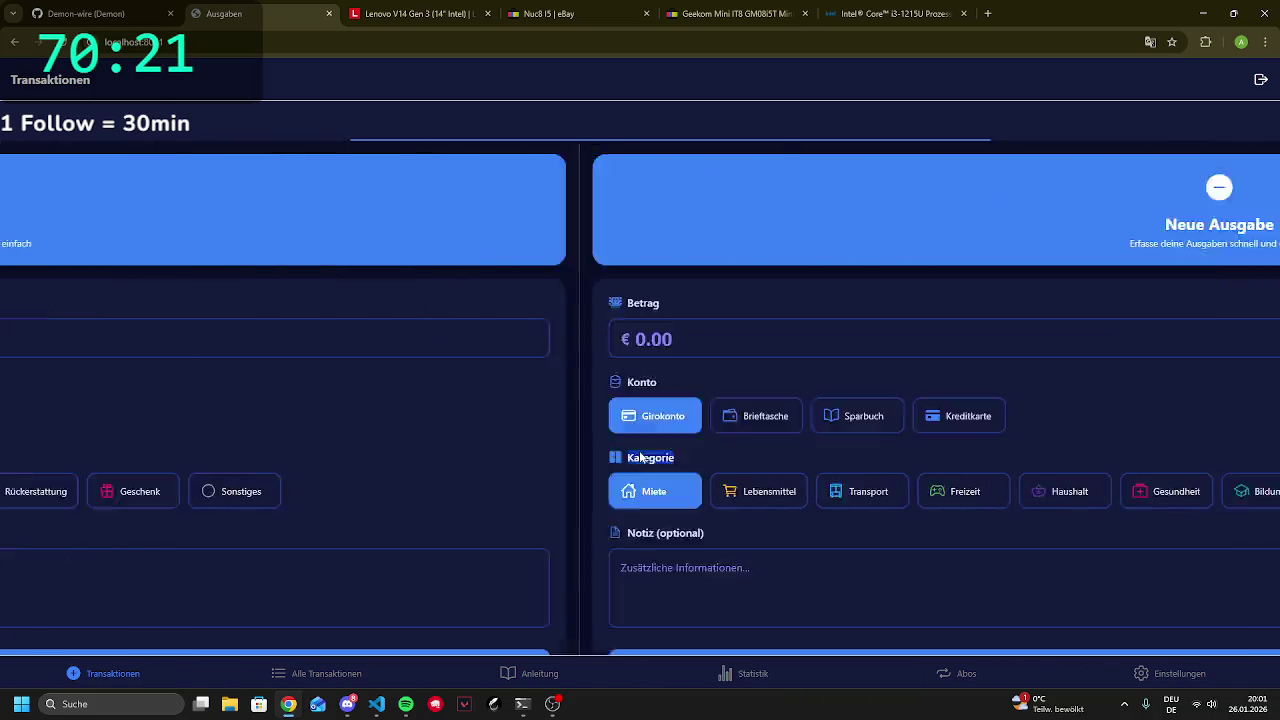
Flip between the income and expense forms, then list Alle Transaktionen filtered to Brieftasche
drag(431, 466, 177, 531)
drag(726, 343, 880, 345)
click(278, 676)
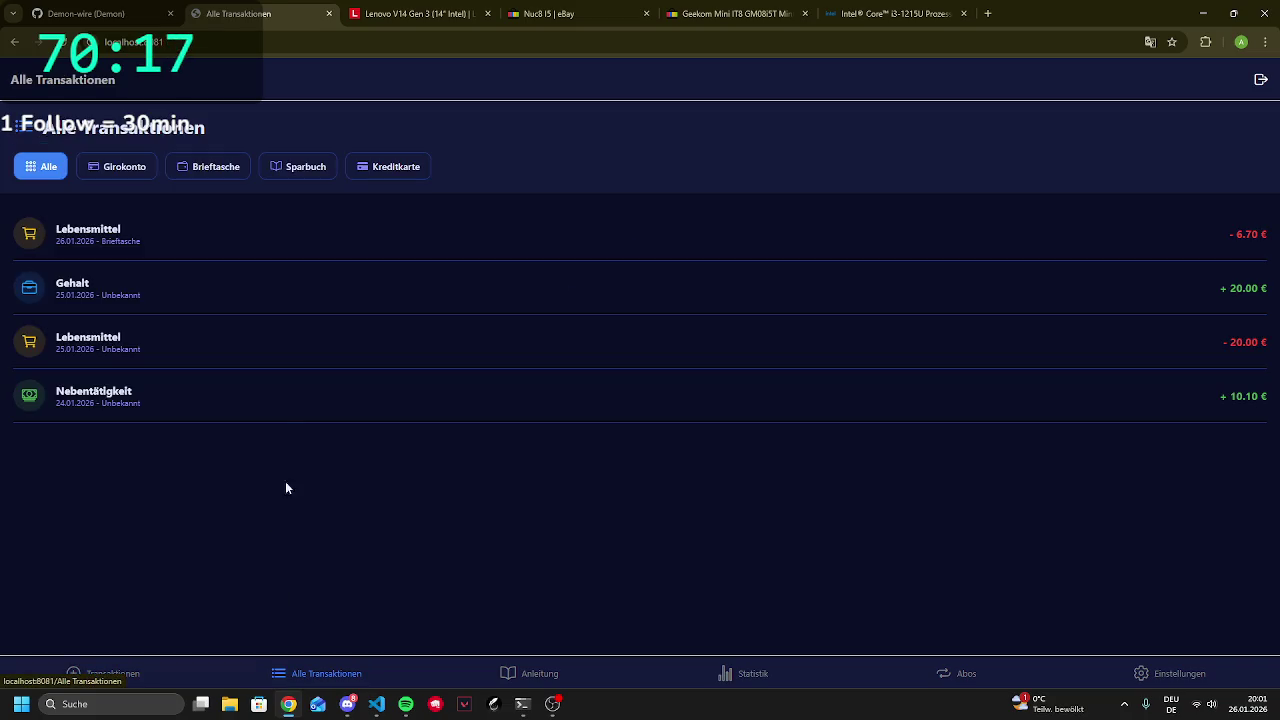
click(126, 168)
click(214, 172)
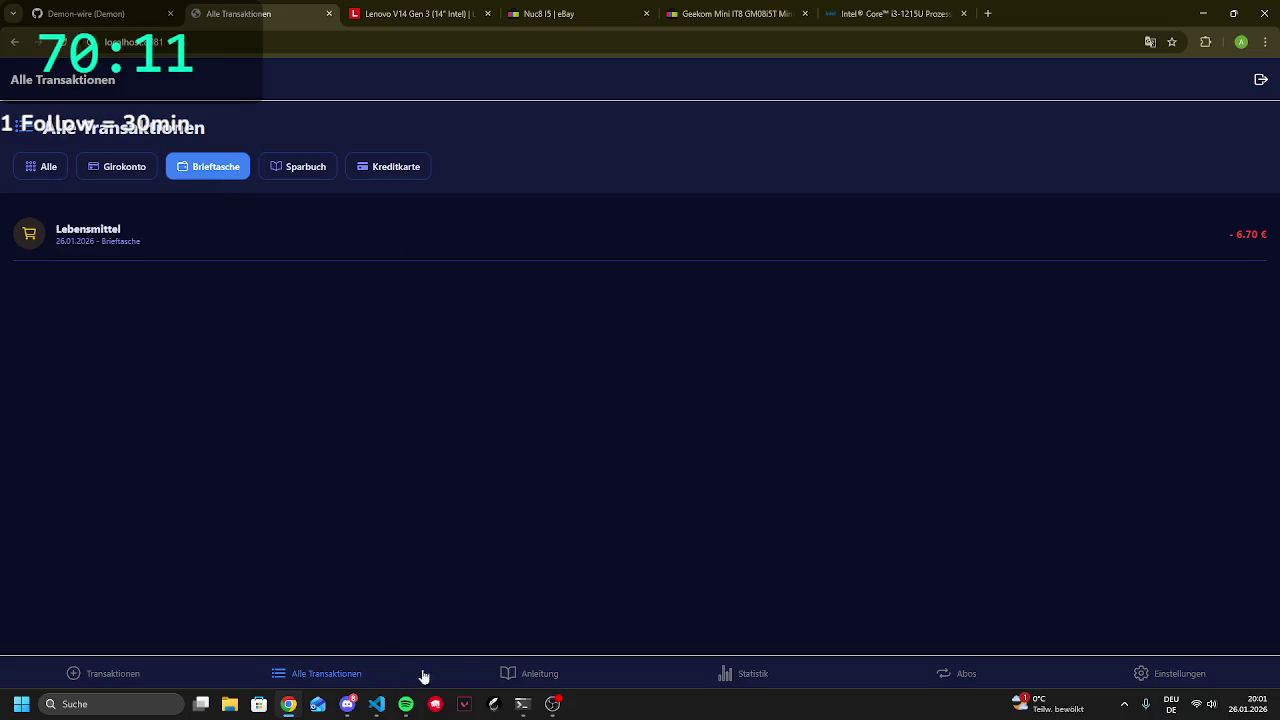
Browse the Anleitung guide, then open the Statistik page
click(502, 668)
scroll(600, 470, down, 1)
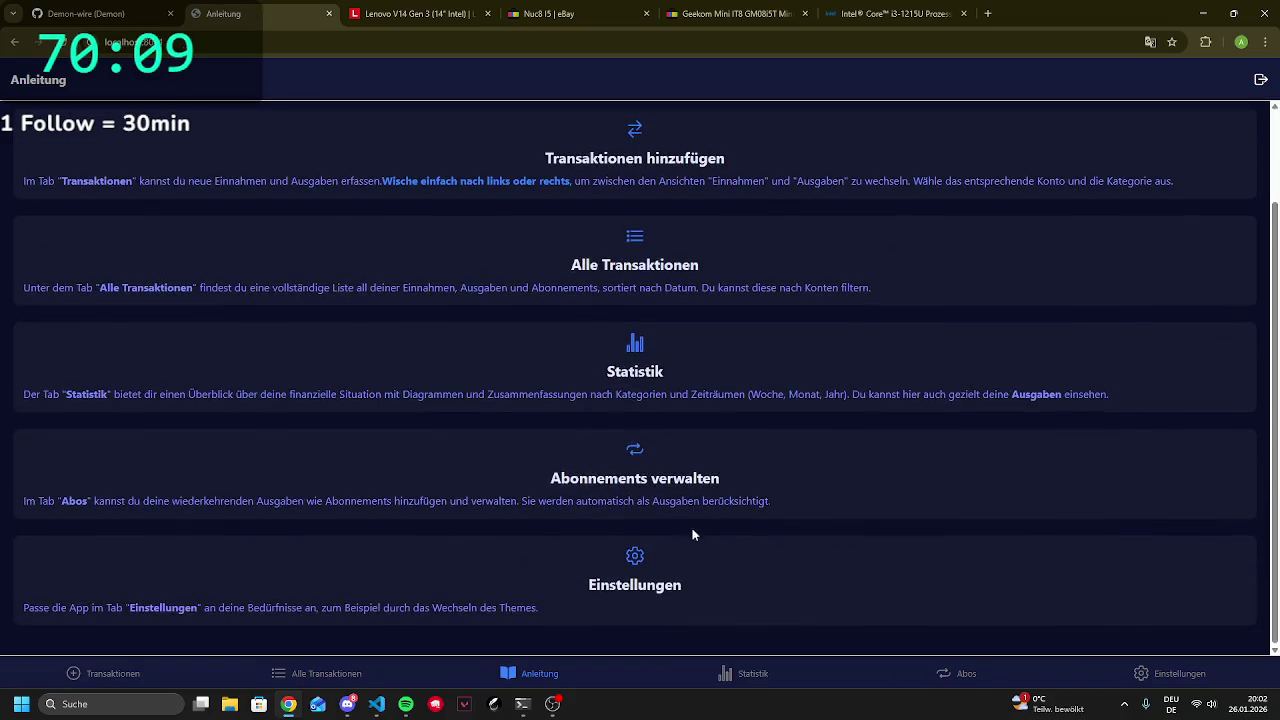
scroll(602, 467, up, 1)
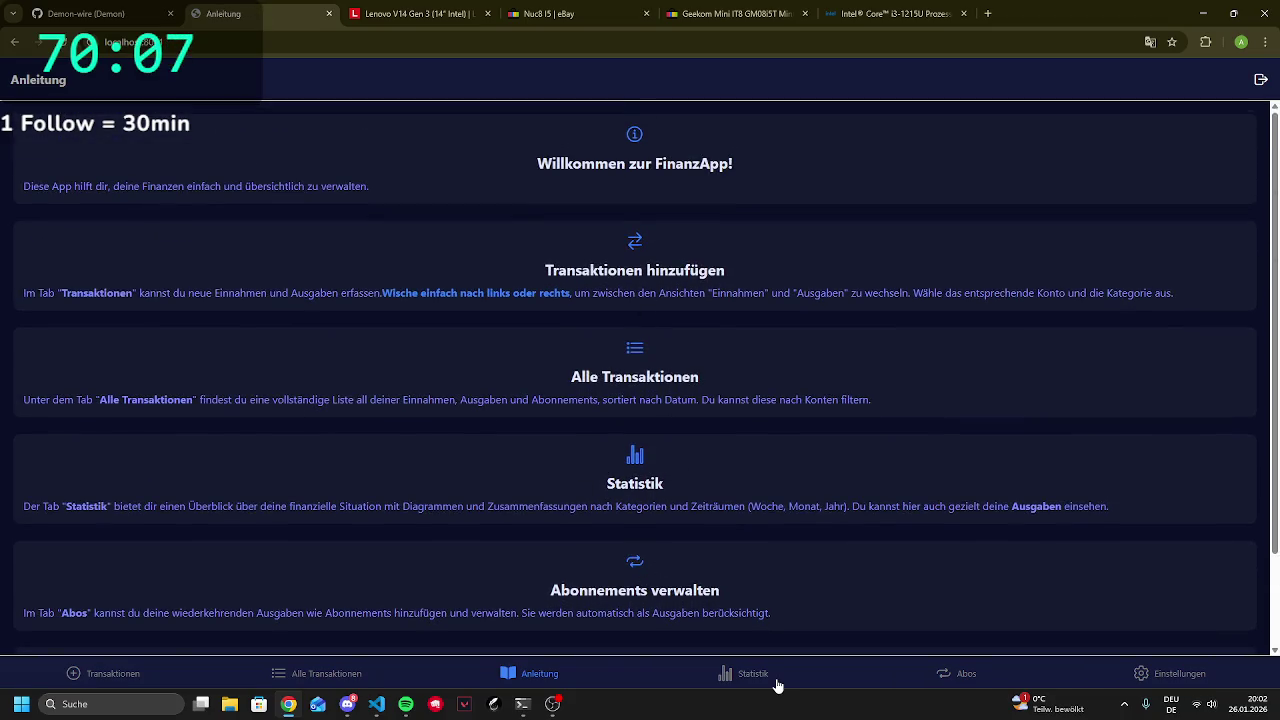
click(752, 670)
scroll(414, 389, down, 2)
scroll(171, 234, up, 2)
Show Ausgaben statistics by Woche, Monat and Jahr, ending on Alle Konten
click(135, 204)
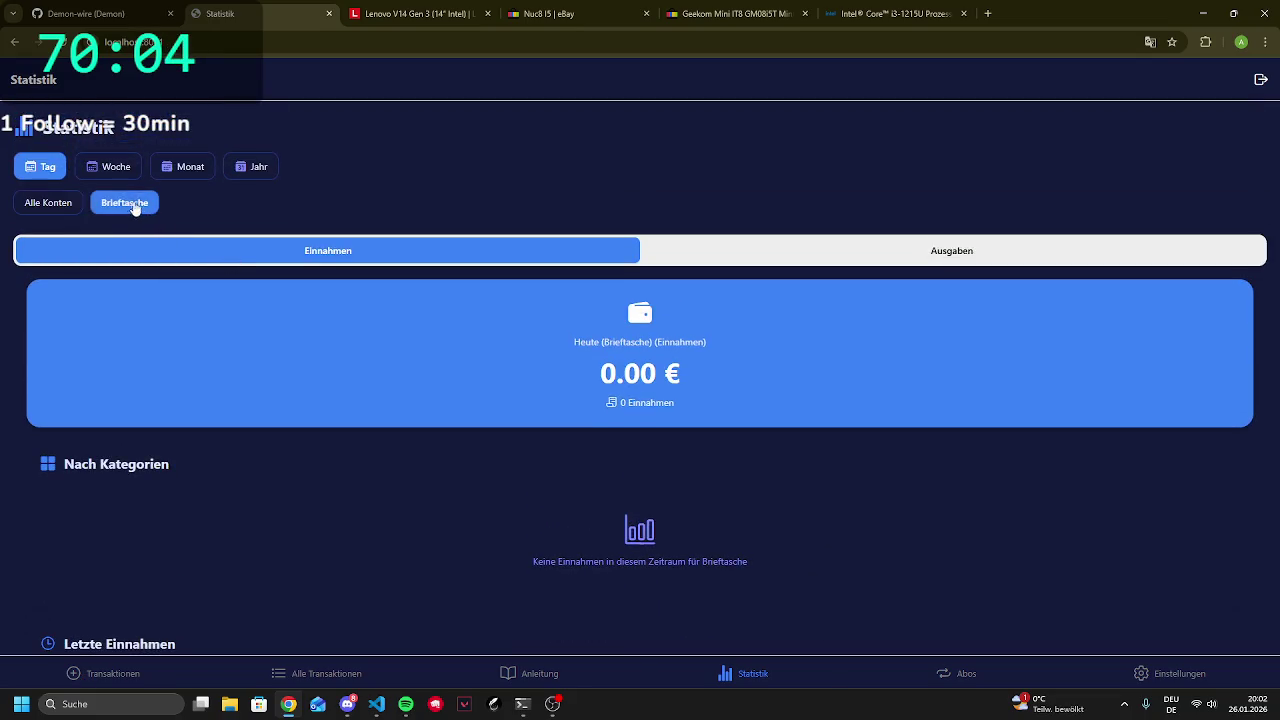
click(1075, 248)
click(115, 164)
click(186, 166)
click(245, 166)
click(50, 202)
scroll(250, 290, down, 2)
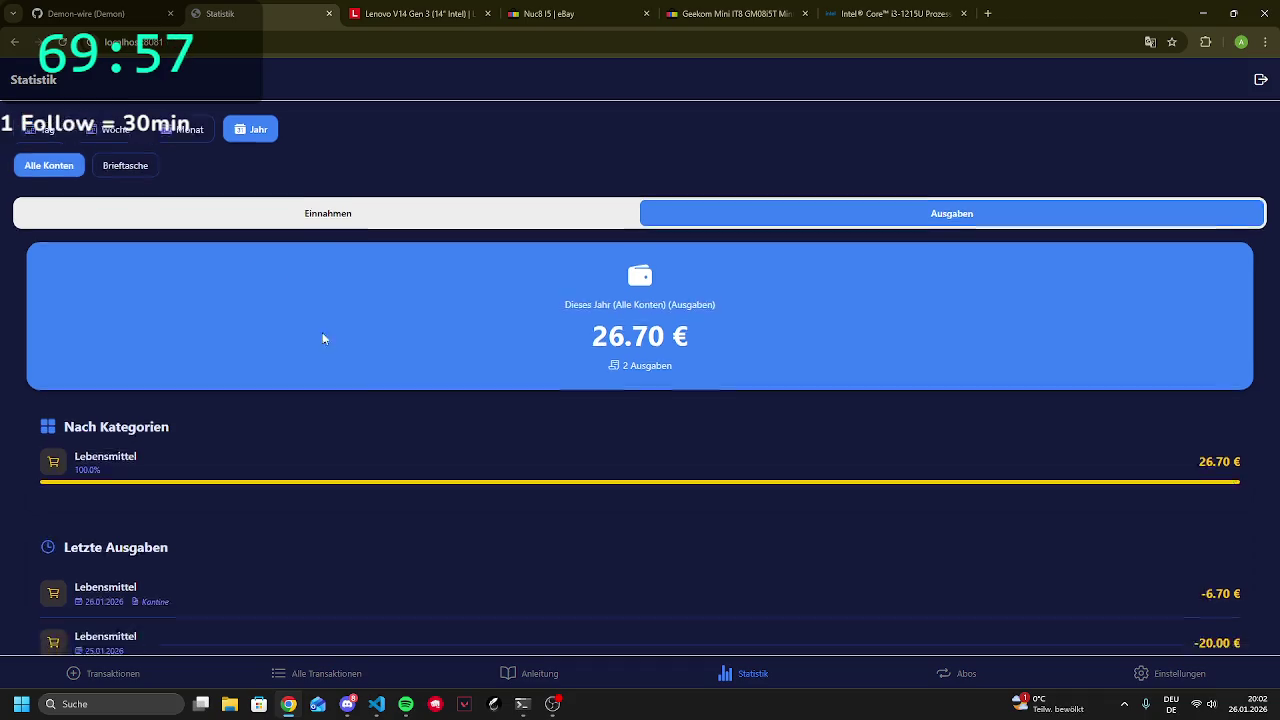
Open Abos, try the brown, Dunkel and Hell themes ending on Mitternacht, then return to Transaktionen
click(968, 673)
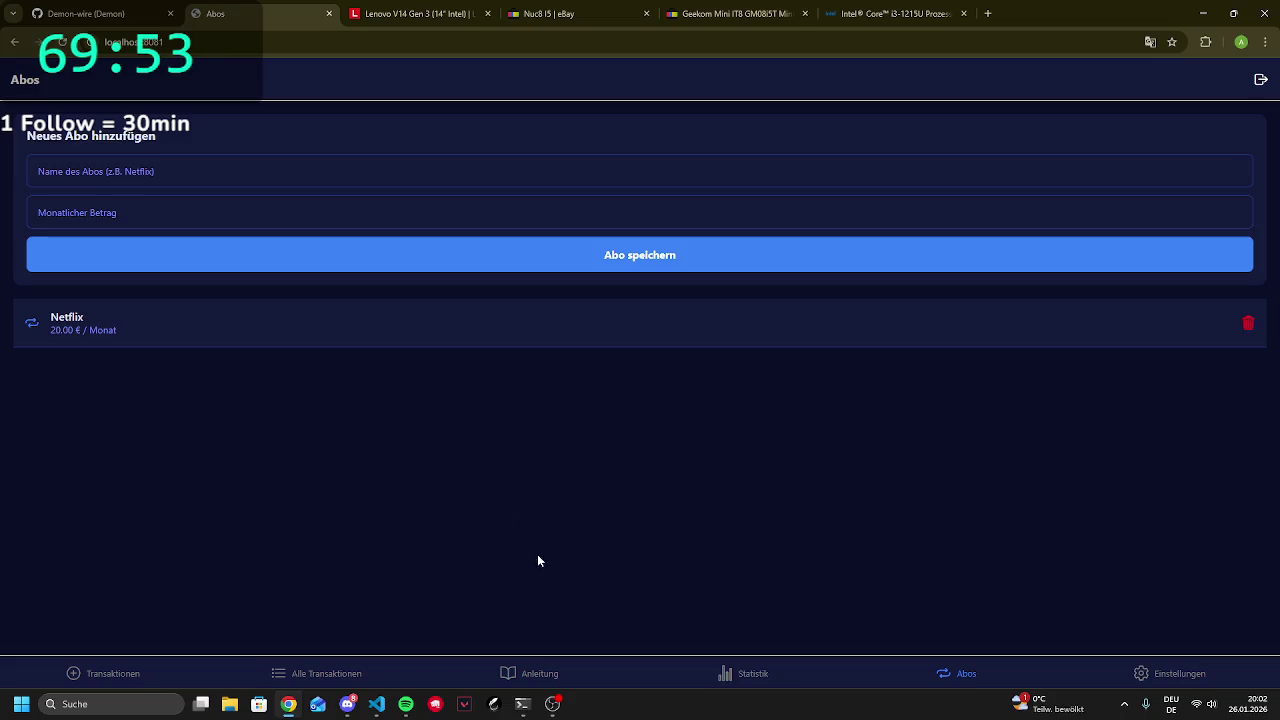
click(1180, 673)
scroll(600, 390, down, 3)
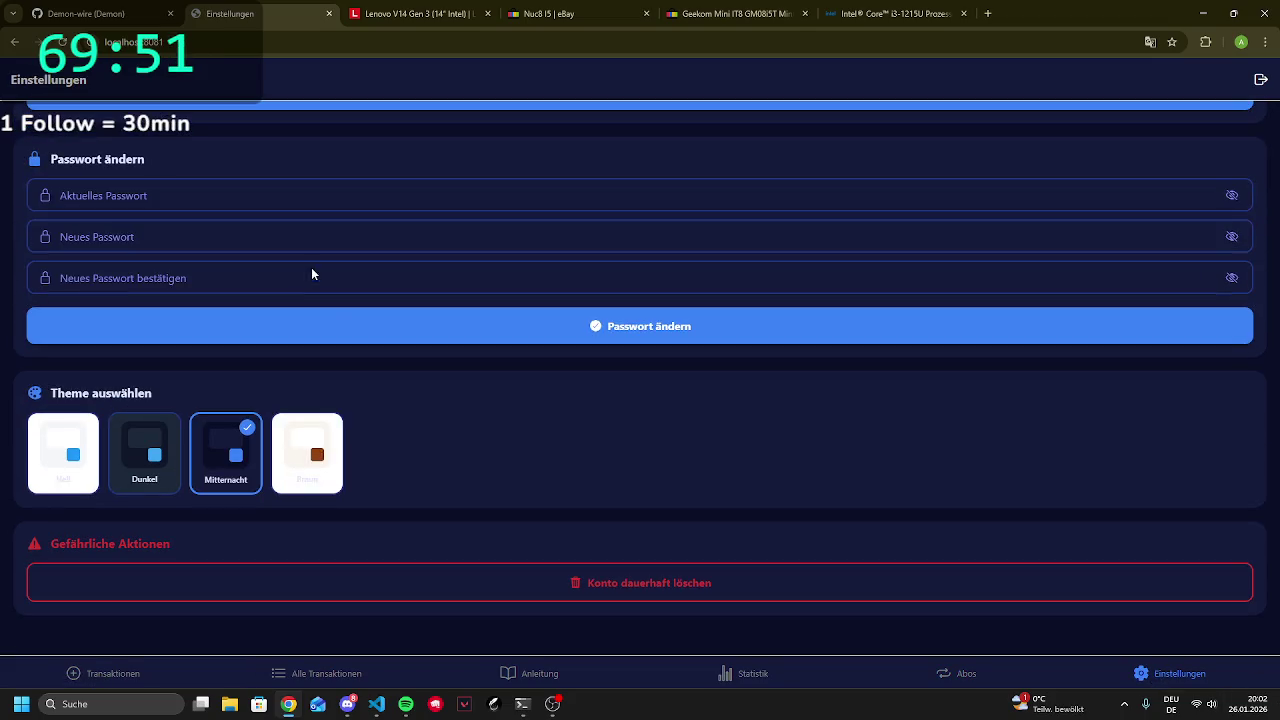
click(303, 466)
click(206, 478)
click(137, 478)
click(90, 445)
click(228, 448)
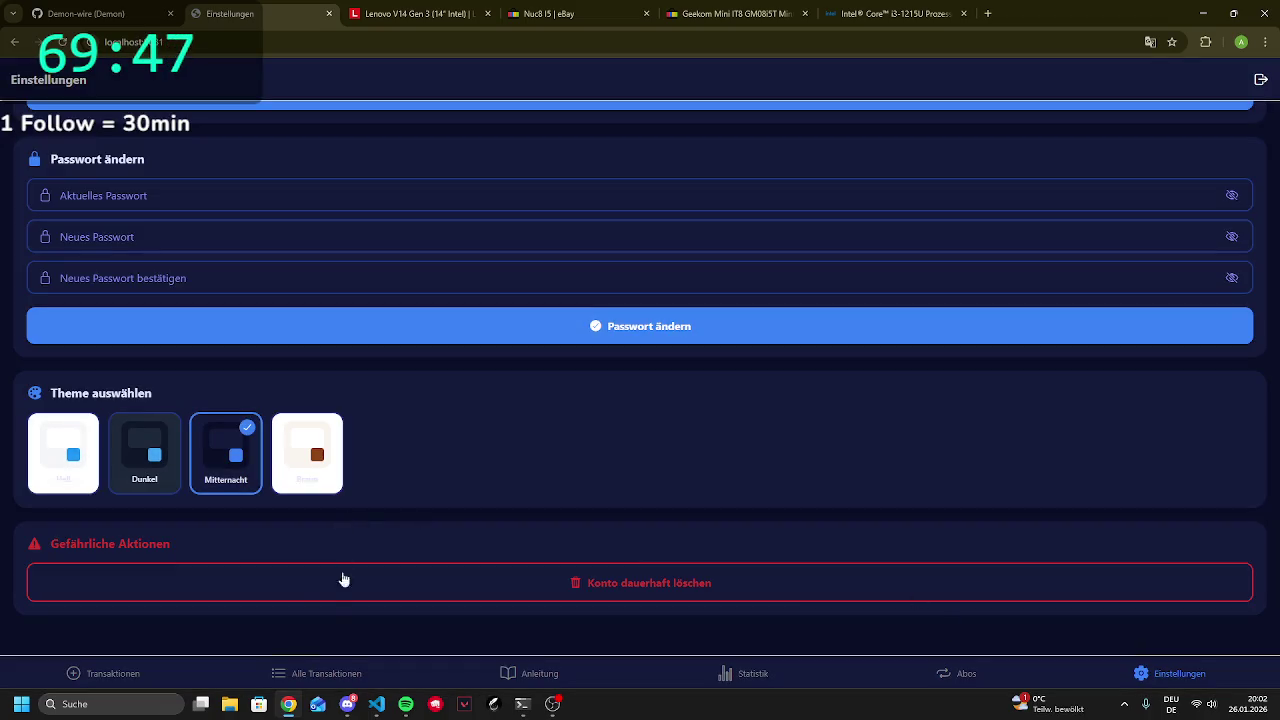
click(179, 687)
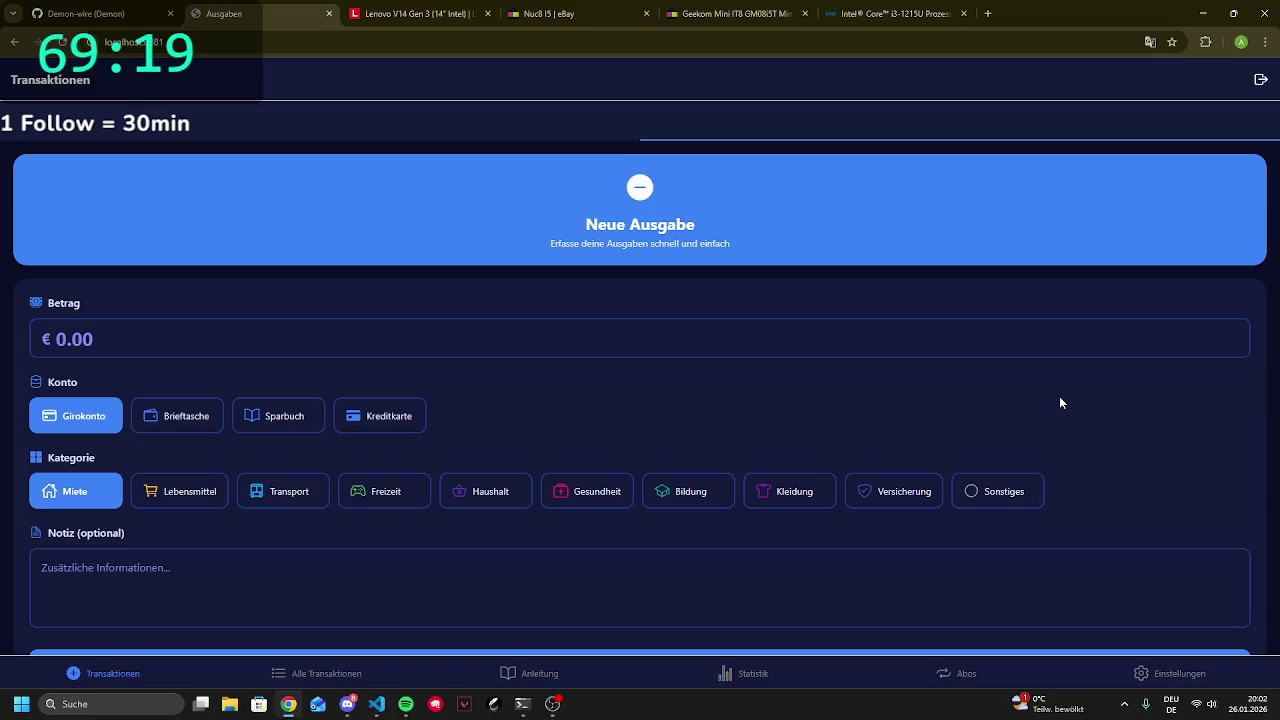
Launch LetsView from Windows Search, then bring up the quick settings panel
key(super)
text(lets)
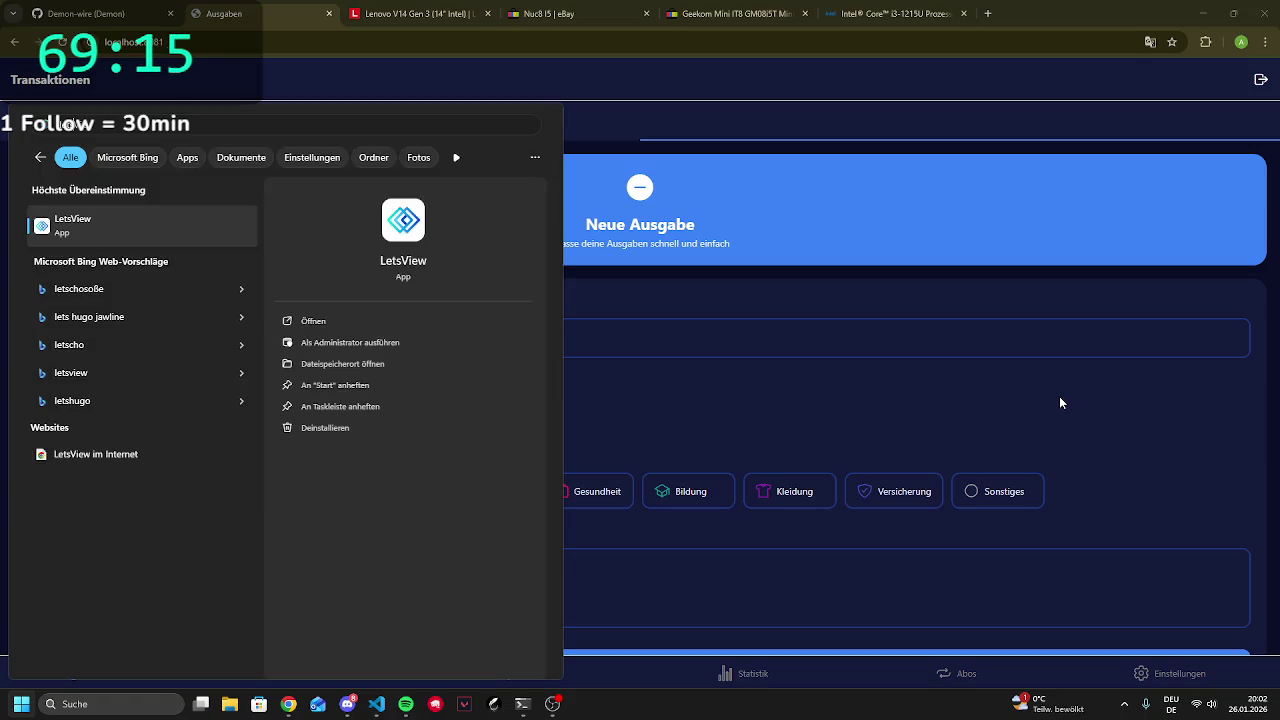
key(Return)
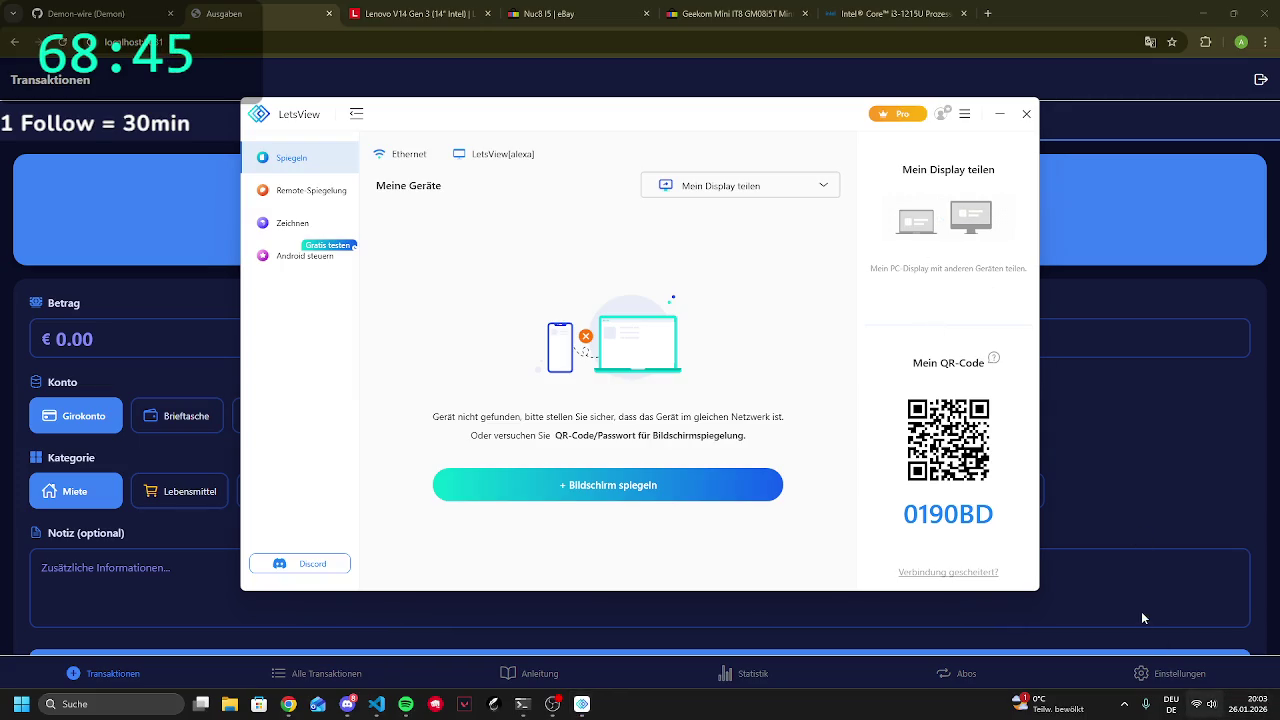
key(super+a)
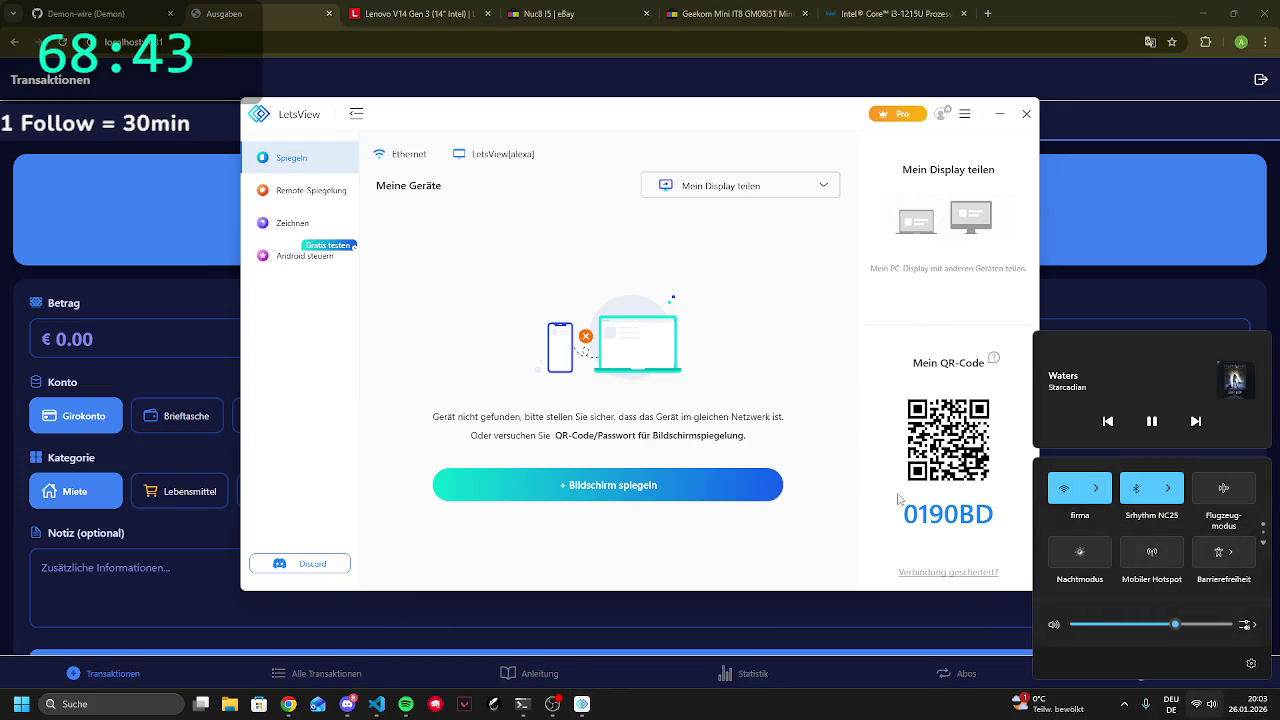
Try twice to mirror the iPhone in LetsView, dismissing both connection-failure messages
click(786, 433)
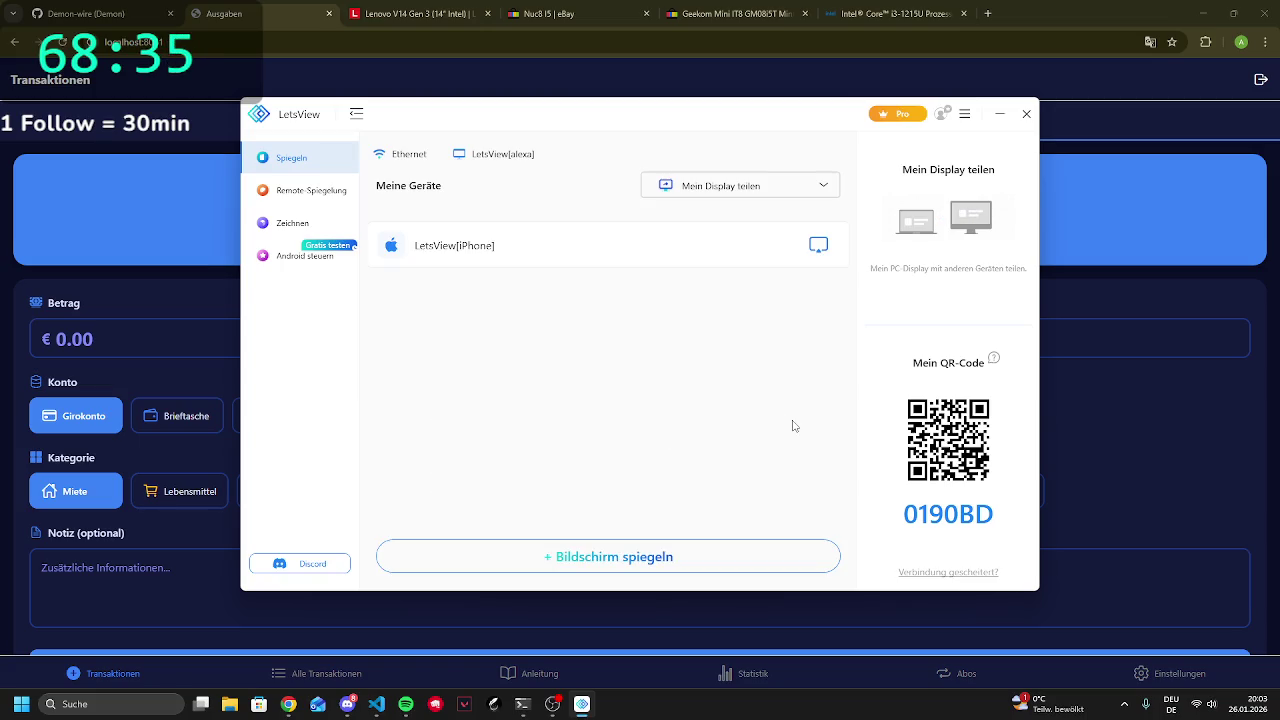
click(653, 240)
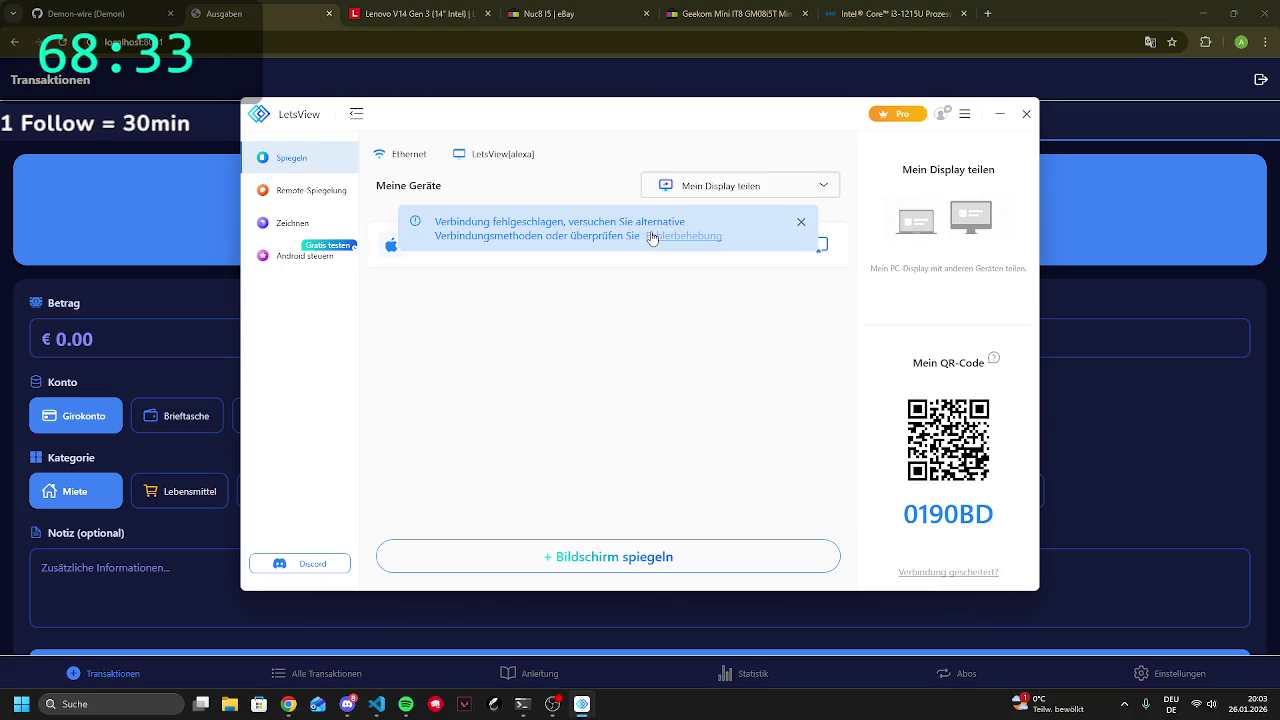
click(801, 221)
click(437, 257)
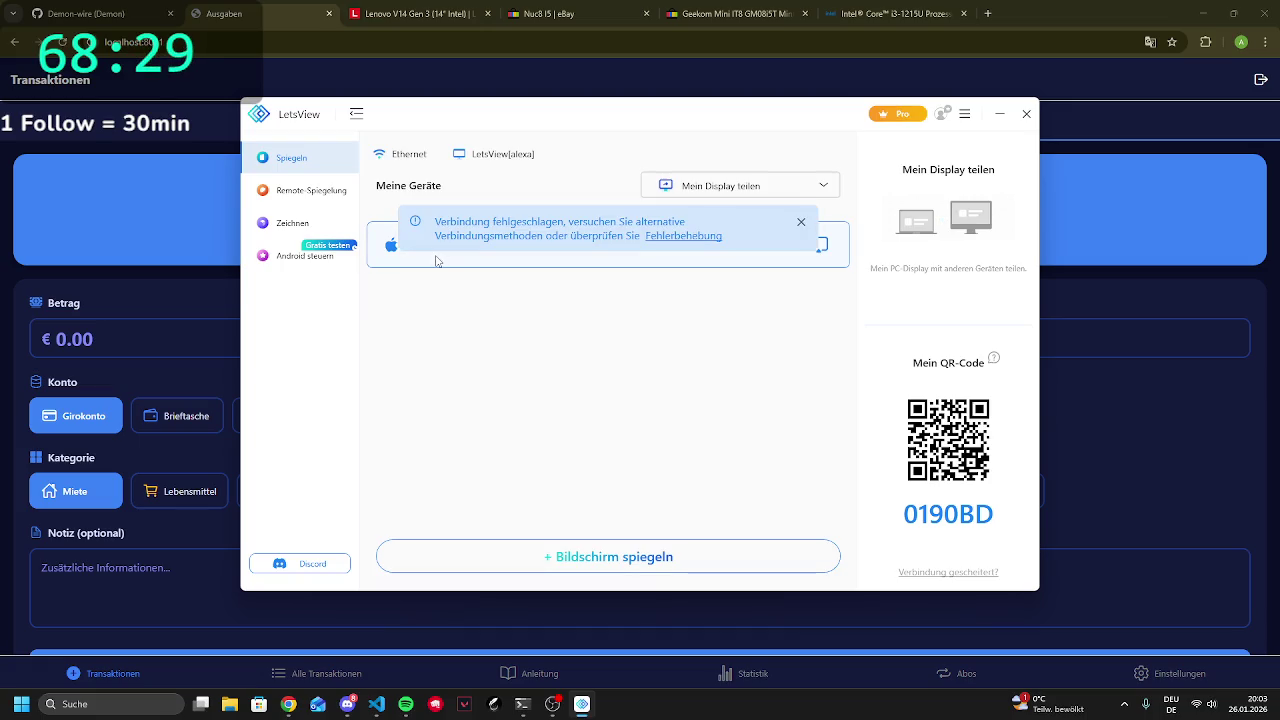
click(802, 229)
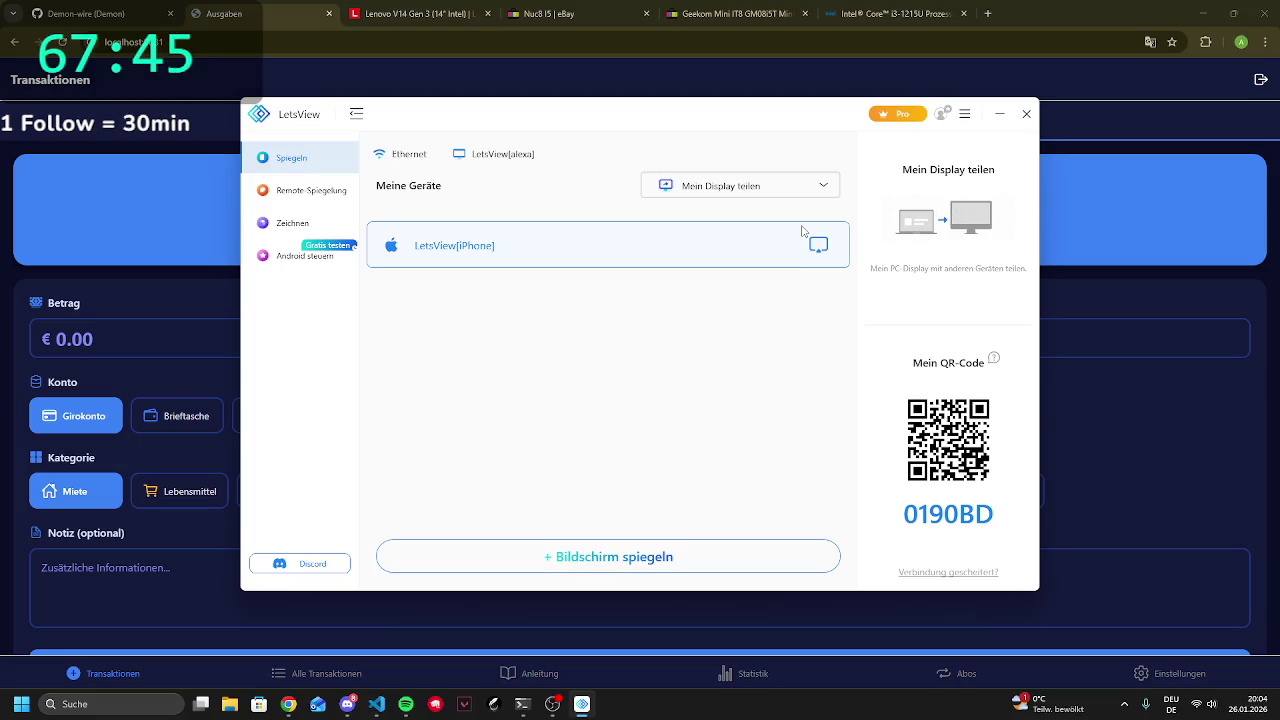
Quit LetsView completely, confirming 'Programm beenden' with Bestätigen
click(193, 543)
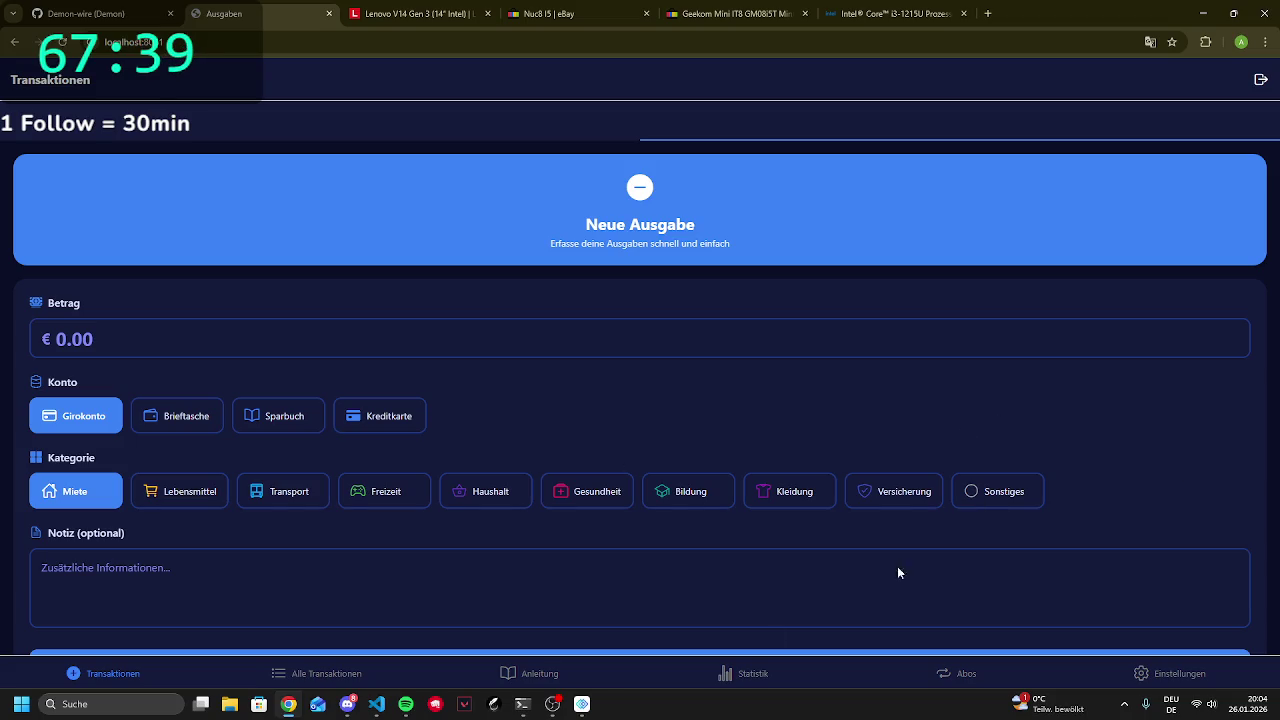
click(582, 704)
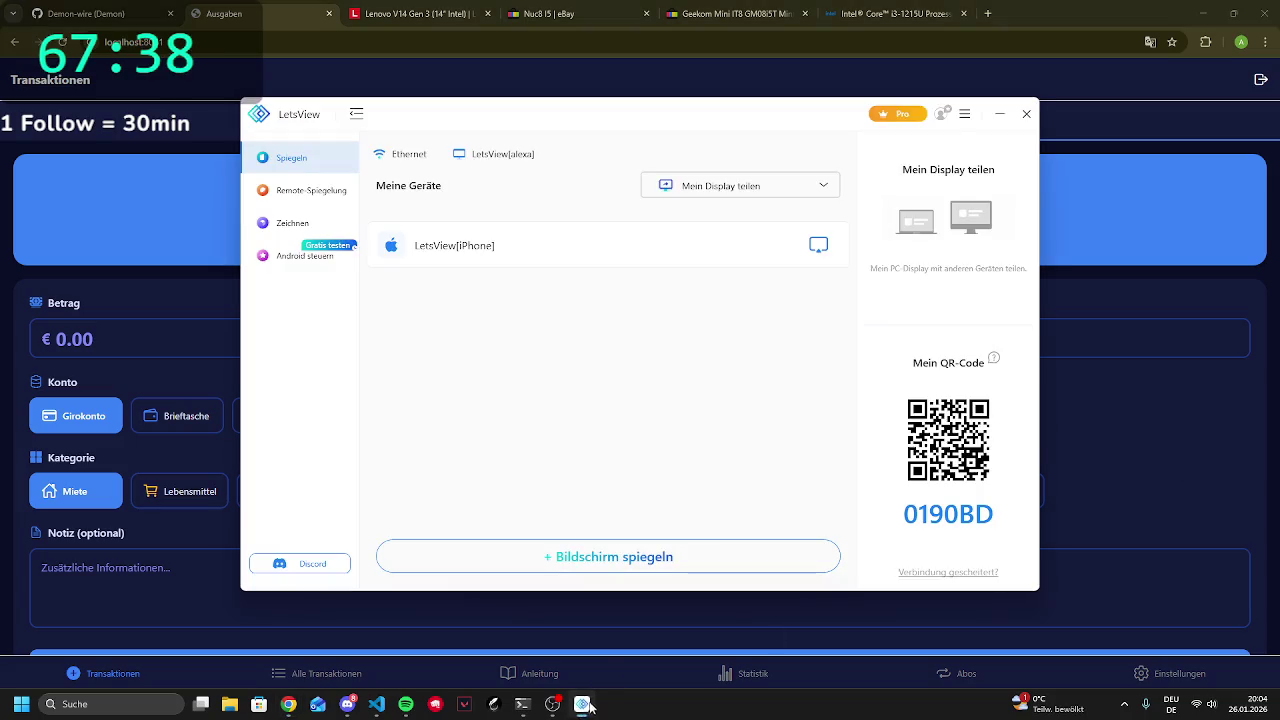
click(1028, 114)
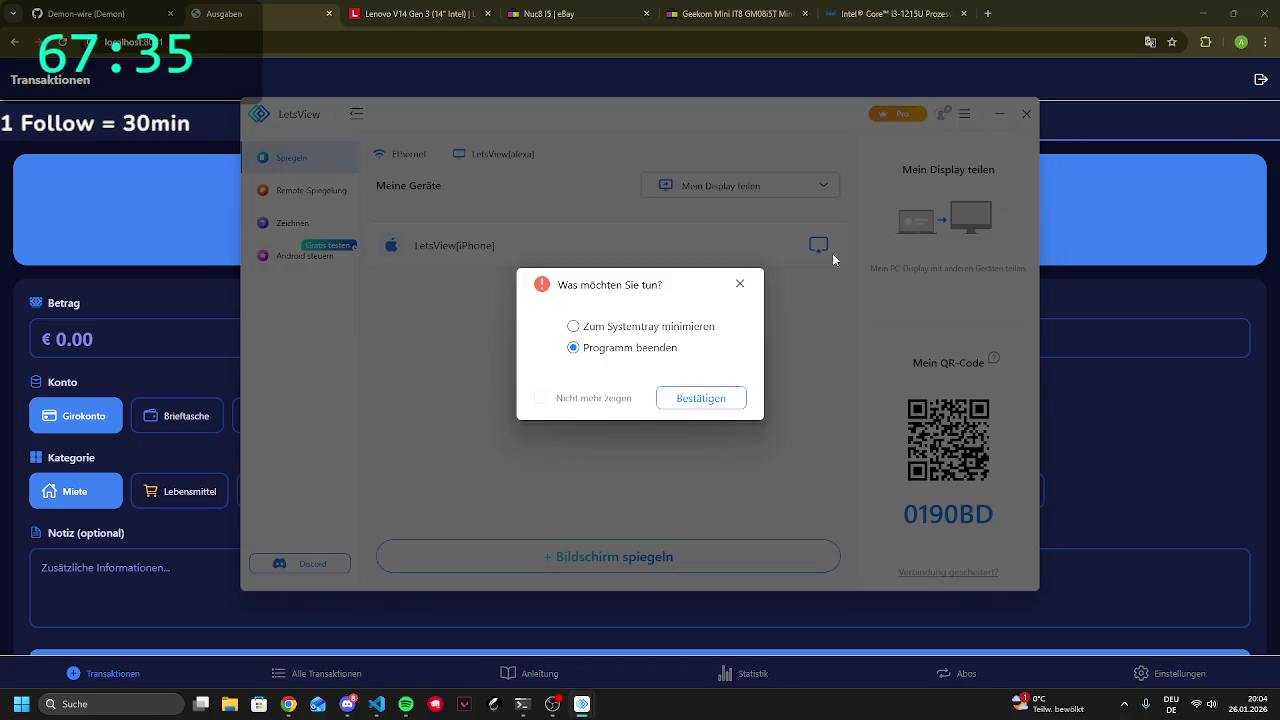
click(676, 400)
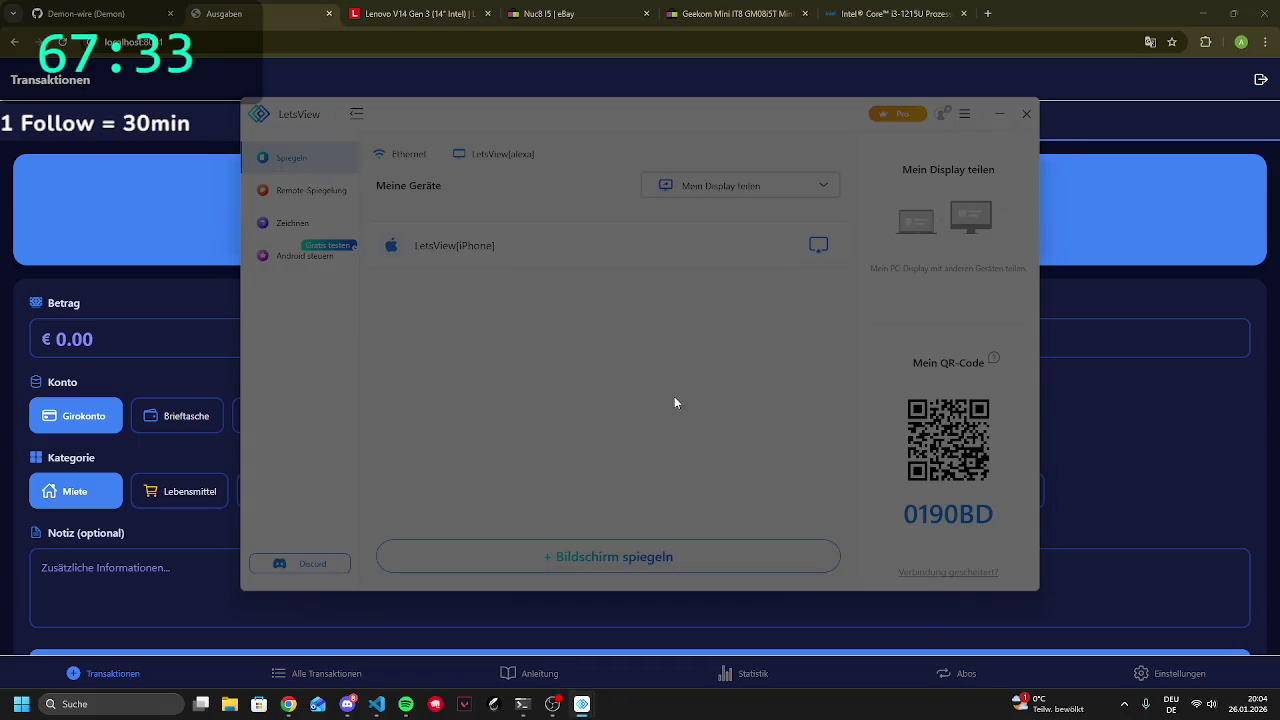
scroll(948, 305, left, 3)
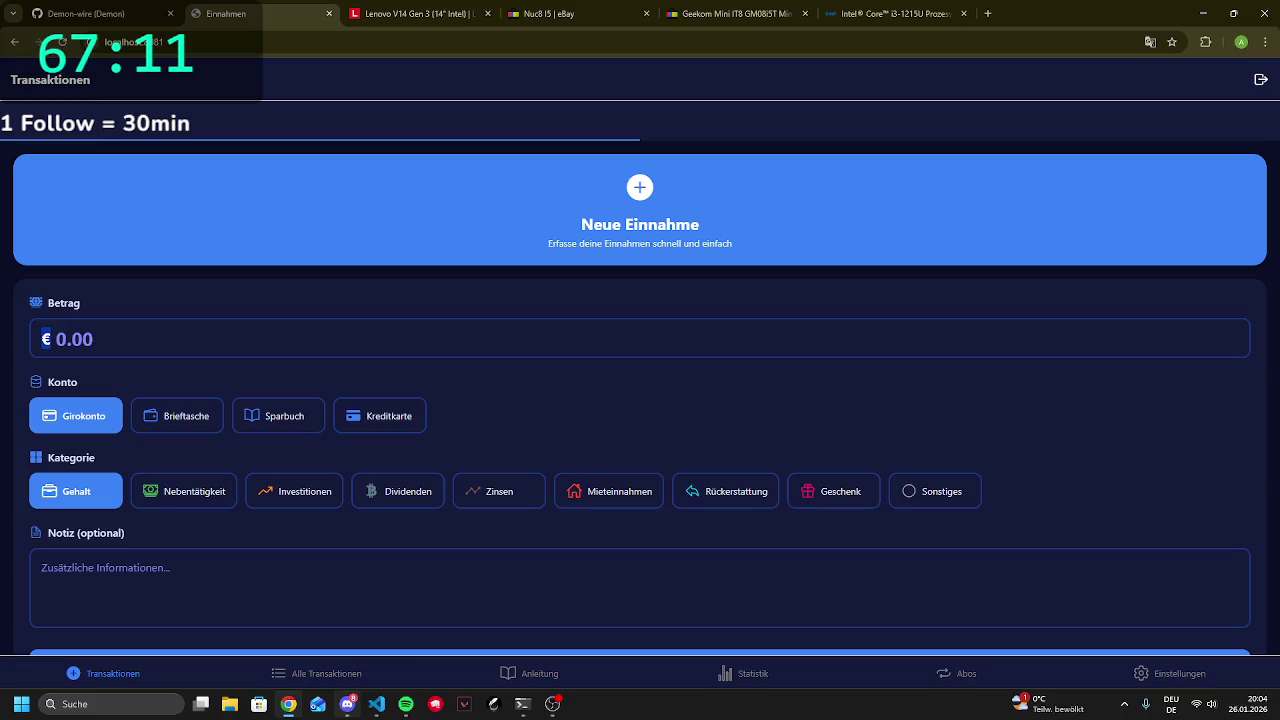
click(347, 704)
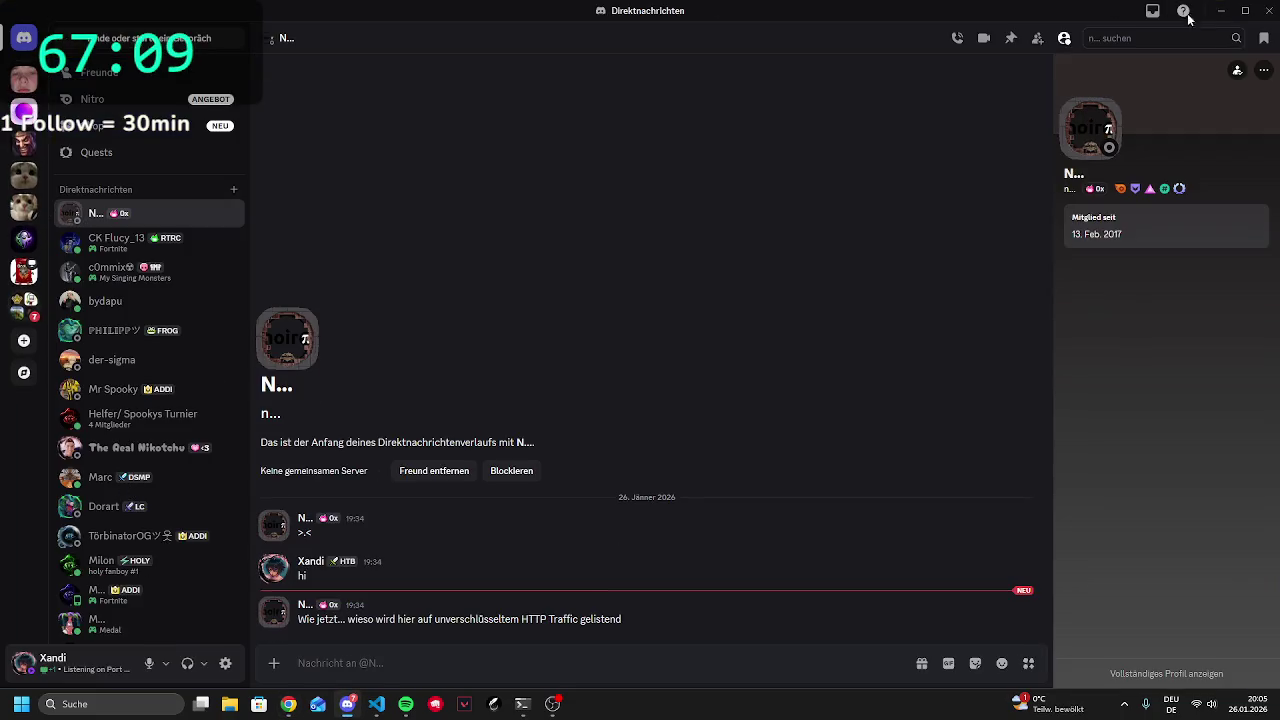
Minimize Discord and focus the Betrag field of FinanzApp's Neue Einnahme form
click(347, 704)
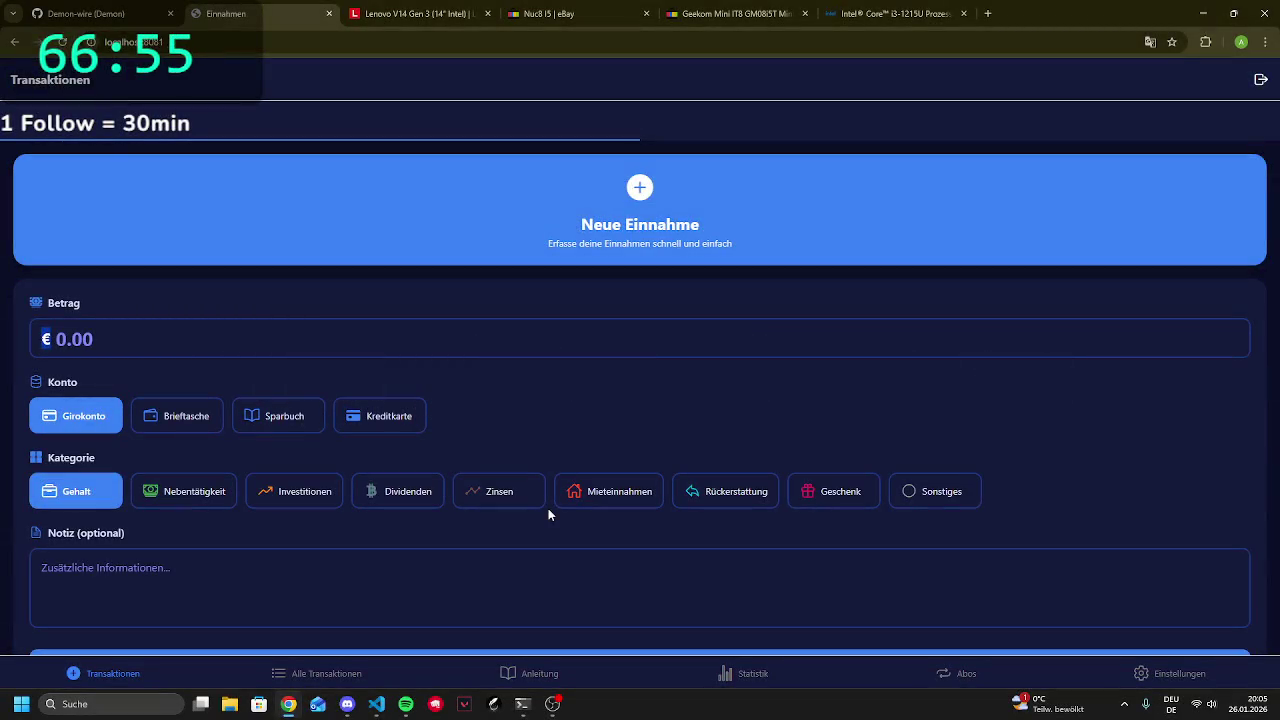
click(544, 340)
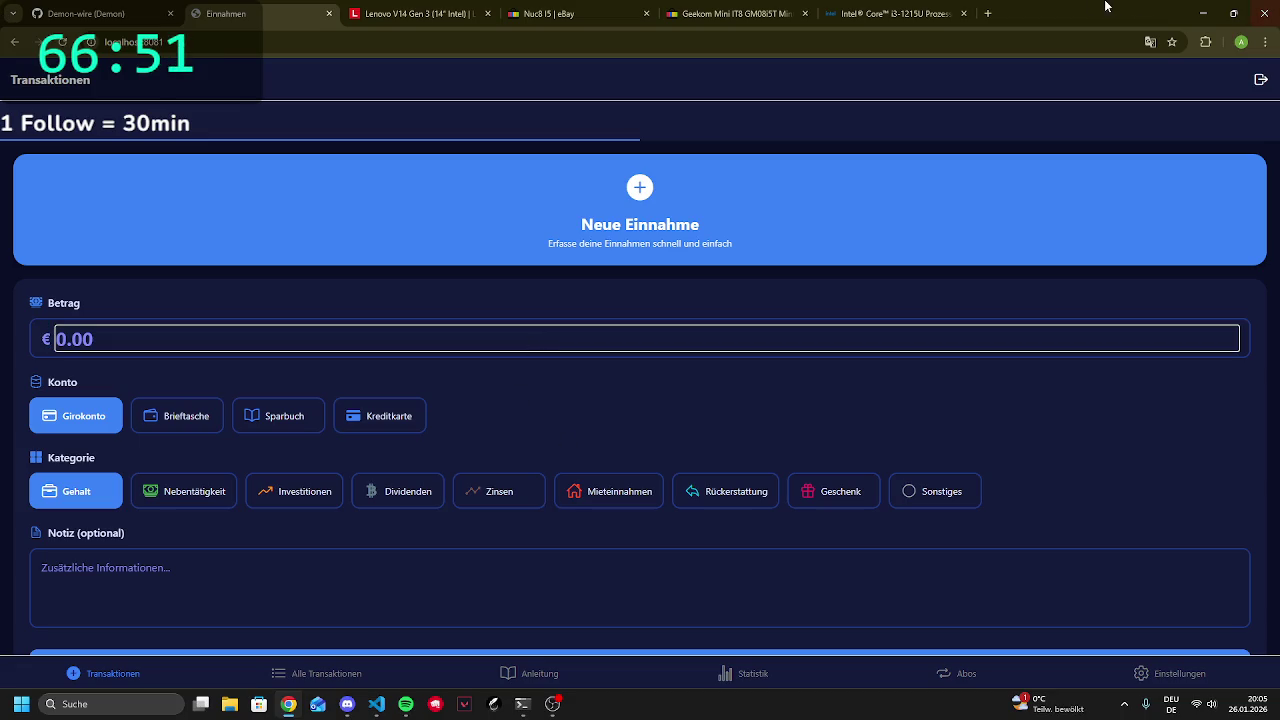
click(987, 13)
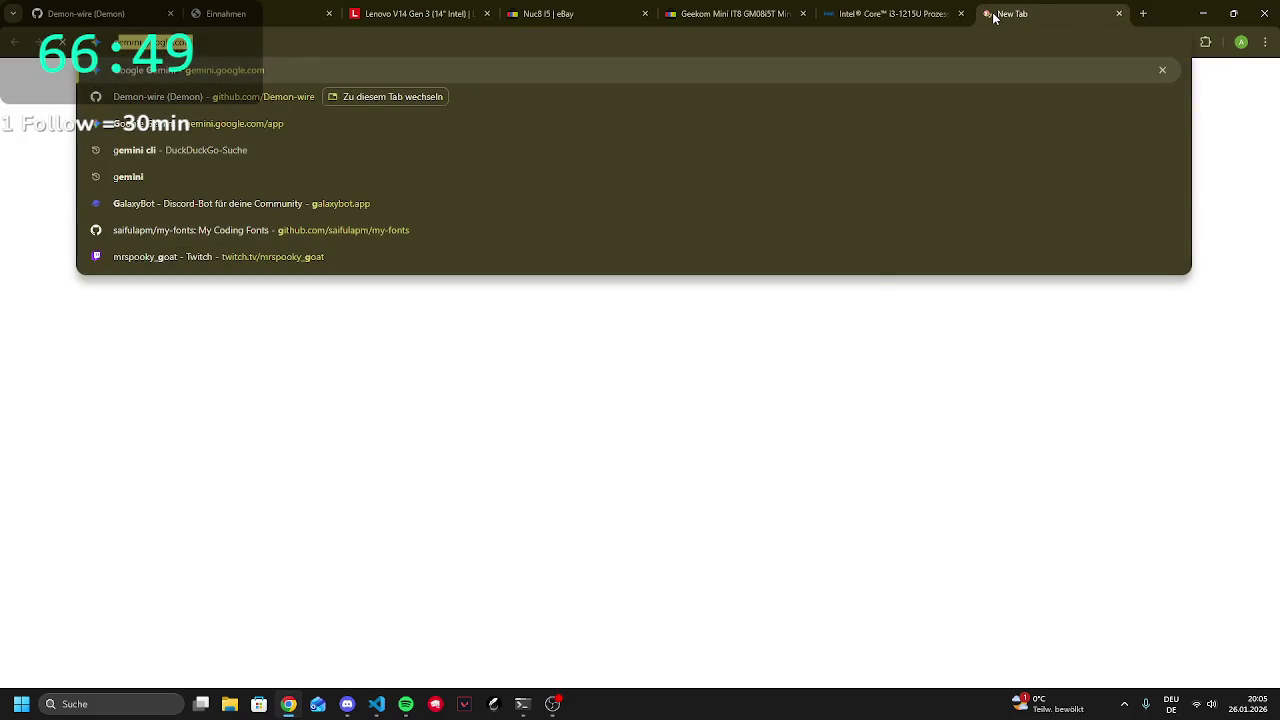
Open the Play Console developer signup at play.google.com/console under a different Google account
text(play)
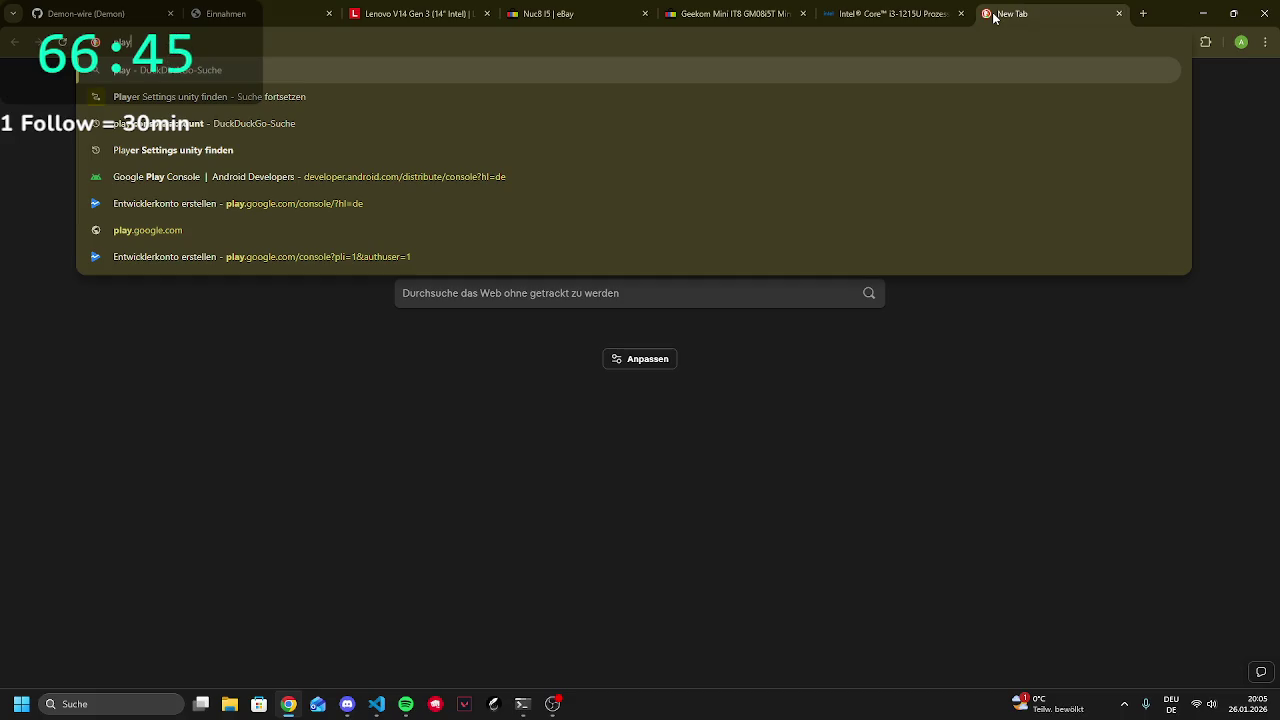
key(Down)
key(Down)
key(Down)
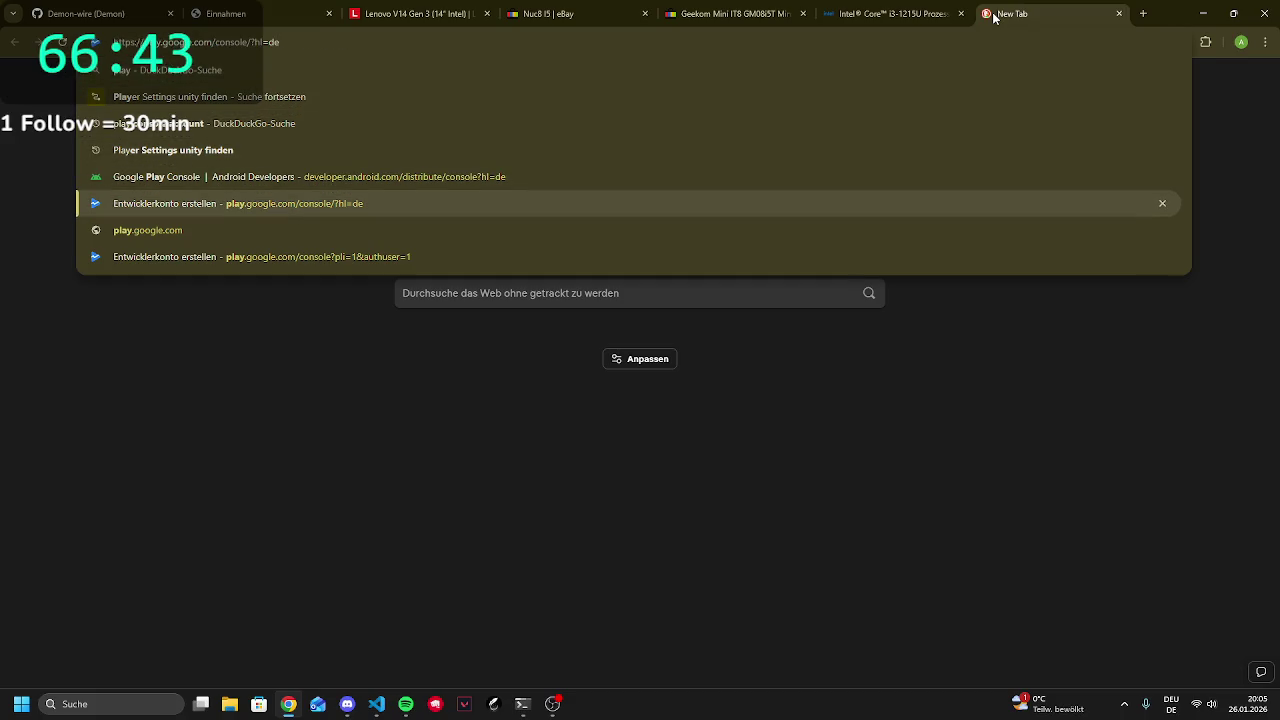
key(Return)
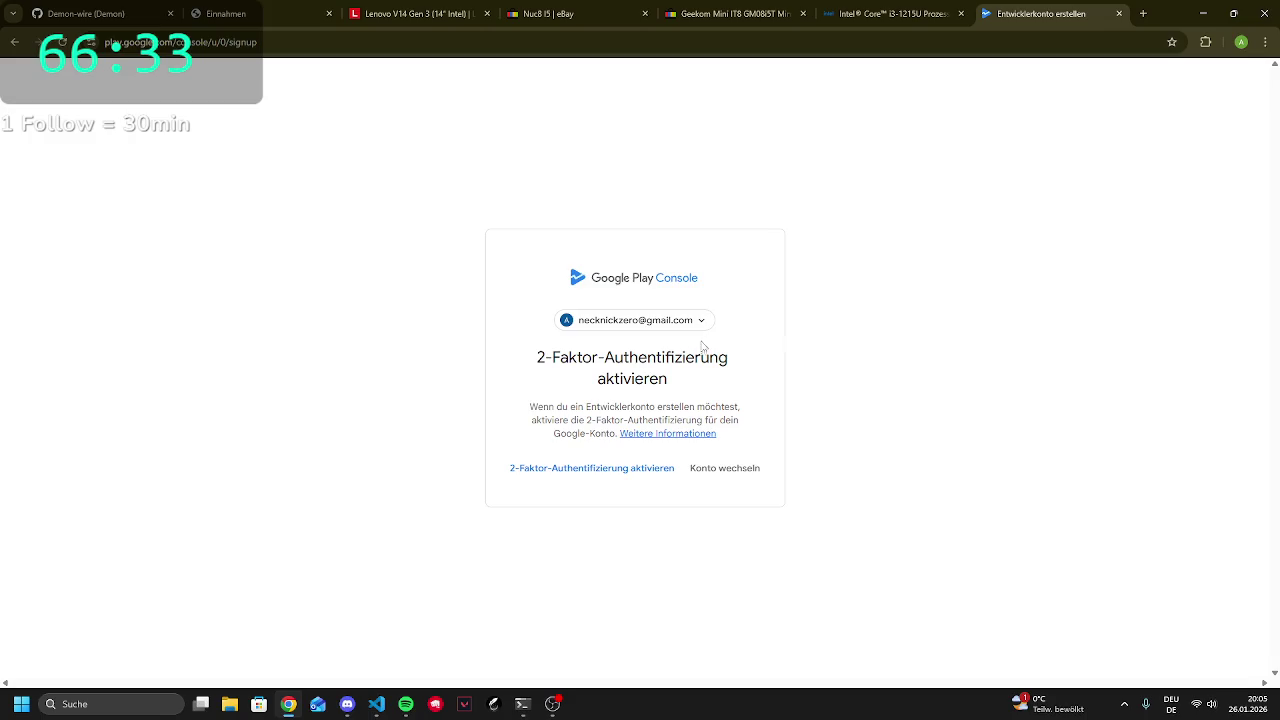
click(14, 42)
click(408, 40)
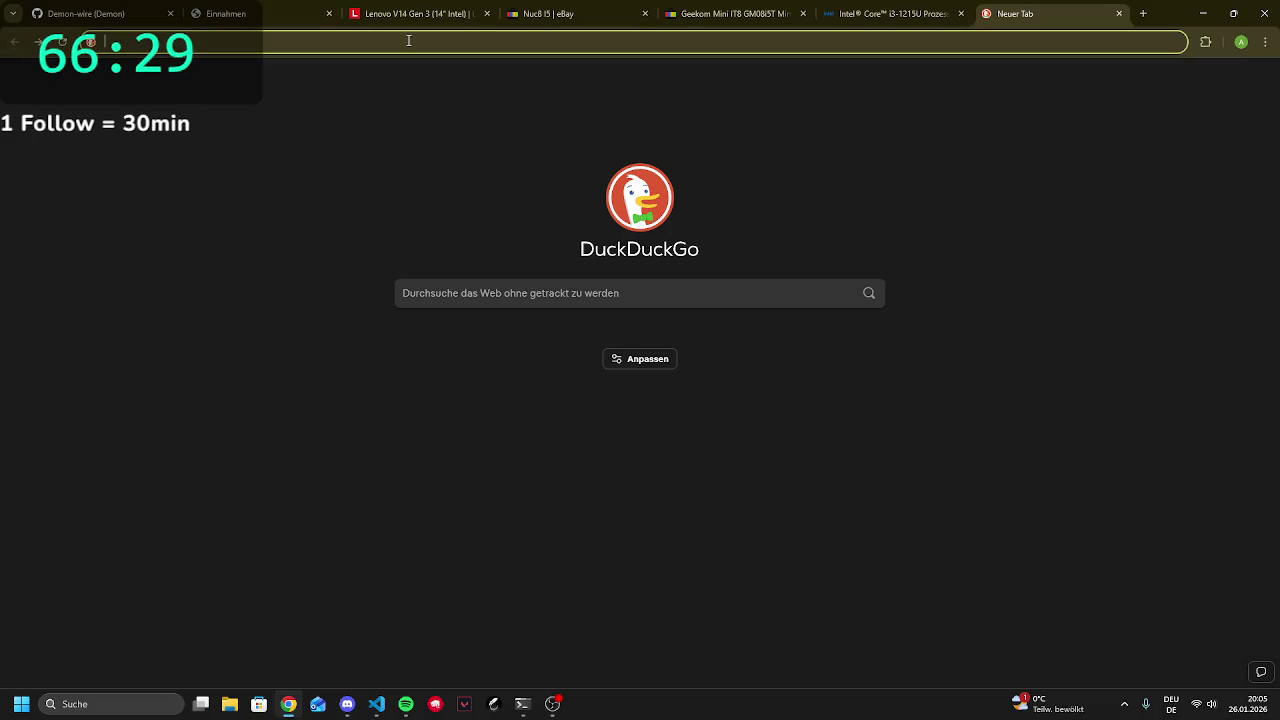
text(gm)
key(Escape)
text(play)
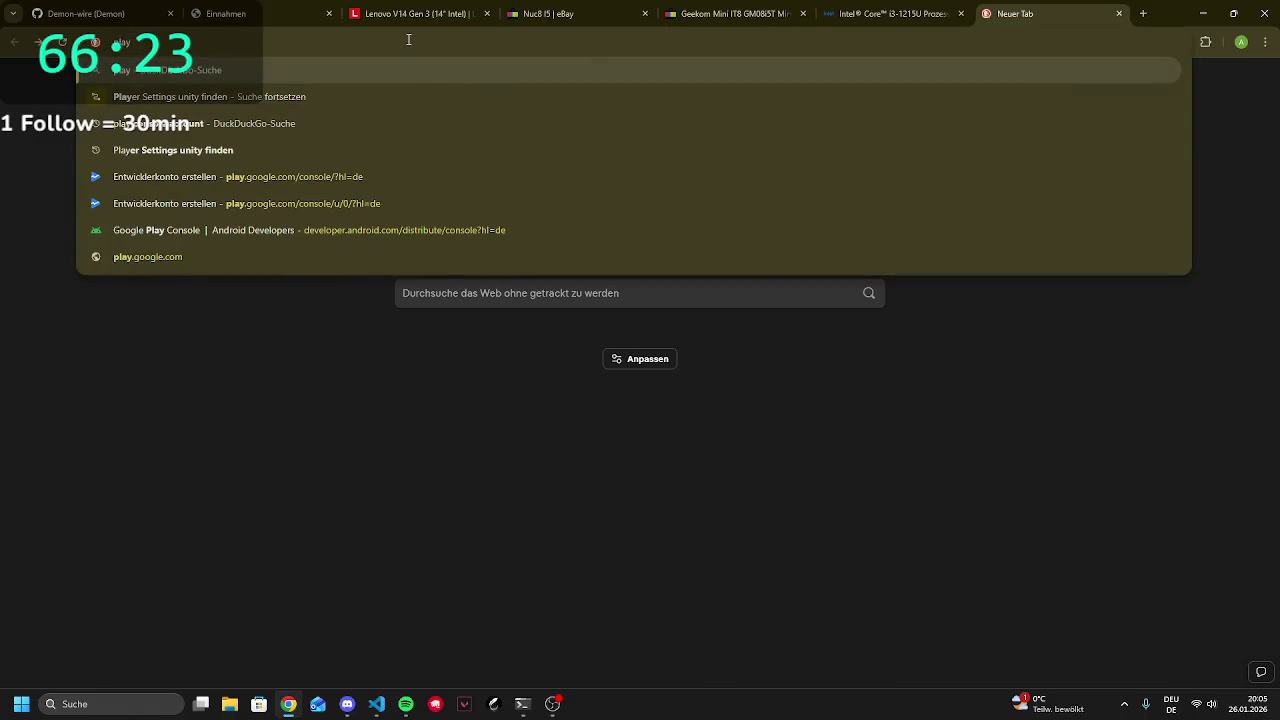
click(233, 204)
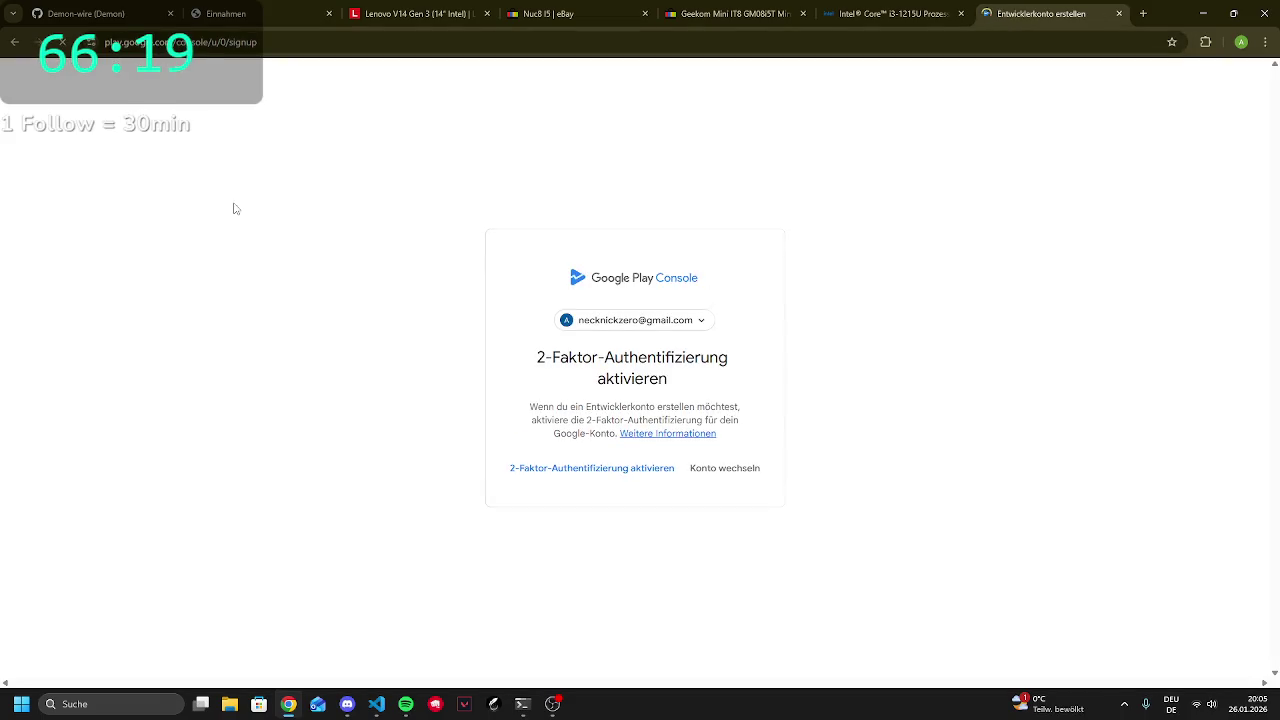
click(630, 322)
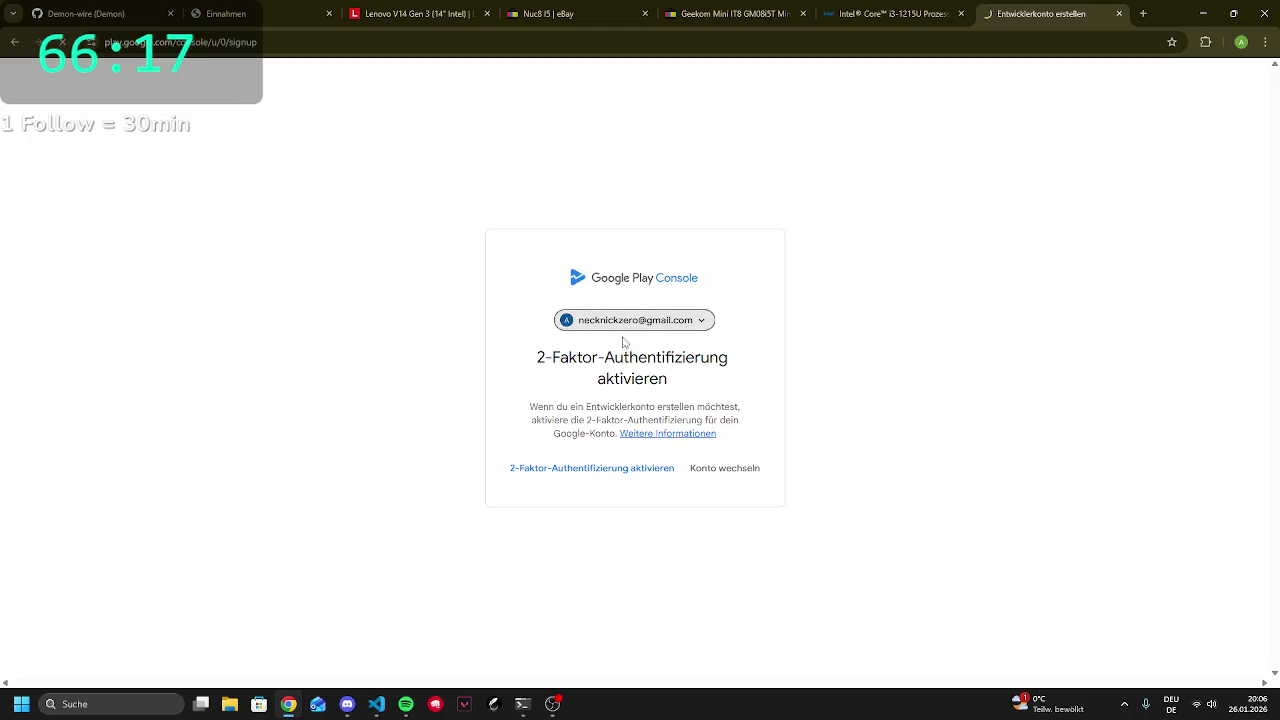
click(679, 373)
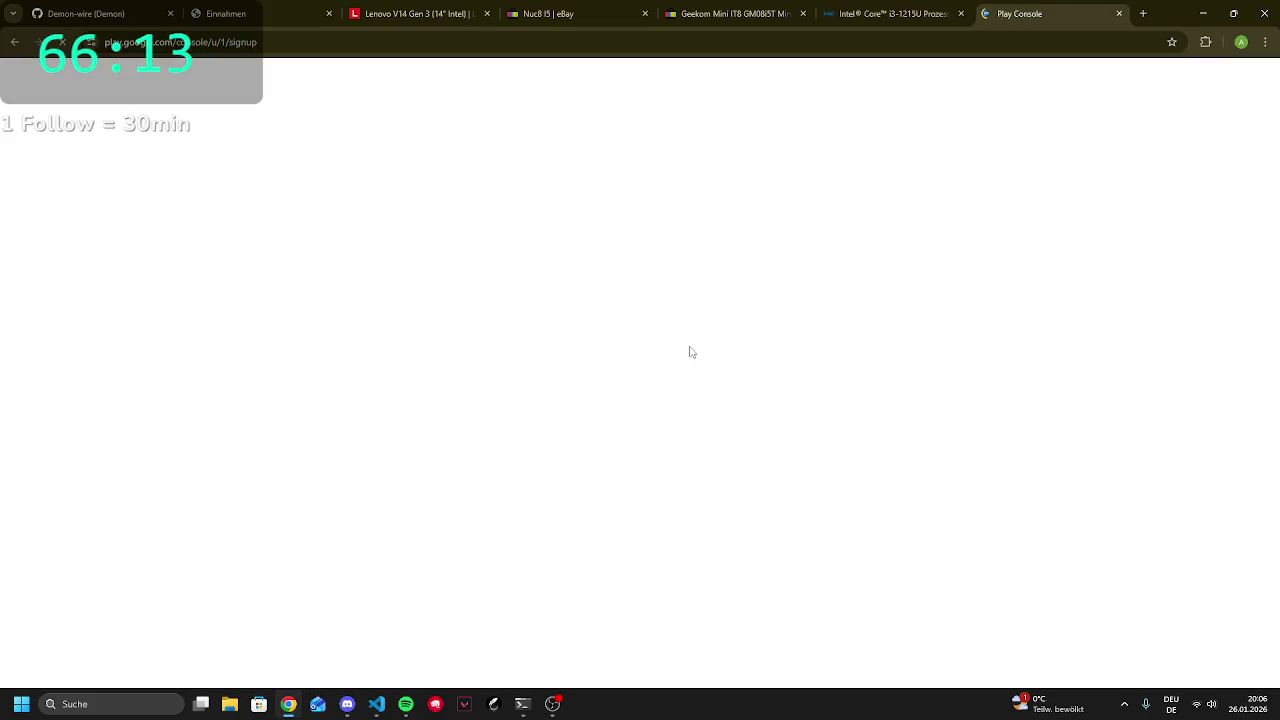
Start a 'Mich selbst' personal developer account and review its requirements, including the 25 $ fee
scroll(506, 350, down, 1)
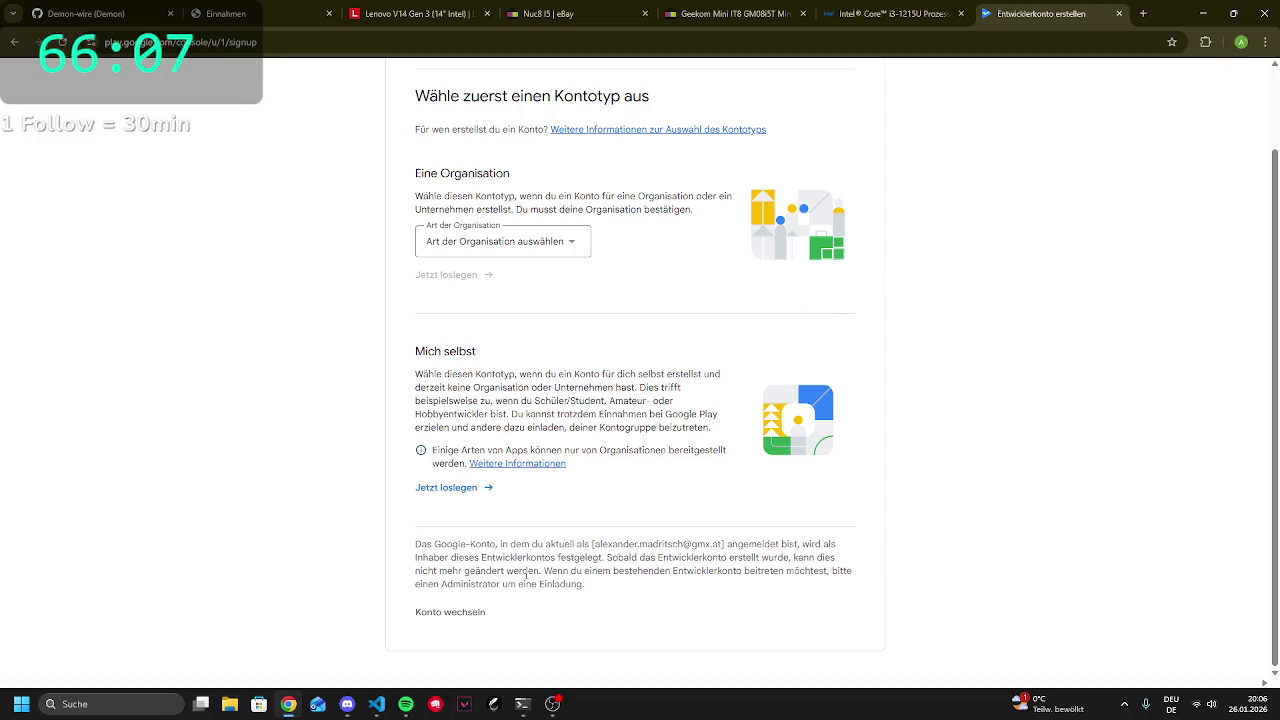
click(437, 489)
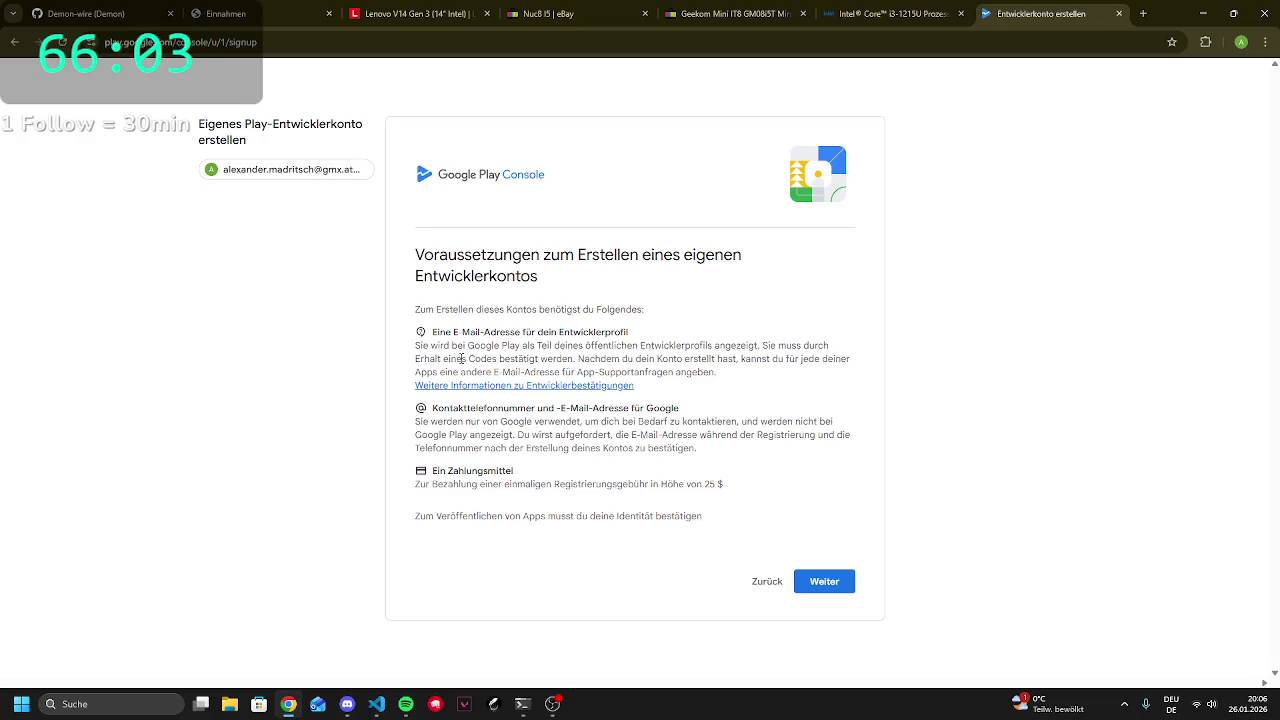
drag(475, 337, 591, 374)
drag(535, 421, 606, 462)
click(416, 479)
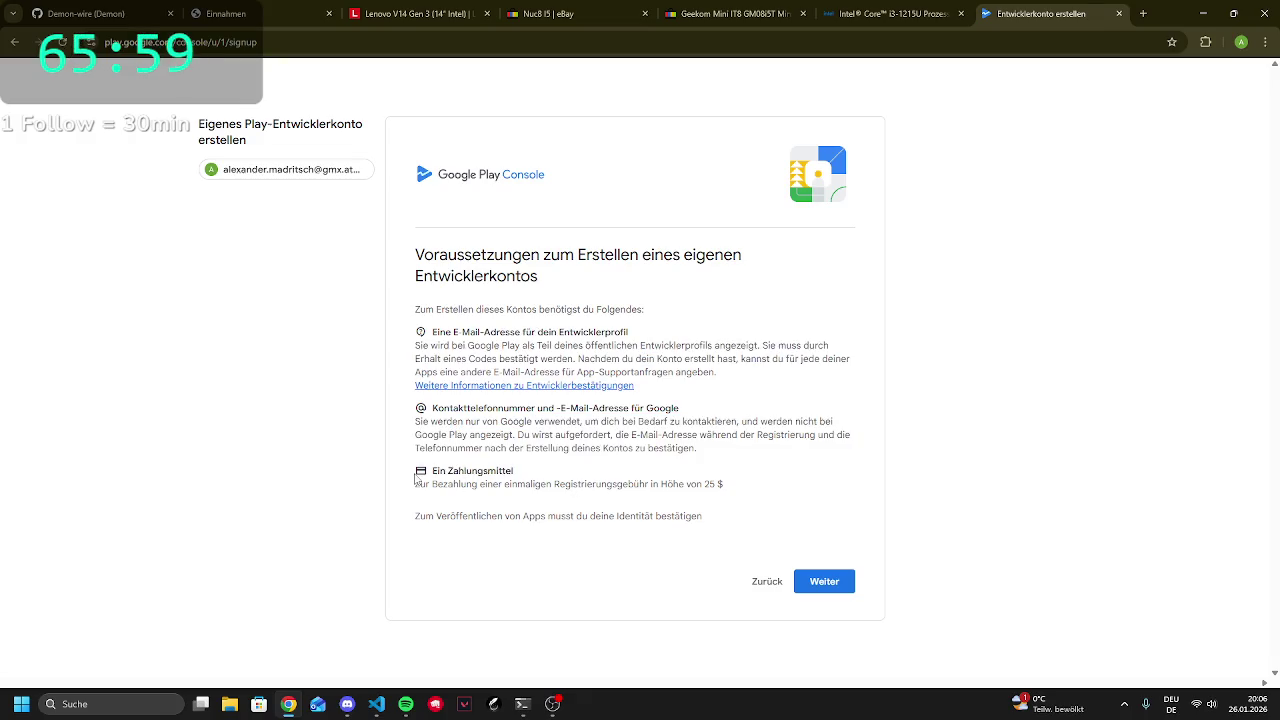
drag(581, 491, 786, 486)
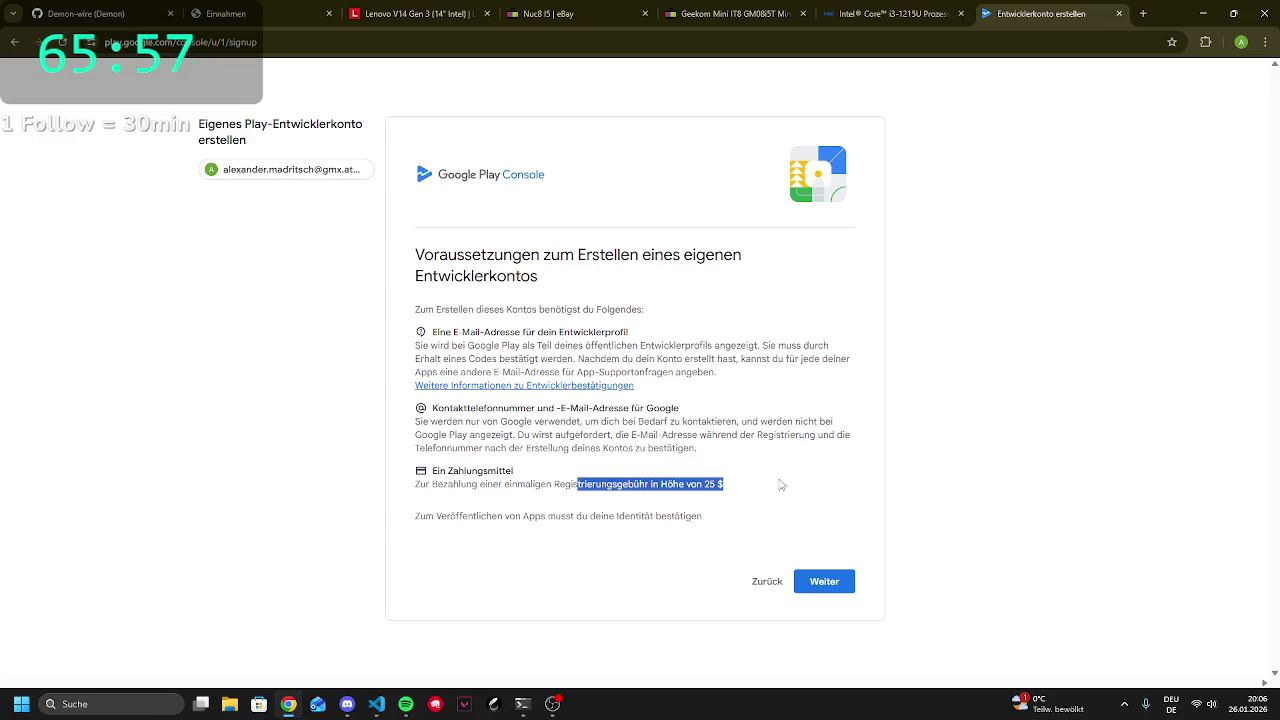
click(833, 584)
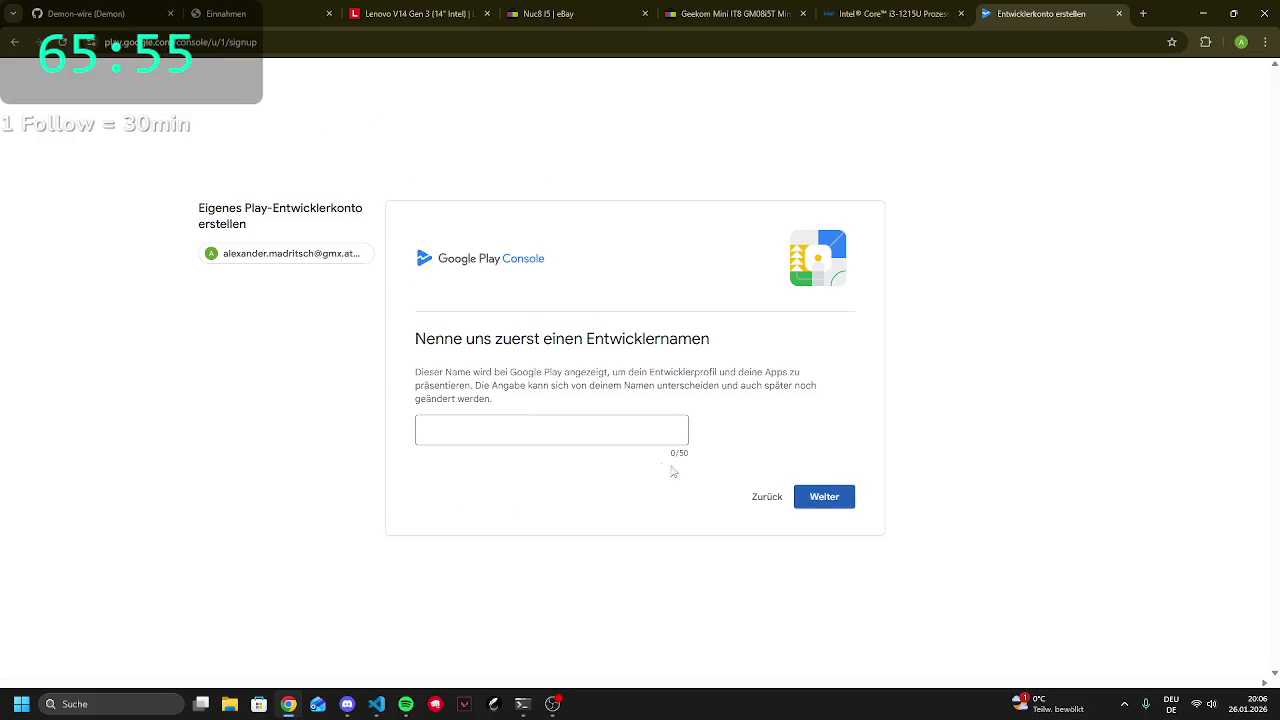
click(606, 424)
click(766, 500)
triple_click(520, 331)
click(520, 331)
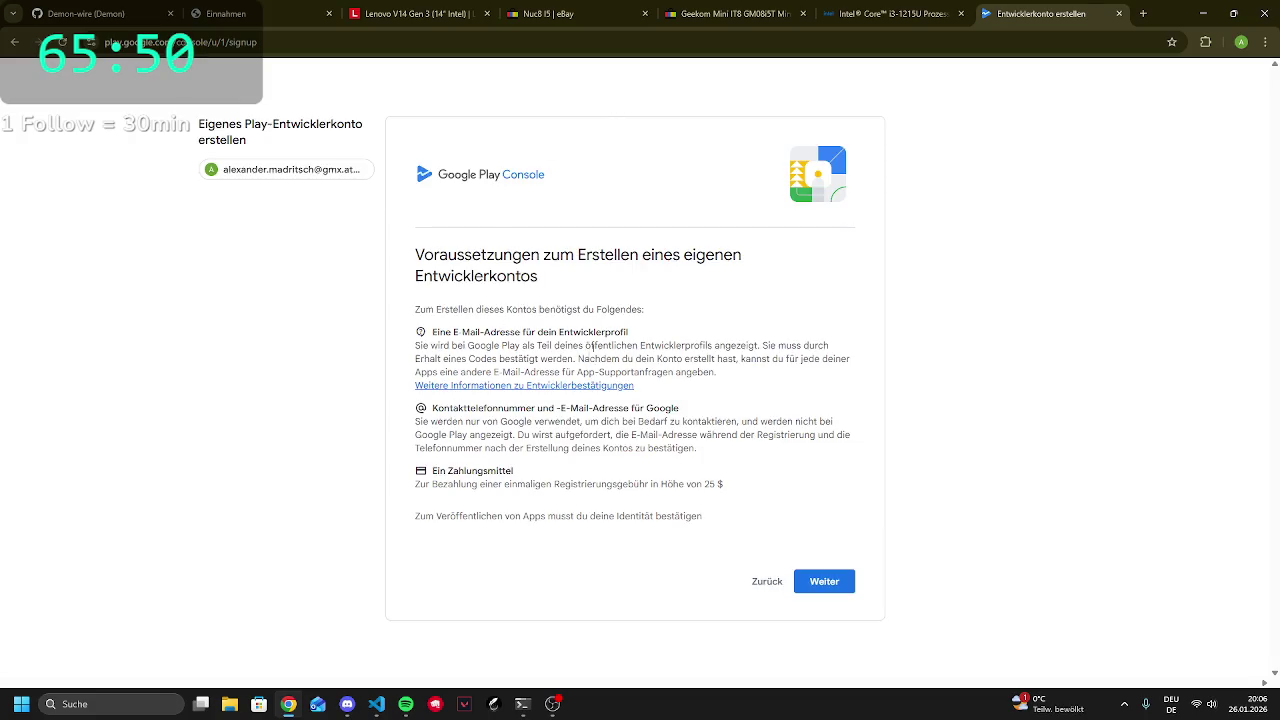
Close the Play Console signup tab, glance at the Expo terminal, then return to Chrome
click(1119, 14)
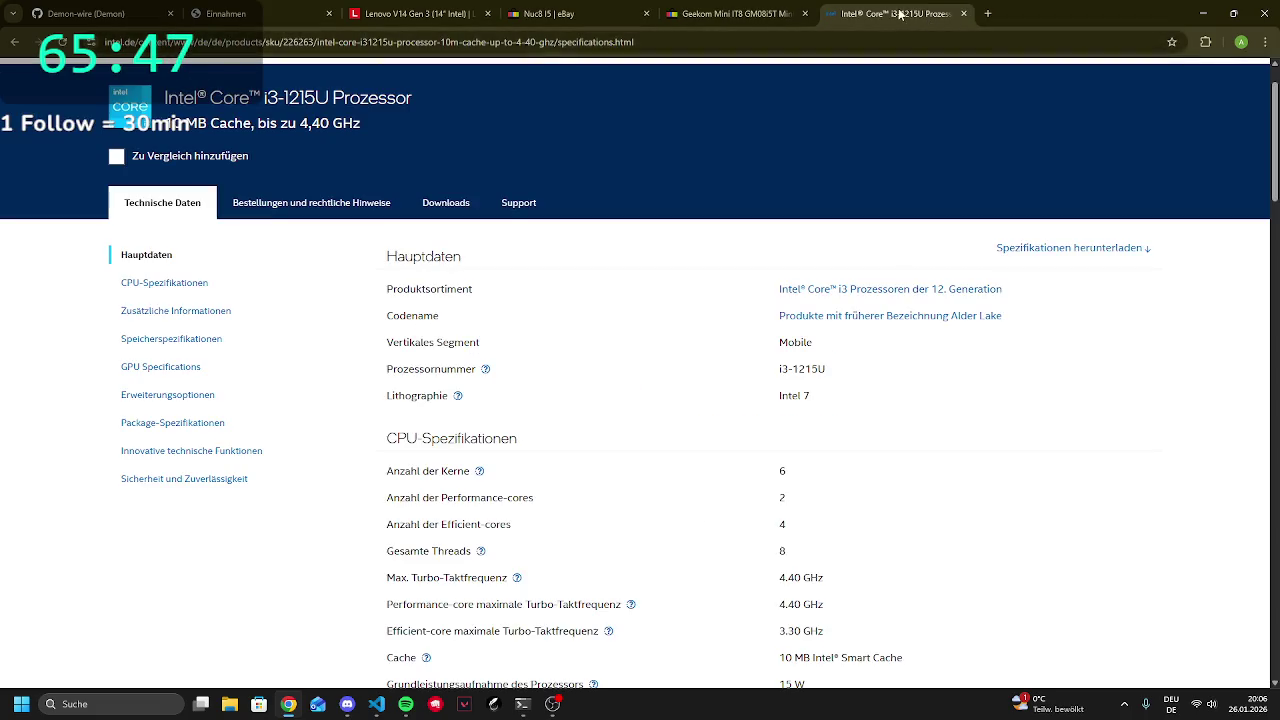
click(537, 704)
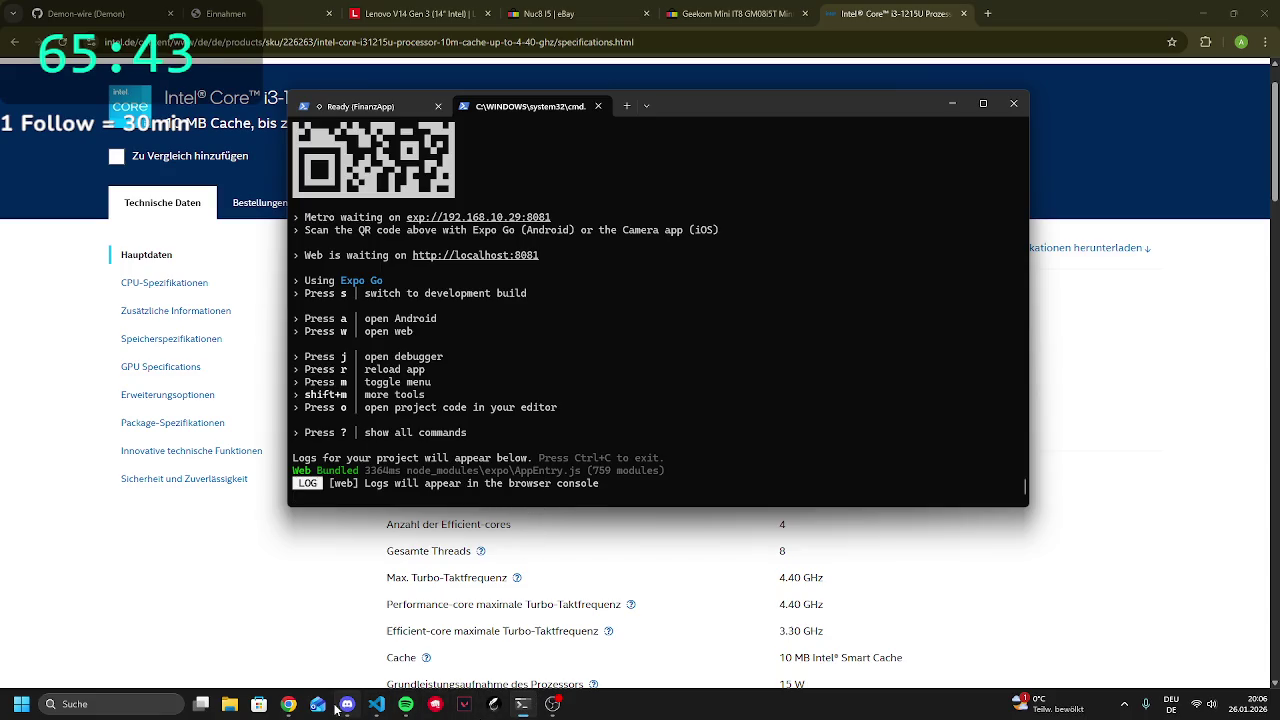
mouse_move(289, 708)
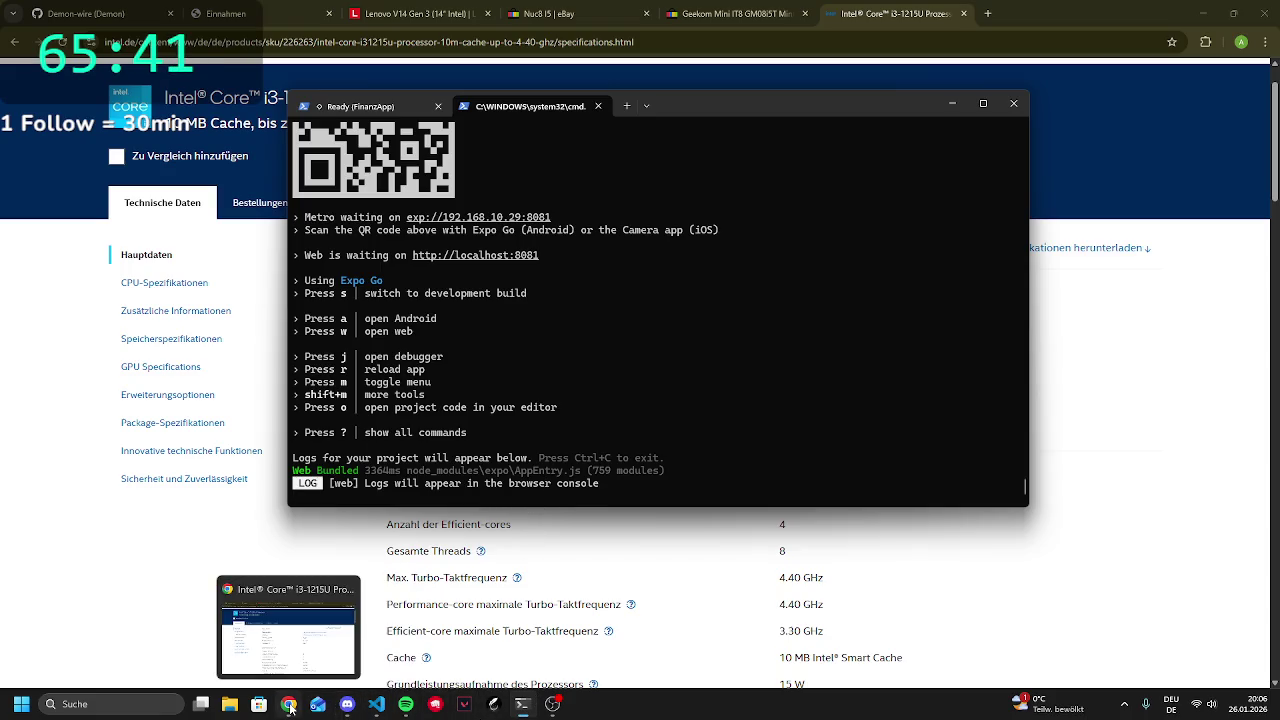
mouse_move(414, 706)
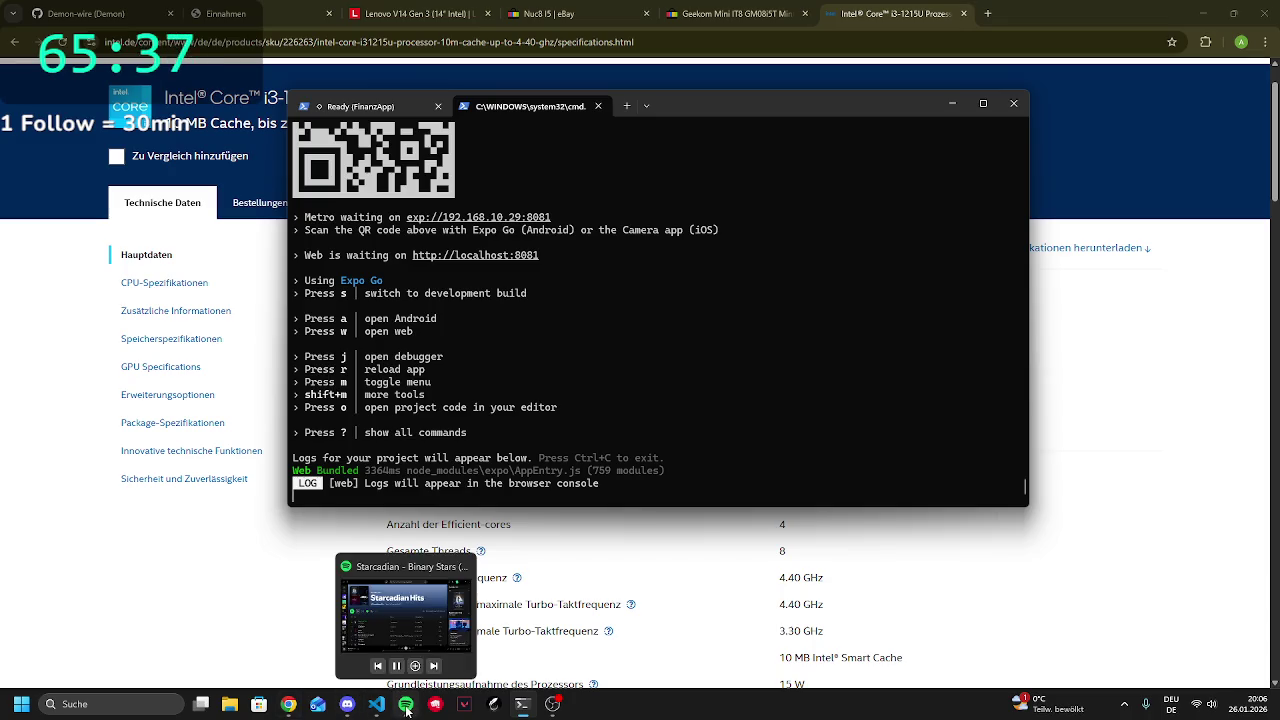
mouse_move(375, 708)
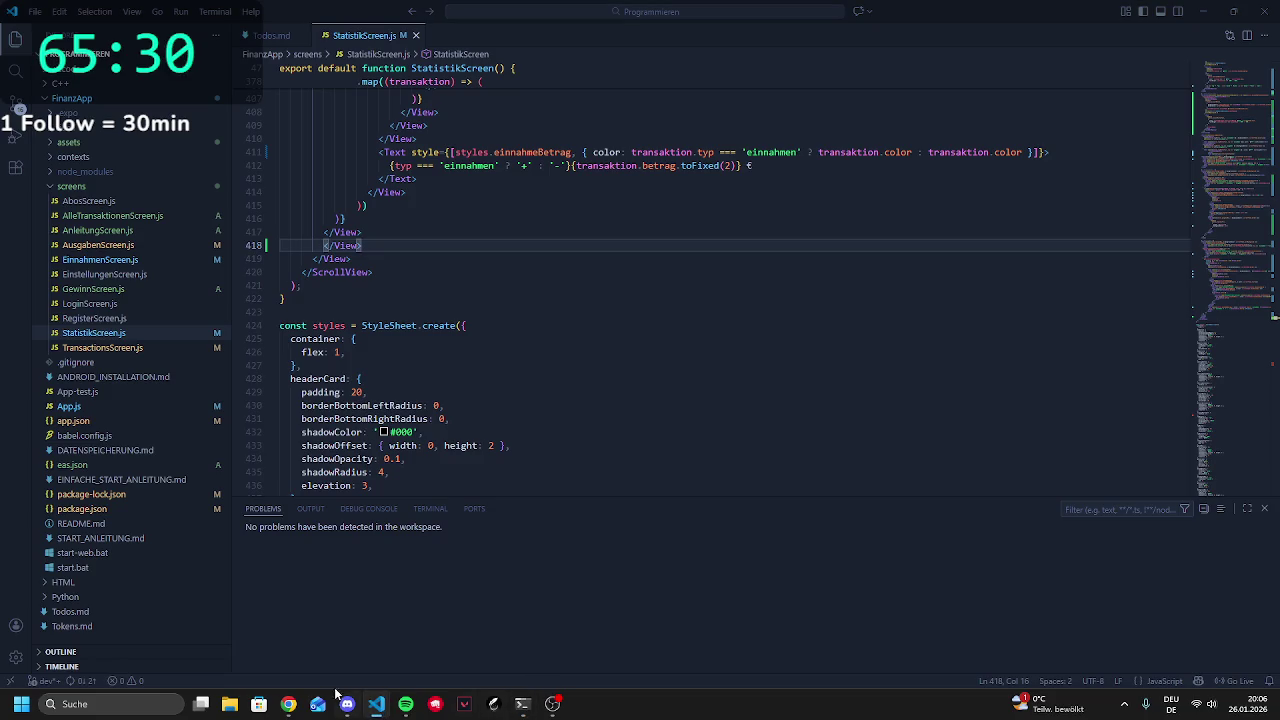
click(299, 703)
click(296, 703)
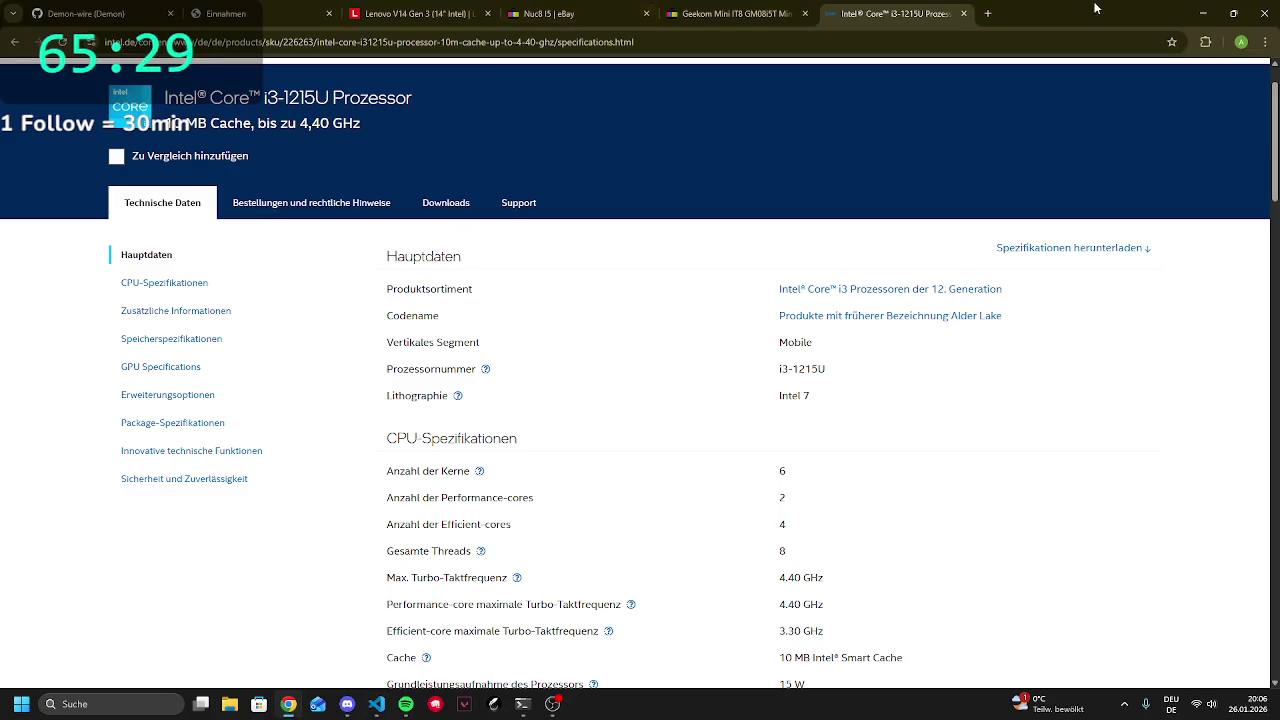
Close the Intel, Nuc8 eBay and Lenovo V14 tabs, leaving the Einnahmen tab showing
click(964, 15)
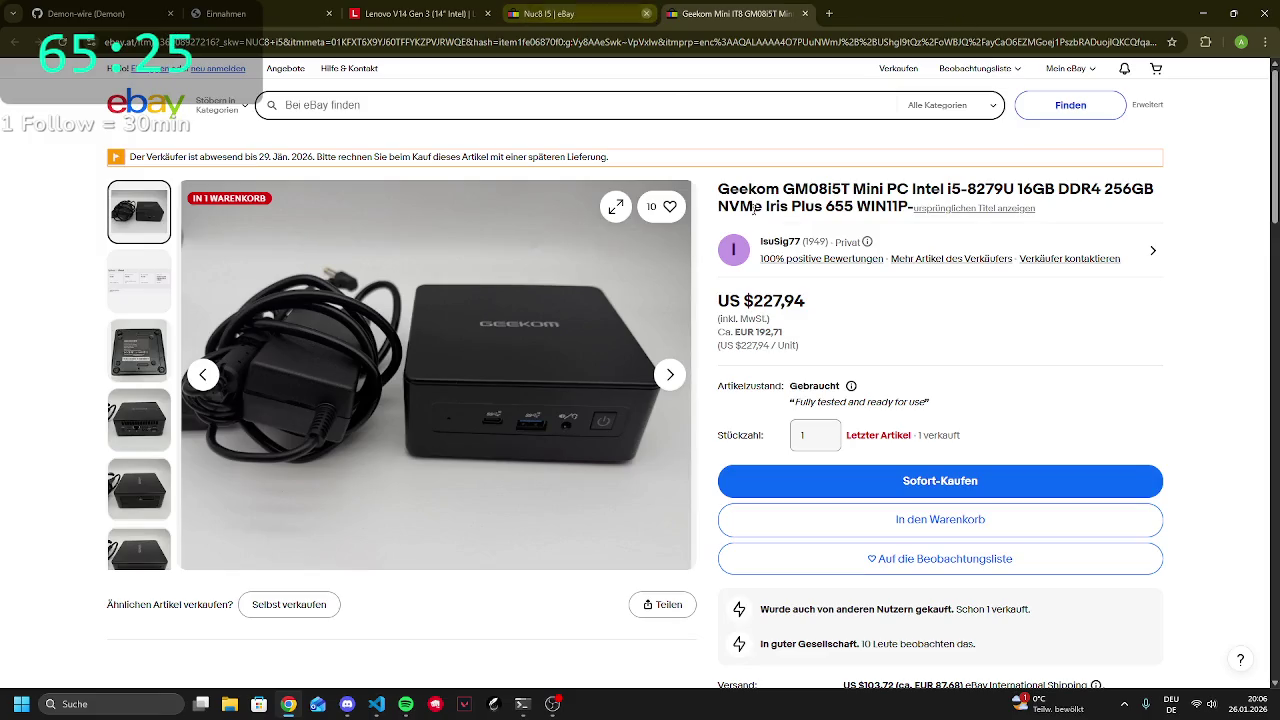
click(647, 14)
drag(741, 300, 797, 295)
click(797, 293)
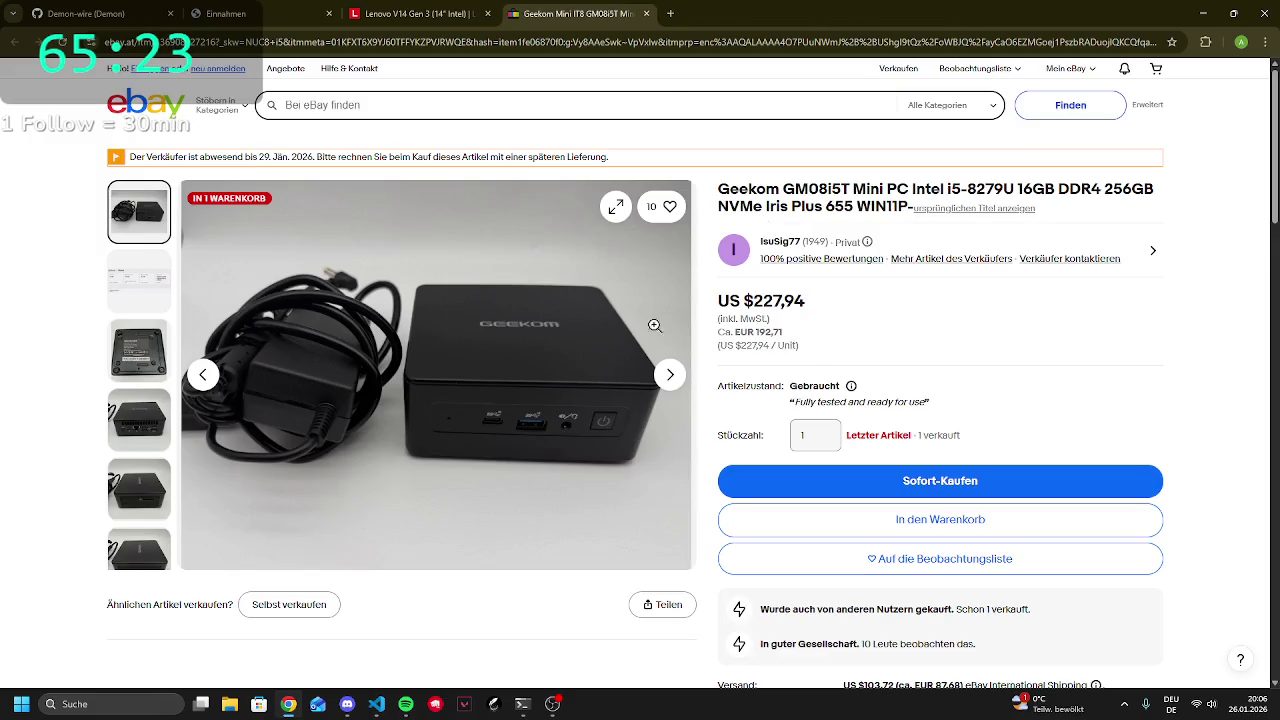
click(226, 13)
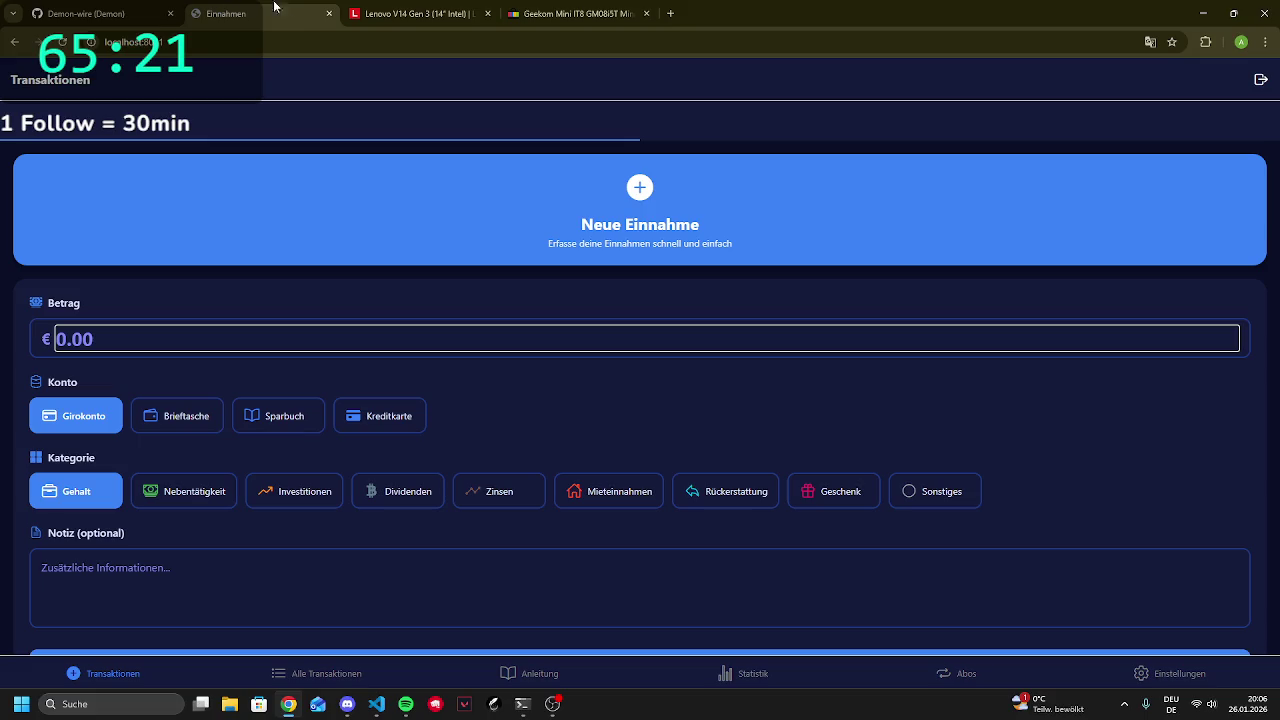
click(412, 9)
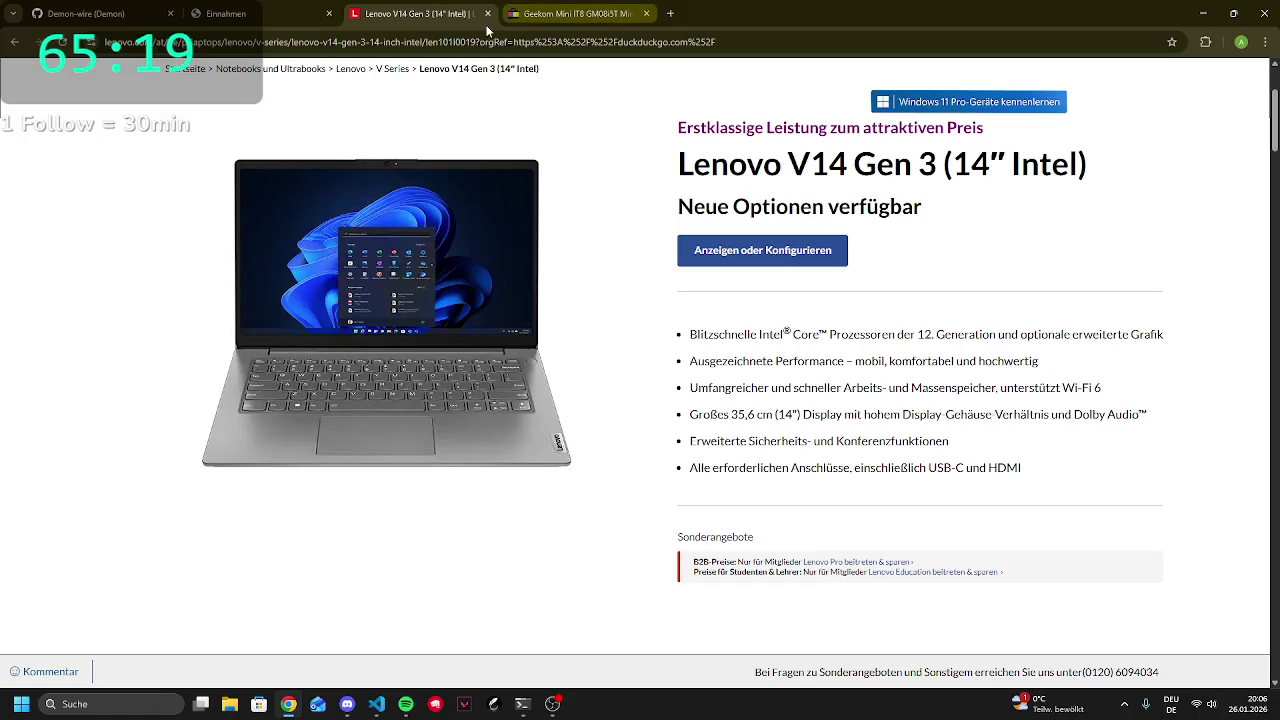
click(487, 13)
click(226, 13)
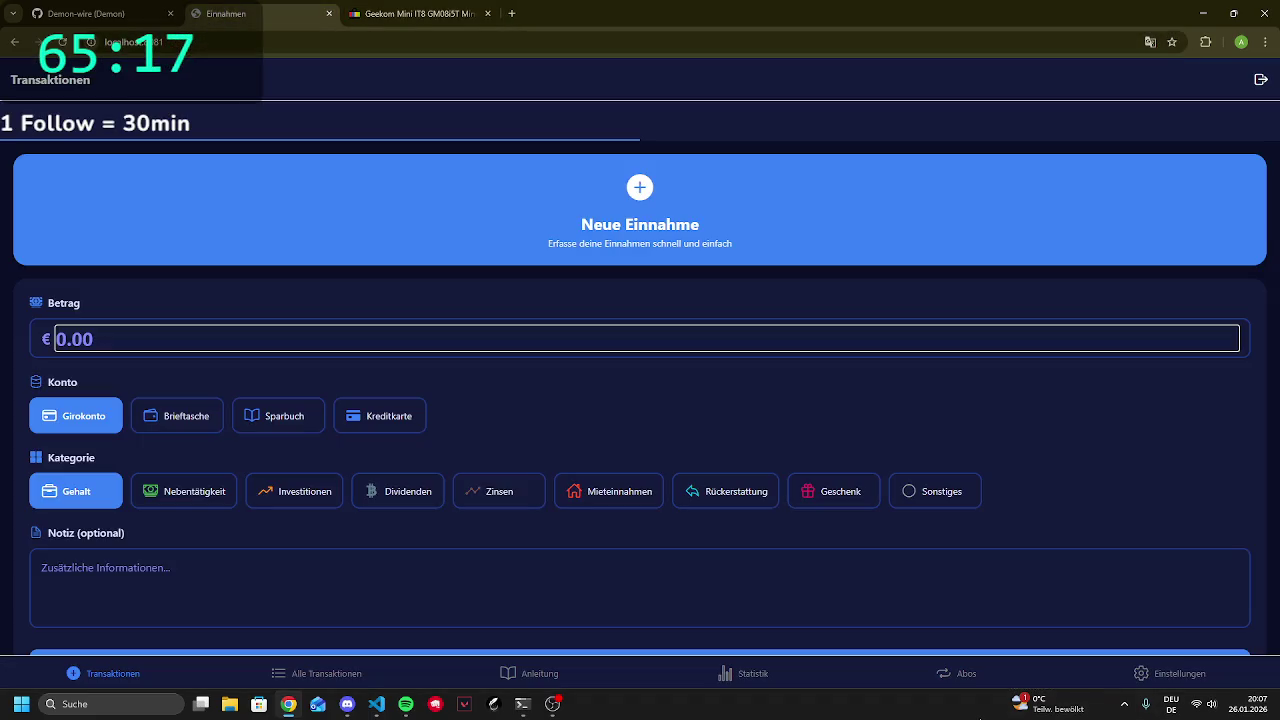